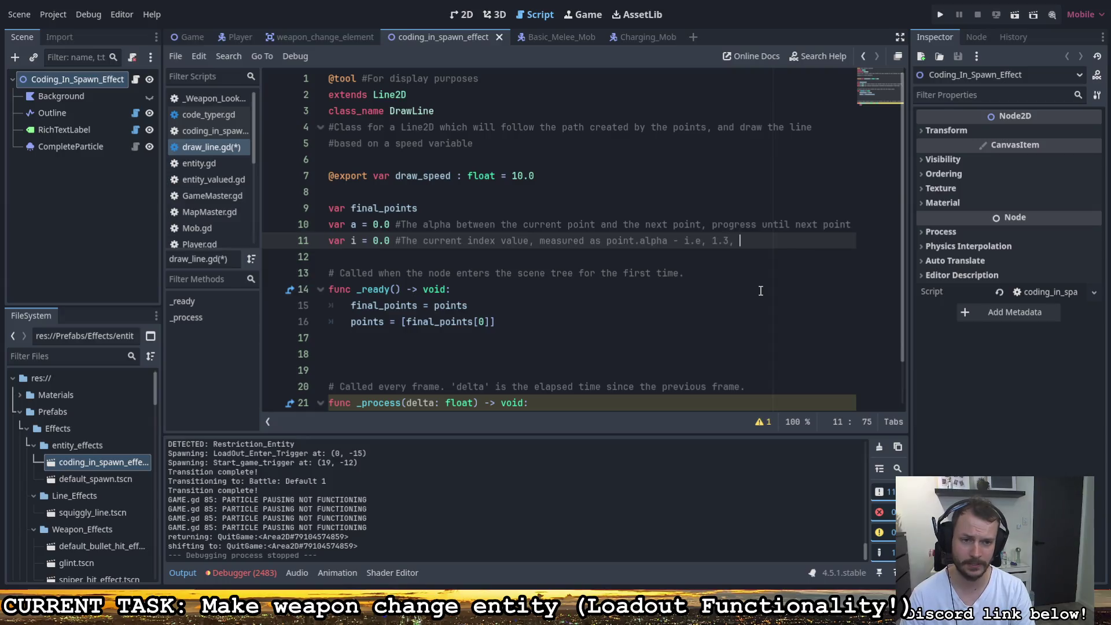
# Step: Finish the line 11 comment with 'is point 1, with .3 to point 2'
pyautogui.write('is point 1,')
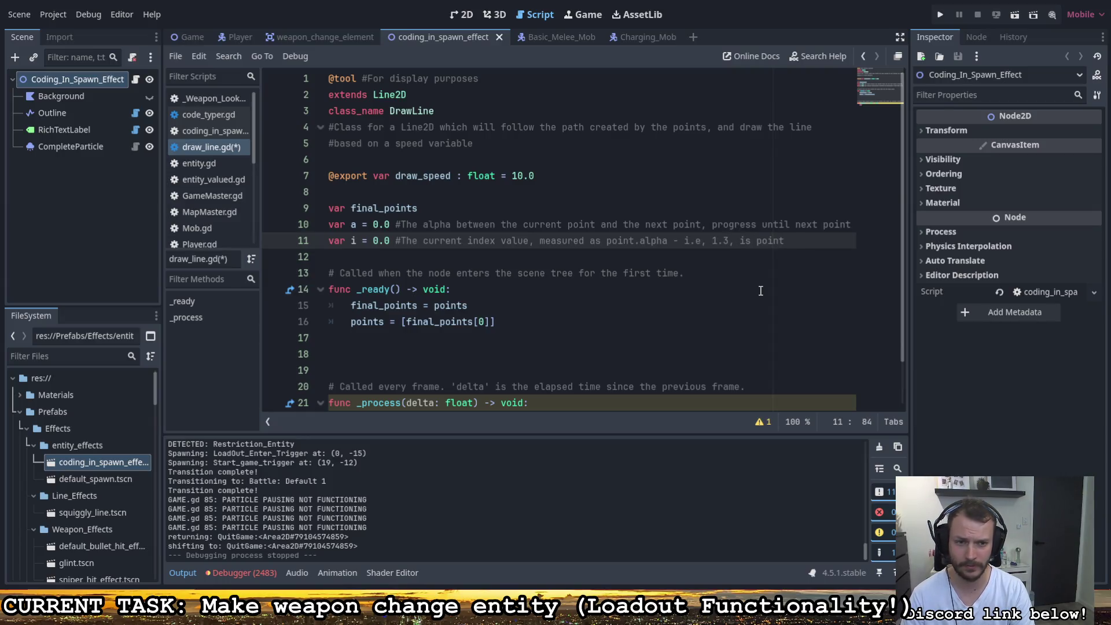
pyautogui.write(' with .')
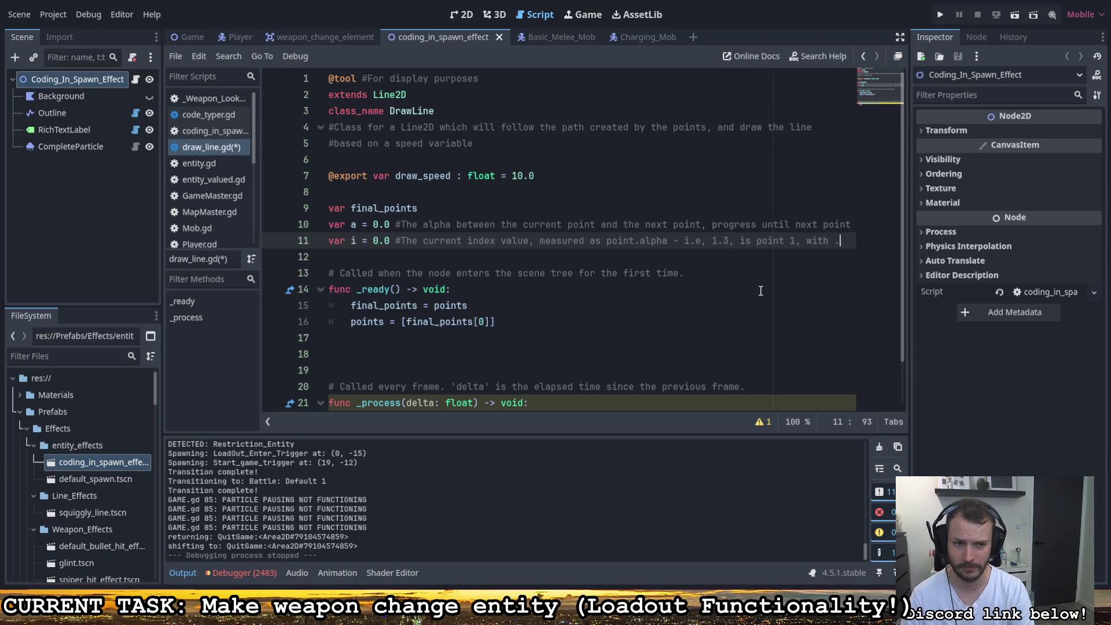
pyautogui.write('3 to point 2')
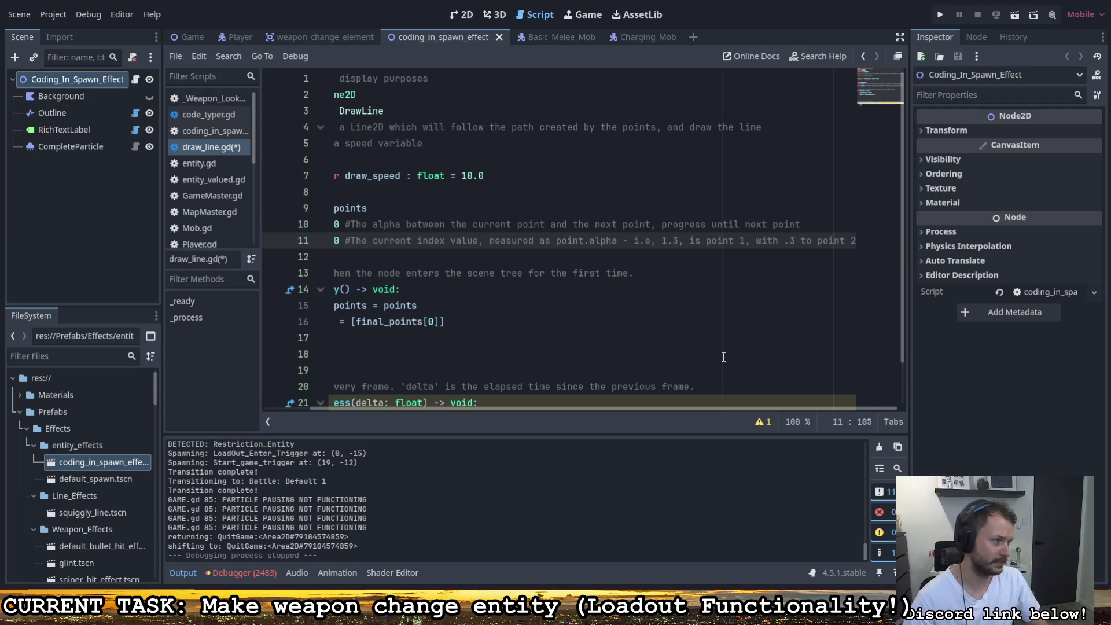
pyautogui.hscroll(-5, 614, 411)
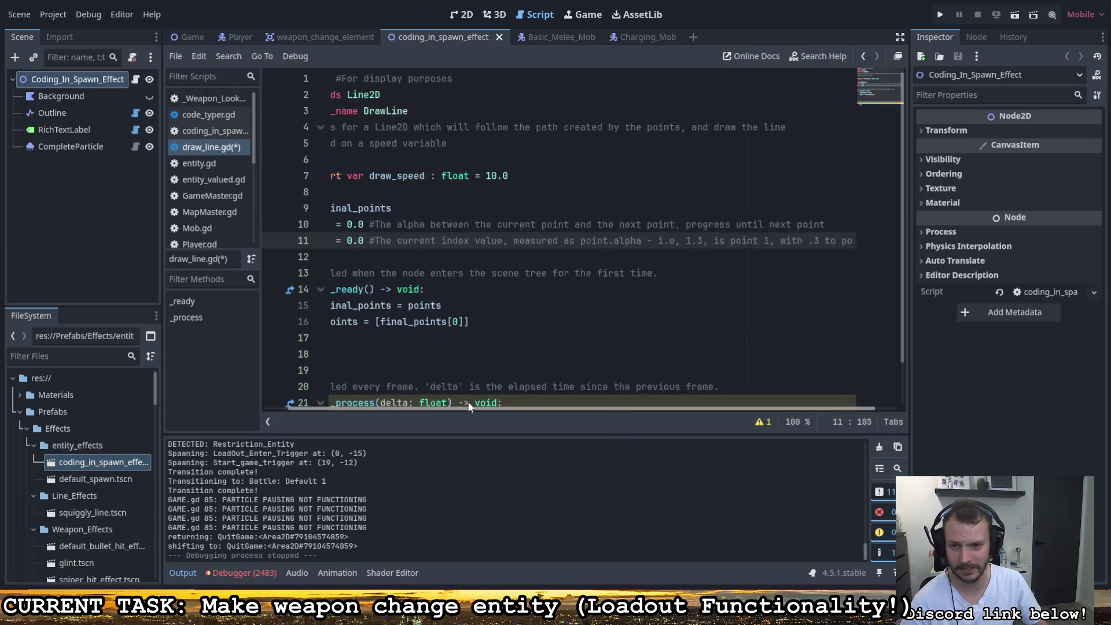
pyautogui.click(396, 259)
pyautogui.scroll(-1, 477, 282)
pyautogui.scroll(1, 477, 282)
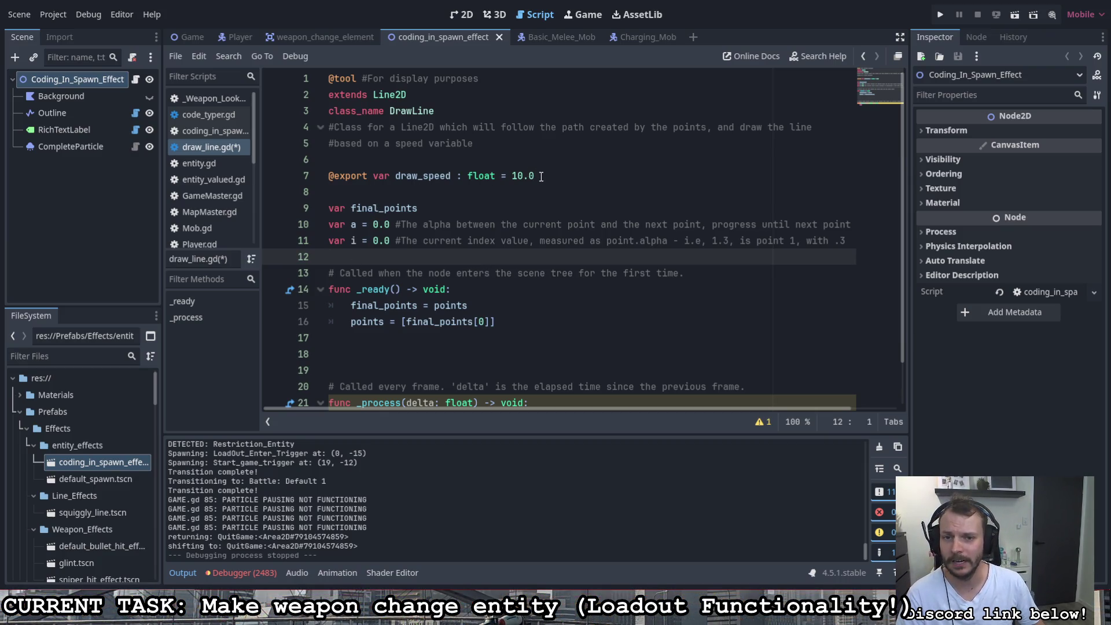
# Step: Look over the variable declarations and save draw_line.gd
pyautogui.moveTo(541, 176); pyautogui.dragTo(396, 175)
pyautogui.scroll(-1, 428, 295)
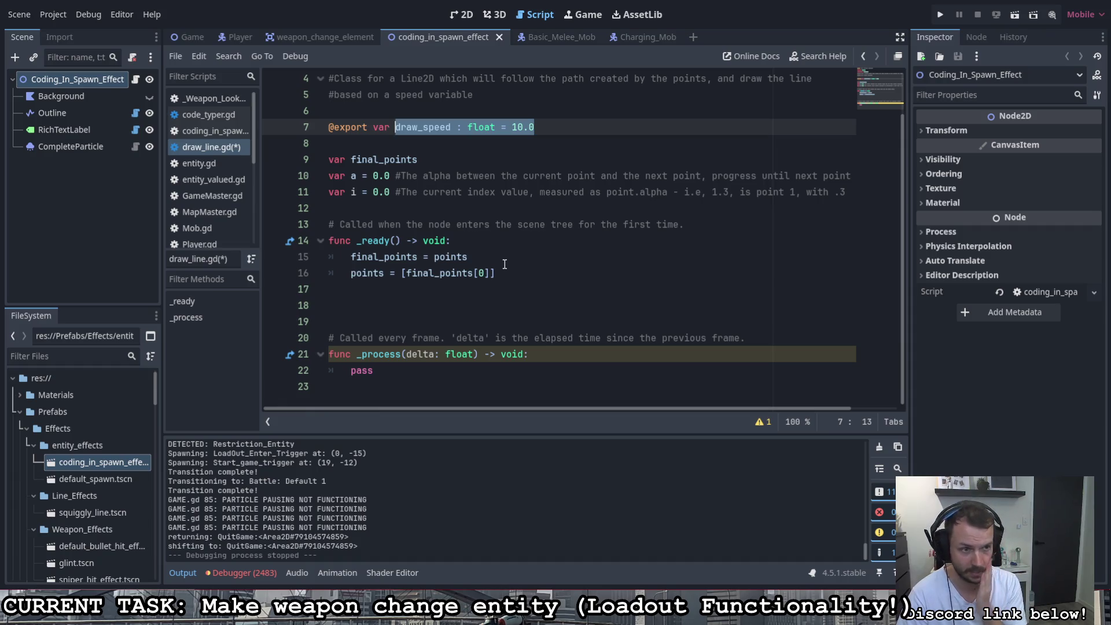
pyautogui.scroll(1, 548, 255)
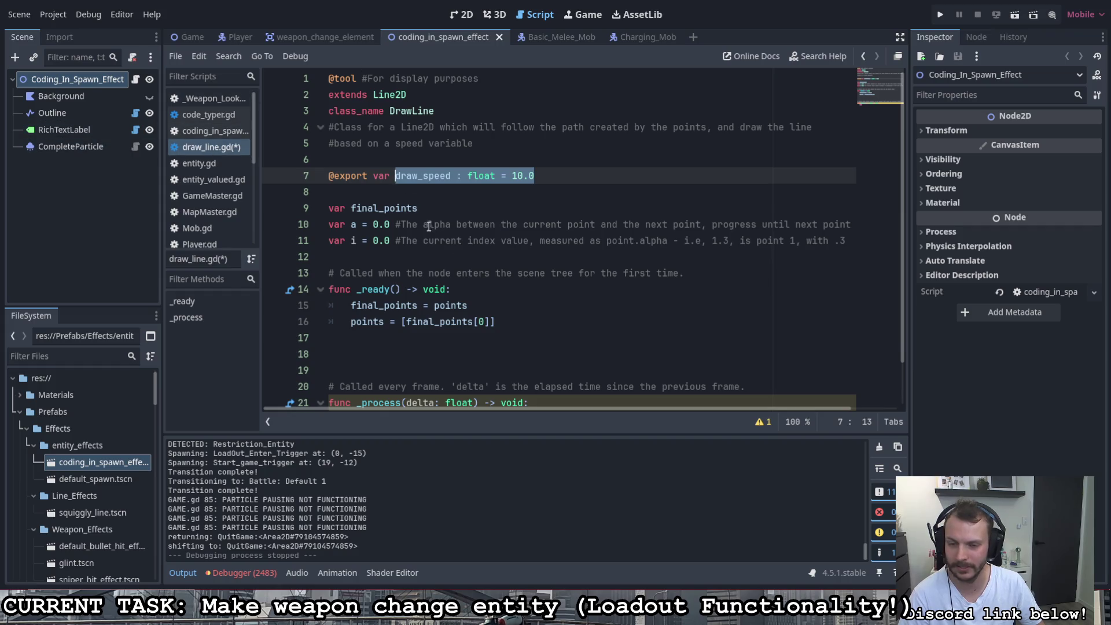
pyautogui.click(483, 199)
pyautogui.hotkey('ctrl', 's')
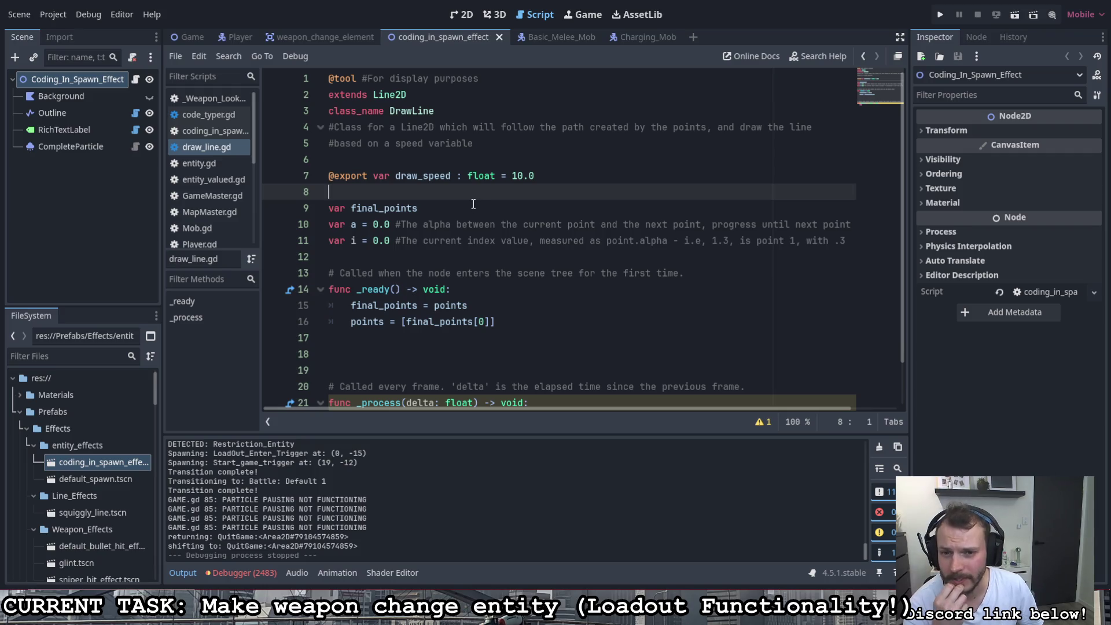
# Step: Make i start at 0 and trim its comment to 'The current index value'
pyautogui.scroll(-1, 480, 212)
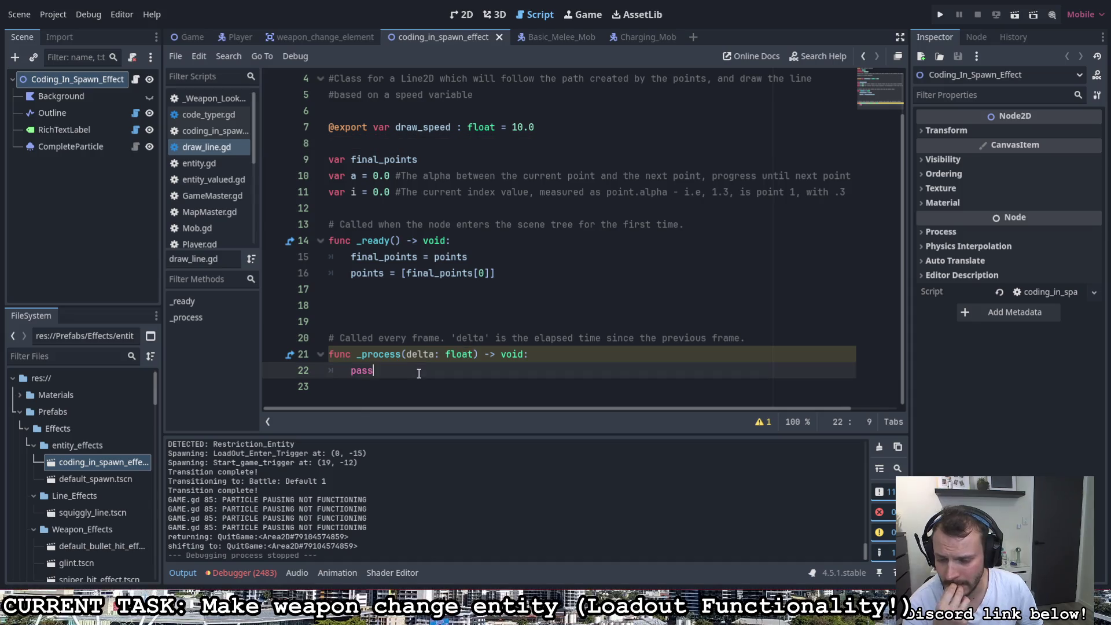
pyautogui.moveTo(373, 370); pyautogui.dragTo(351, 371)
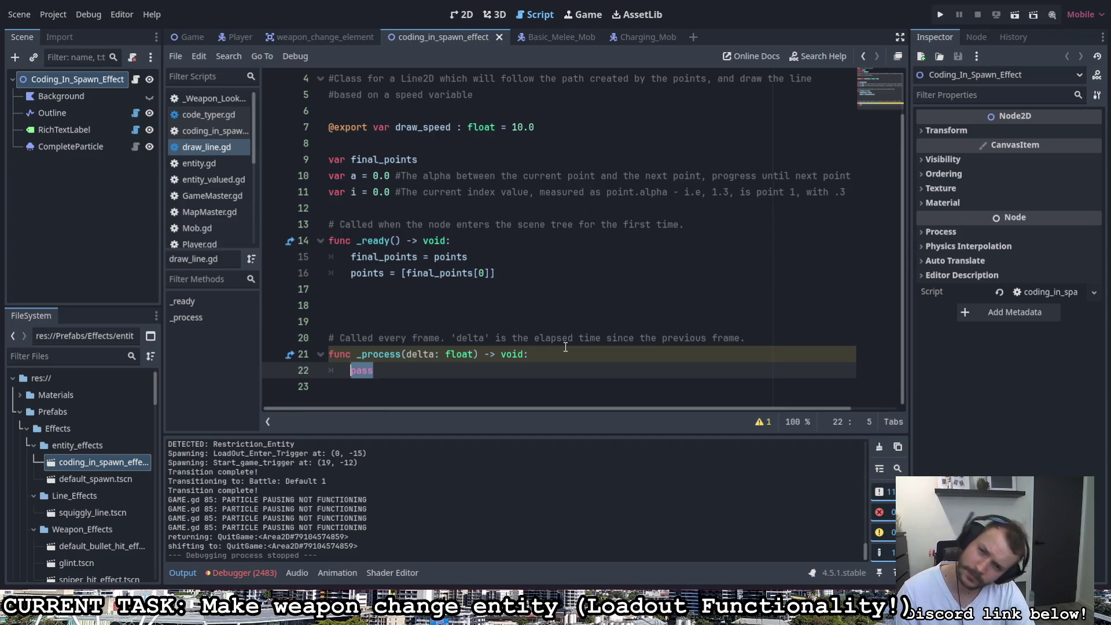
pyautogui.moveTo(389, 192); pyautogui.dragTo(379, 192)
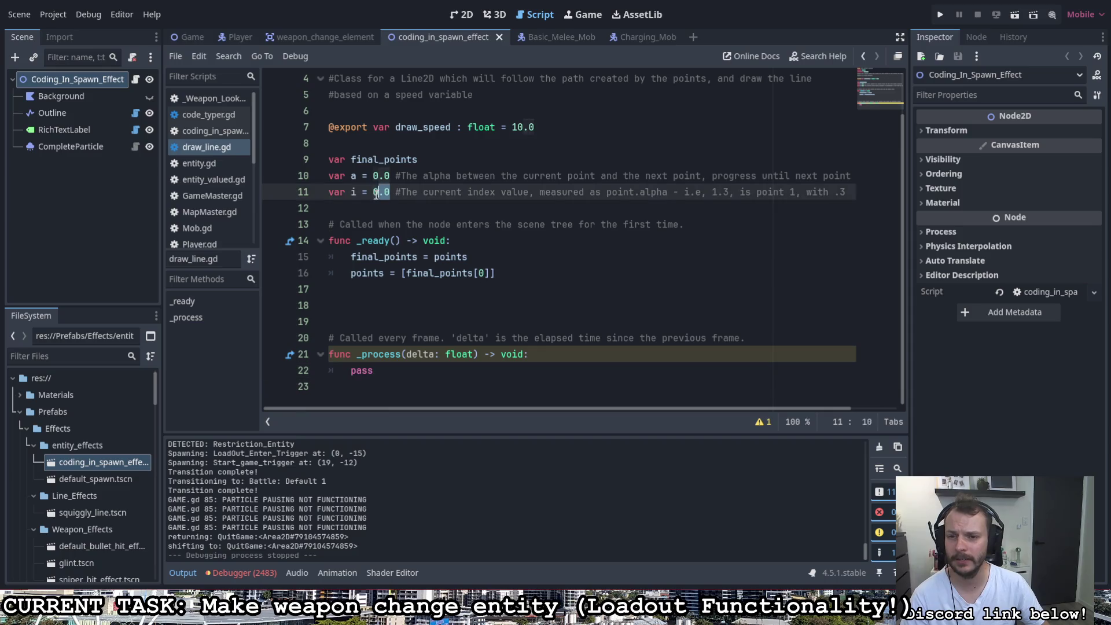
pyautogui.press('BackSpace')
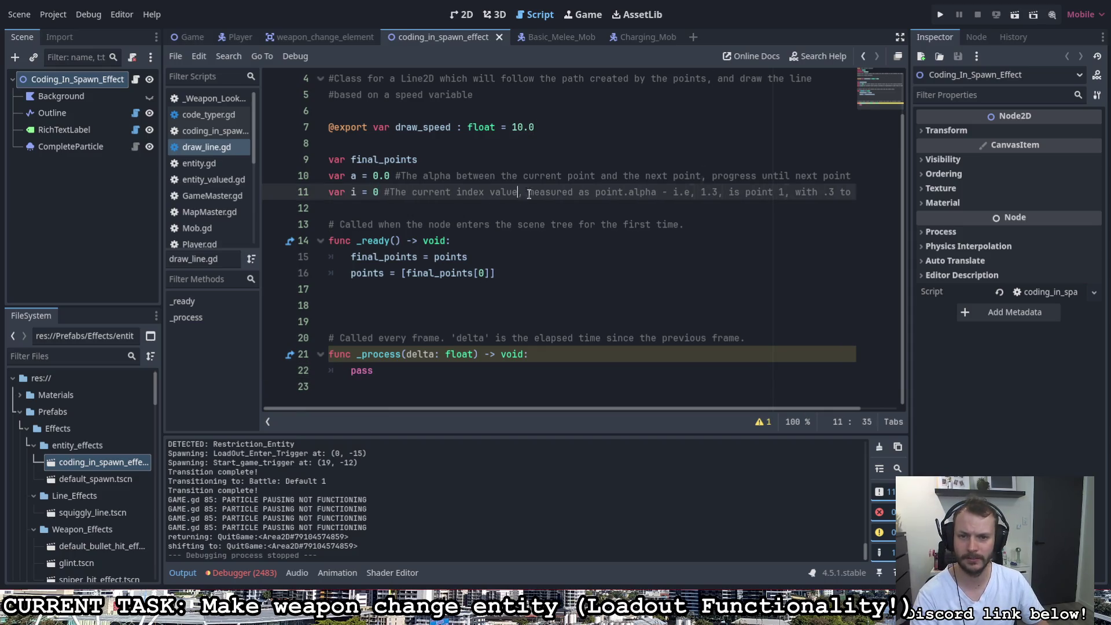
pyautogui.moveTo(517, 192); pyautogui.dragTo(858, 192)
pyautogui.press('BackSpace')
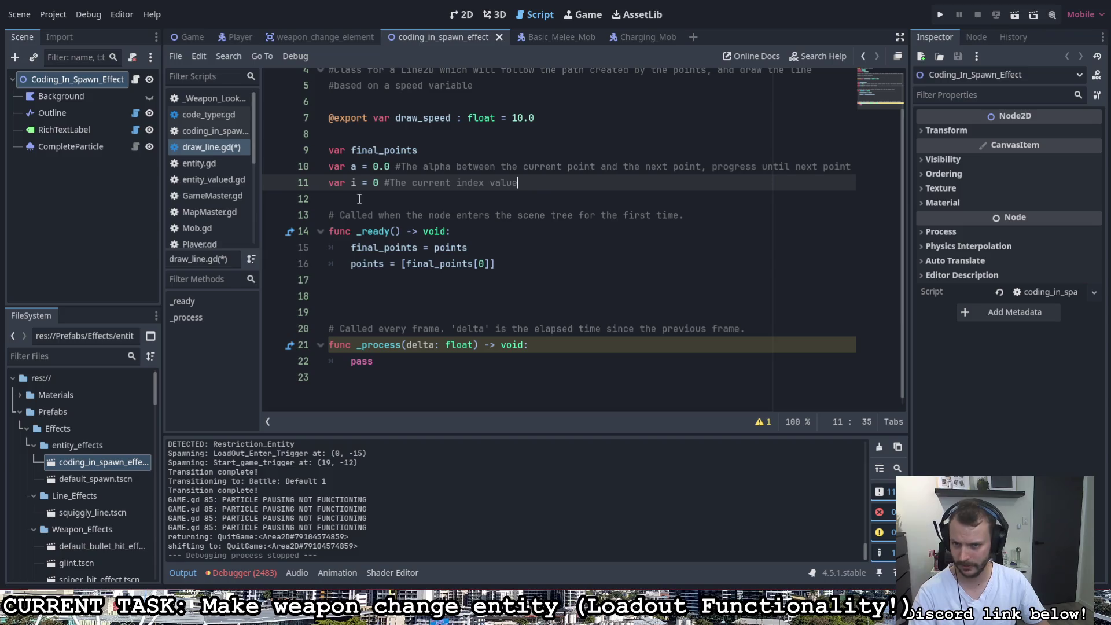
# Step: Type i as int and a as float, then save the script
pyautogui.click(359, 182)
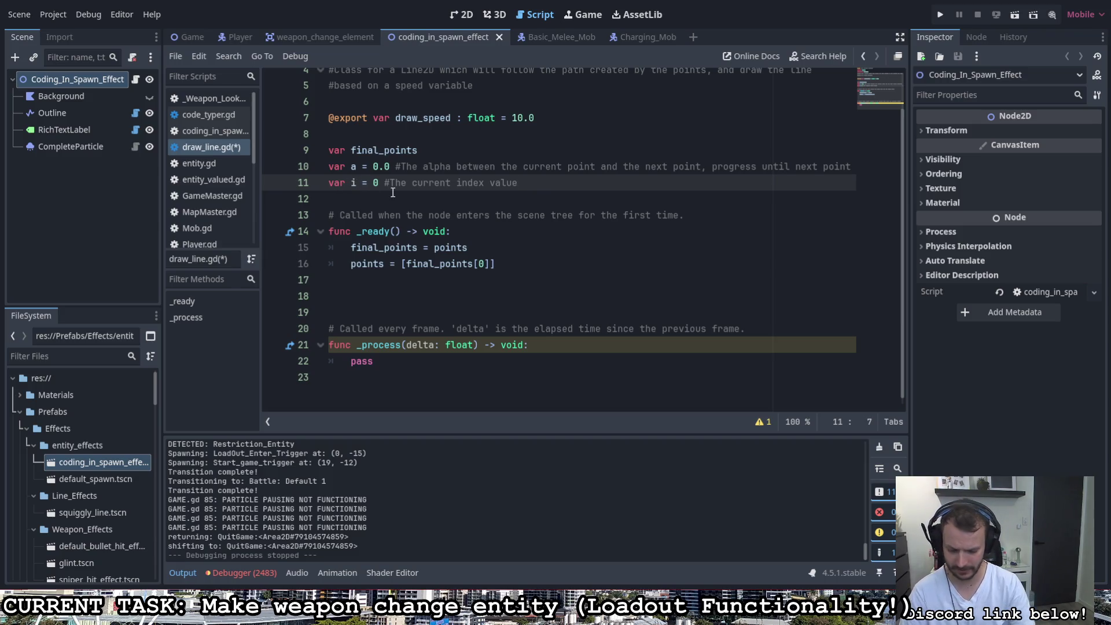
pyautogui.write(':int')
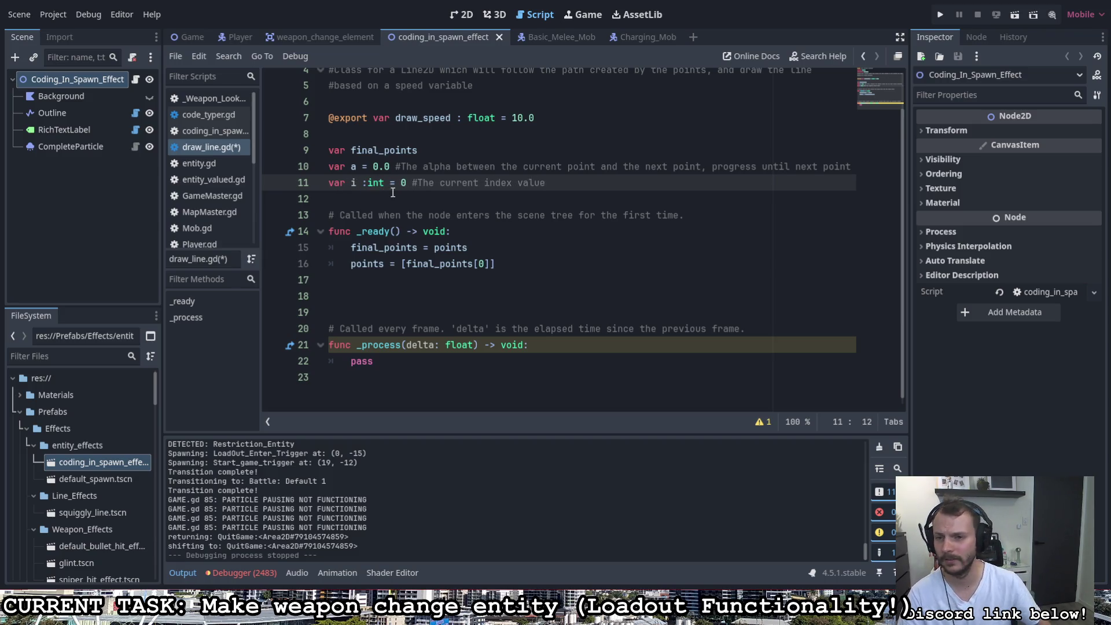
pyautogui.click(367, 183)
pyautogui.click(367, 167)
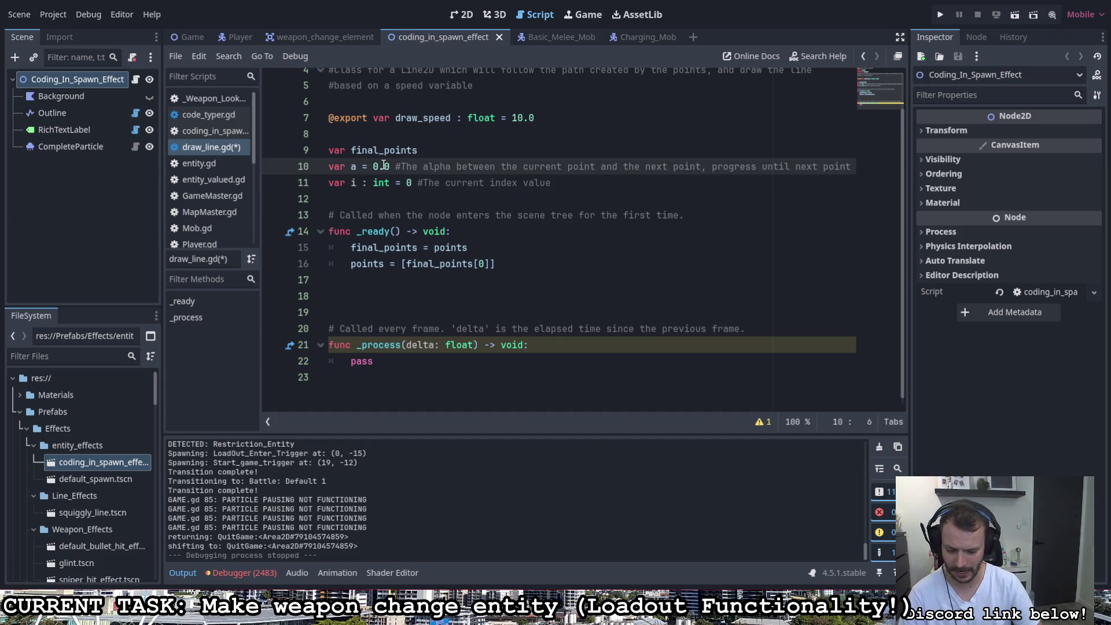
pyautogui.write(': float')
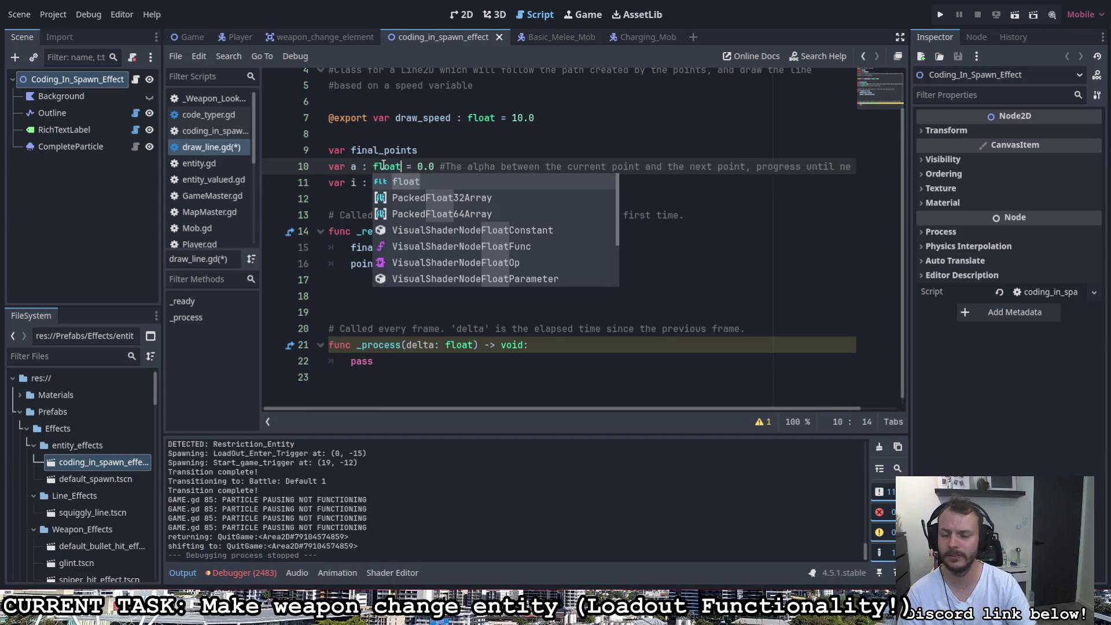
pyautogui.click(371, 151)
pyautogui.hotkey('ctrl', 's')
pyautogui.click(432, 182)
pyautogui.click(454, 201)
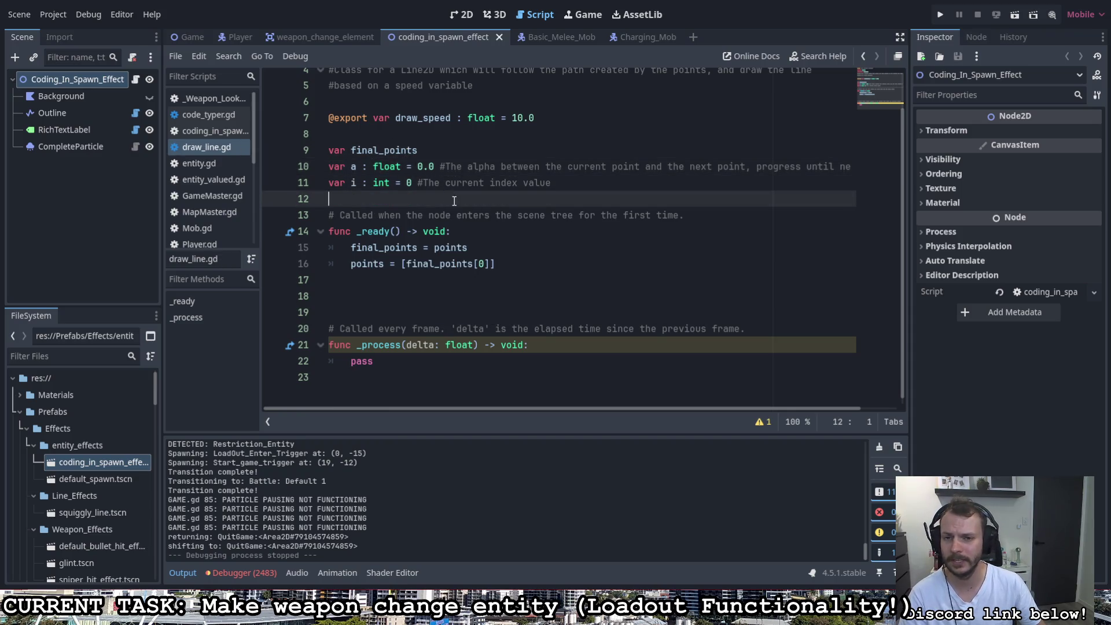
pyautogui.click(572, 187)
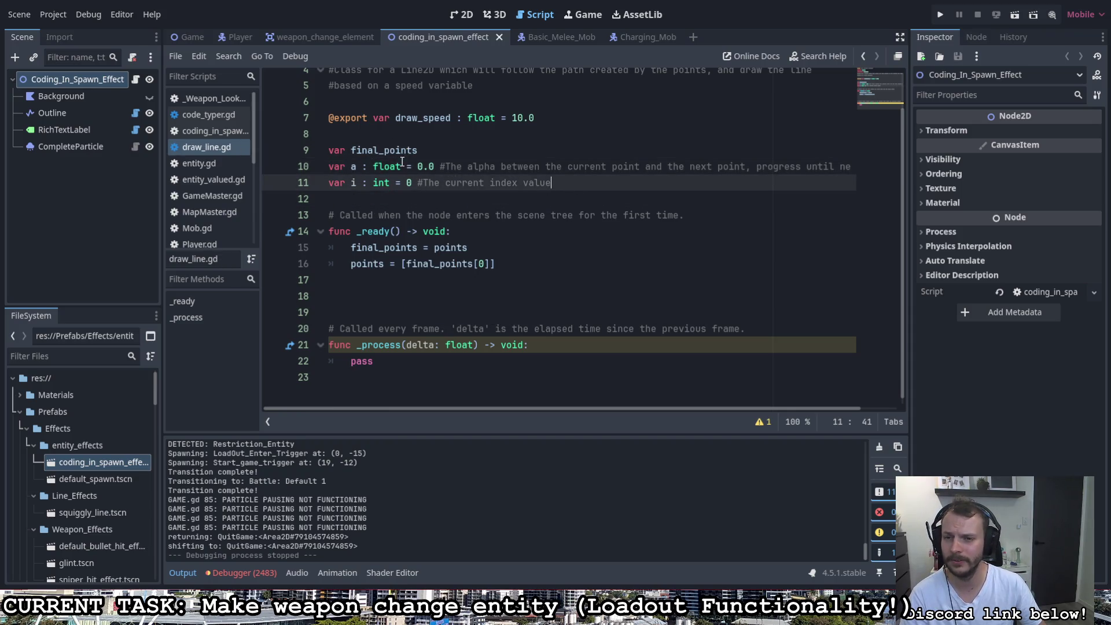
pyautogui.click(418, 150)
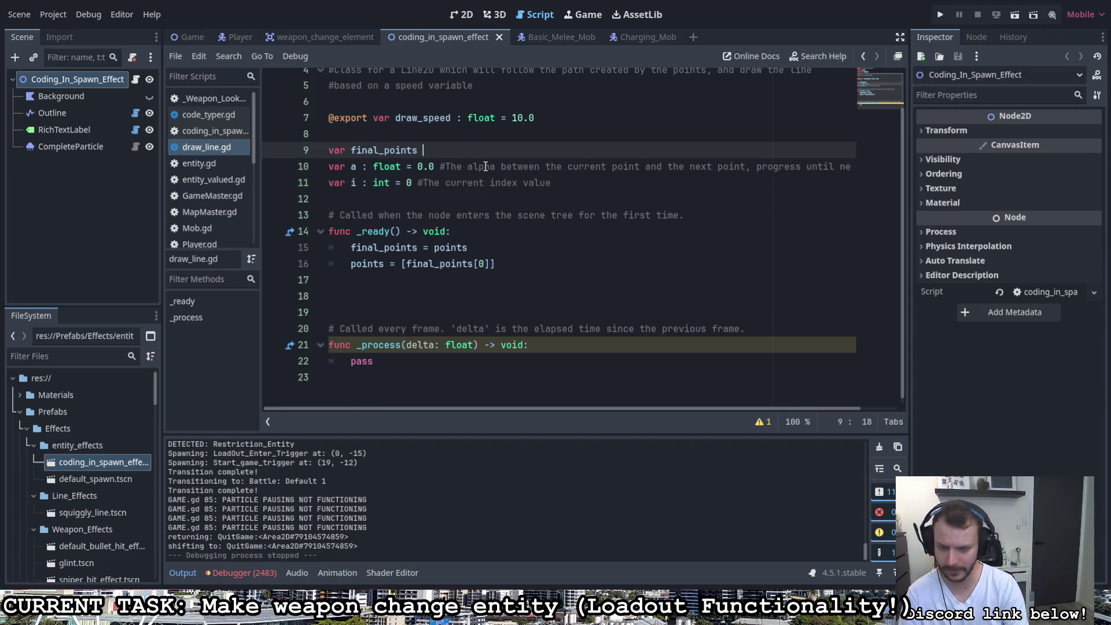
# Step: Comment final_points as the final shape's point array, type it PackedVector2Array, and save
pyautogui.write('# Th')
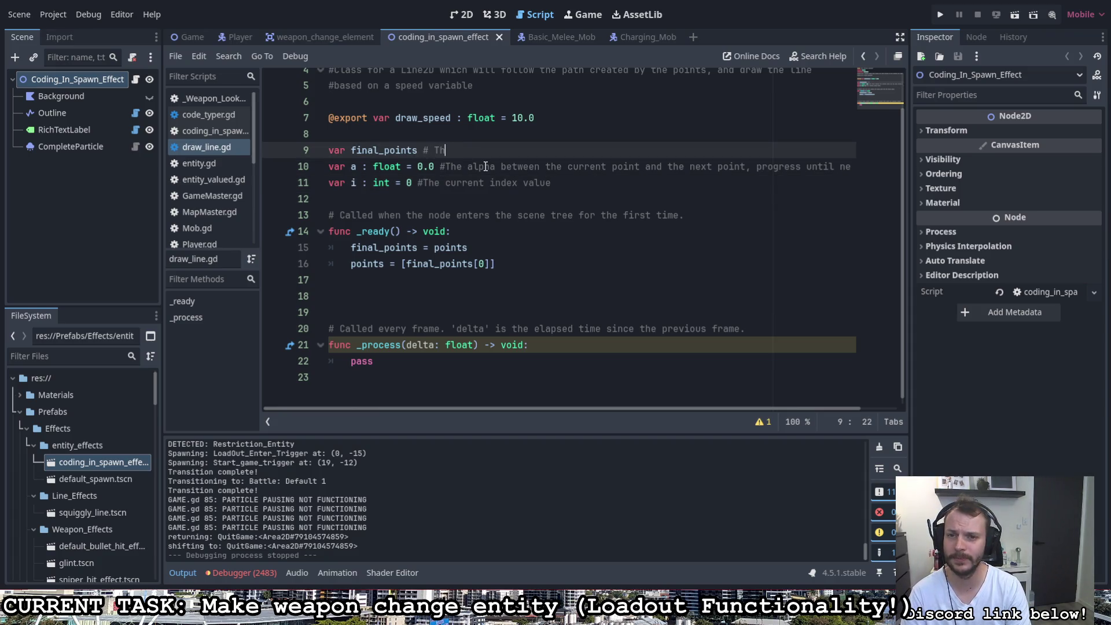
pyautogui.write('rray of points whi')
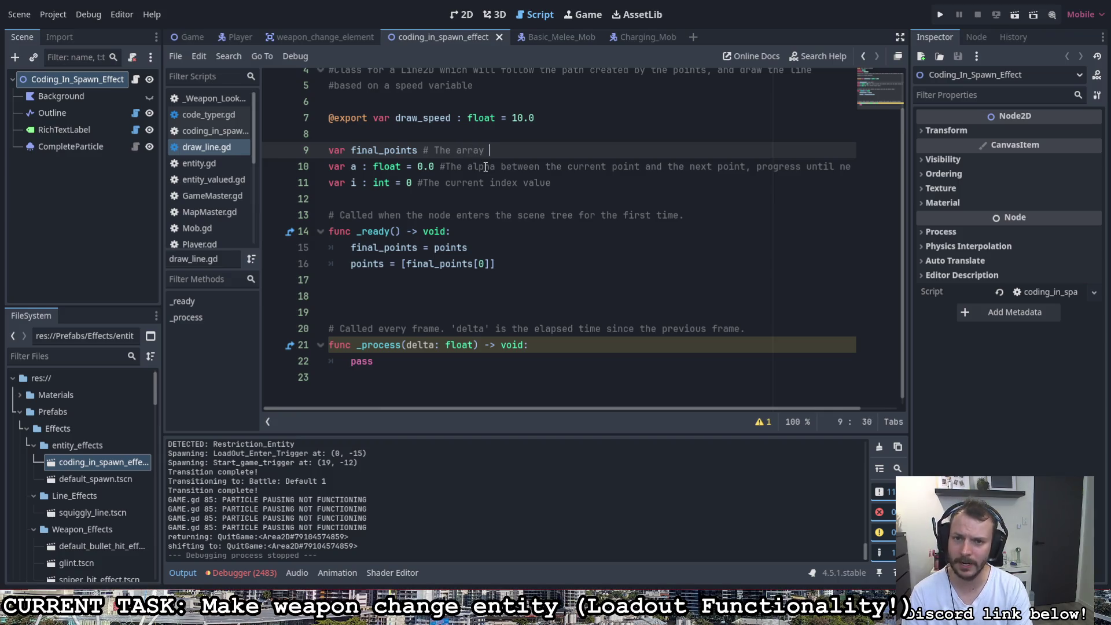
pyautogui.write('ch will make up ')
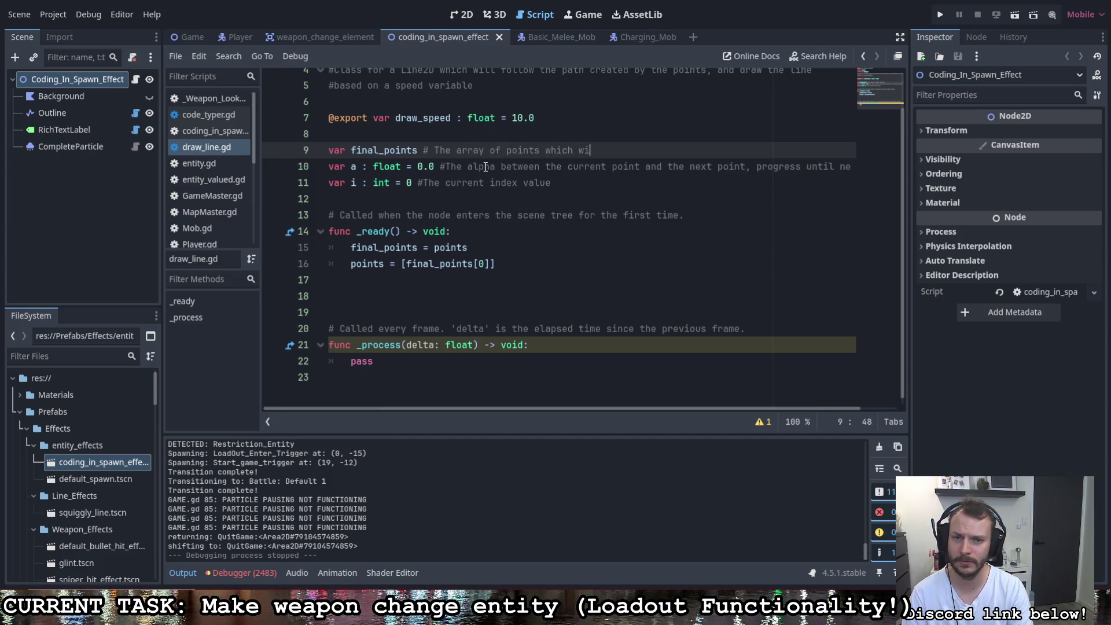
pyautogui.write('the final ')
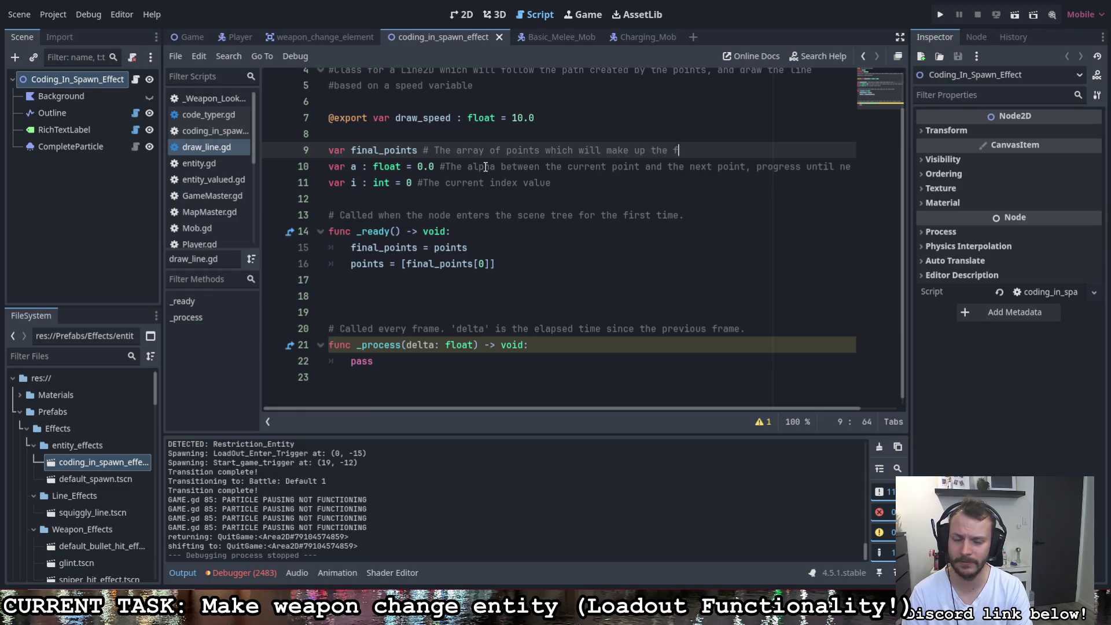
pyautogui.write('shape, which is ')
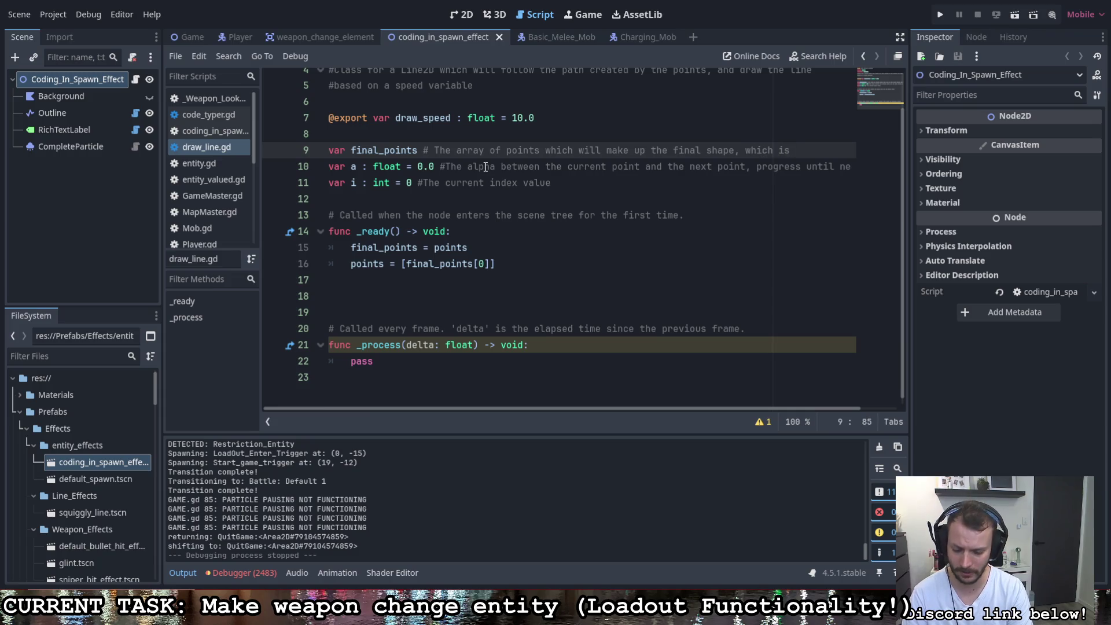
pyautogui.write('determined by')
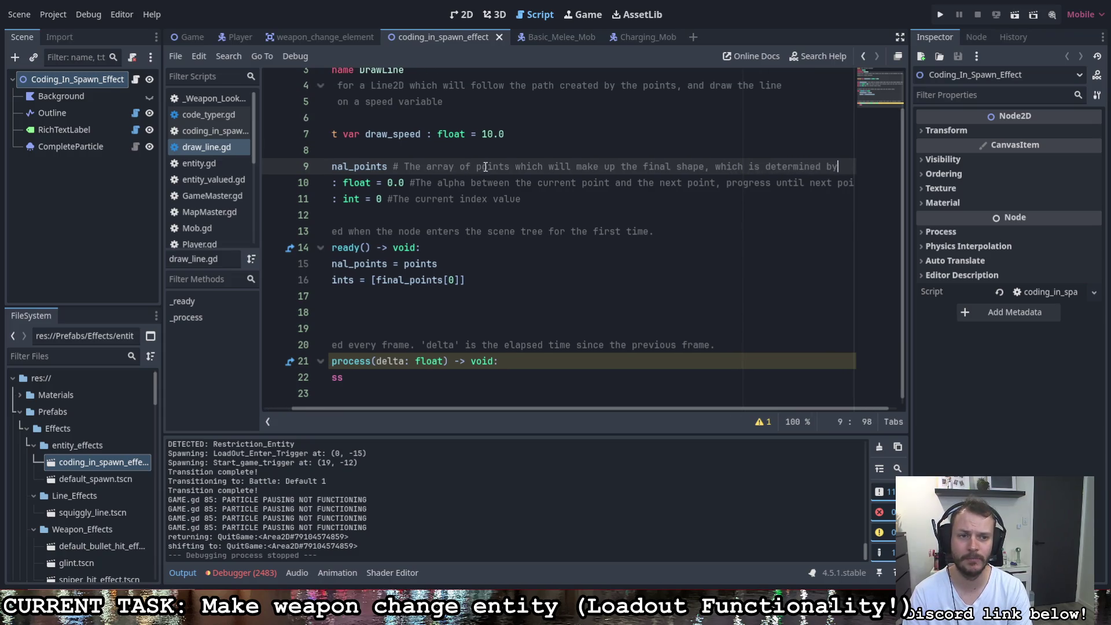
pyautogui.write(' the')
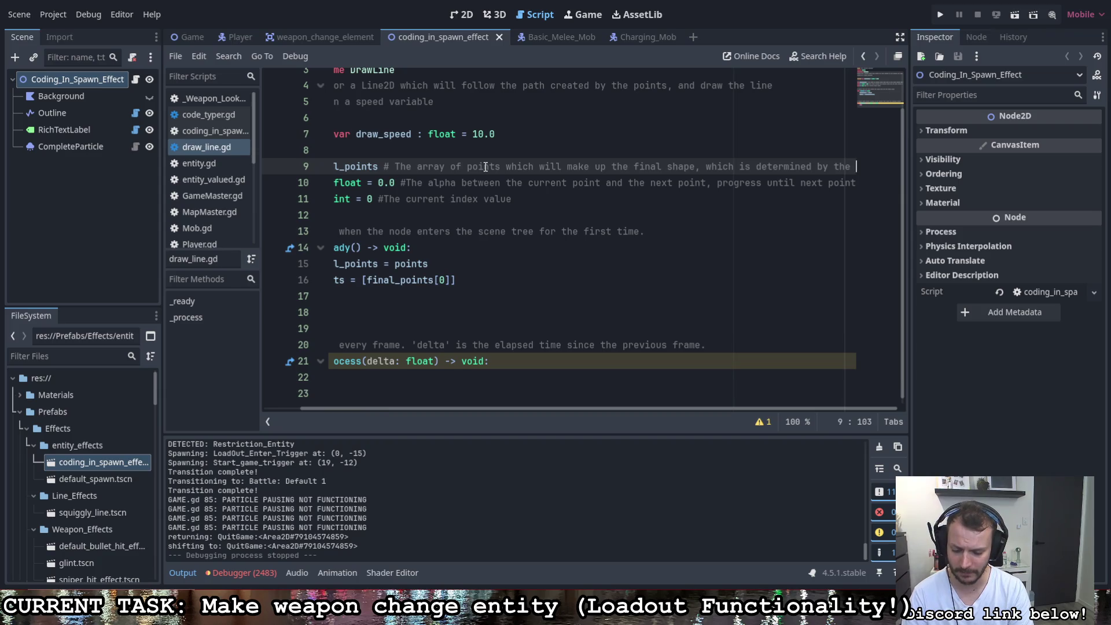
pyautogui.write('stored poin')
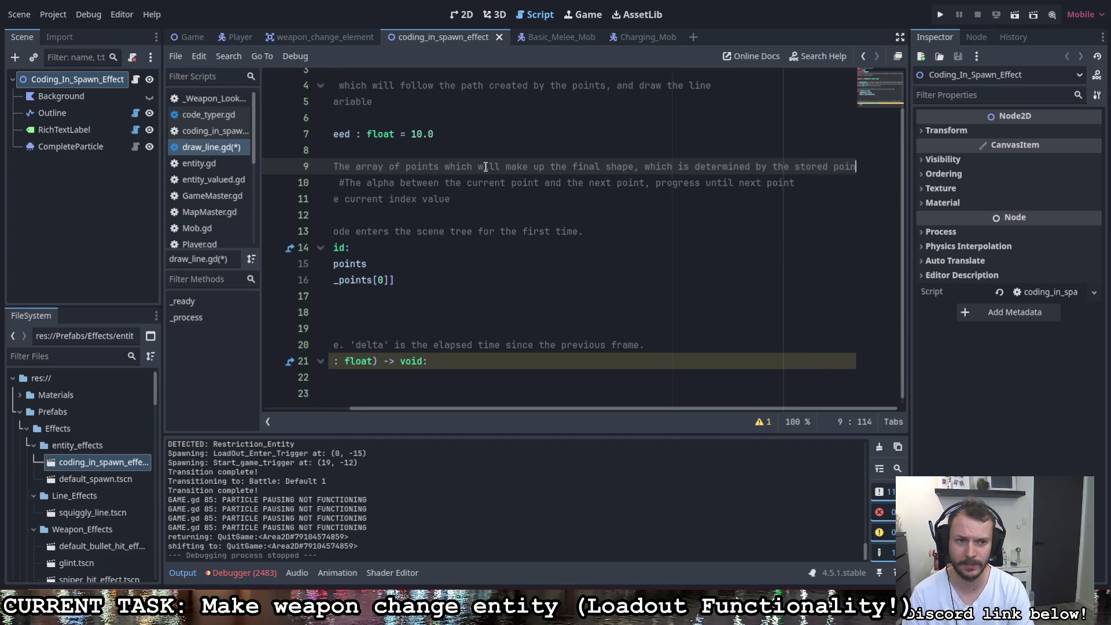
pyautogui.write('ts at rui')
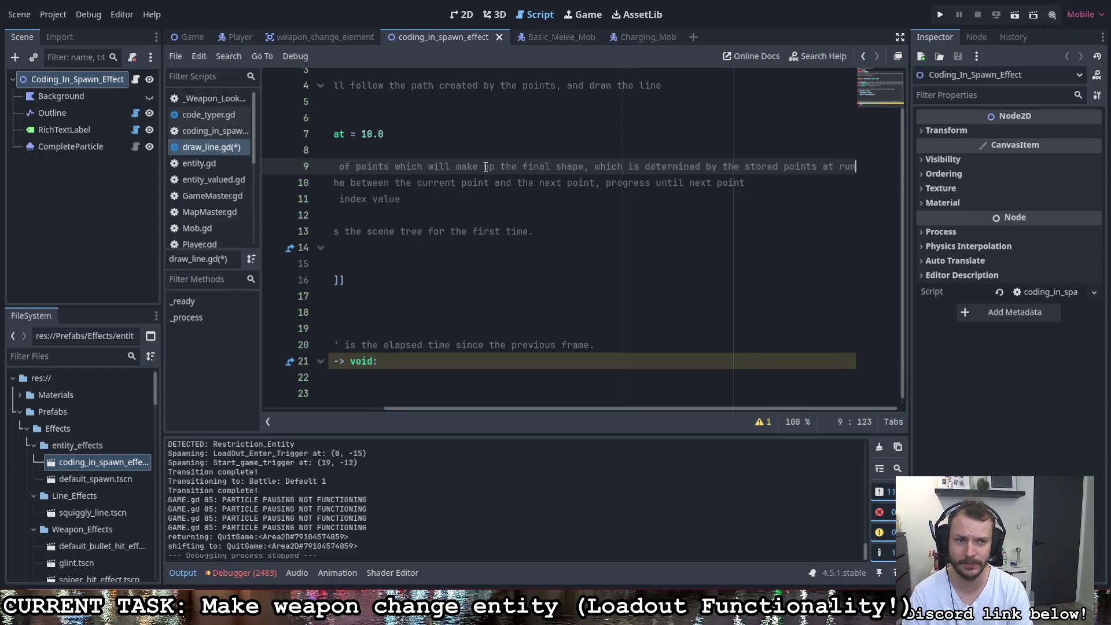
pyautogui.write('time')
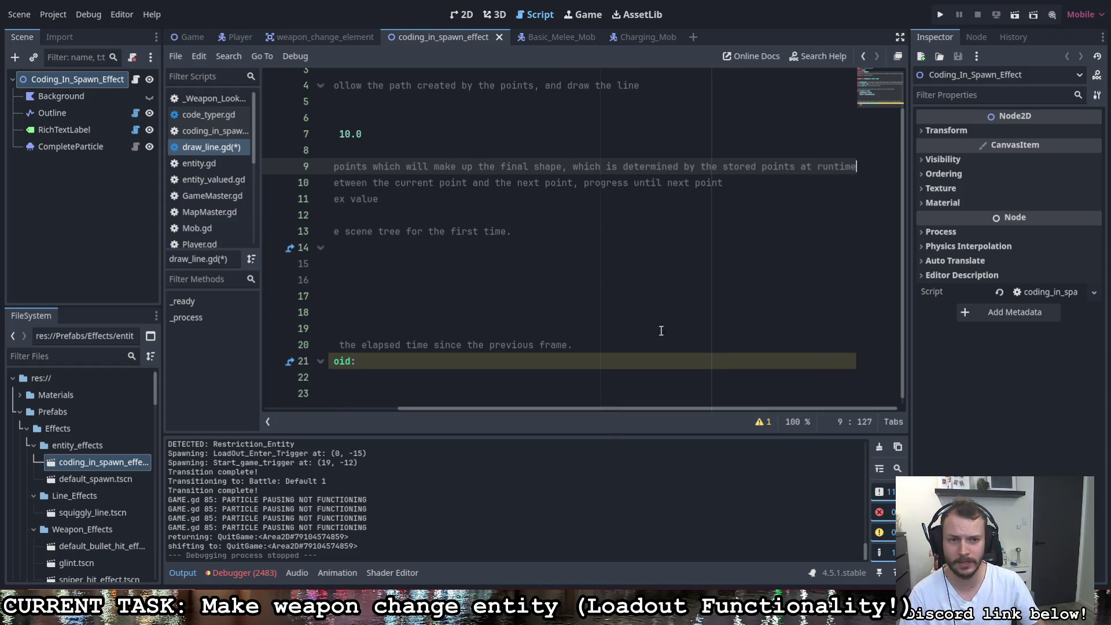
pyautogui.moveTo(703, 410); pyautogui.dragTo(568, 410)
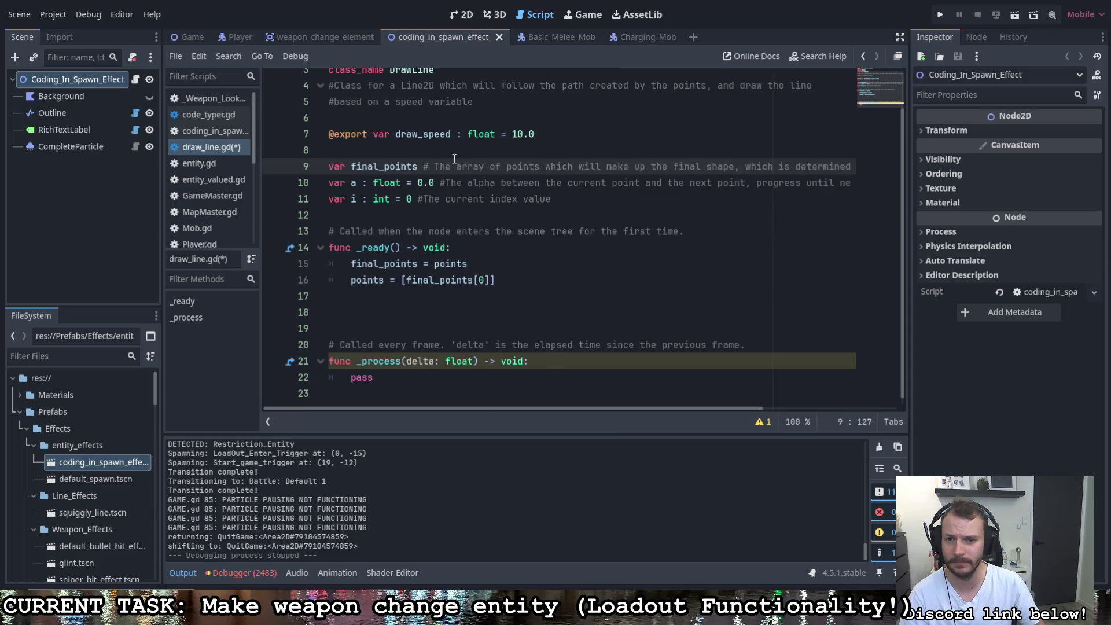
pyautogui.click(417, 166)
pyautogui.write(':packed')
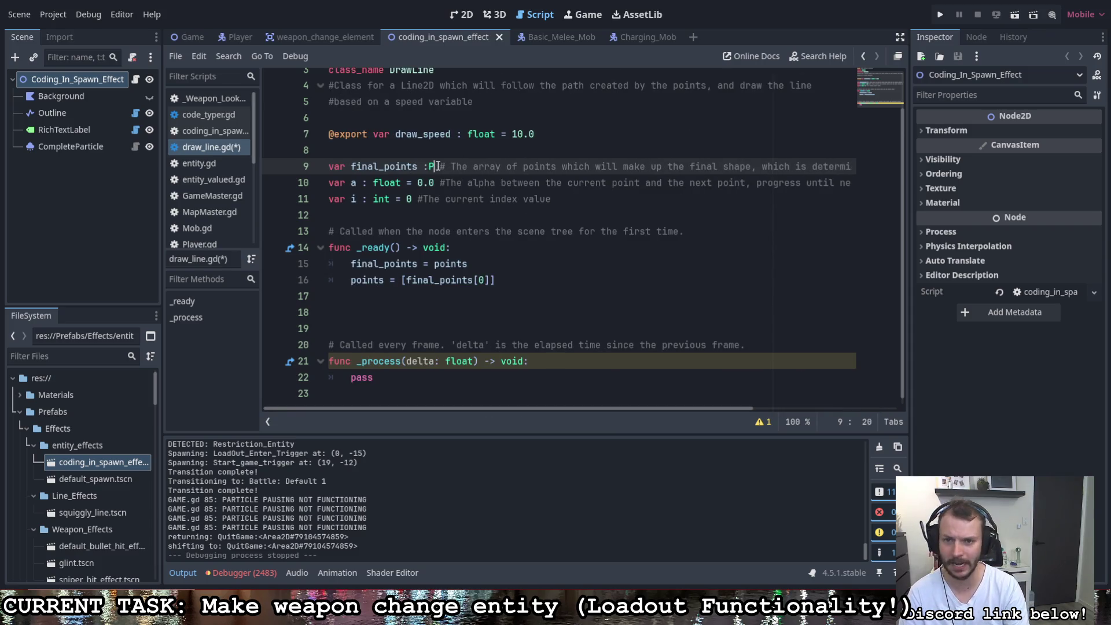
pyautogui.write('vector')
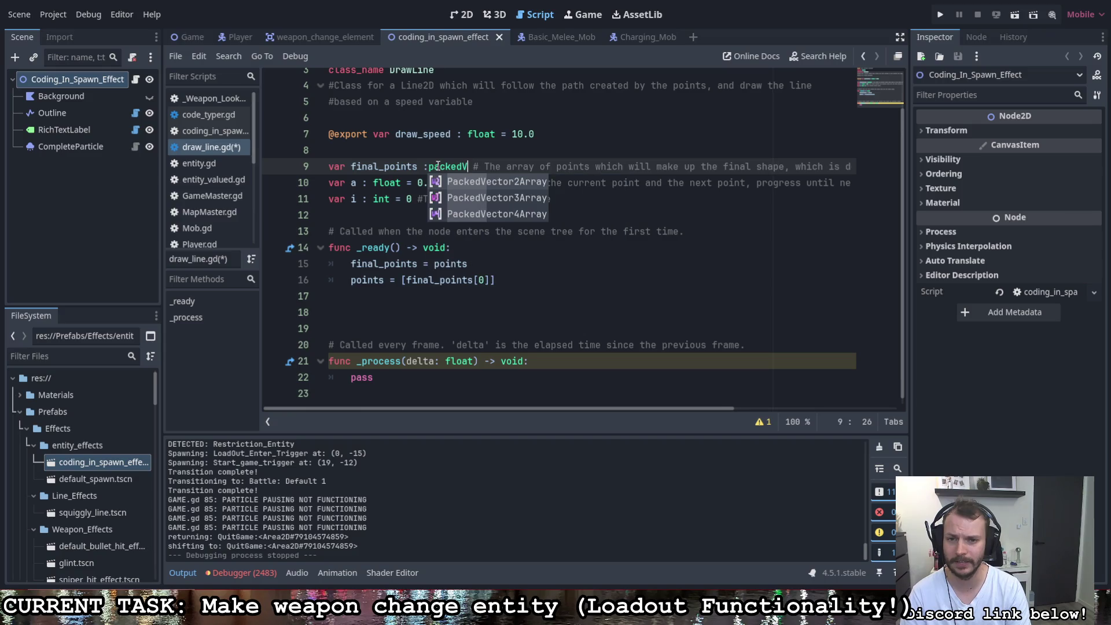
pyautogui.press('Return')
pyautogui.click(428, 166)
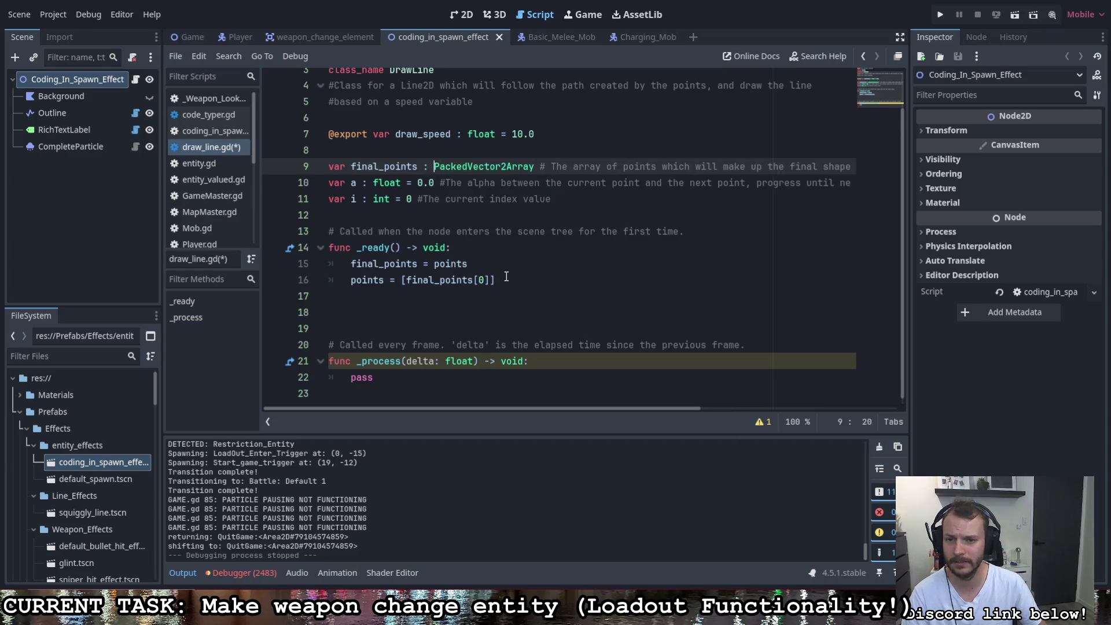
pyautogui.click(524, 281)
pyautogui.hotkey('ctrl', 's')
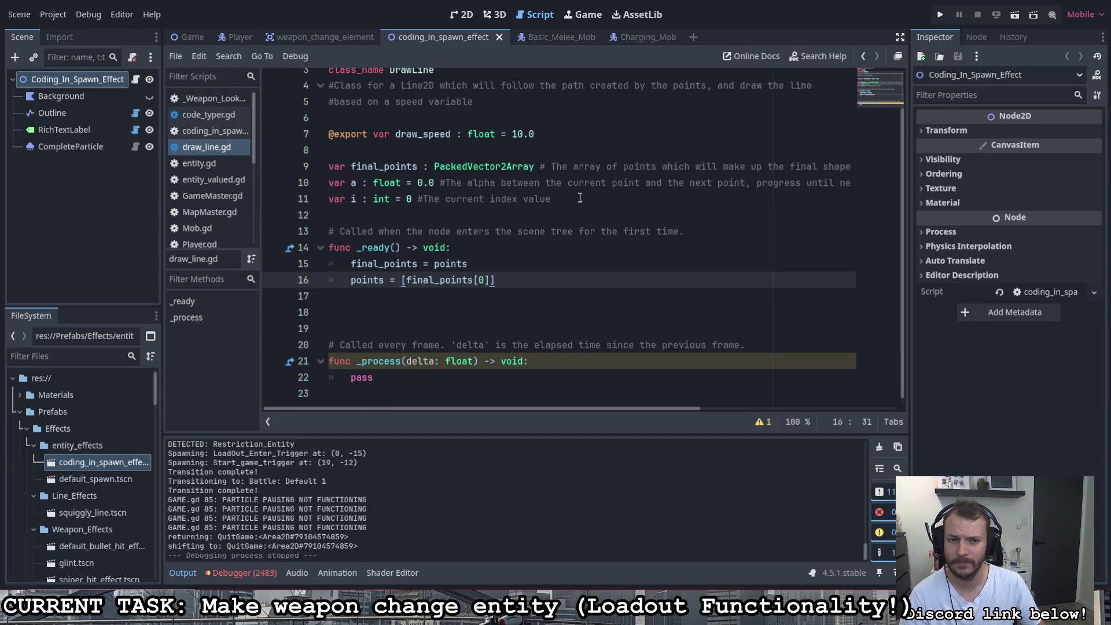
pyautogui.click(405, 365)
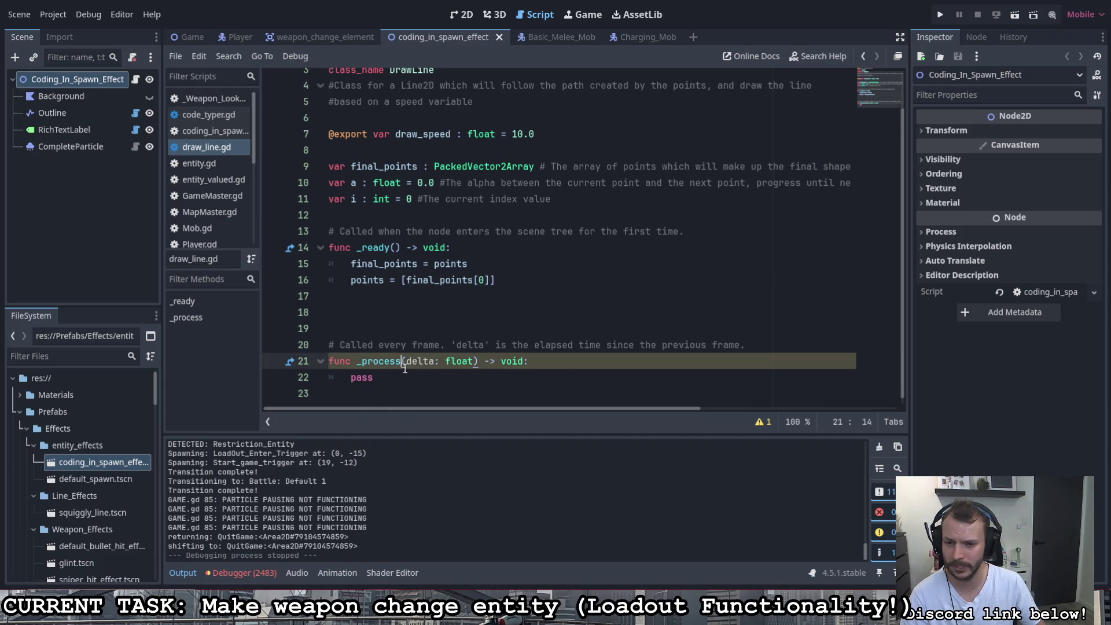
# Step: Replace the pass in _process with a process_alpha(delta) call
pyautogui.click(442, 374)
pyautogui.press('BackSpace')
pyautogui.press('BackSpace')
pyautogui.press('BackSpace')
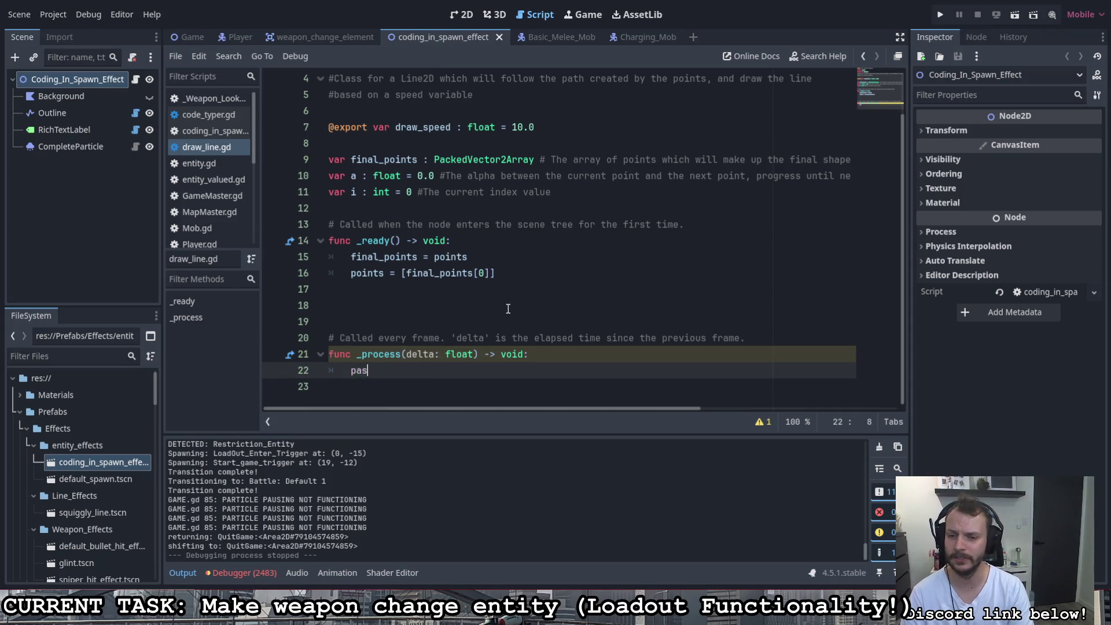
pyautogui.write('process_alp')
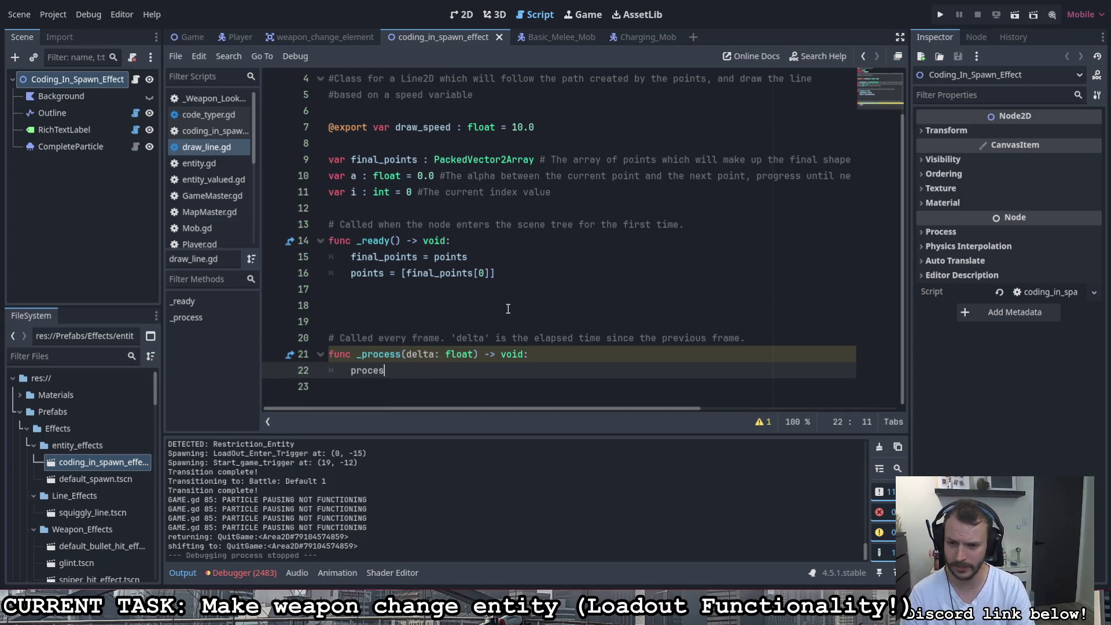
pyautogui.write('ha')
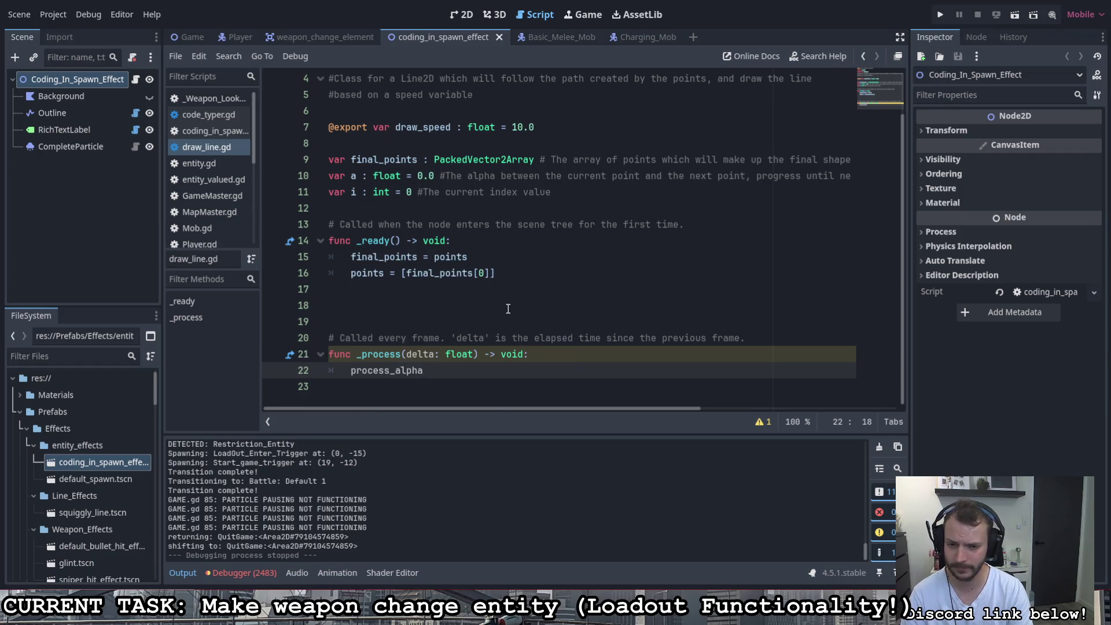
pyautogui.write('(delta)')
pyautogui.press('Return')
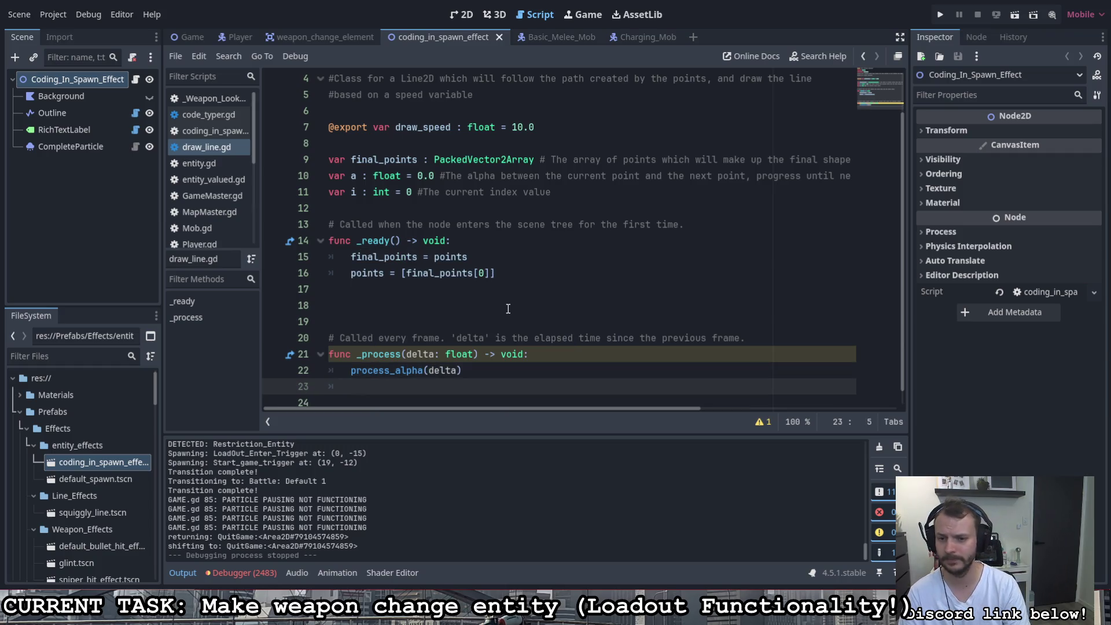
pyautogui.press('Return')
# Step: Define process_alpha(delta): a += delta; if a >= 1, a -= 1.0 and increment i; save
pyautogui.write('func process_')
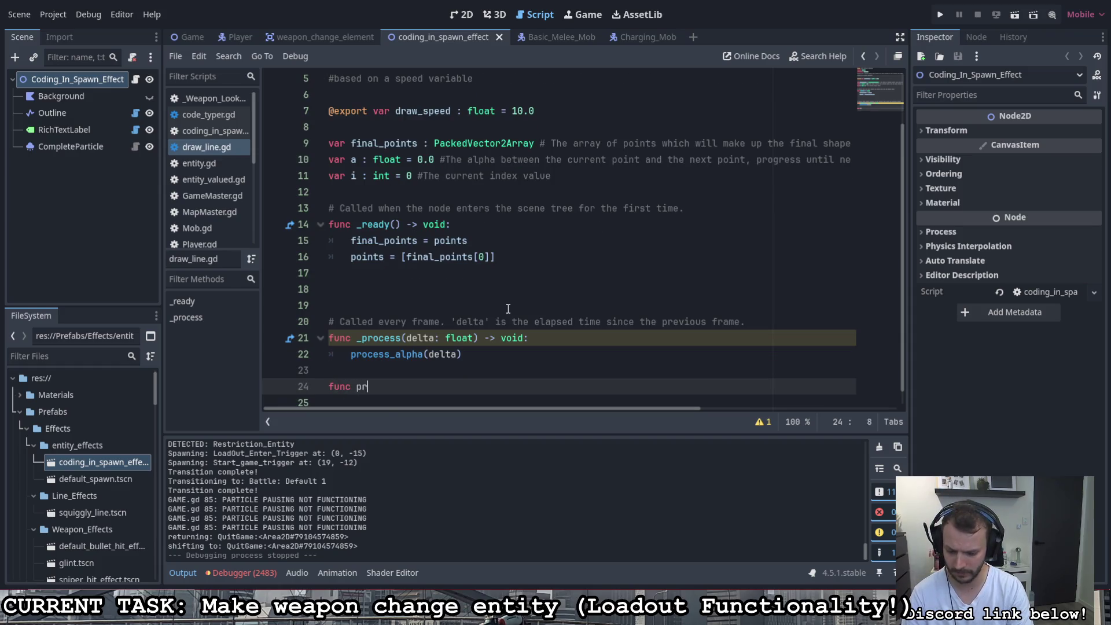
pyautogui.write('alpha(')
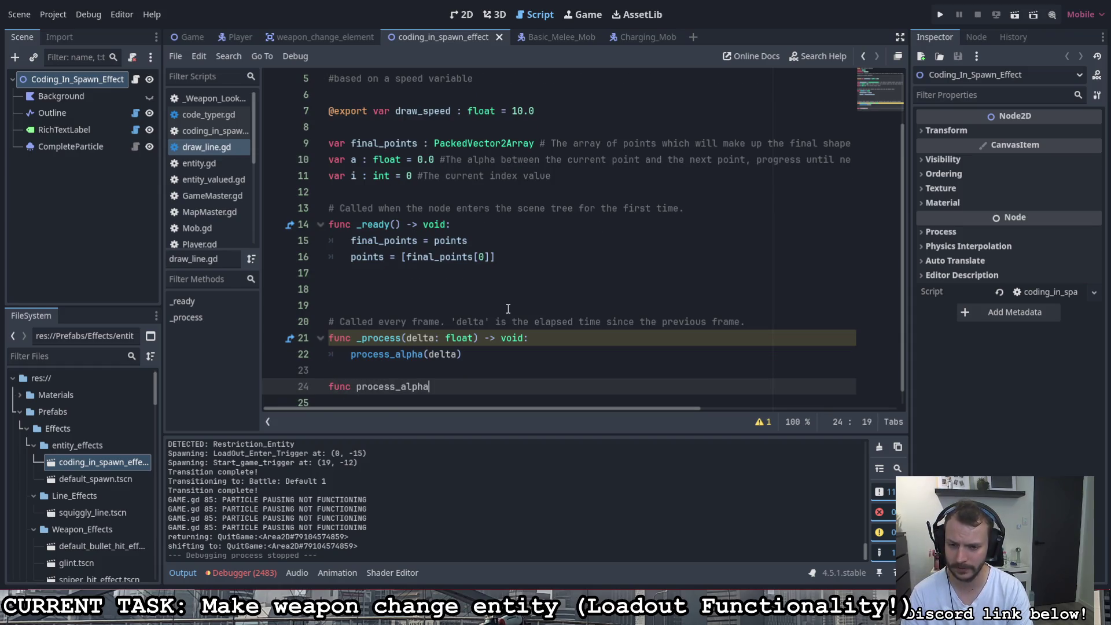
pyautogui.write('delta):')
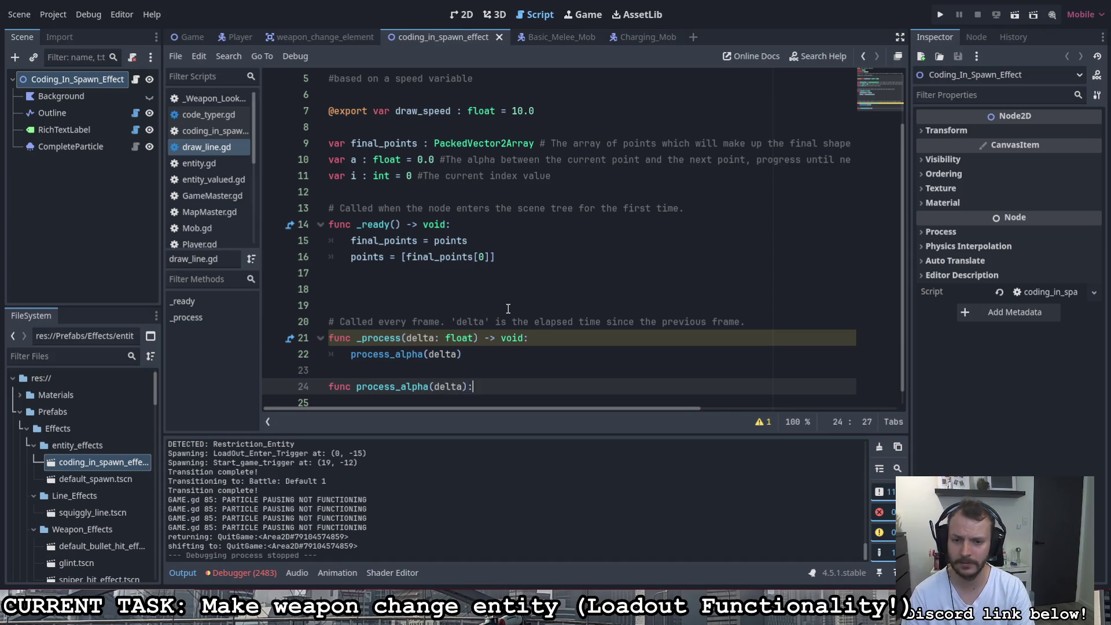
pyautogui.press('Return')
pyautogui.write('a + ')
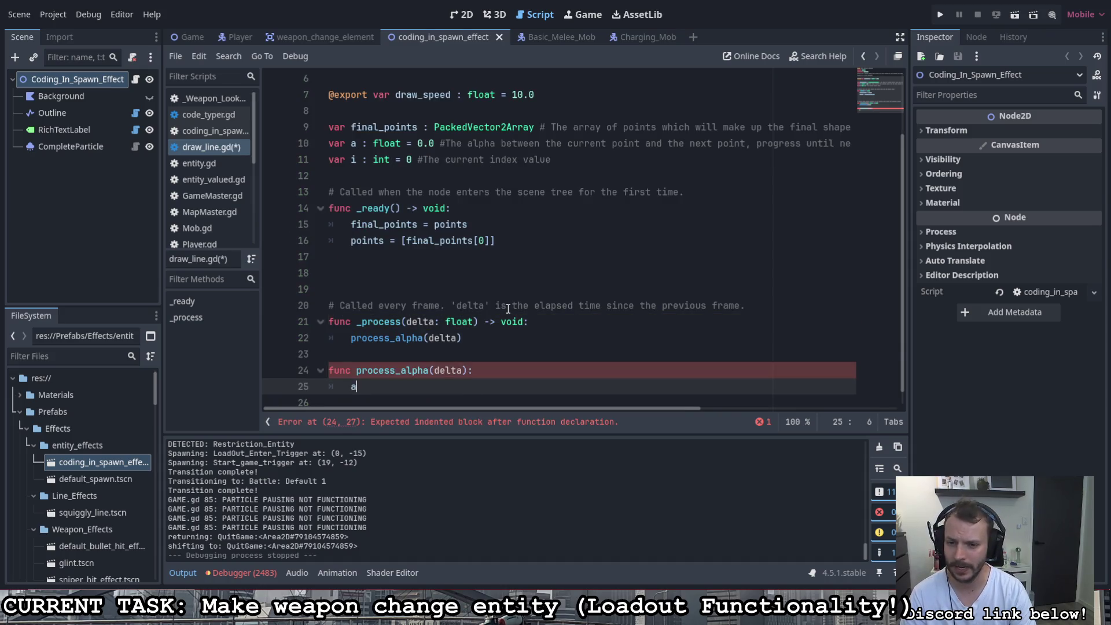
pyautogui.write('= delta')
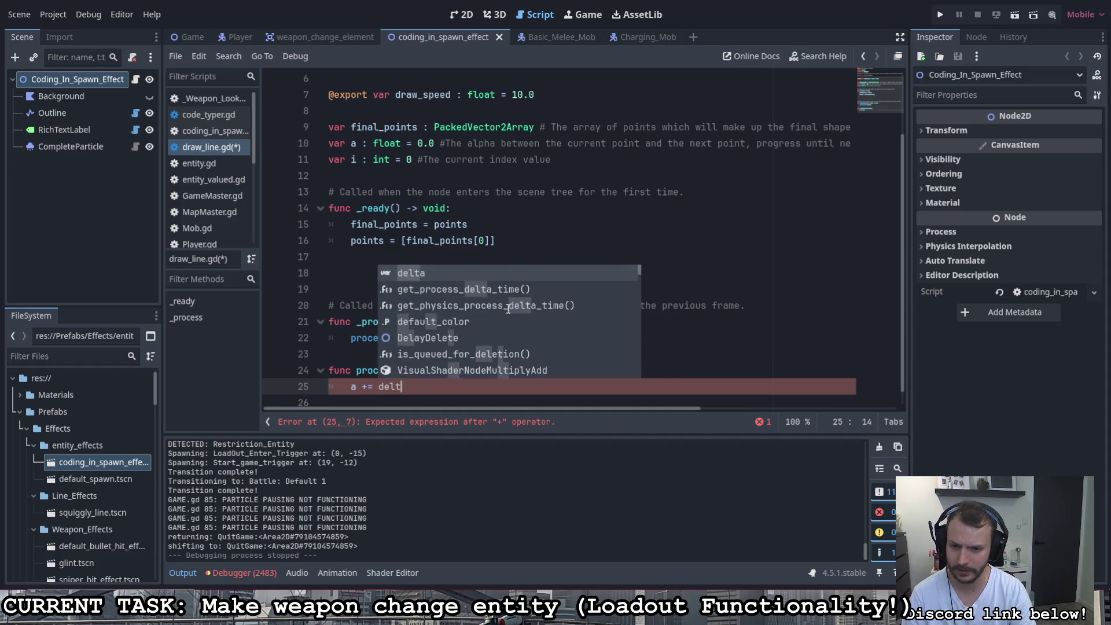
pyautogui.press('Return')
pyautogui.write('if a >')
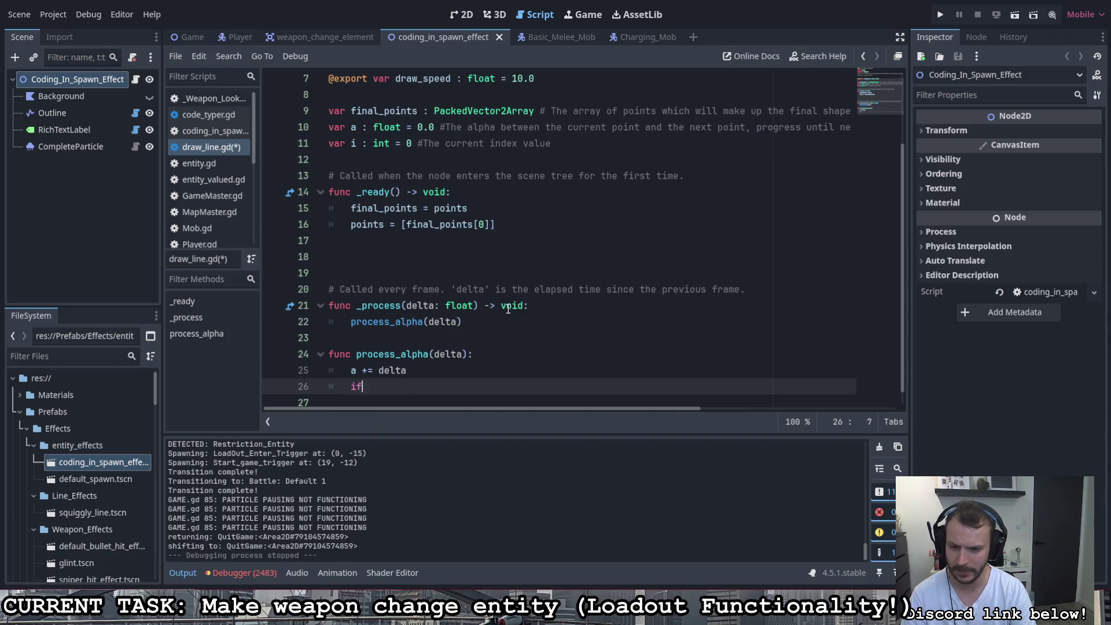
pyautogui.write('= 1.0:')
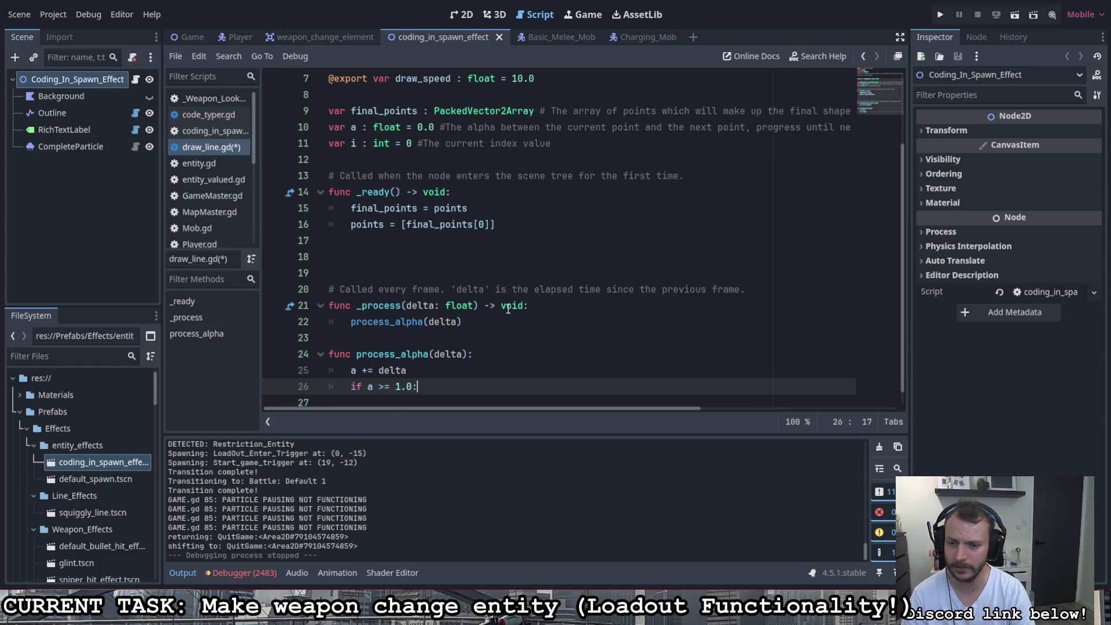
pyautogui.press('Return')
pyautogui.write('a -= 1.0')
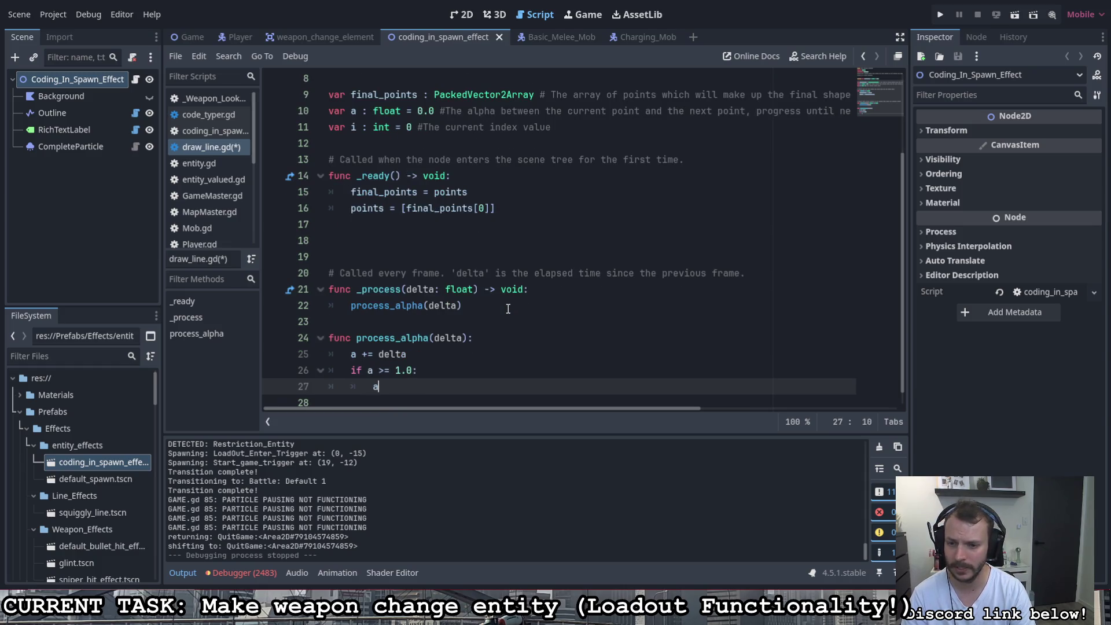
pyautogui.press('Return')
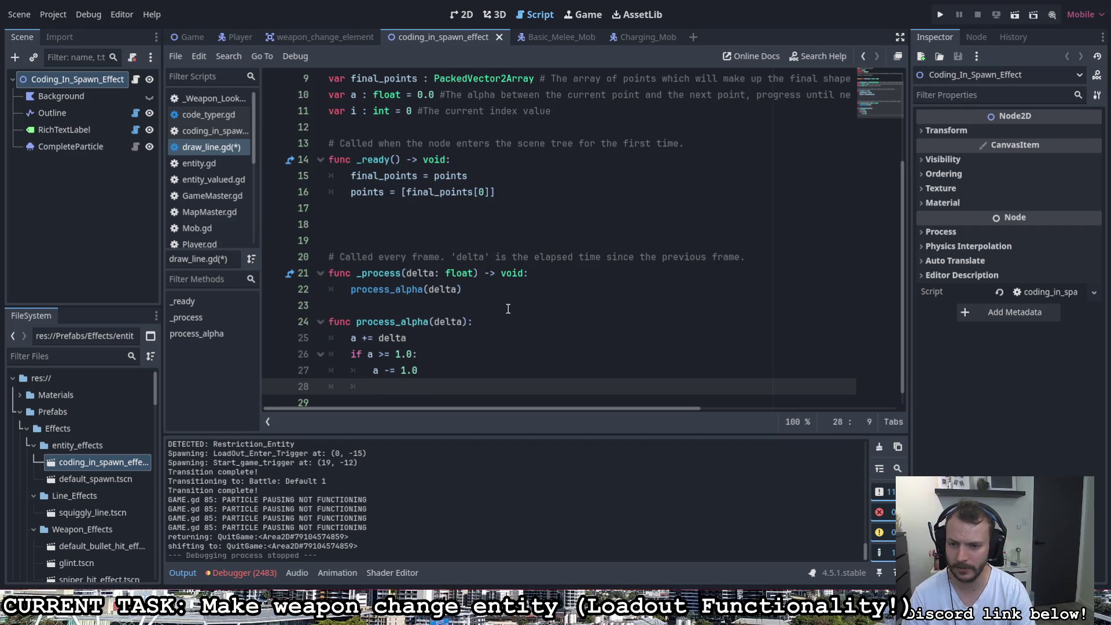
pyautogui.write('i += 1')
pyautogui.hotkey('ctrl', 's')
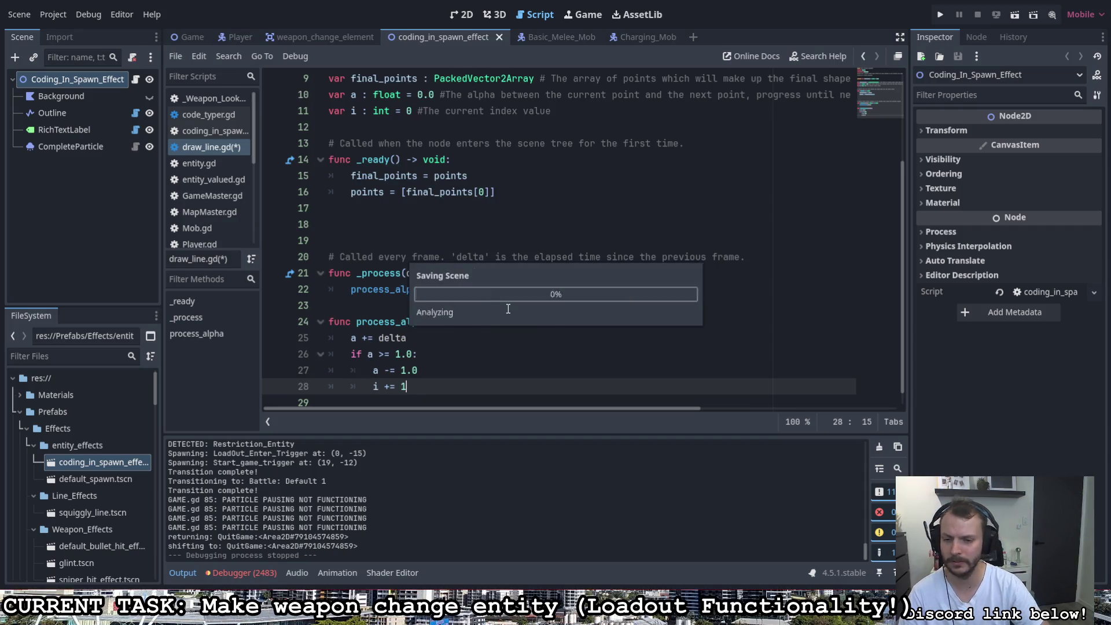
pyautogui.click(518, 370)
# Step: Add a float alpha property whose getter returns a
pyautogui.hotkey('ctrl', 's')
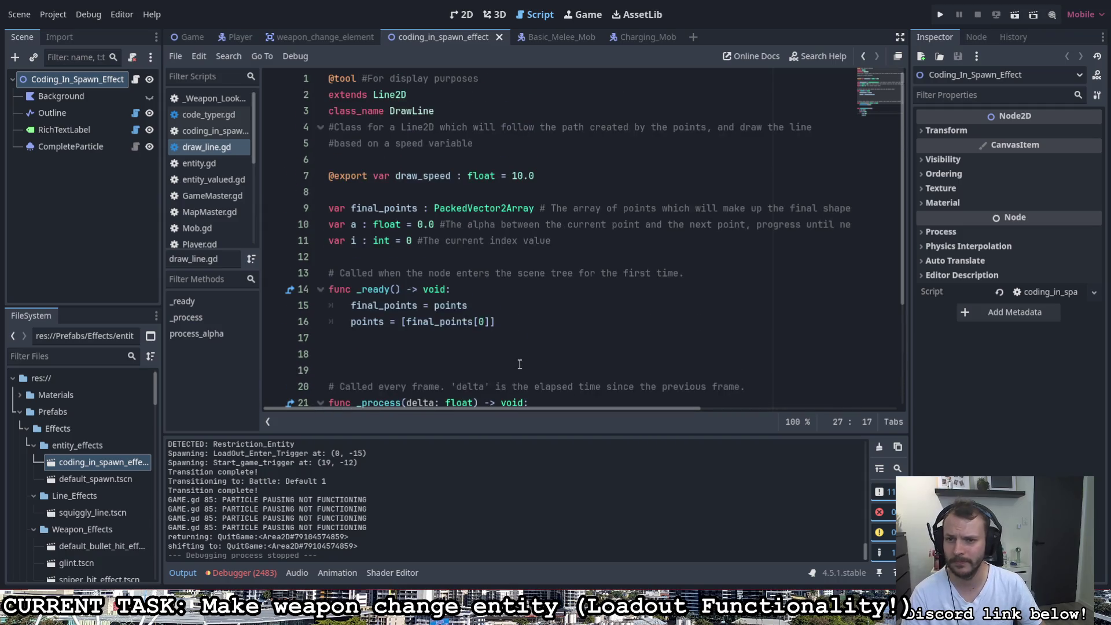
pyautogui.click(428, 255)
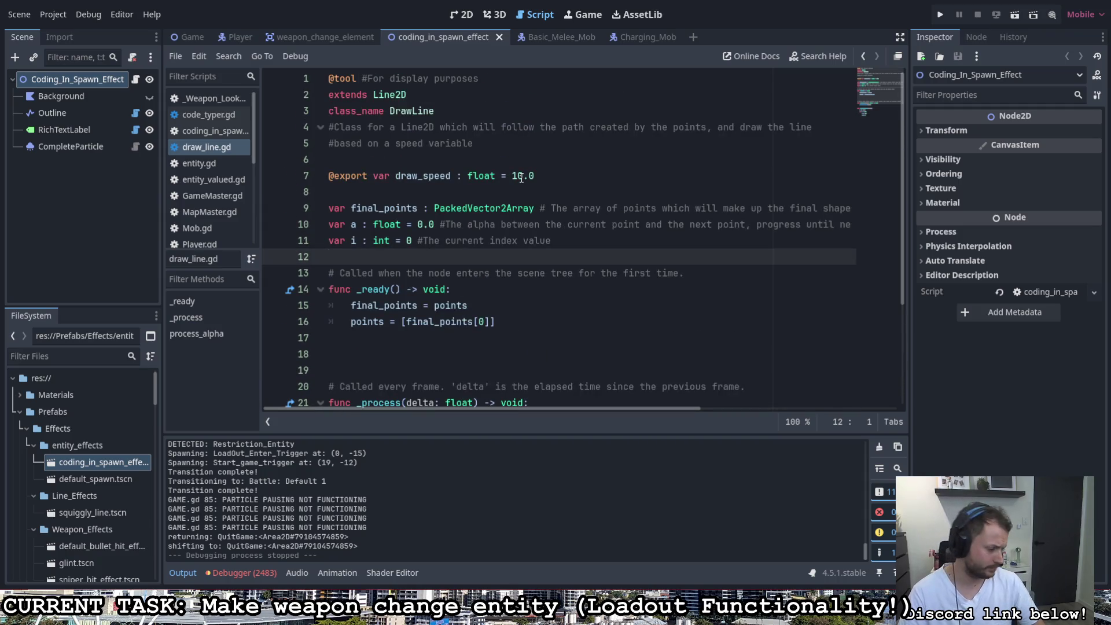
pyautogui.press('Return')
pyautogui.press('Return')
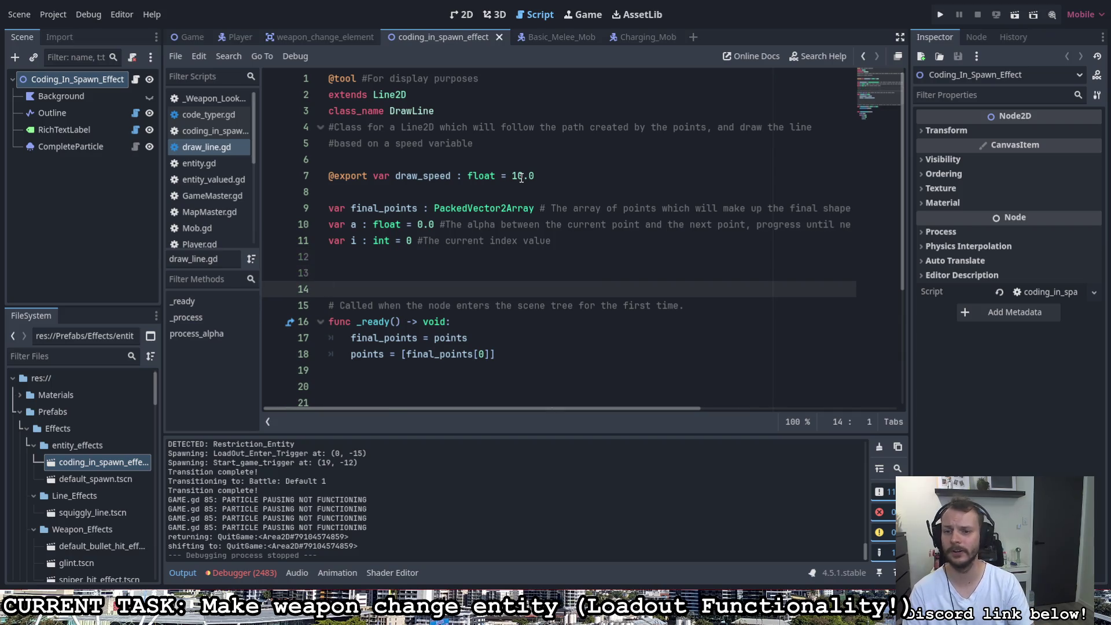
pyautogui.press('Up')
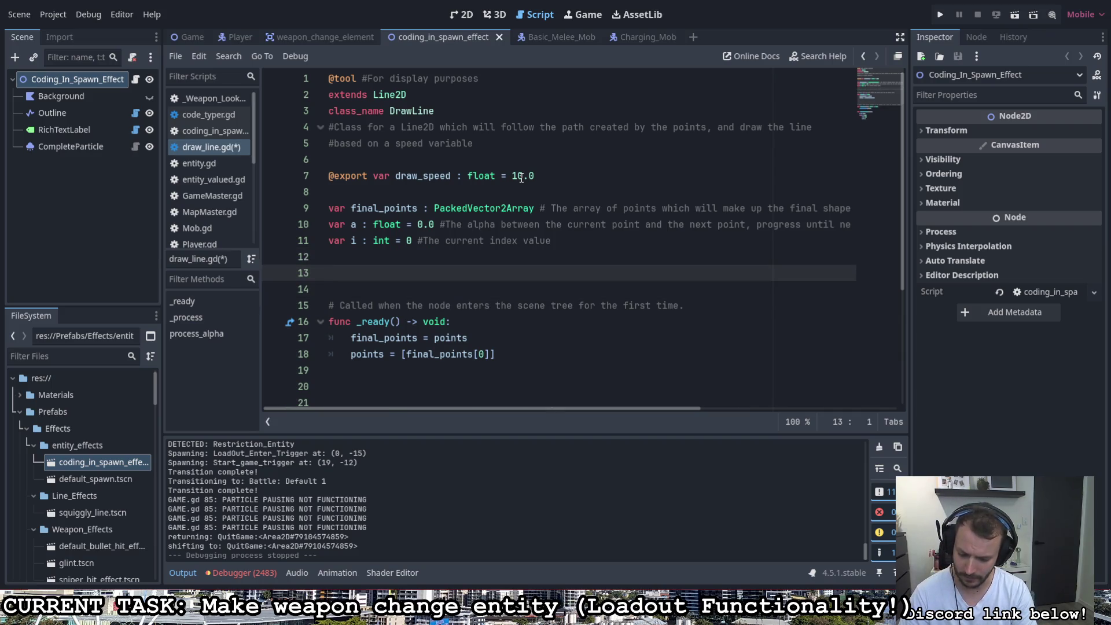
pyautogui.write('var alpha : ')
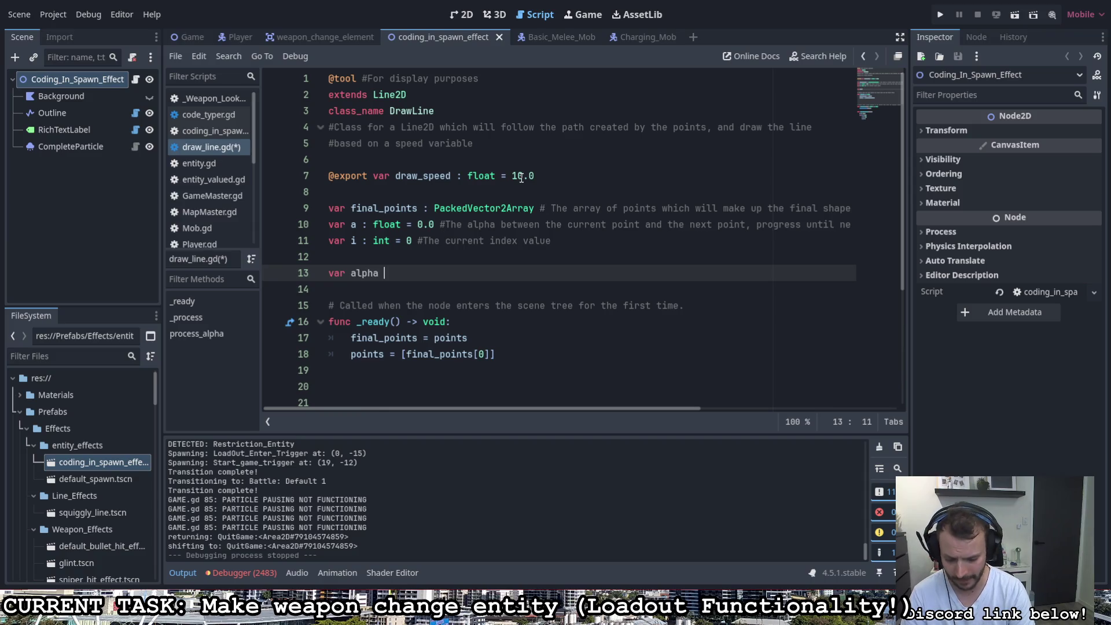
pyautogui.write('float :')
pyautogui.press('Return')
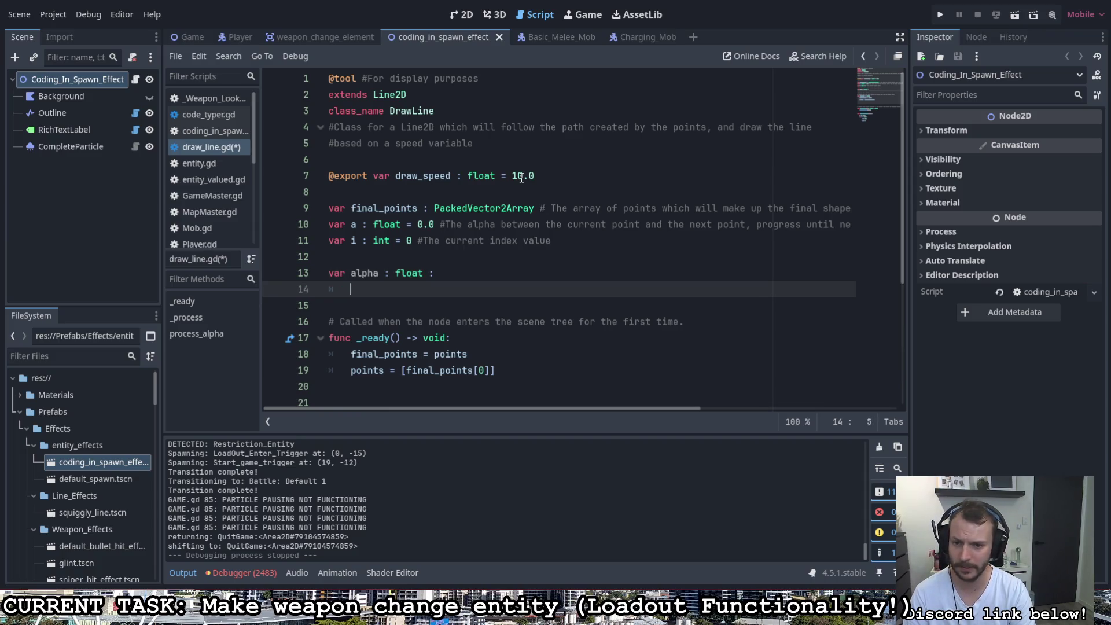
pyautogui.write('get:')
pyautogui.press('Return')
pyautogui.write('return a')
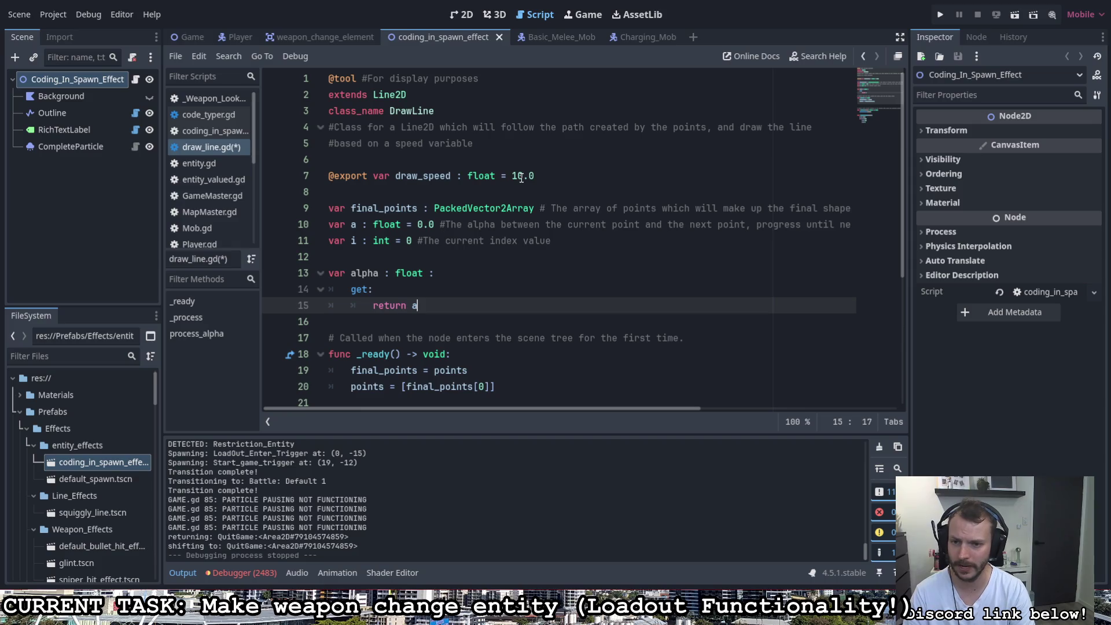
pyautogui.press('Return')
# Step: Add an index property with a getter returning index
pyautogui.press('BackSpace')
pyautogui.press('BackSpace')
pyautogui.press('Return')
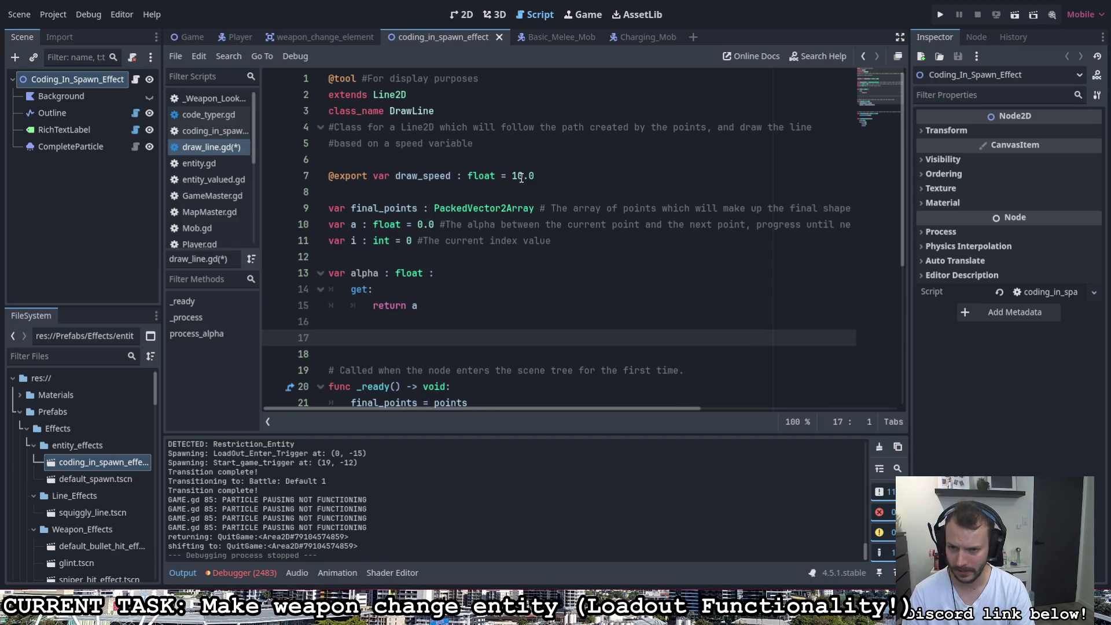
pyautogui.write('ar ')
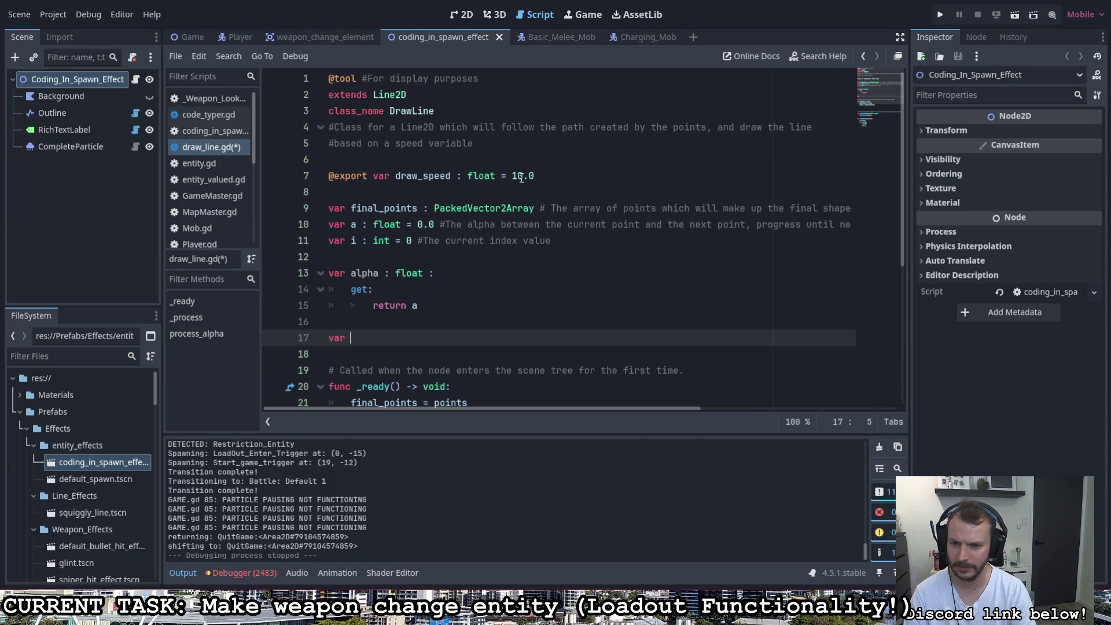
pyautogui.write('index : float :')
pyautogui.press('Return')
pyautogui.write('get:')
pyautogui.press('Return')
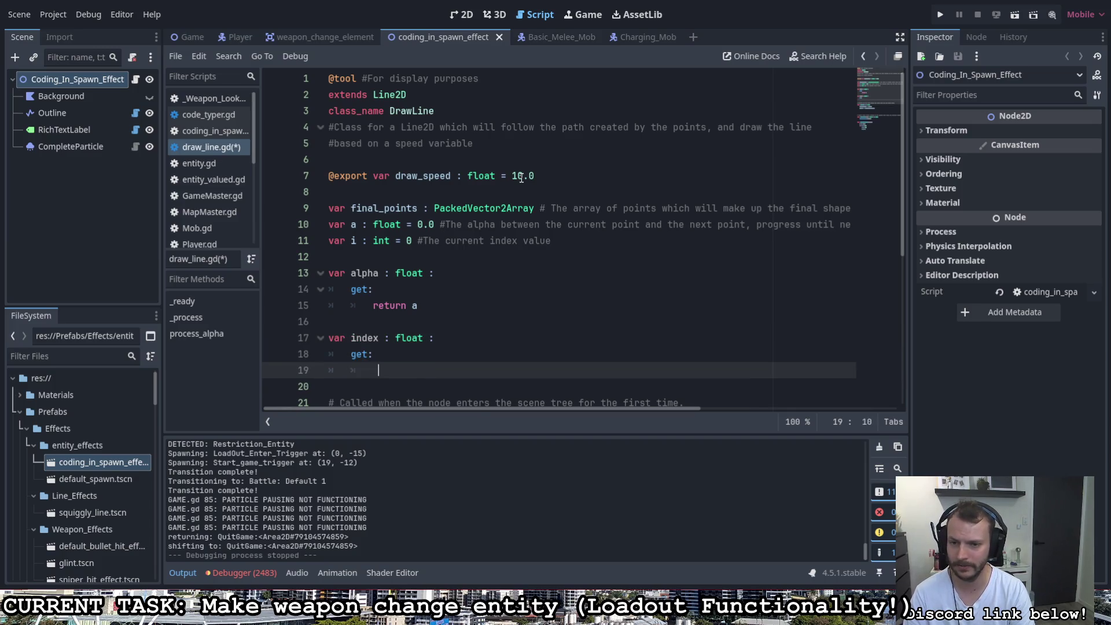
pyautogui.write('return index')
pyautogui.press('Return')
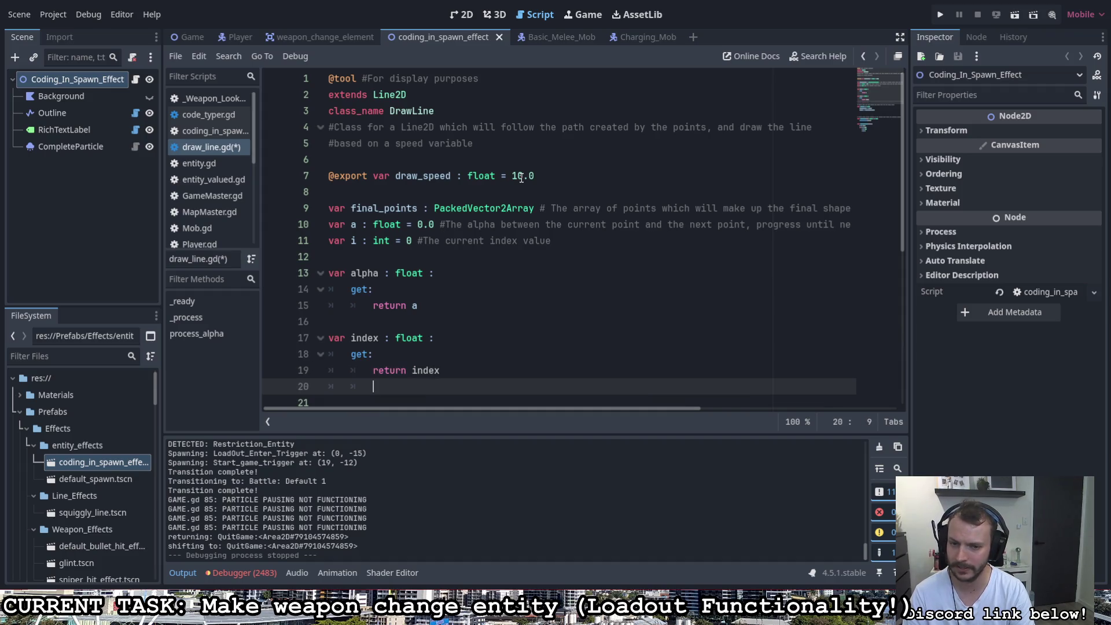
pyautogui.press('BackSpace')
pyautogui.press('BackSpace')
pyautogui.press('Return')
# Step: Add a float index_alpha property returning float(i) + a, retype index as int, and save
pyautogui.write('var ')
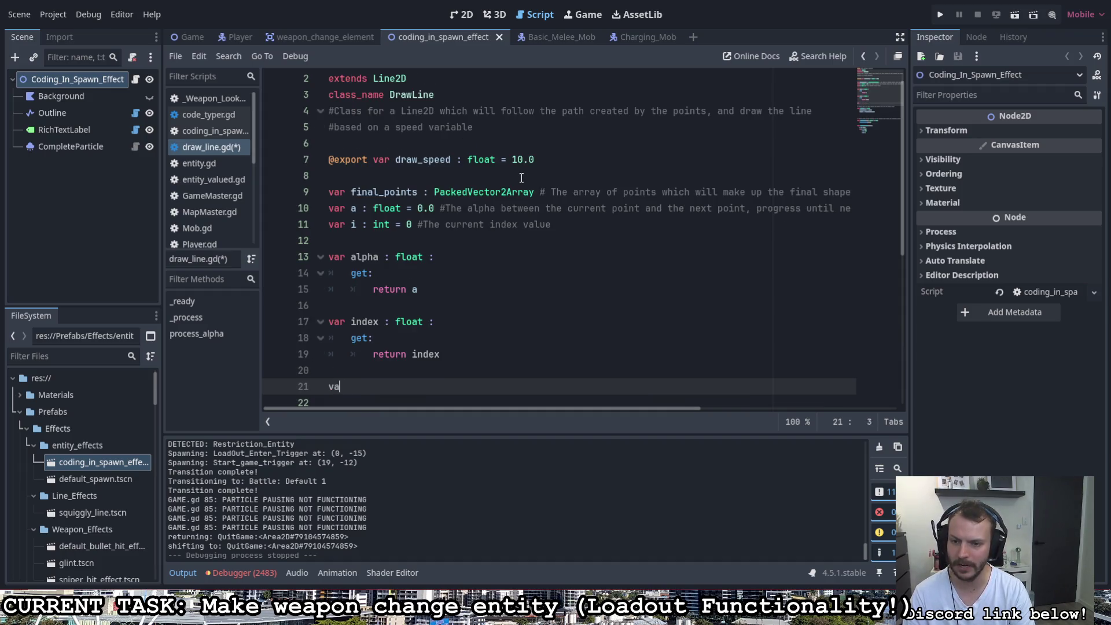
pyautogui.write('index_ap')
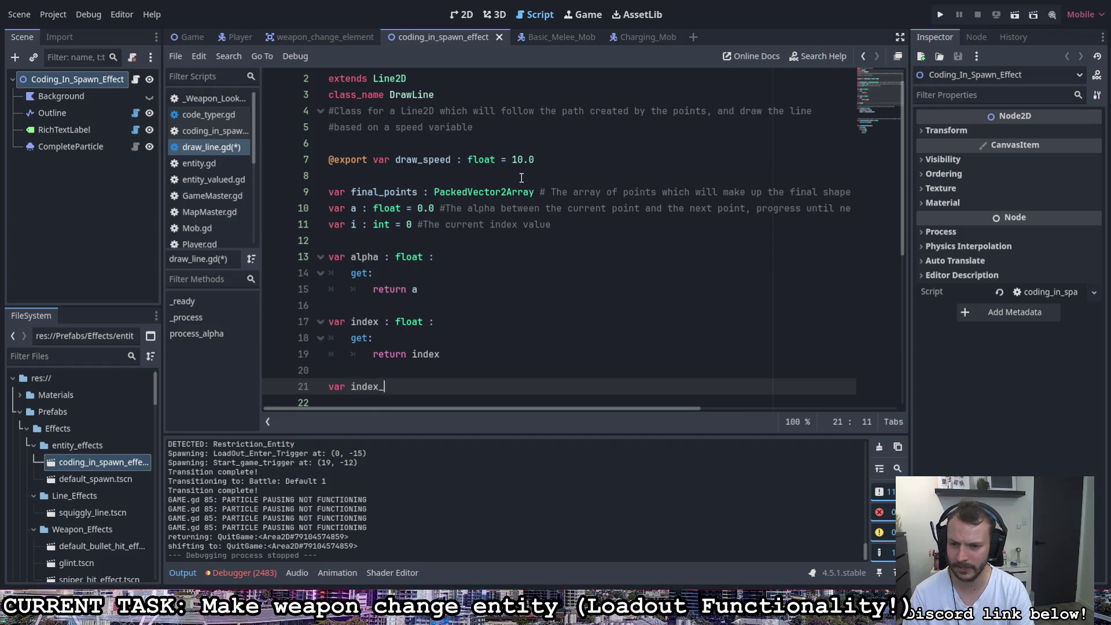
pyautogui.write('pha')
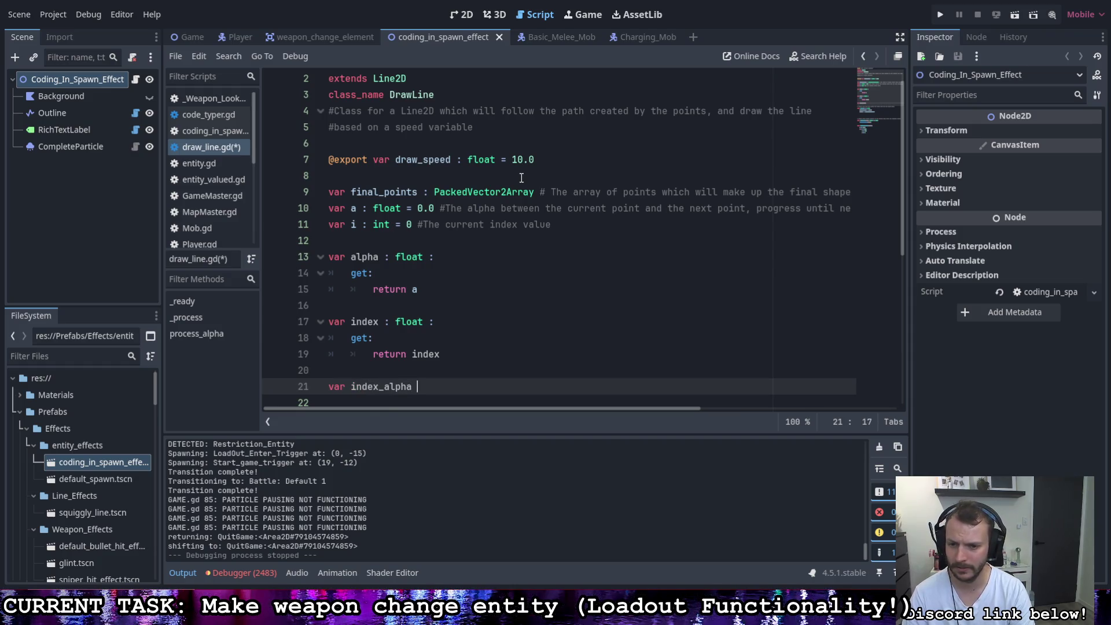
pyautogui.write('float')
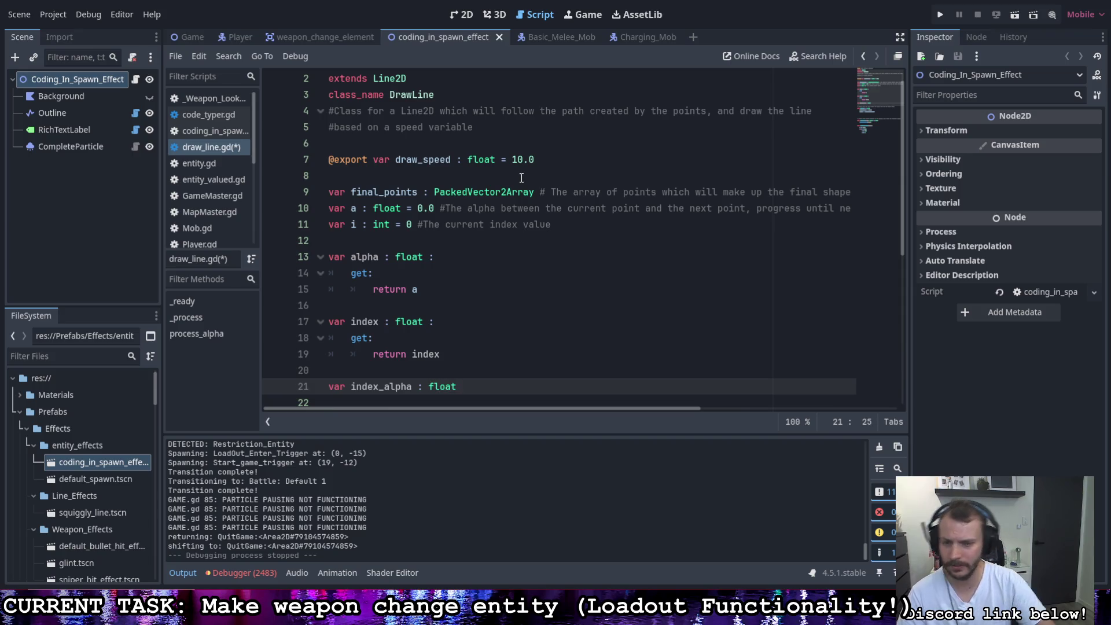
pyautogui.click(396, 322)
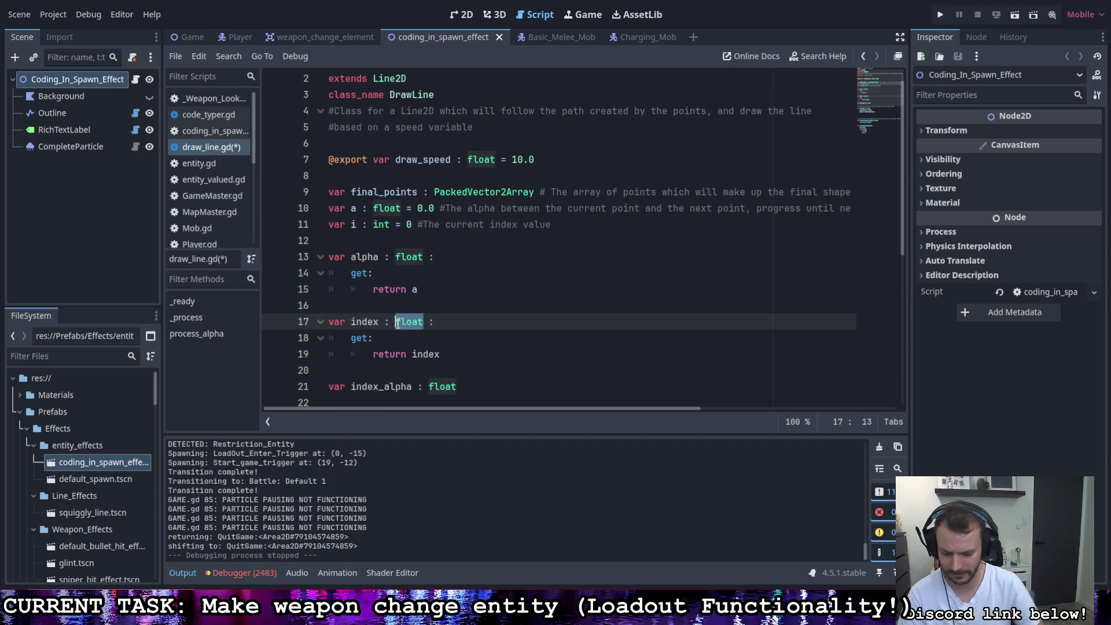
pyautogui.write('int')
pyautogui.click(517, 387)
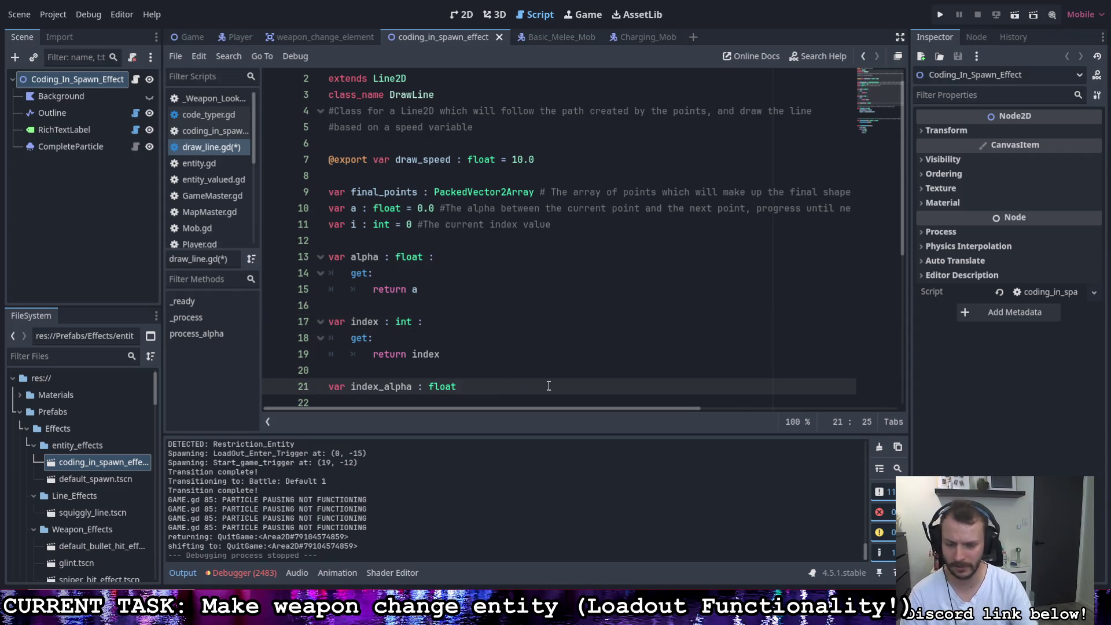
pyautogui.press('Return')
pyautogui.write('get:')
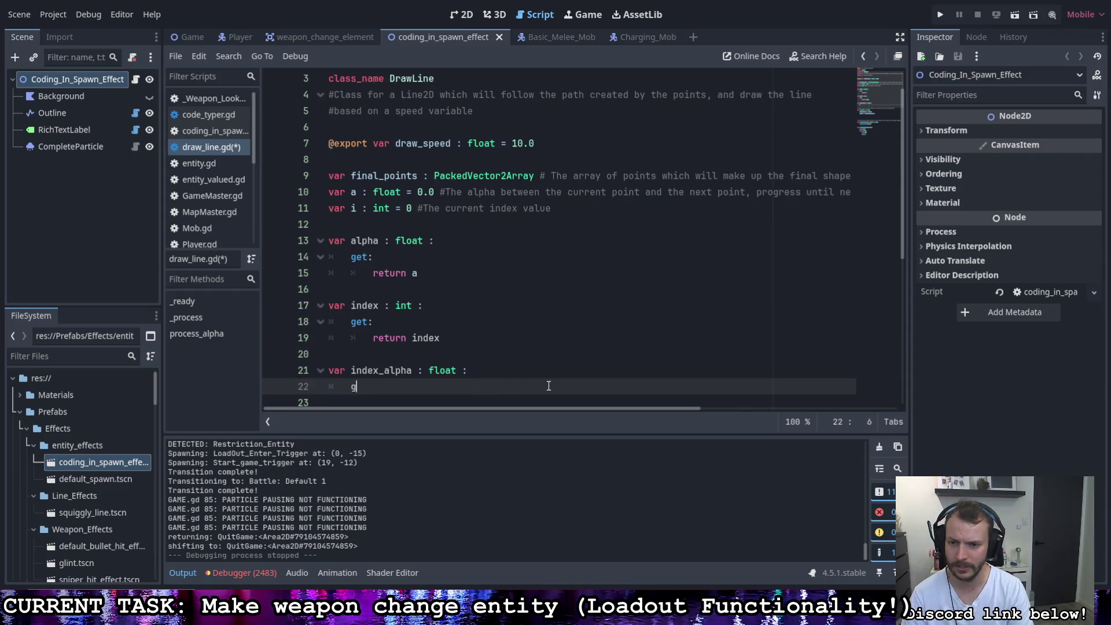
pyautogui.press('Return')
pyautogui.write('return ')
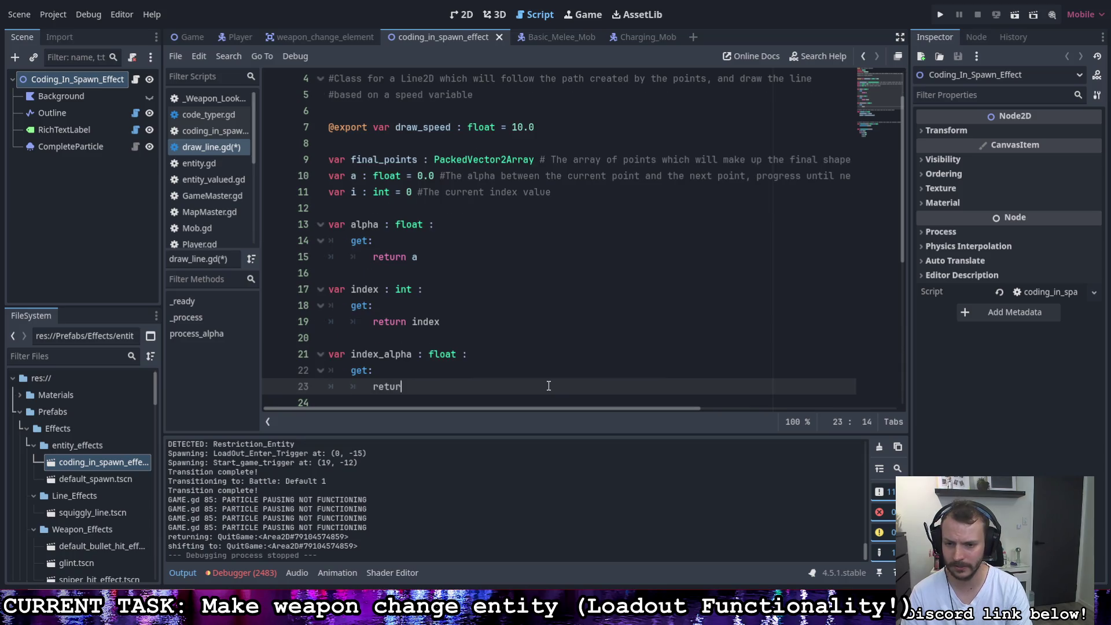
pyautogui.write('float(i) + ')
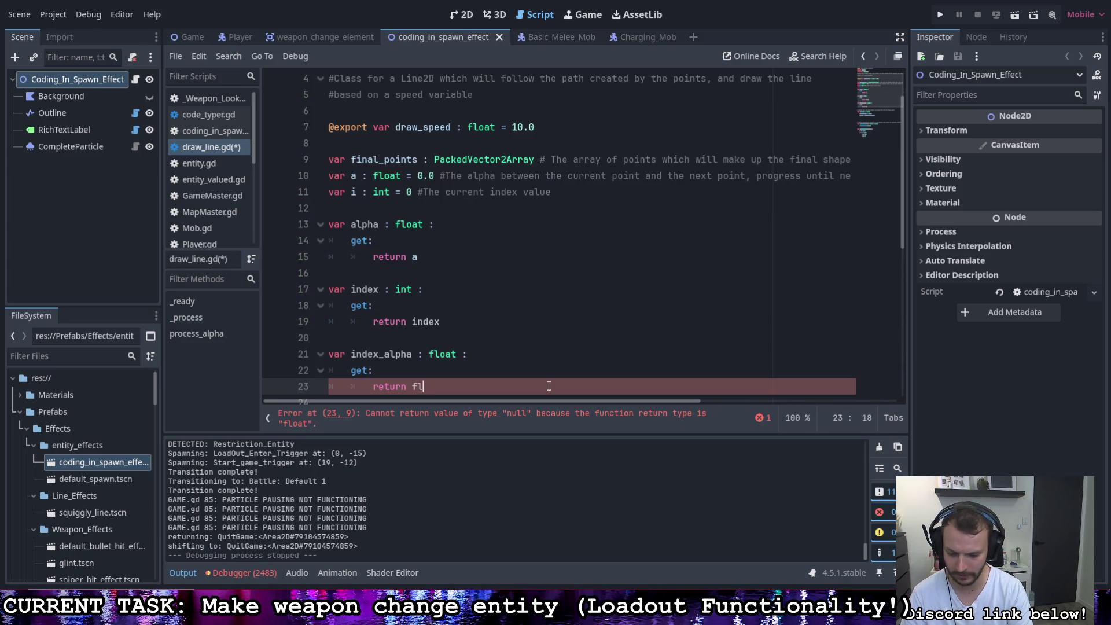
pyautogui.write('a')
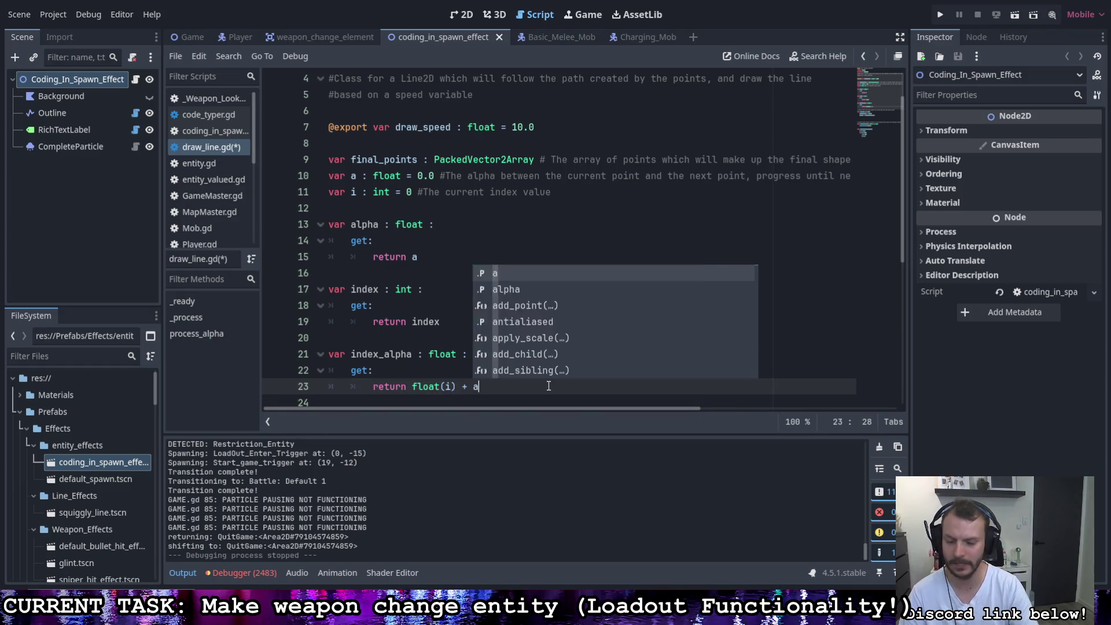
pyautogui.hotkey('ctrl', 's')
pyautogui.scroll(-1, 564, 388)
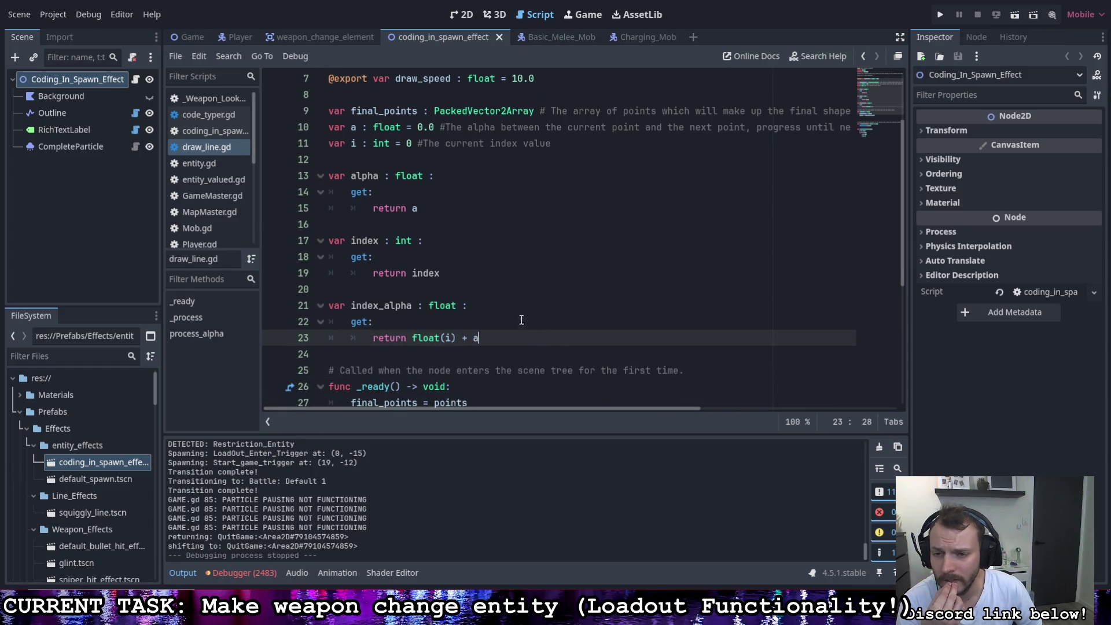
# Step: Remove the blank line between the getters and make the index getter return i
pyautogui.click(320, 306)
pyautogui.click(320, 240)
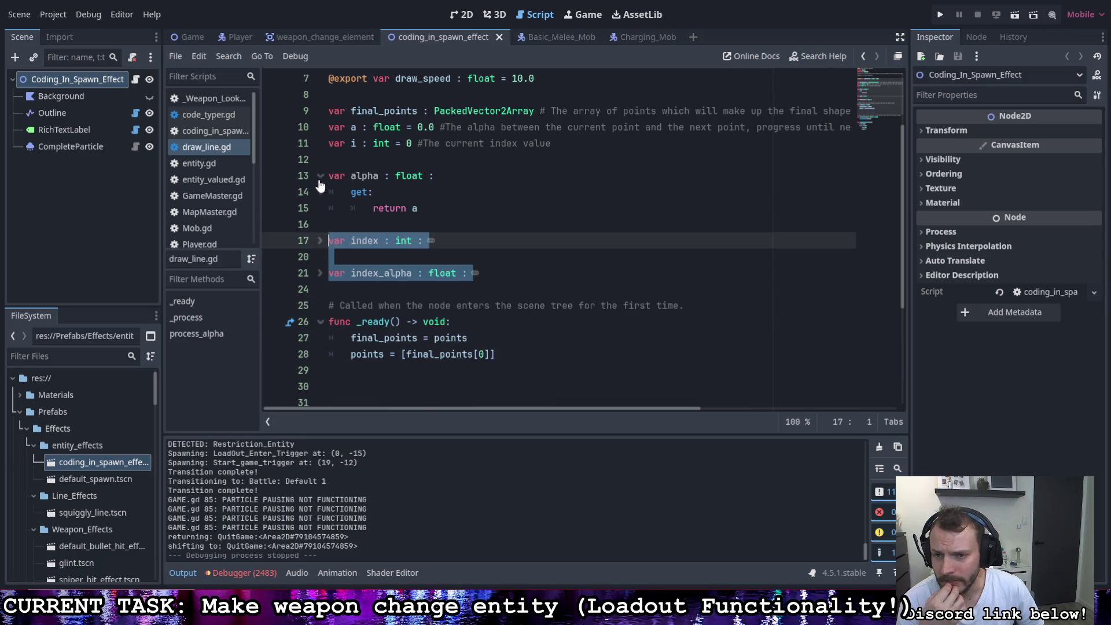
pyautogui.click(320, 176)
pyautogui.click(377, 229)
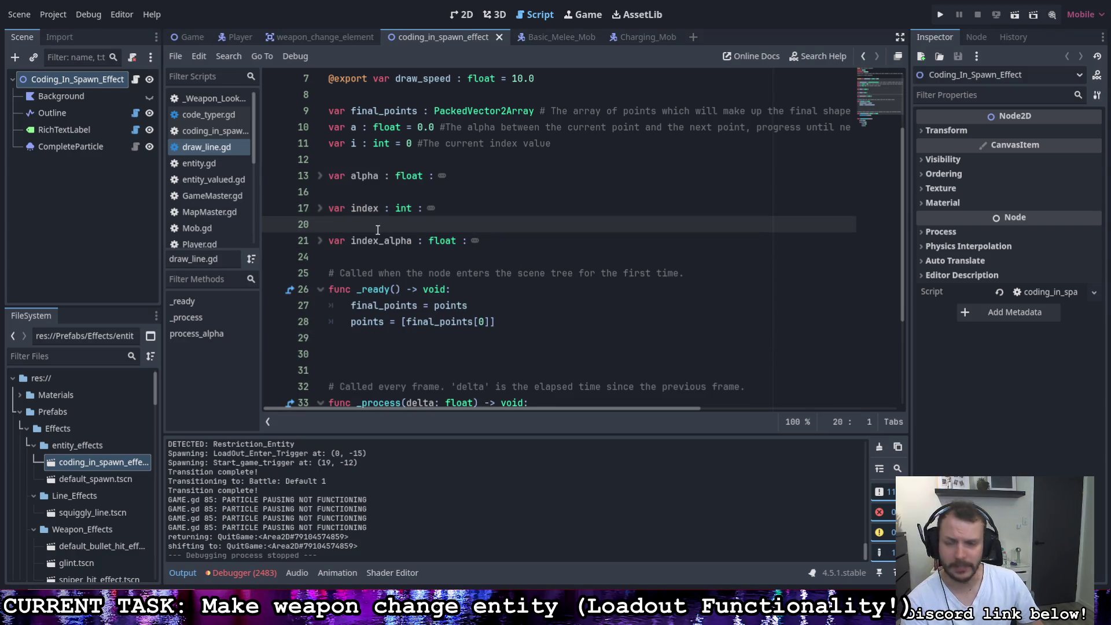
pyautogui.press('BackSpace')
pyautogui.write('x')
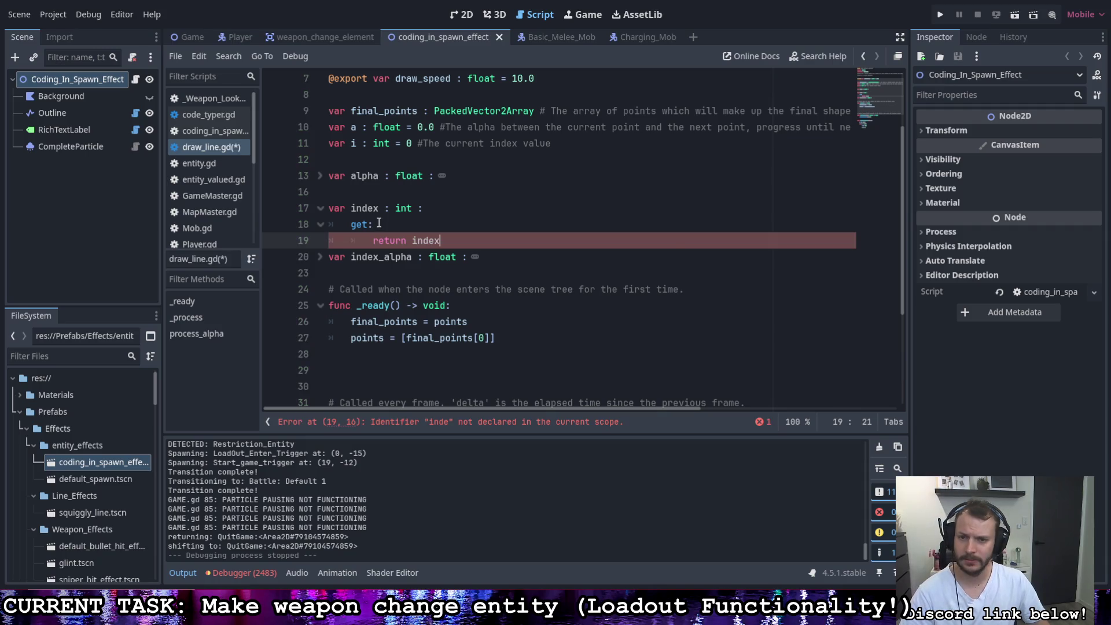
pyautogui.doubleClick(428, 241)
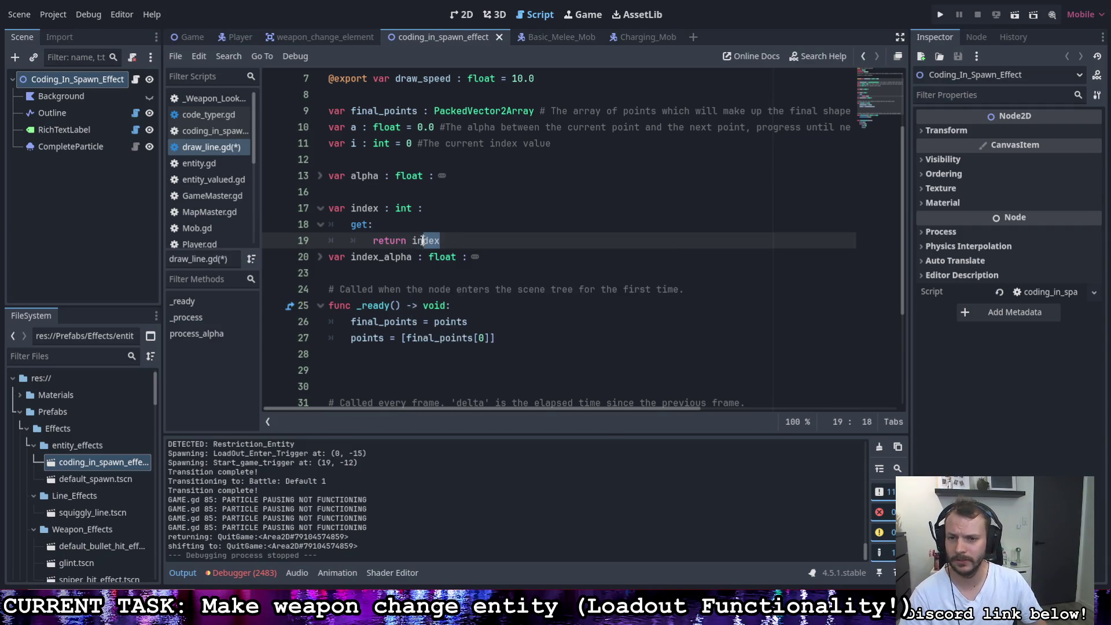
pyautogui.write('i')
# Step: Delete the blank line below the alpha getter's 'return a'
pyautogui.click(319, 177)
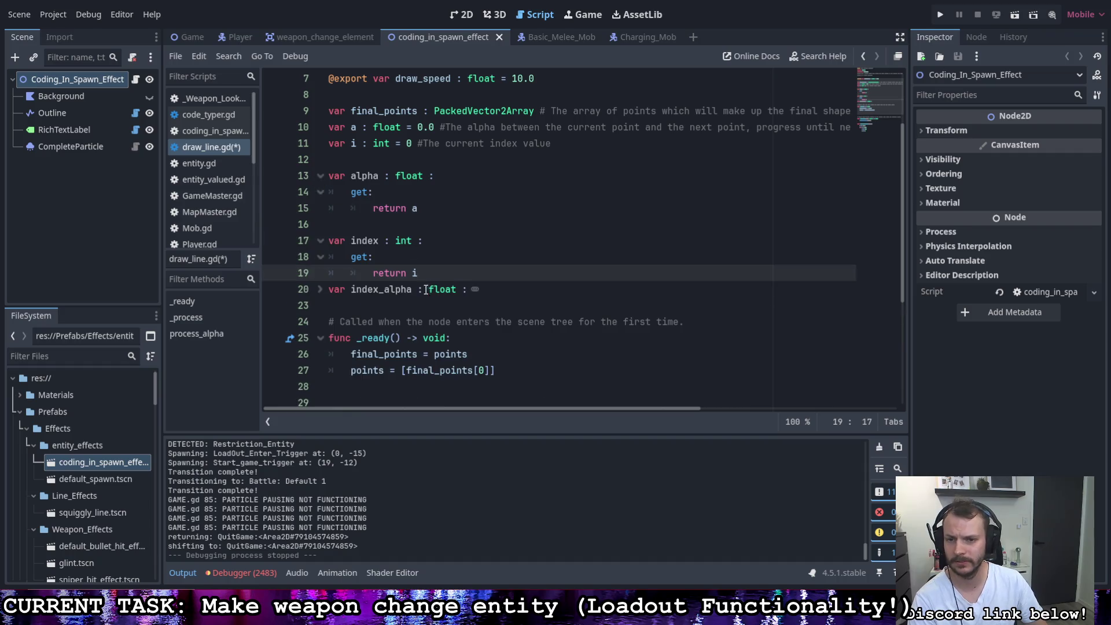
pyautogui.click(319, 289)
pyautogui.click(320, 289)
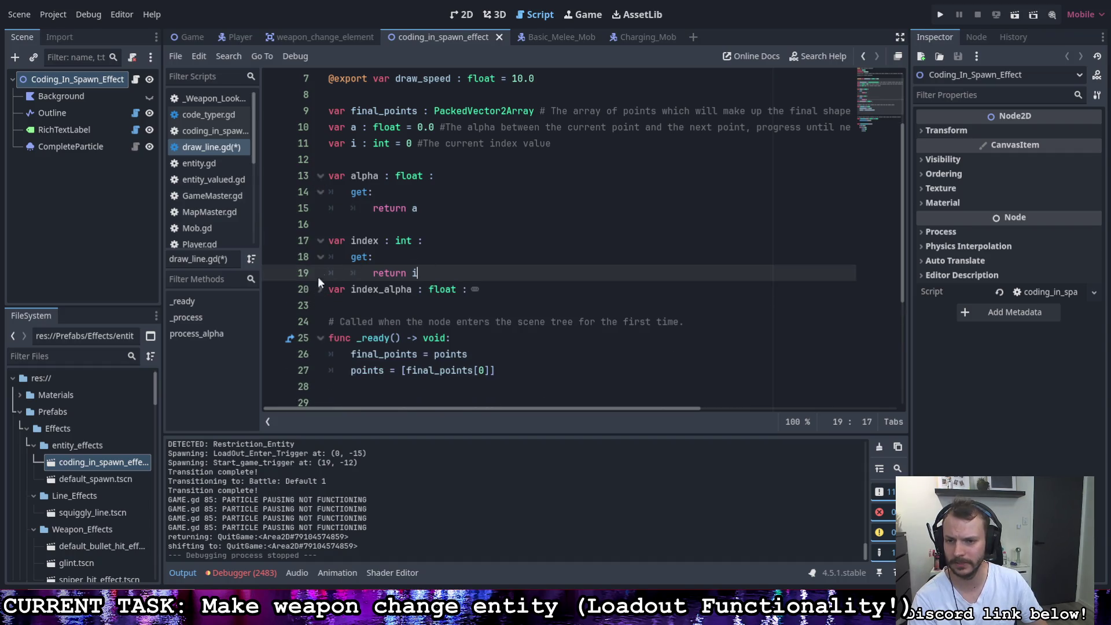
pyautogui.click(320, 240)
pyautogui.click(320, 176)
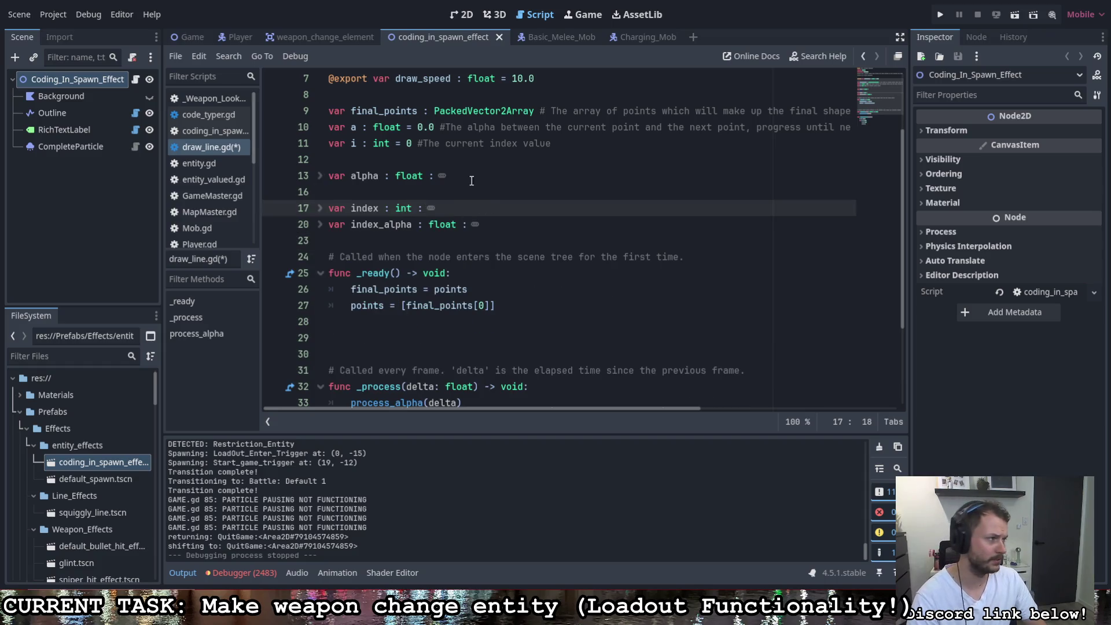
pyautogui.click(490, 176)
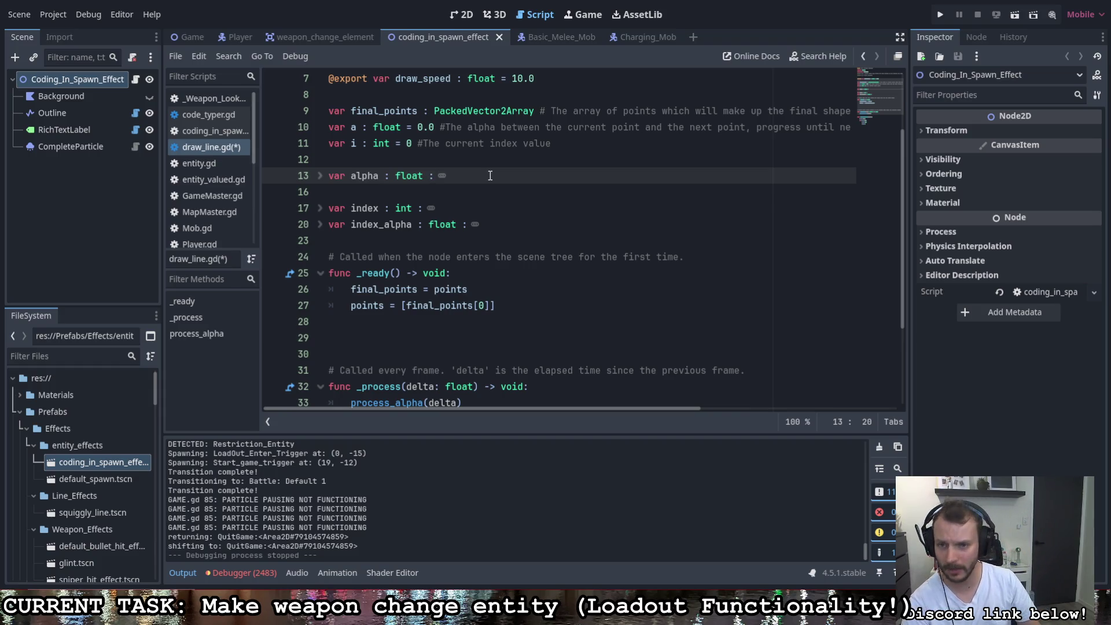
pyautogui.click(434, 175)
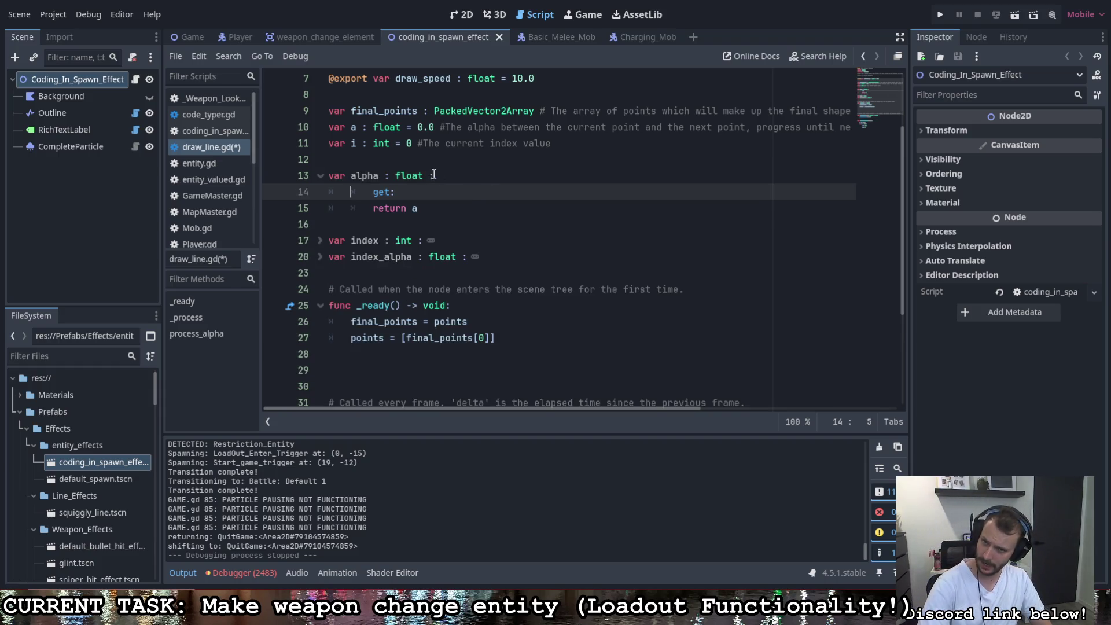
pyautogui.click(426, 208)
pyautogui.click(426, 224)
pyautogui.press('BackSpace')
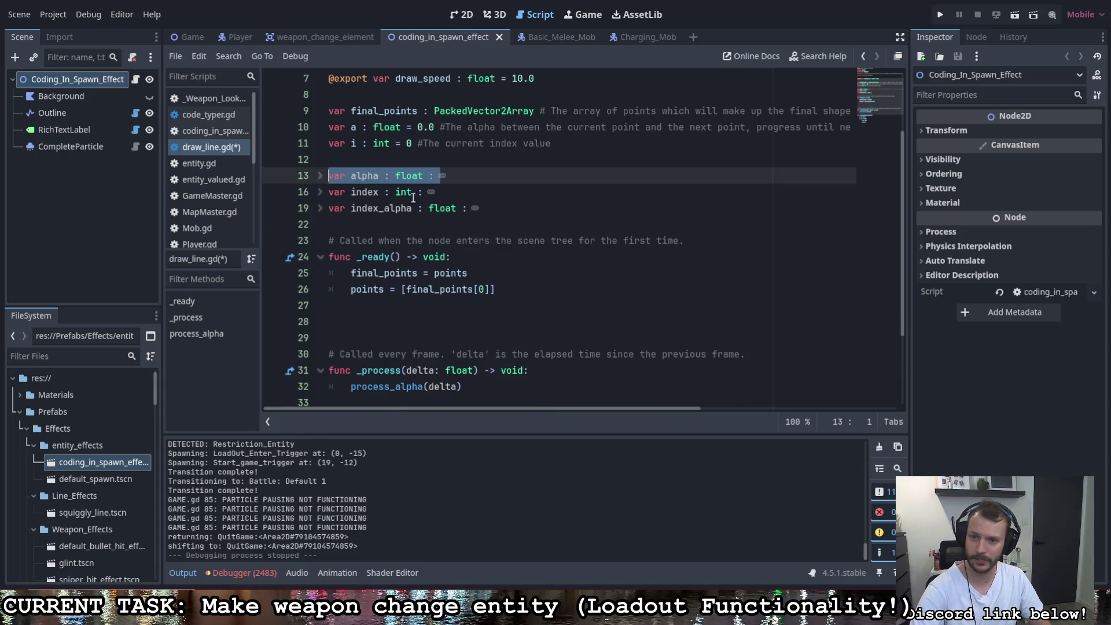
pyautogui.click(320, 176)
# Step: Unindent the alpha getter's 'get:' line and fold all three getters
pyautogui.click(320, 176)
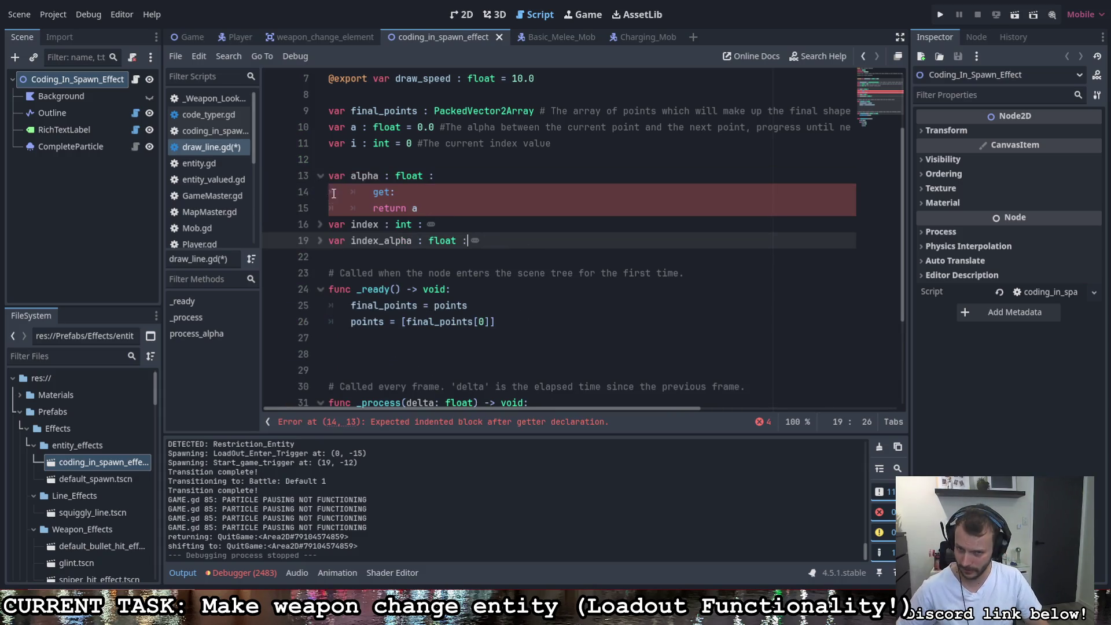
pyautogui.click(373, 193)
pyautogui.press('BackSpace')
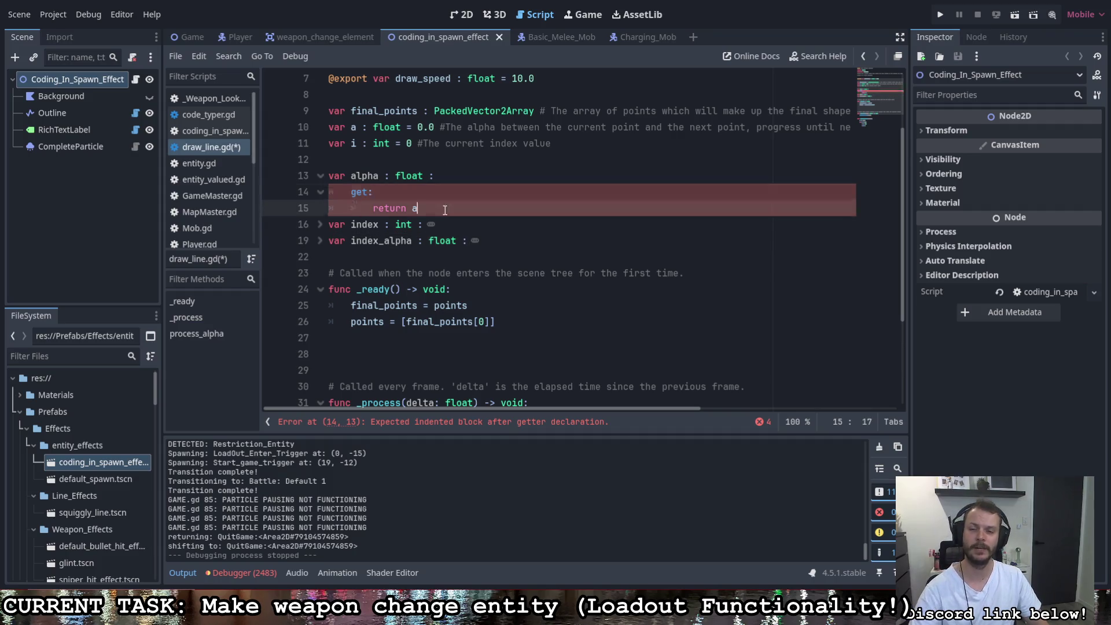
pyautogui.click(320, 225)
pyautogui.click(320, 276)
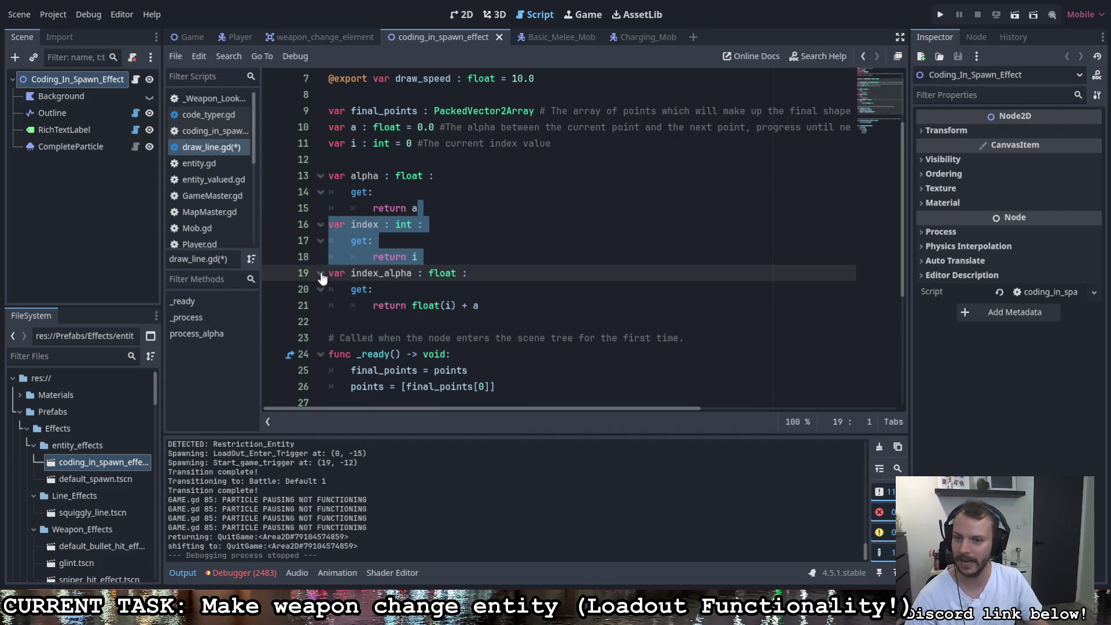
pyautogui.click(320, 274)
pyautogui.click(320, 225)
pyautogui.click(320, 176)
pyautogui.click(536, 213)
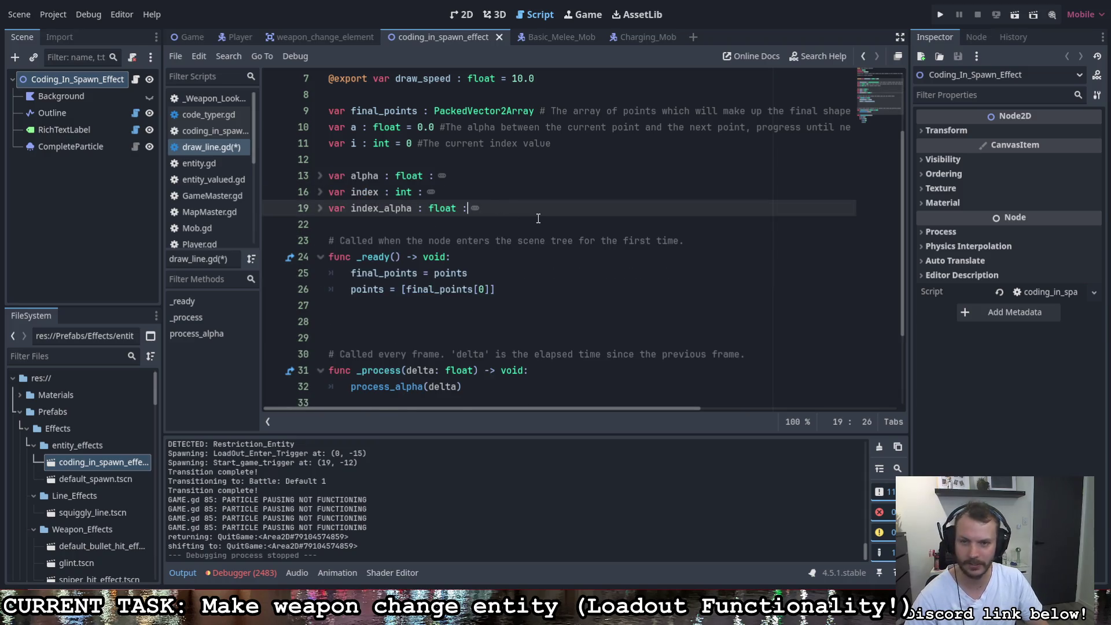
pyautogui.click(537, 218)
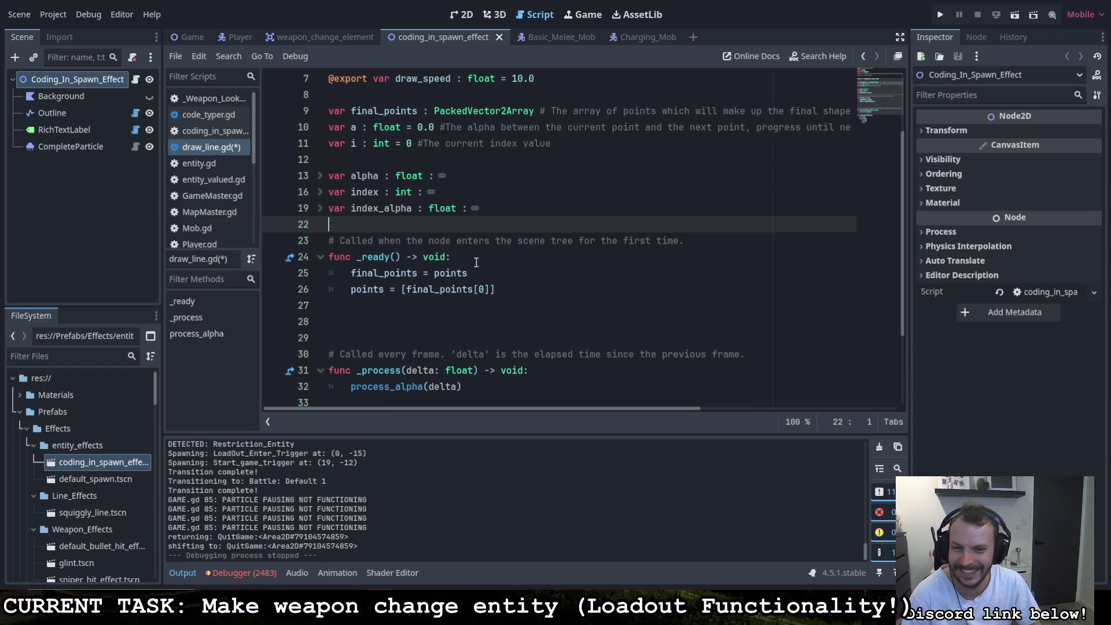
# Step: Write process_alpha(delta) adding delta to a, wrapping at 1.0 and incrementing i
pyautogui.click(499, 291)
pyautogui.scroll(-3, 508, 333)
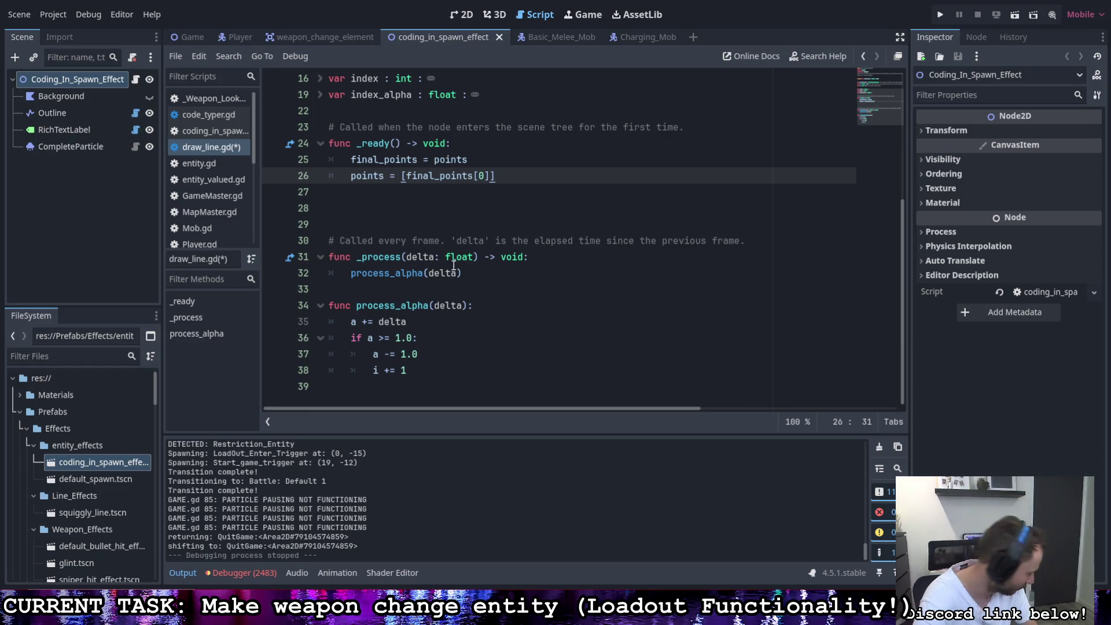
pyautogui.click(411, 354)
pyautogui.click(441, 366)
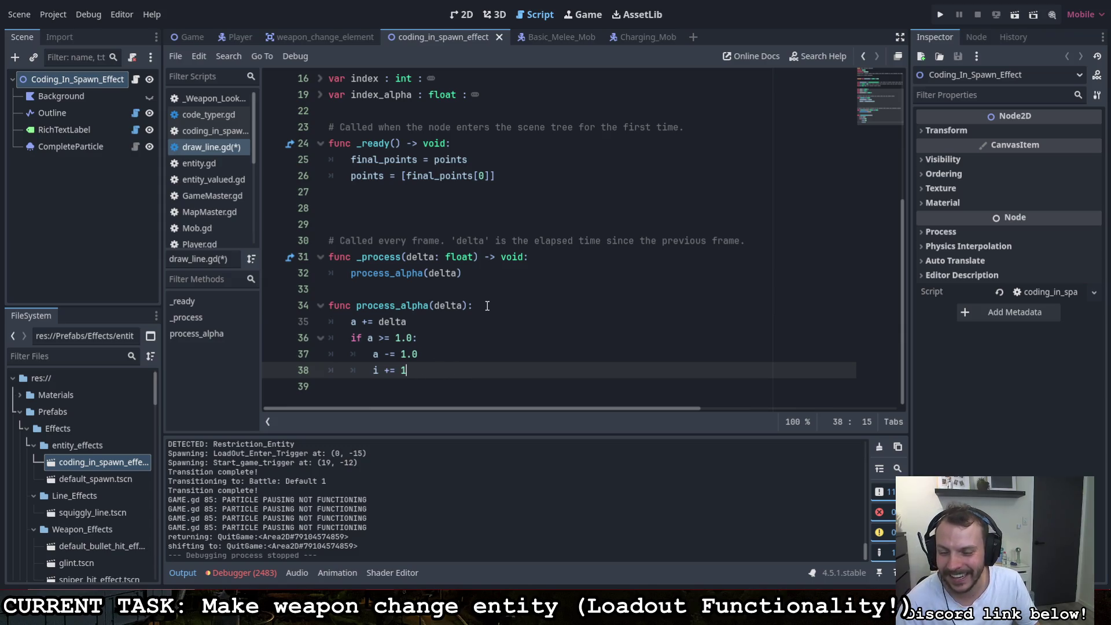
pyautogui.scroll(3, 476, 309)
pyautogui.scroll(-3, 482, 316)
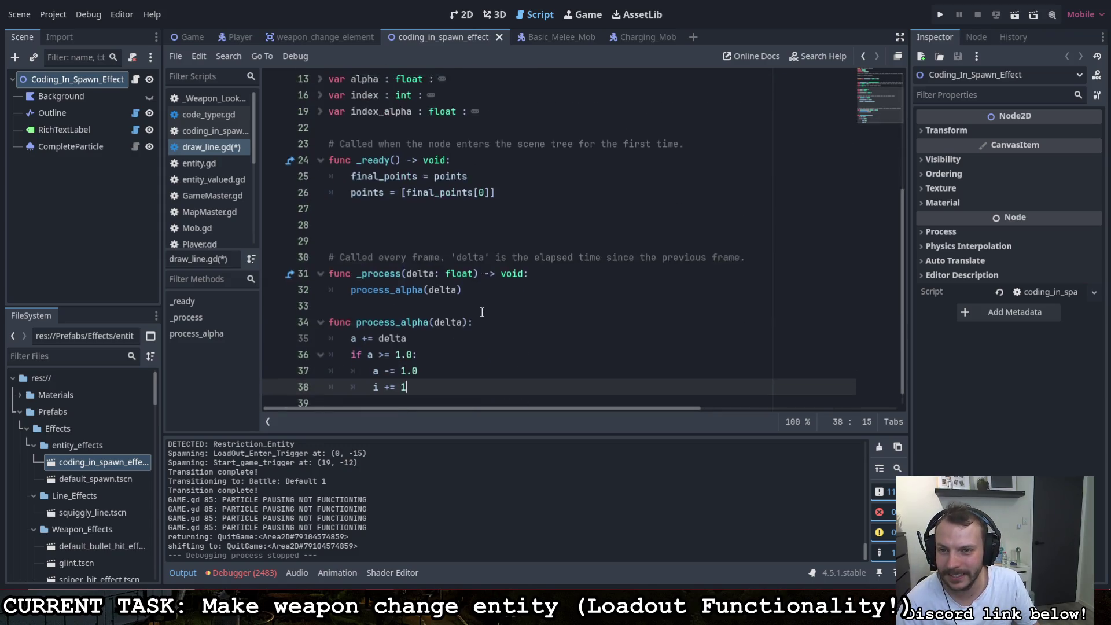
pyautogui.scroll(2, 485, 313)
pyautogui.scroll(-3, 487, 312)
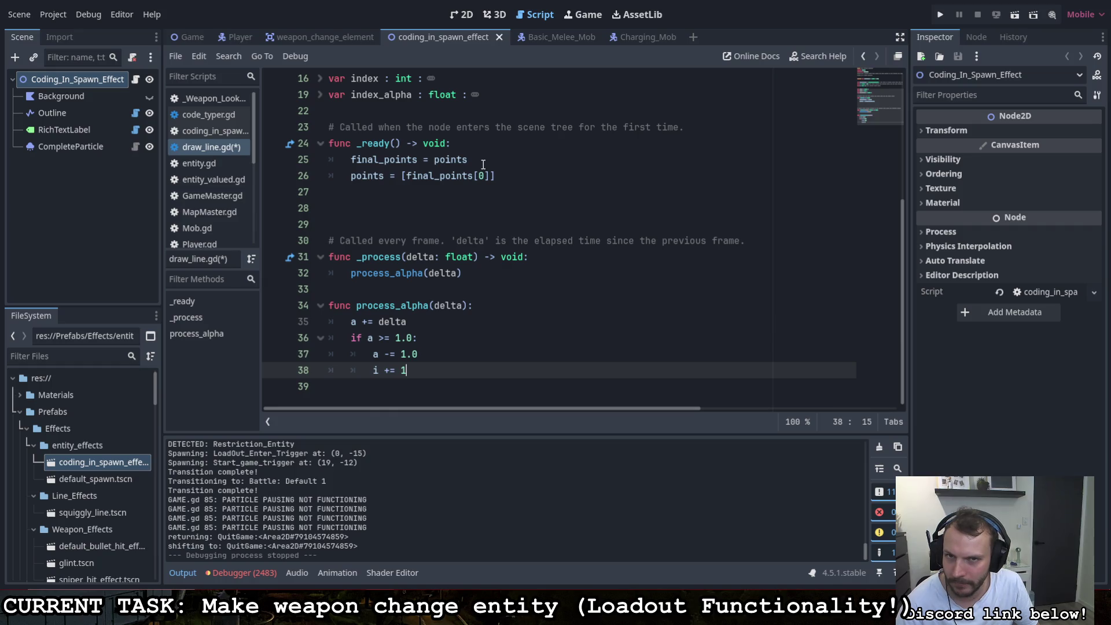
# Step: Select the Outline node and open its draw_line.gd script
pyautogui.click(55, 113)
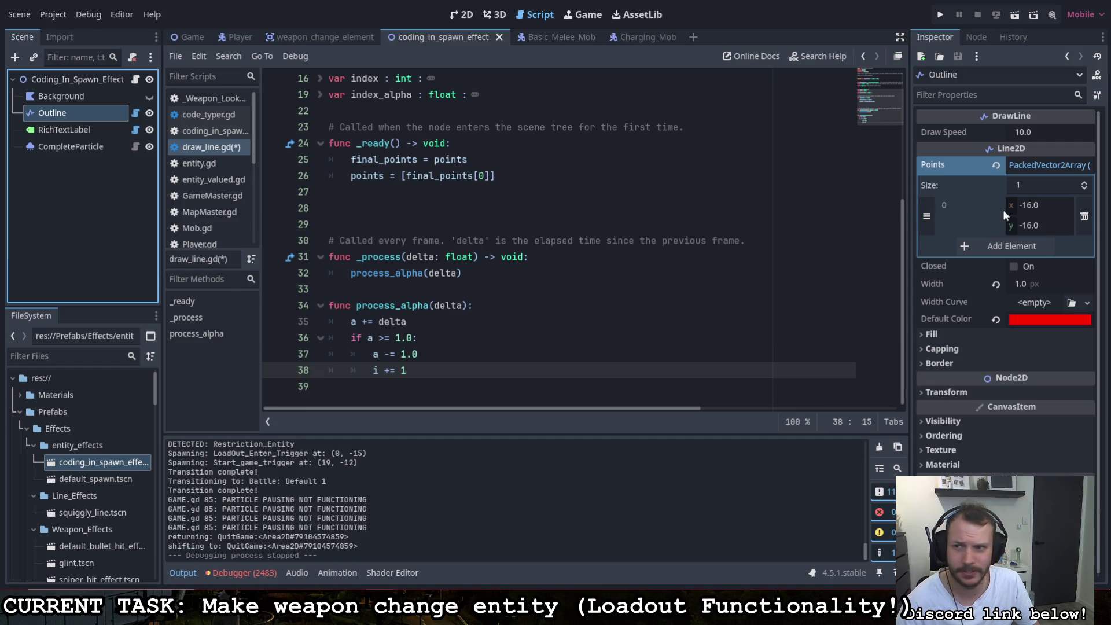
pyautogui.click(461, 14)
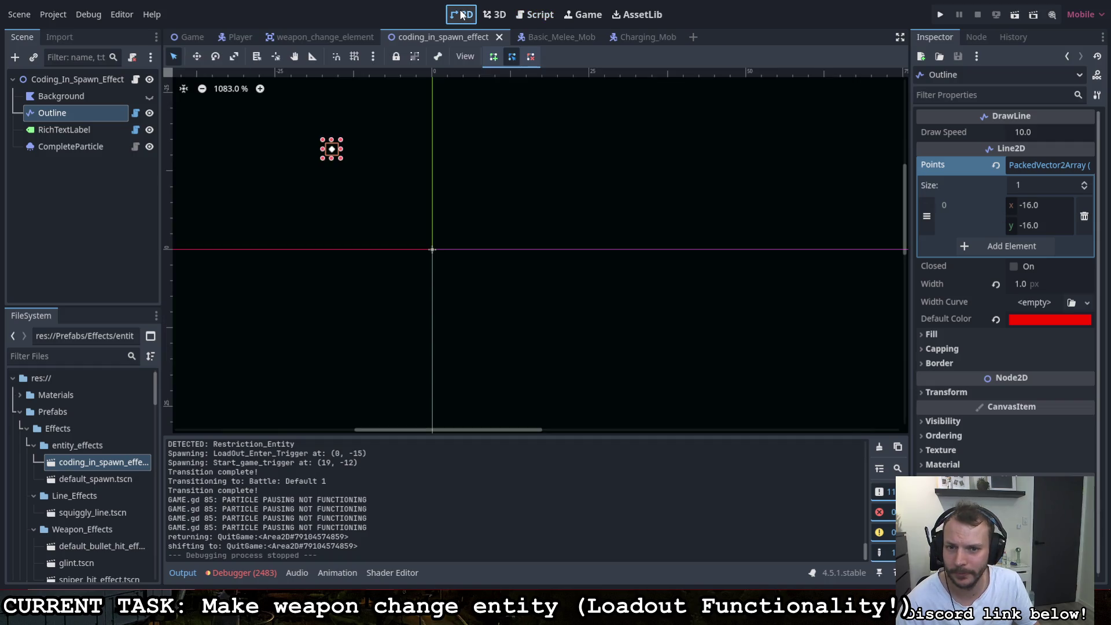
pyautogui.scroll(-4, 506, 263)
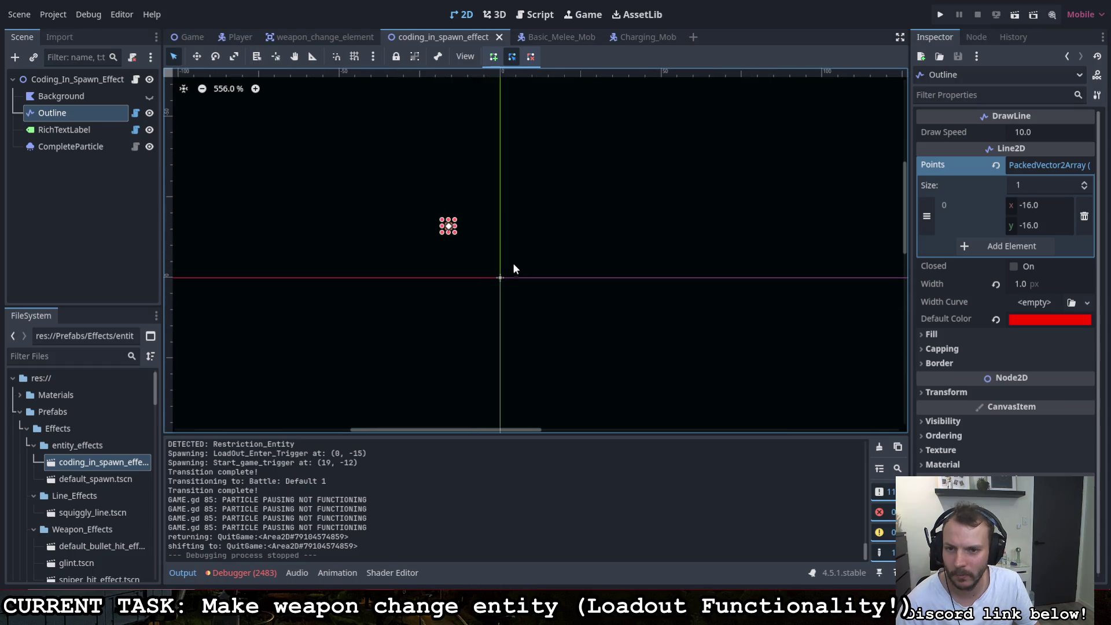
pyautogui.scroll(1, 494, 241)
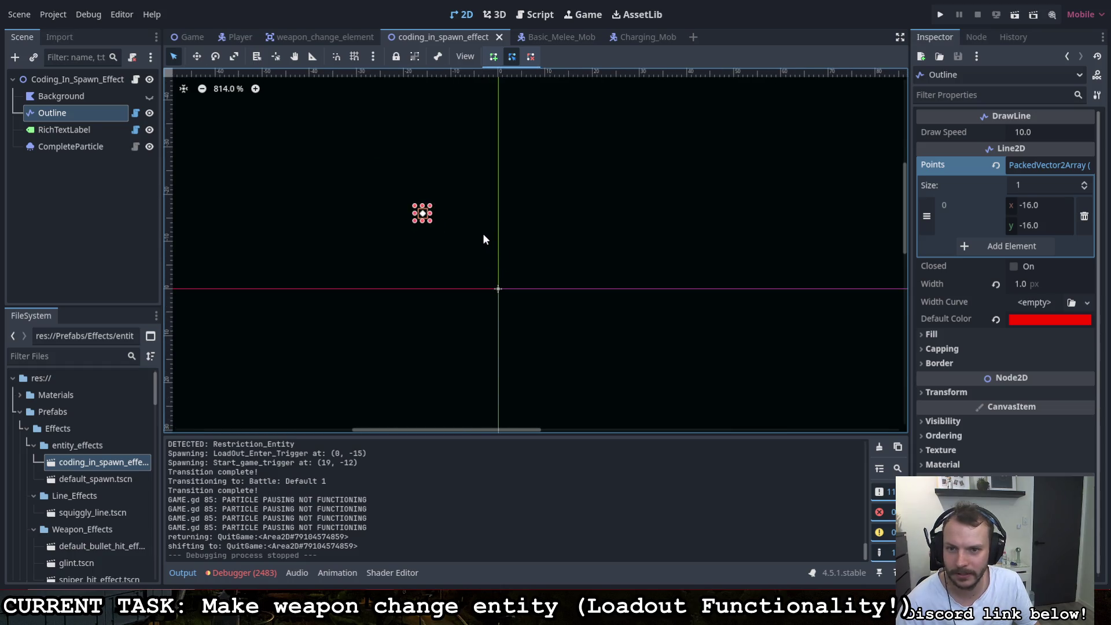
pyautogui.click(71, 78)
pyautogui.click(135, 81)
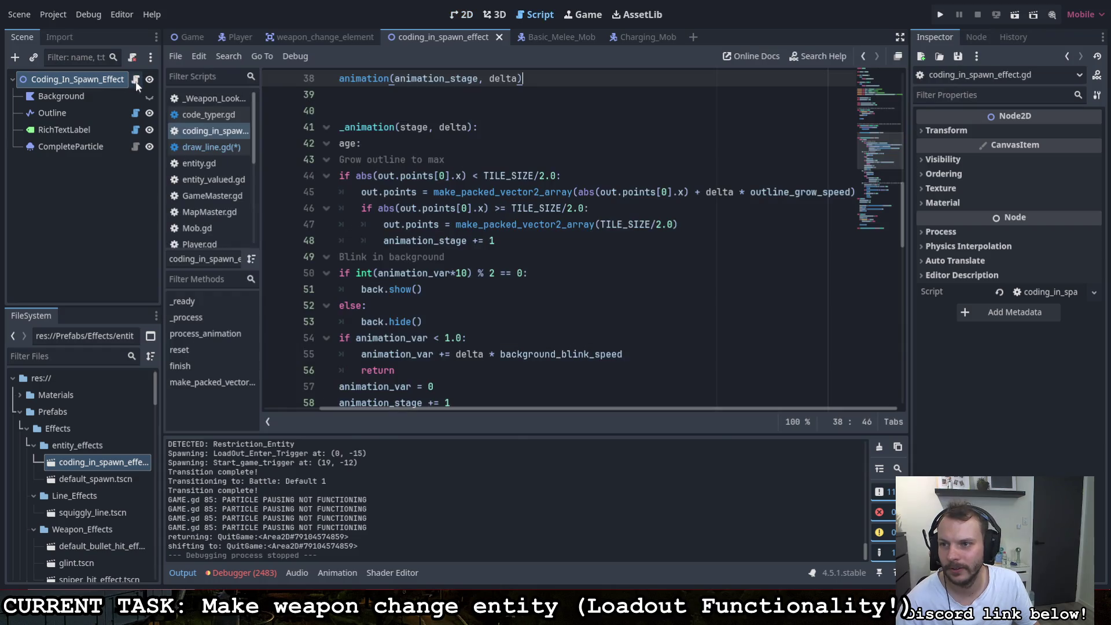
pyautogui.click(91, 116)
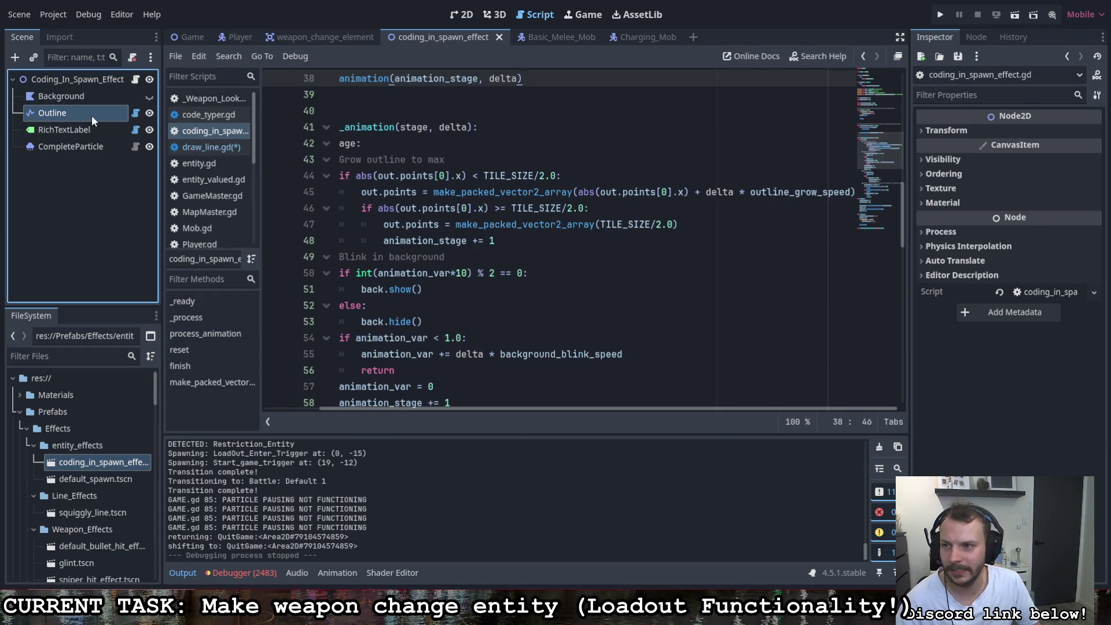
pyautogui.click(214, 147)
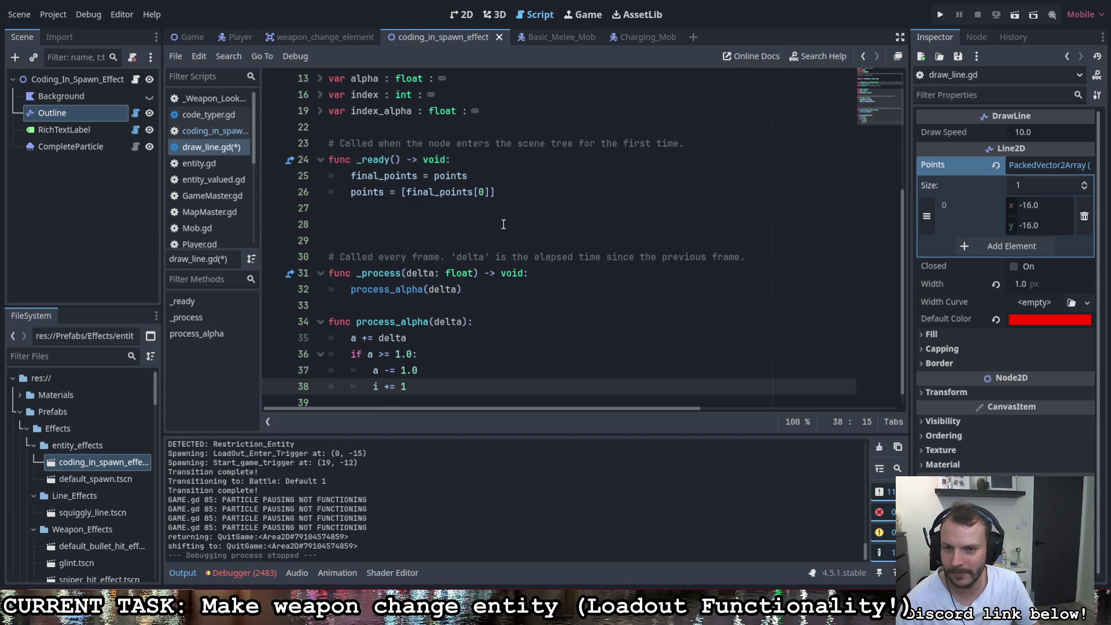
pyautogui.scroll(4, 502, 232)
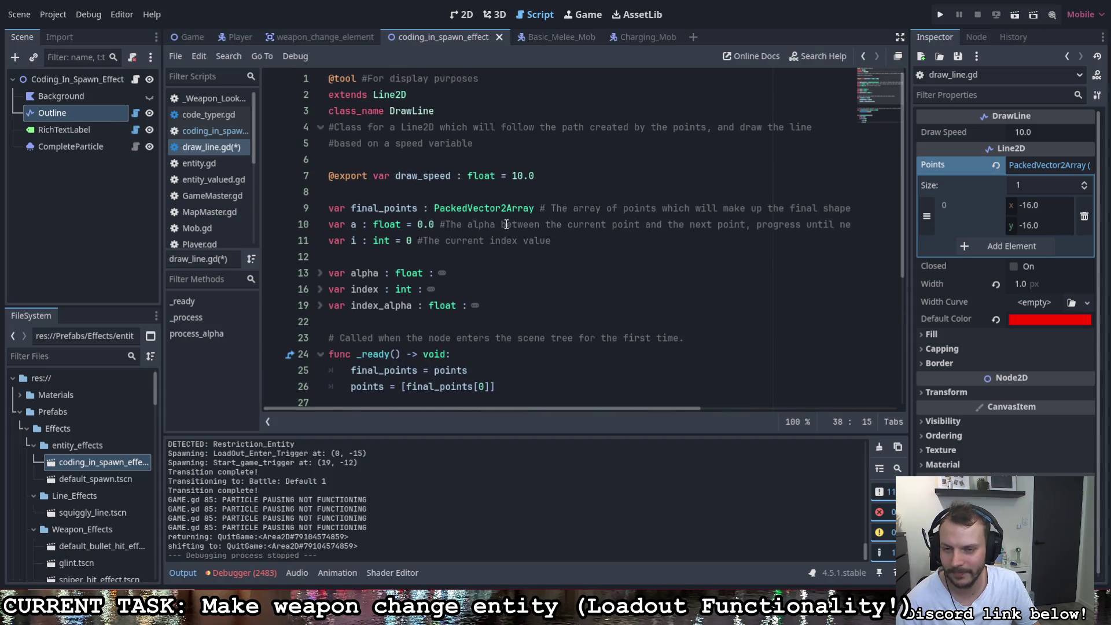
pyautogui.scroll(-1, 506, 225)
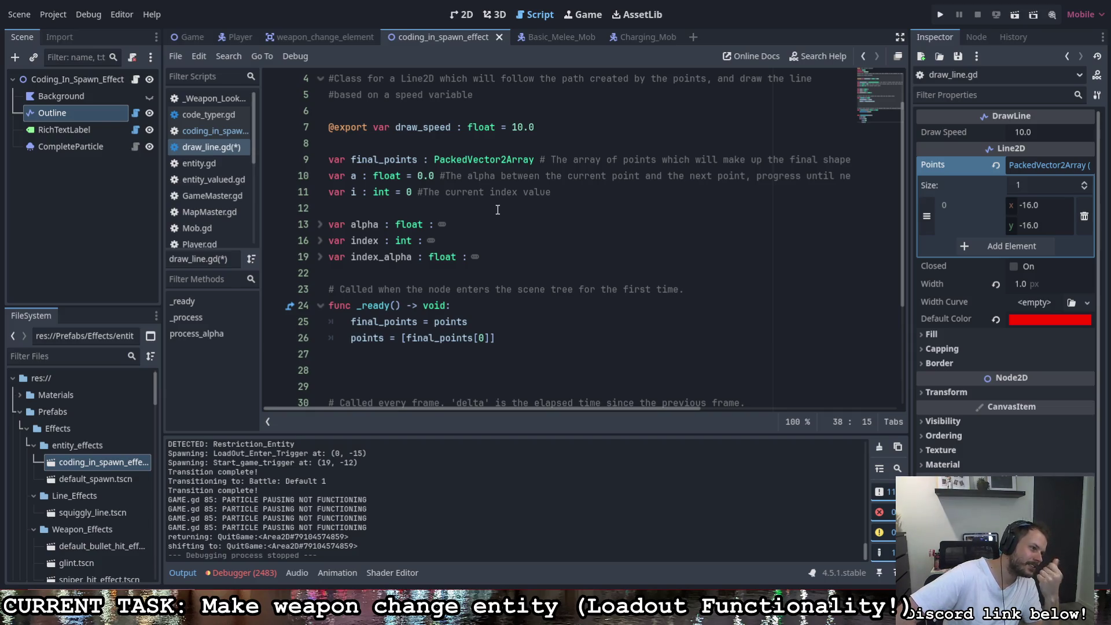
pyautogui.scroll(1, 498, 209)
pyautogui.moveTo(480, 79); pyautogui.dragTo(270, 78)
pyautogui.press('Delete')
pyautogui.press('Delete')
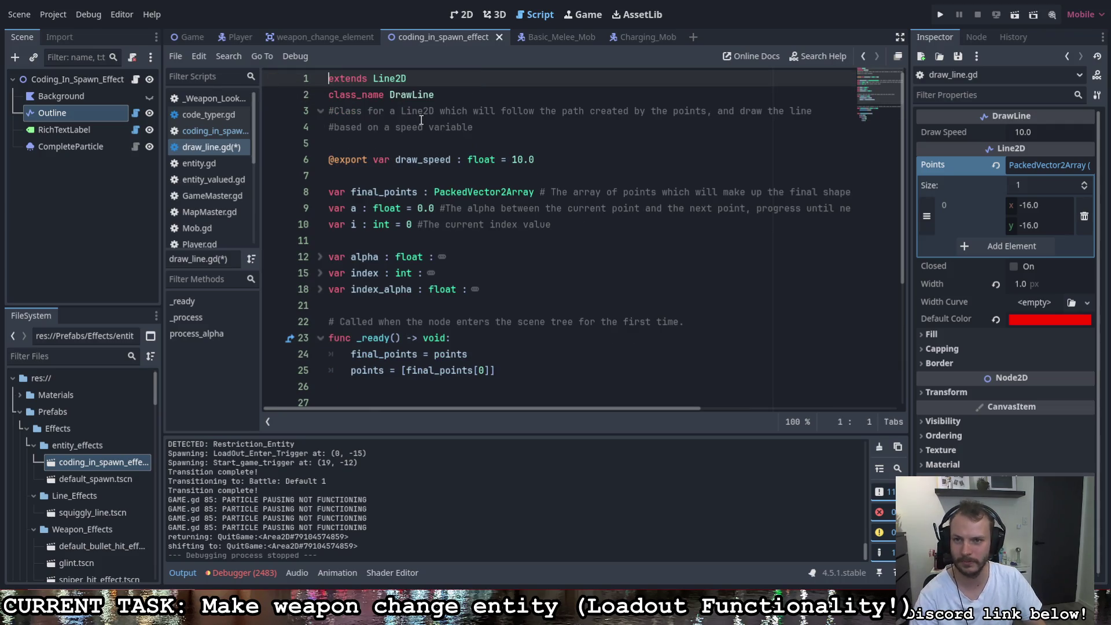
pyautogui.click(420, 121)
pyautogui.hotkey('ctrl', 's')
pyautogui.click(88, 109)
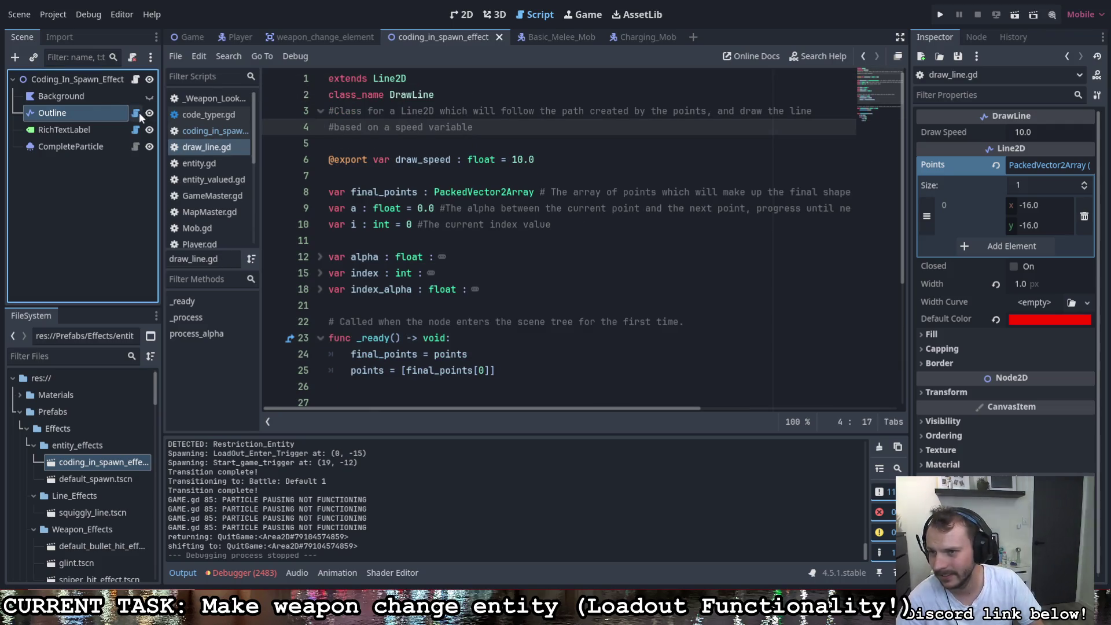
pyautogui.click(446, 16)
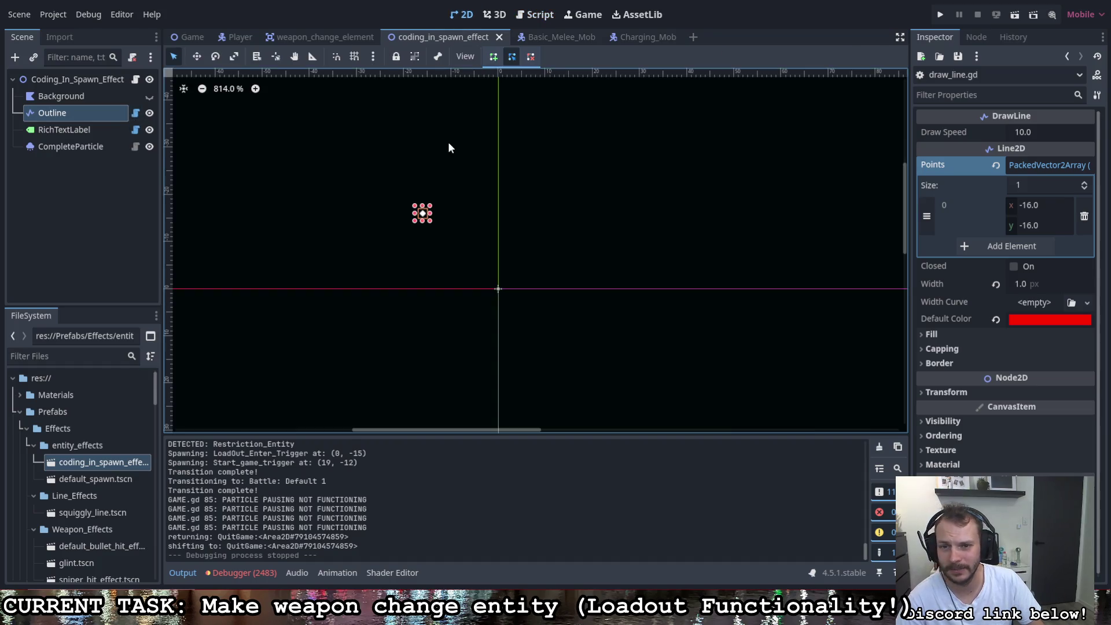
# Step: Add points (16,-16) and (16,16) to the Outline line's Points array
pyautogui.click(1017, 246)
pyautogui.click(1033, 245)
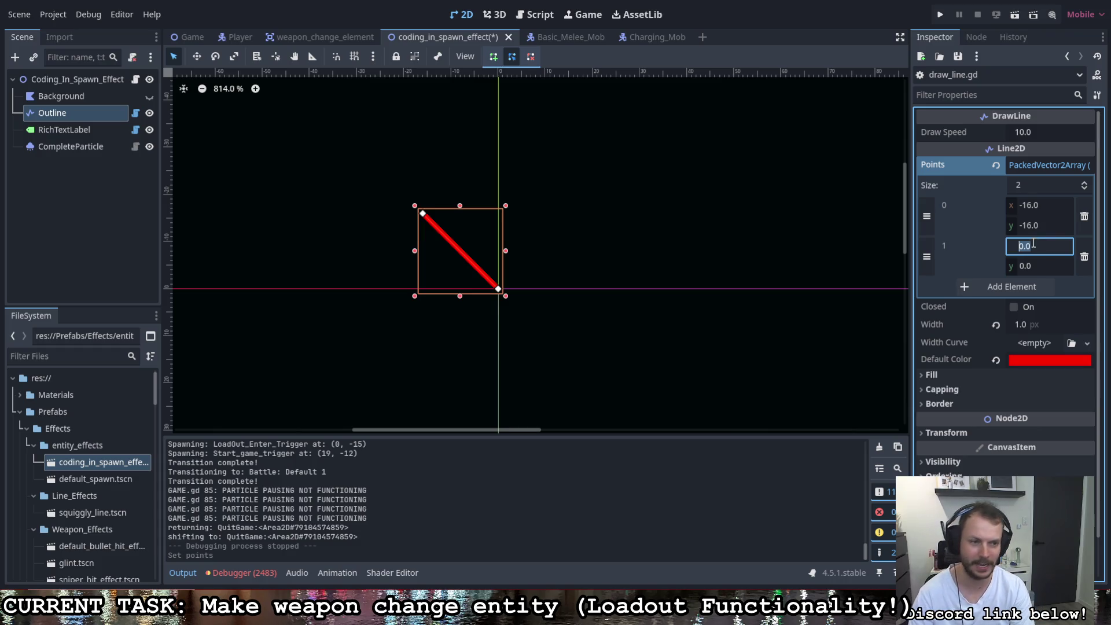
pyautogui.write('16')
pyautogui.click(1045, 266)
pyautogui.write('-')
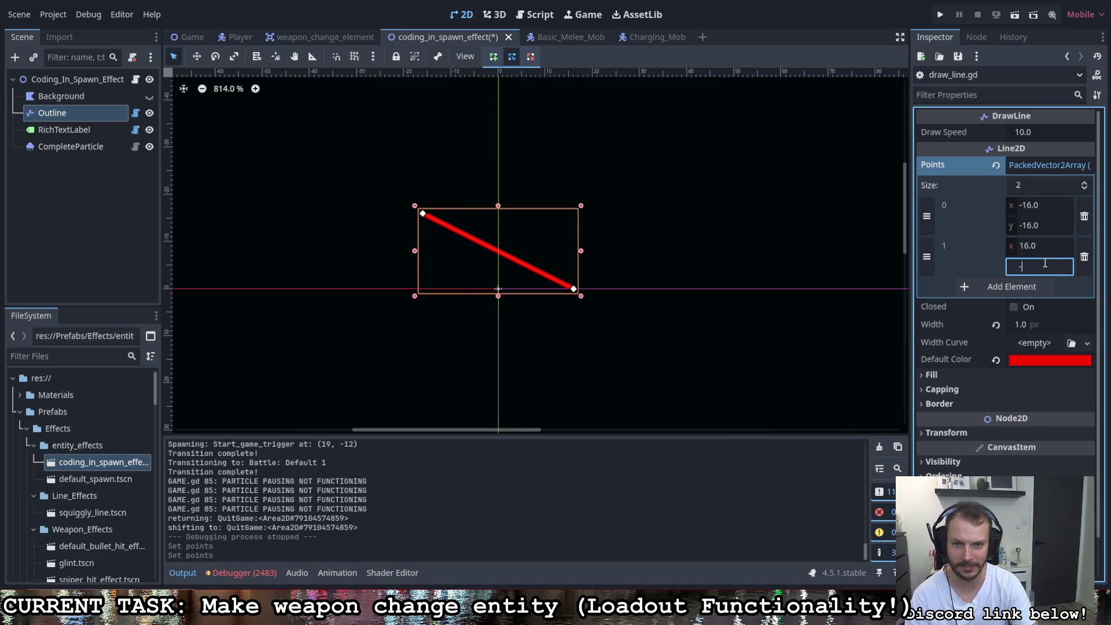
pyautogui.write('16')
pyautogui.click(1044, 286)
pyautogui.click(1043, 288)
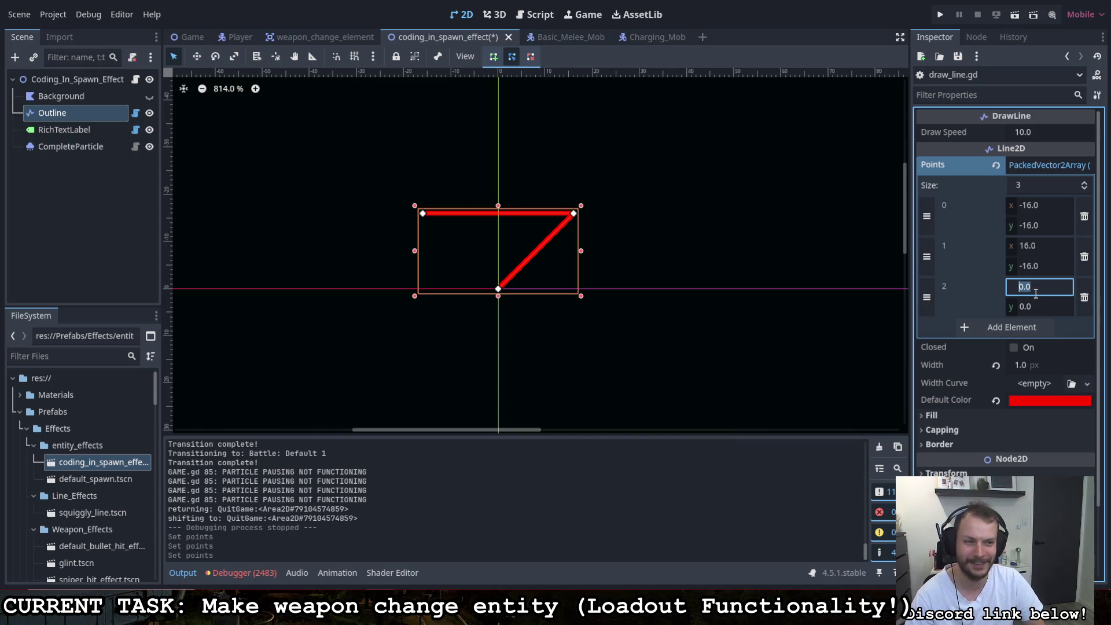
pyautogui.write('16')
pyautogui.press('Tab')
pyautogui.write('166')
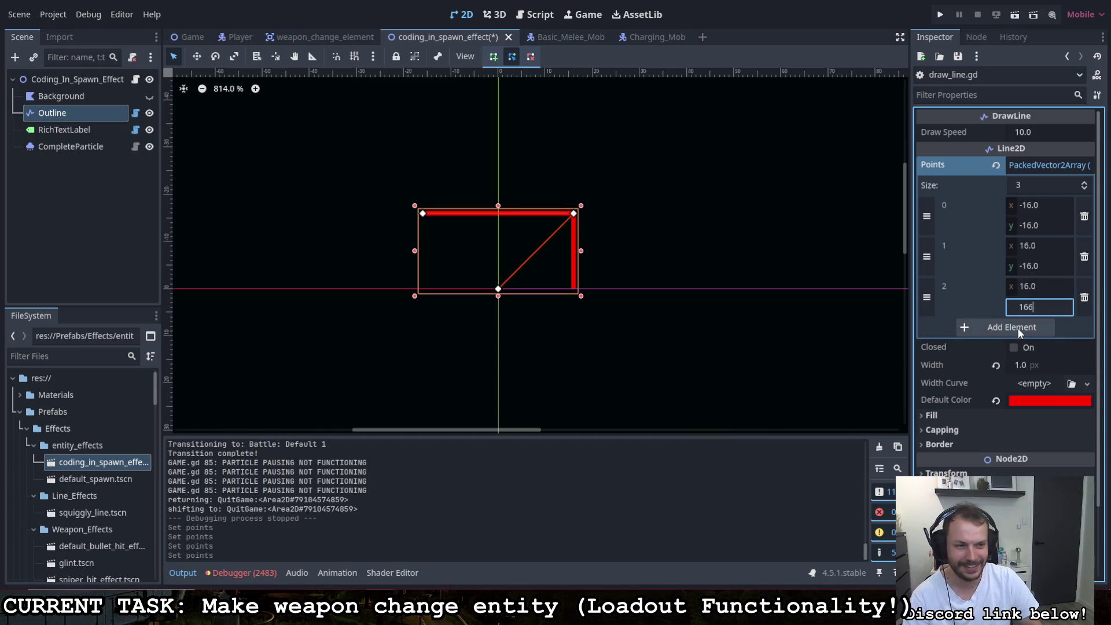
pyautogui.press('BackSpace')
# Step: Add points (-16,16) and (-16,-16) to close the red square, then reopen Outline's script
pyautogui.click(1018, 327)
pyautogui.click(1028, 327)
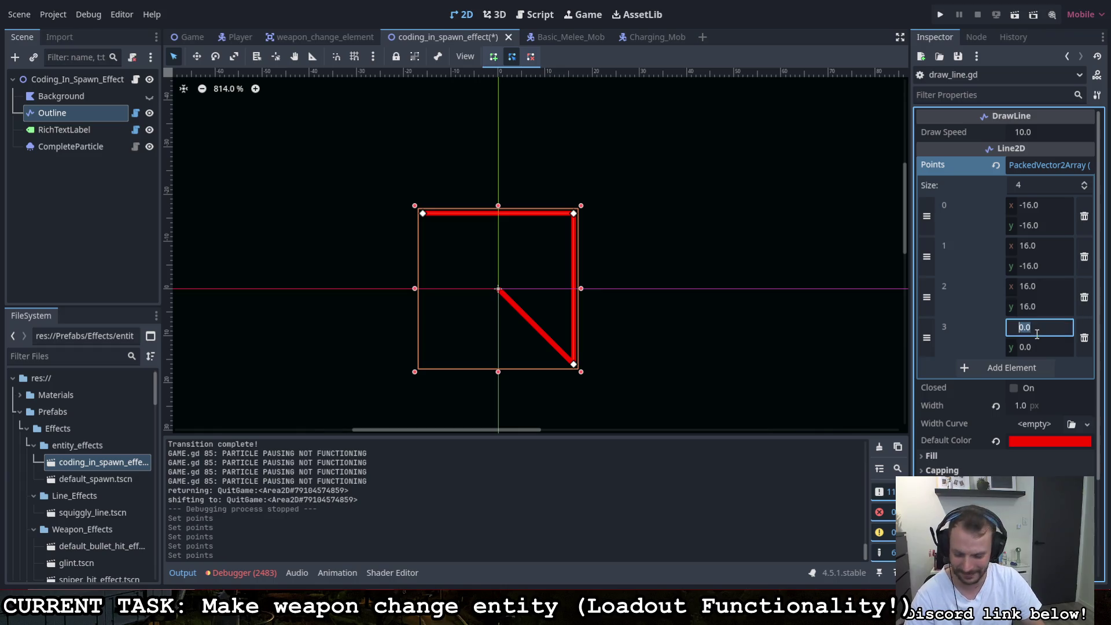
pyautogui.write('-16')
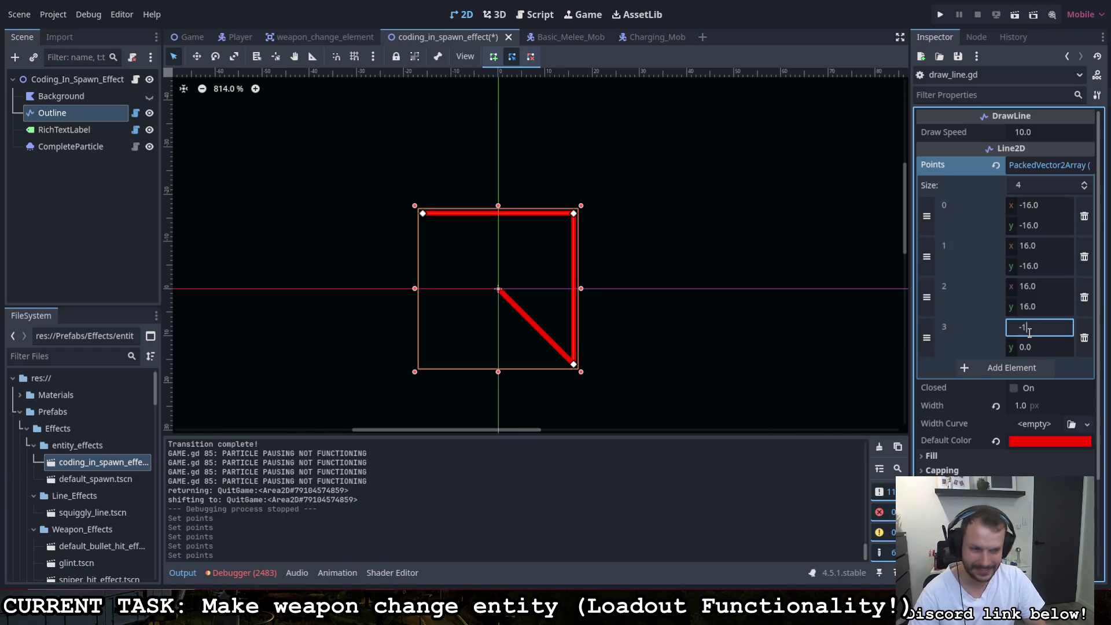
pyautogui.press('Tab')
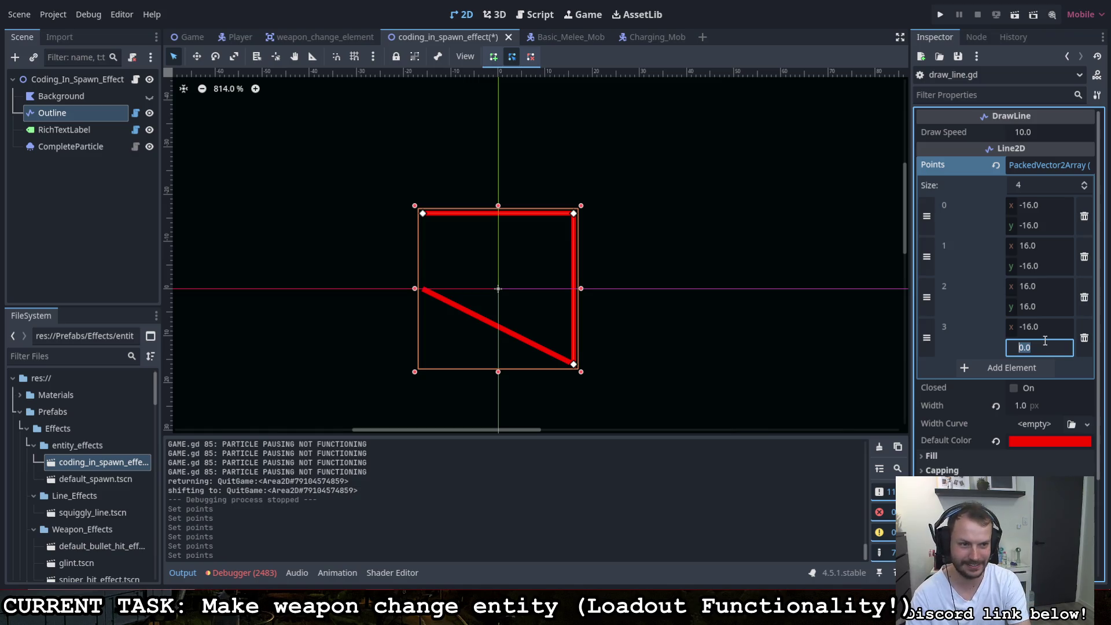
pyautogui.write('16')
pyautogui.click(1035, 371)
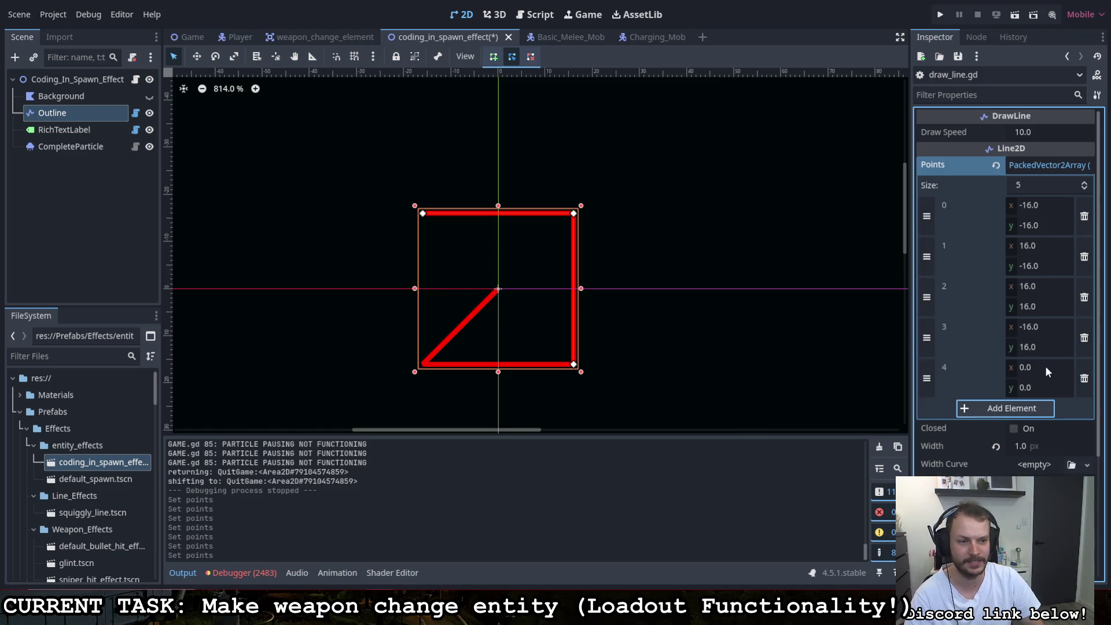
pyautogui.click(1045, 366)
pyautogui.write('-16')
pyautogui.click(1054, 383)
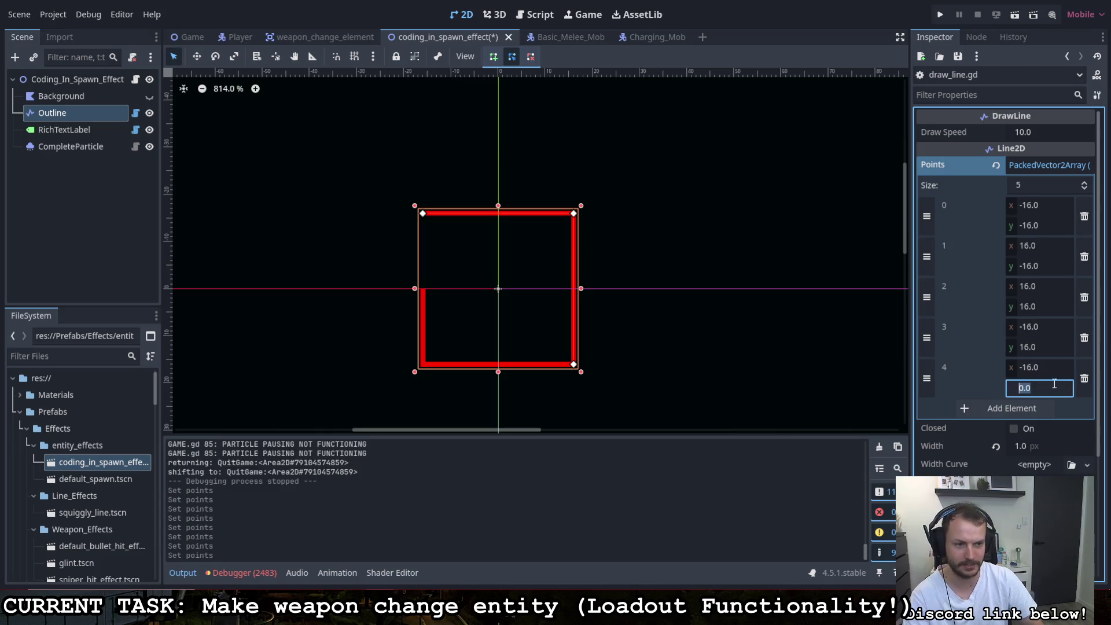
pyautogui.click(552, 324)
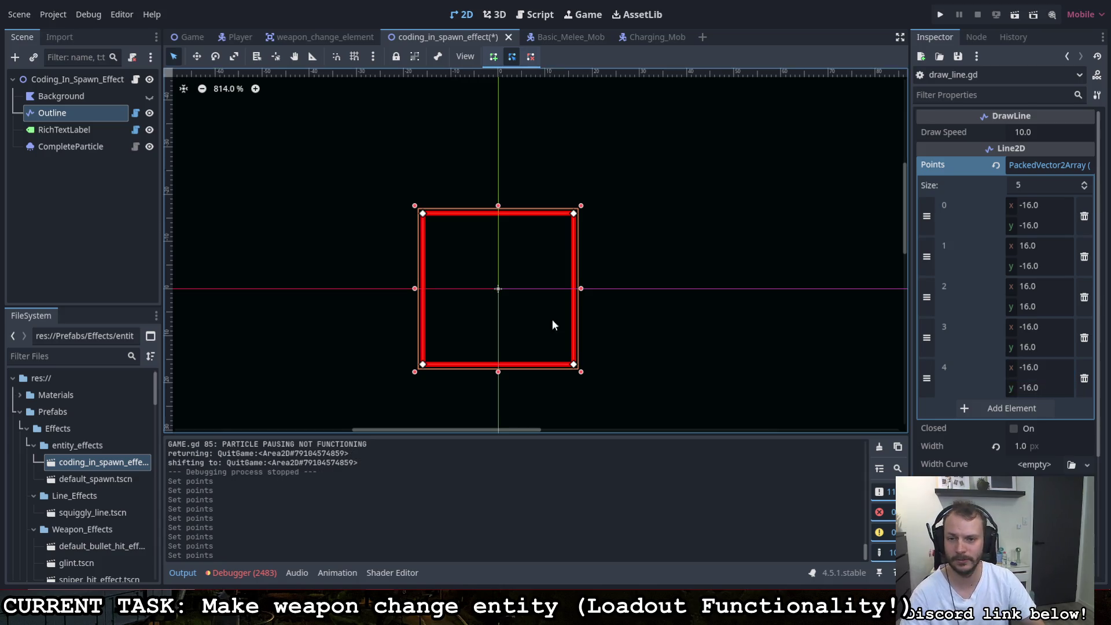
pyautogui.click(135, 114)
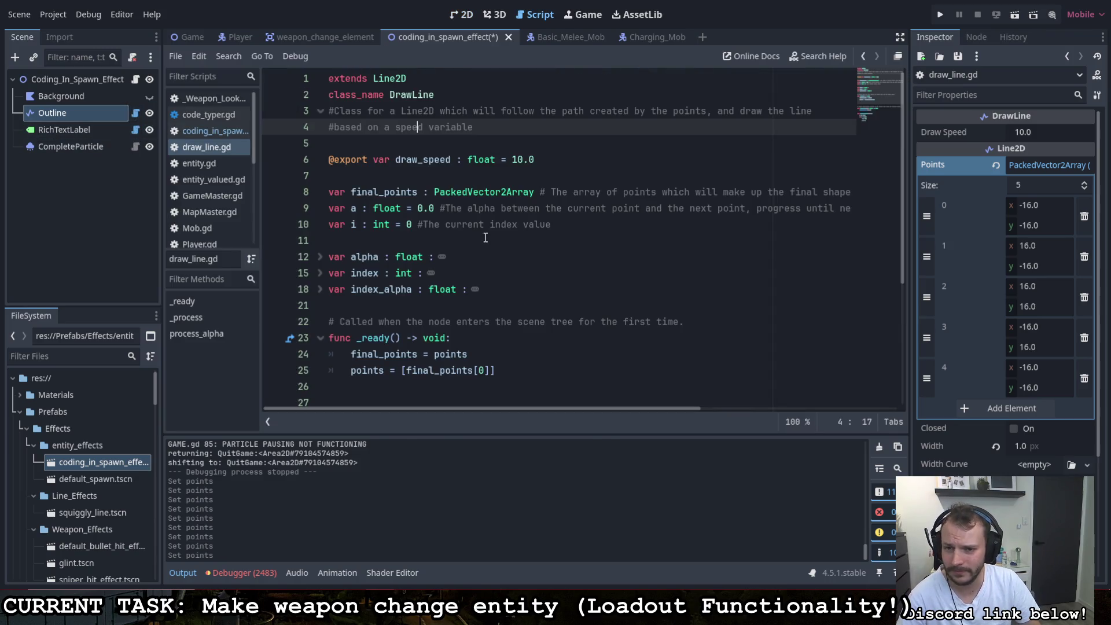
# Step: Save the coding_in_spawn_effect scene with Ctrl+S
pyautogui.scroll(-5, 486, 232)
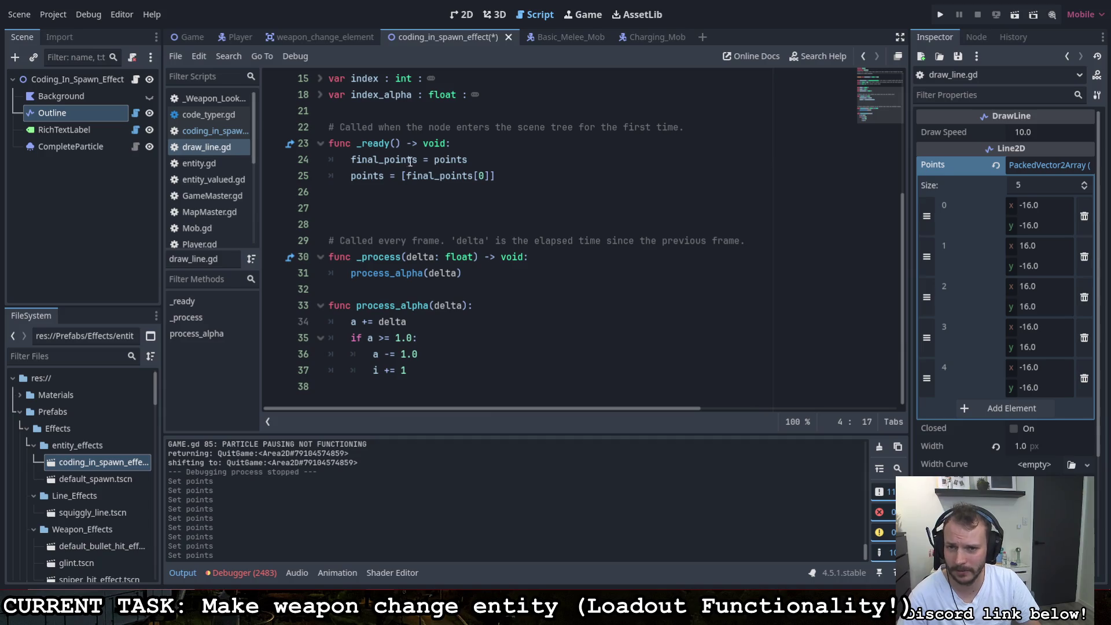
pyautogui.click(502, 176)
pyautogui.scroll(4, 504, 182)
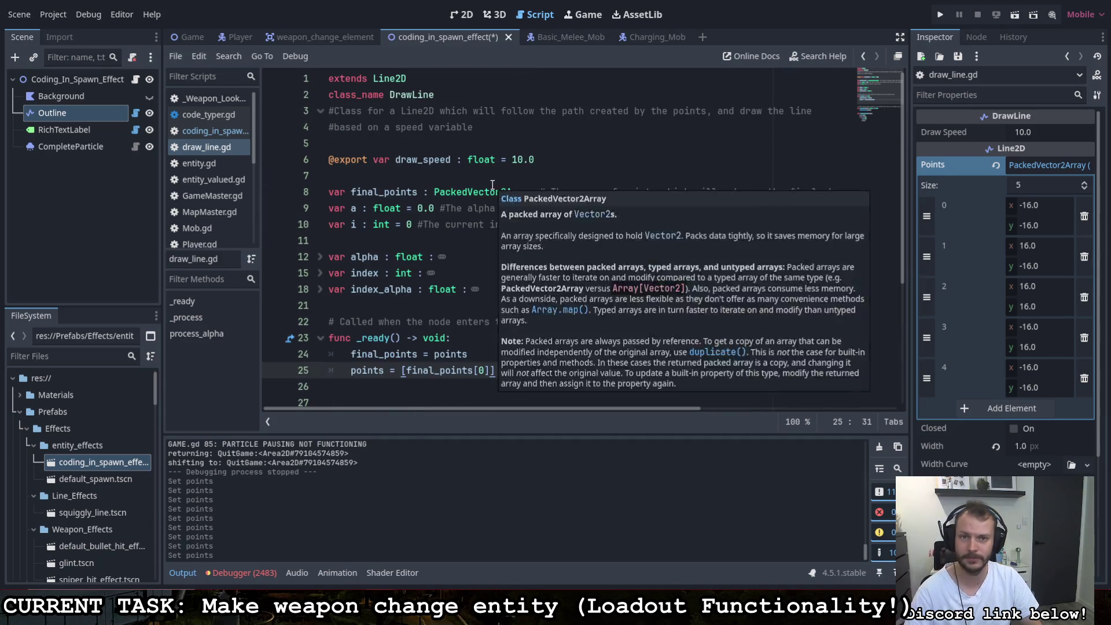
pyautogui.hotkey('ctrl', 's')
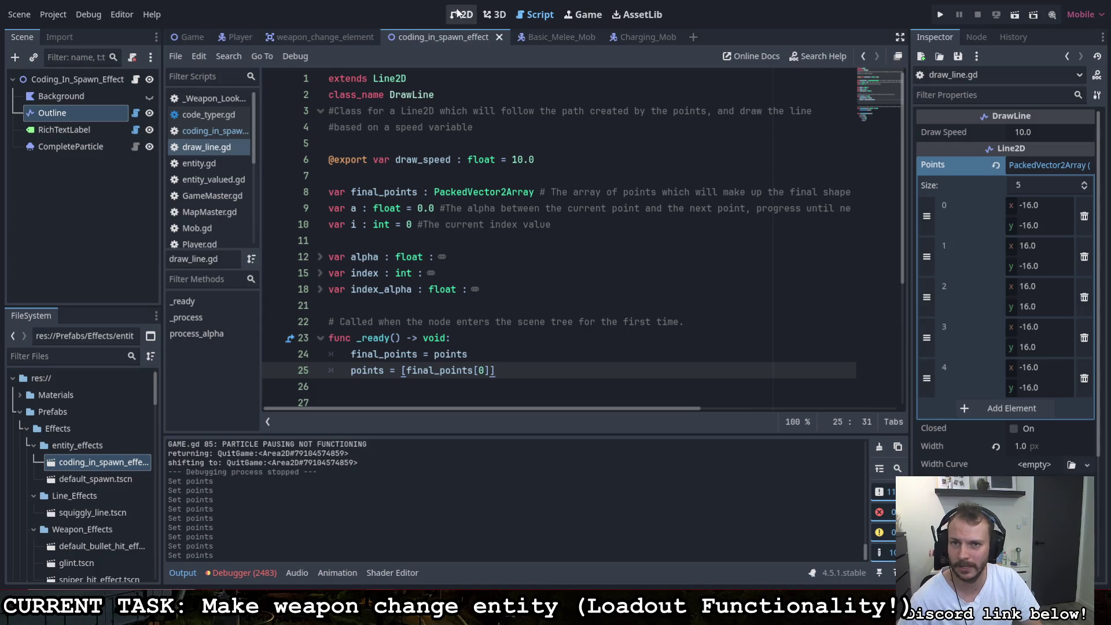
# Step: Relaunch Godot after the crash and reopen the TopDownShooterConcept project
pyautogui.click(462, 15)
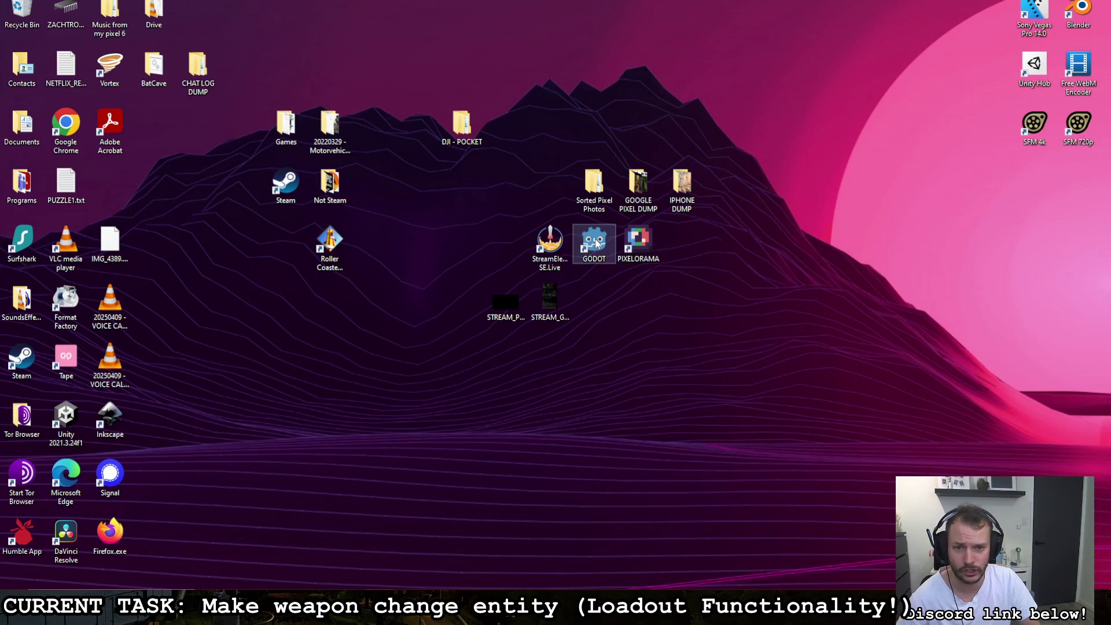
pyautogui.doubleClick(594, 243)
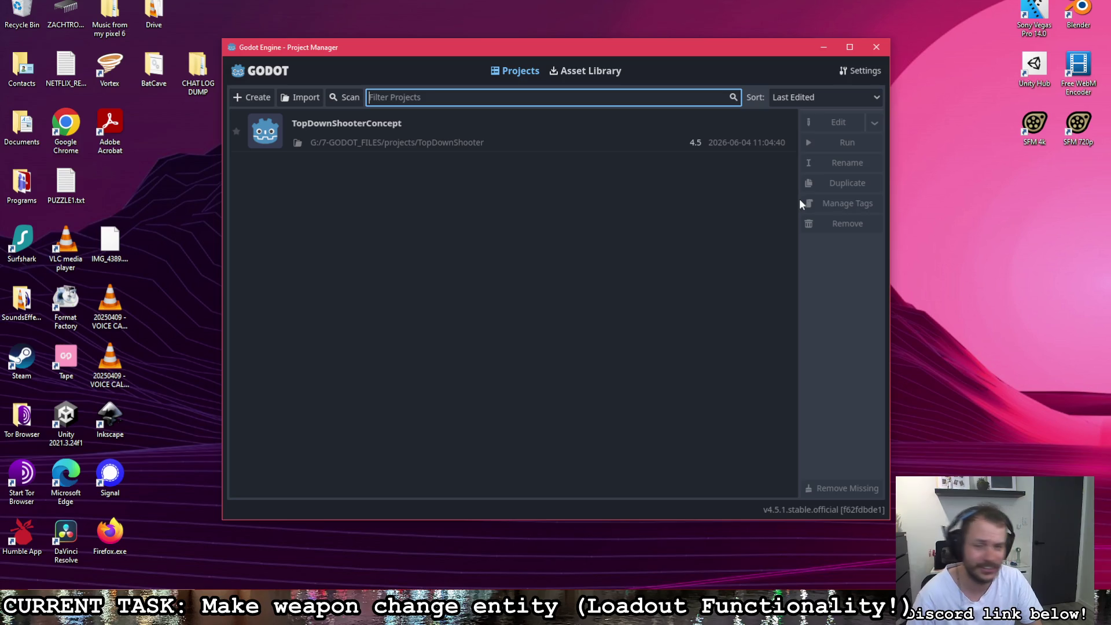
pyautogui.doubleClick(550, 124)
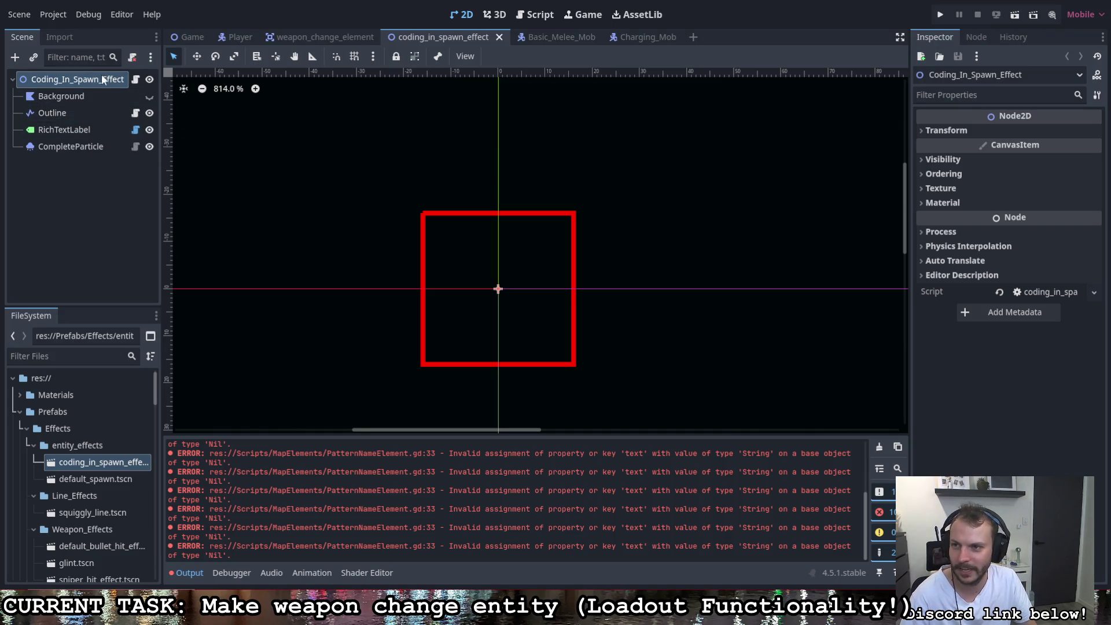
# Step: Select the Outline node and view its red square on the 2D canvas
pyautogui.click(136, 113)
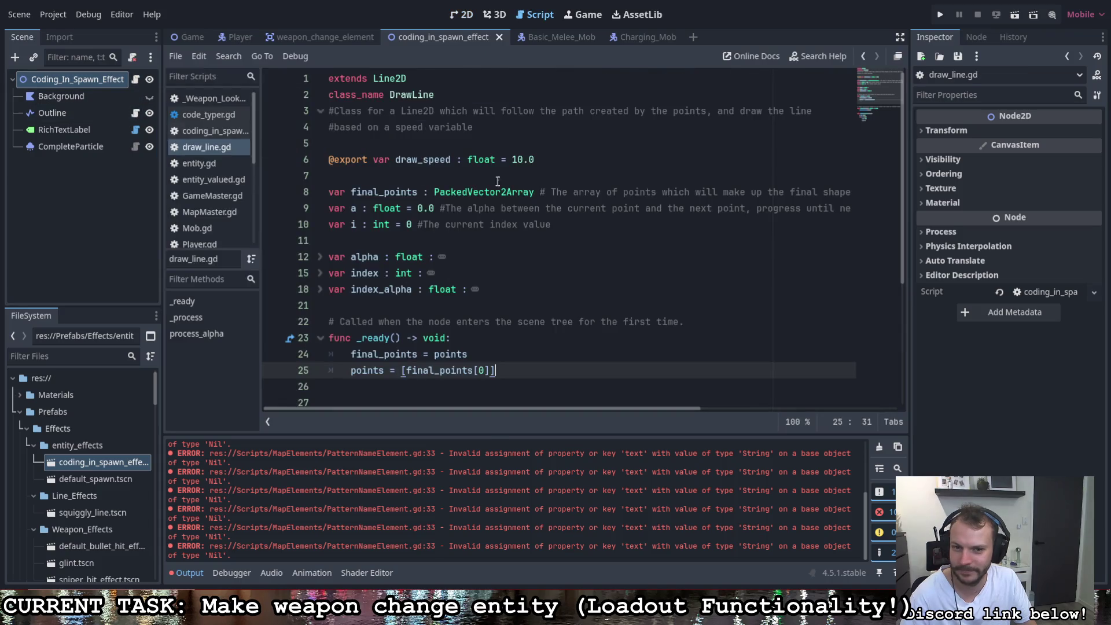
pyautogui.click(113, 116)
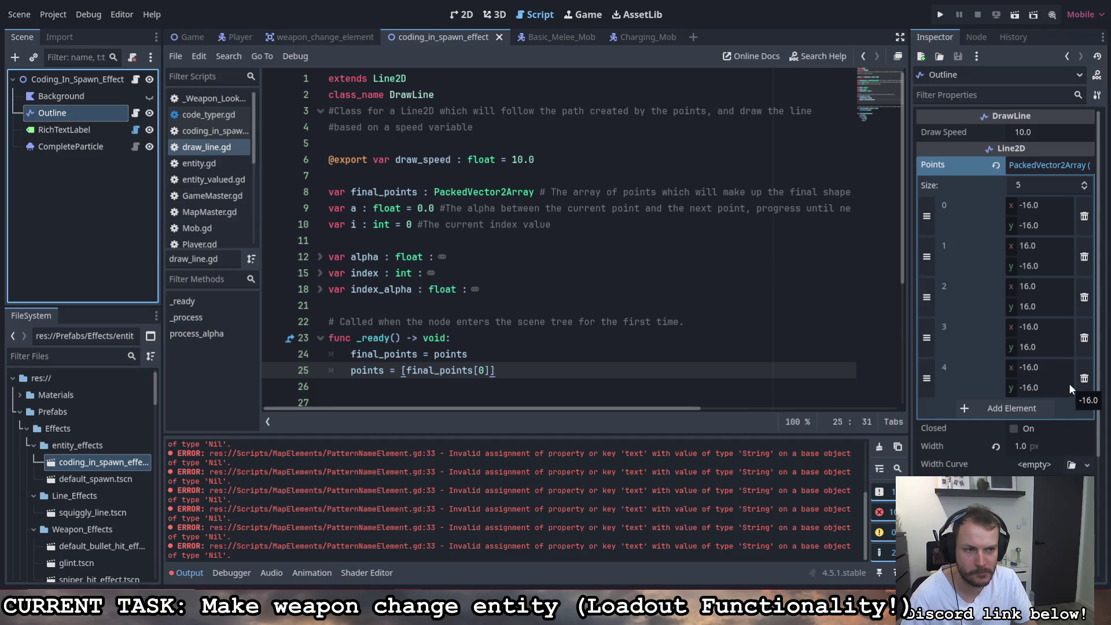
pyautogui.click(136, 114)
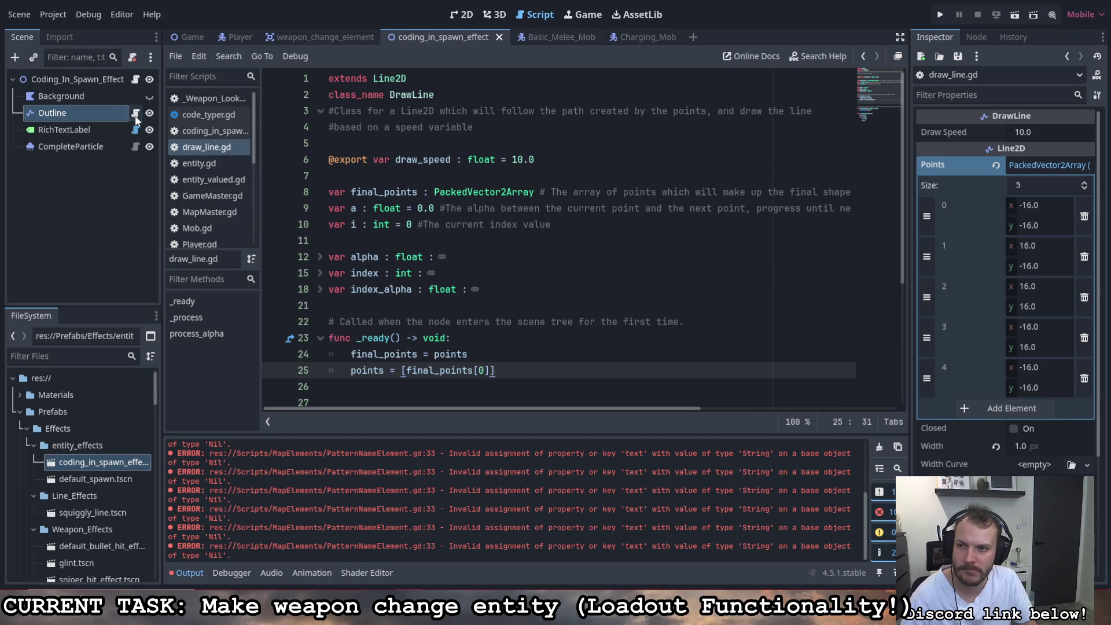
pyautogui.click(461, 15)
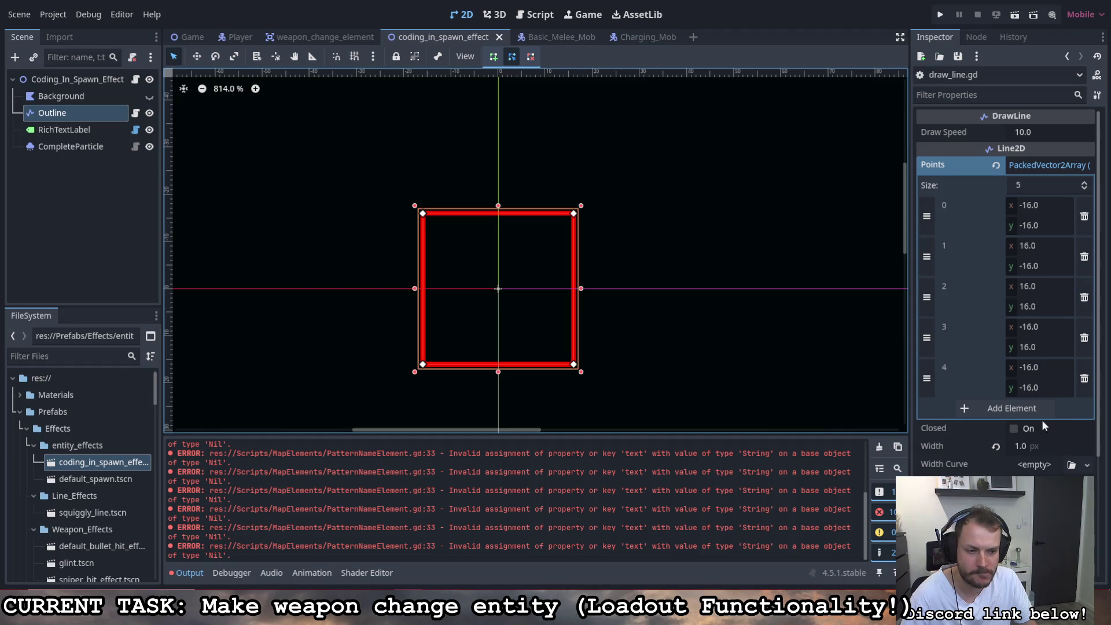
pyautogui.scroll(10, 414, 228)
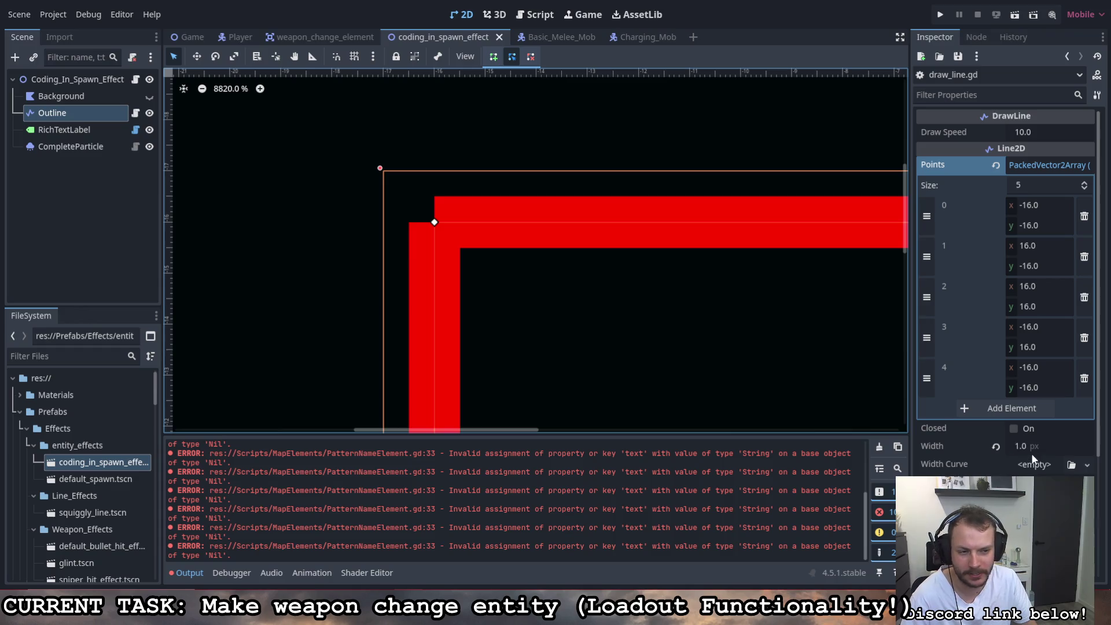
# Step: Set Outline's Points[0] x to -16.5 to join the corner, then return to the DrawLine script
pyautogui.click(1026, 206)
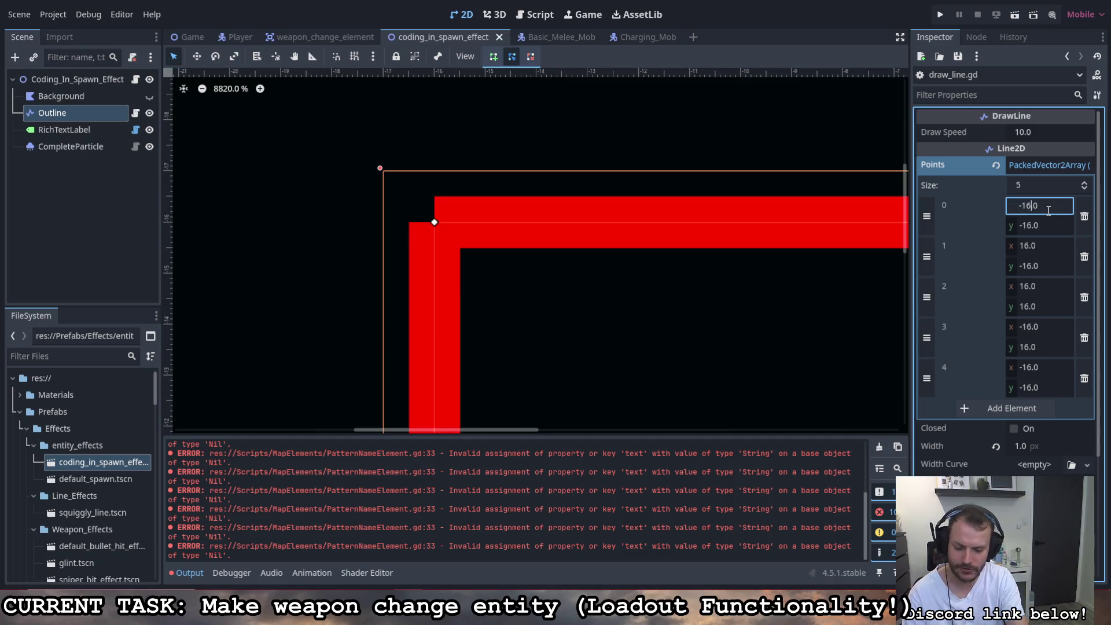
pyautogui.write('-17')
pyautogui.press('Return')
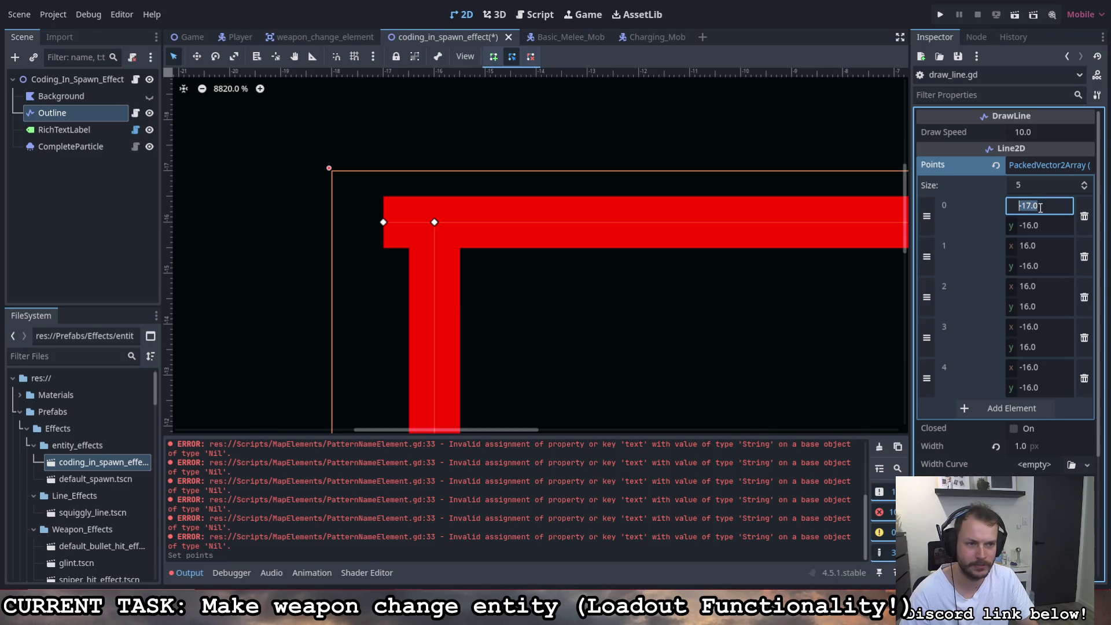
pyautogui.click(1045, 214)
pyautogui.hotkey('shift', 'Left')
pyautogui.hotkey('shift', 'Left')
pyautogui.hotkey('shift', 'Left')
pyautogui.write('6.5')
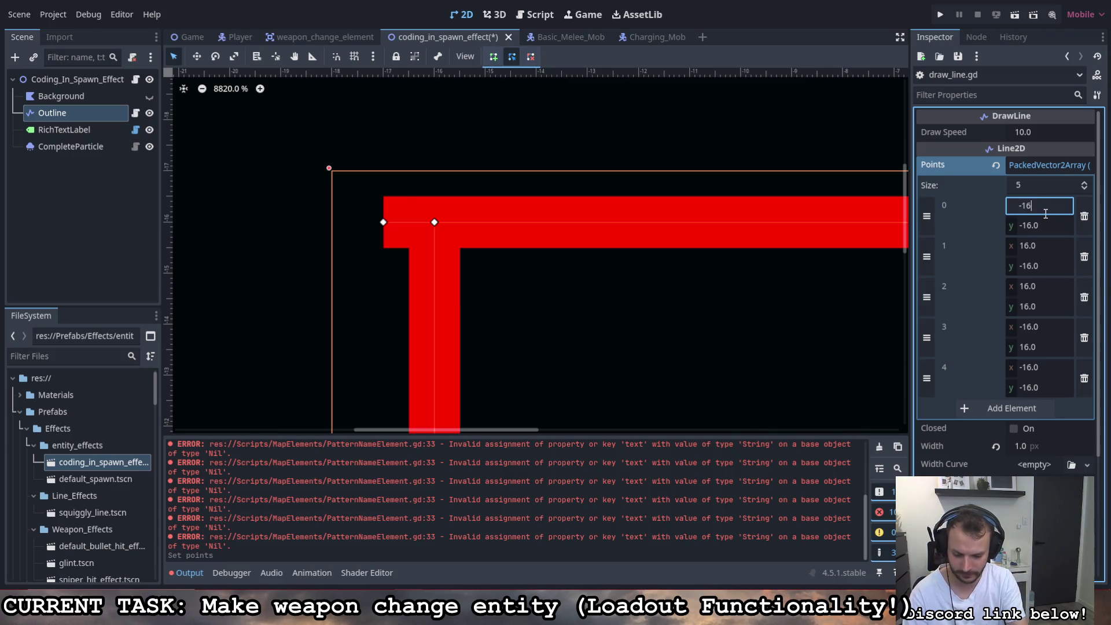
pyautogui.press('Return')
pyautogui.scroll(-5, 639, 272)
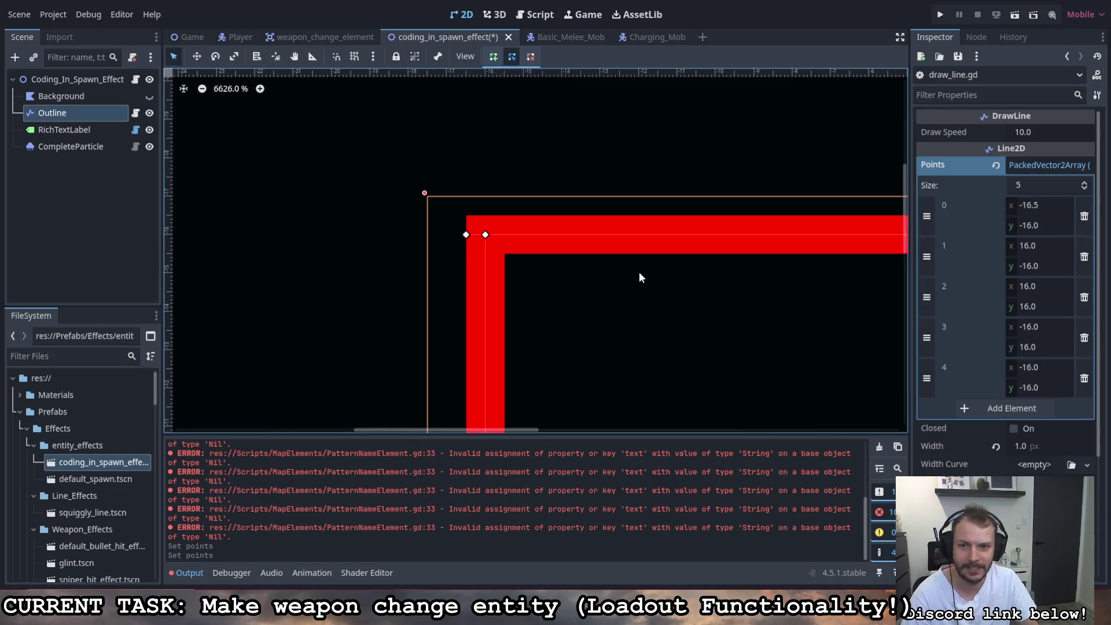
pyautogui.scroll(6, 477, 214)
pyautogui.scroll(-6, 412, 227)
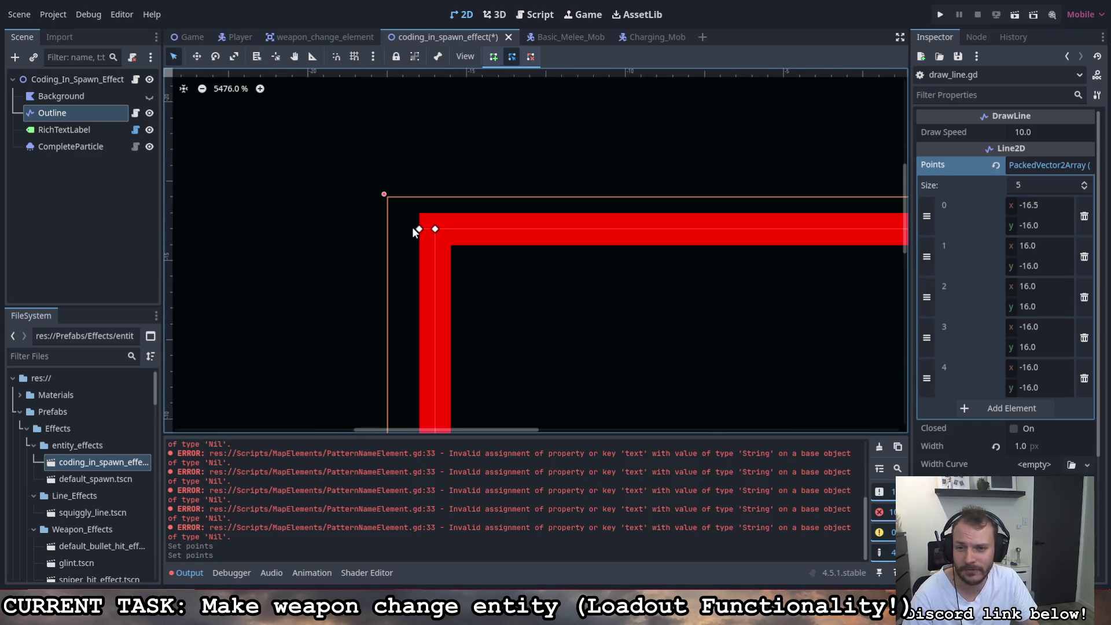
pyautogui.scroll(2, 419, 229)
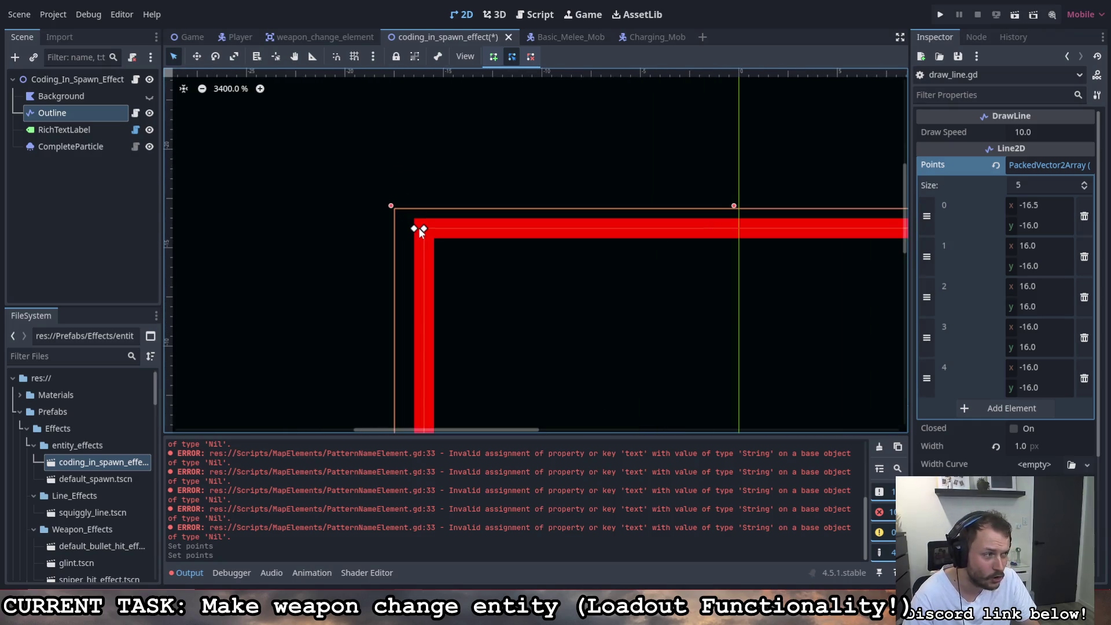
pyautogui.scroll(2, 416, 223)
pyautogui.scroll(-2, 354, 207)
pyautogui.scroll(-5, 354, 208)
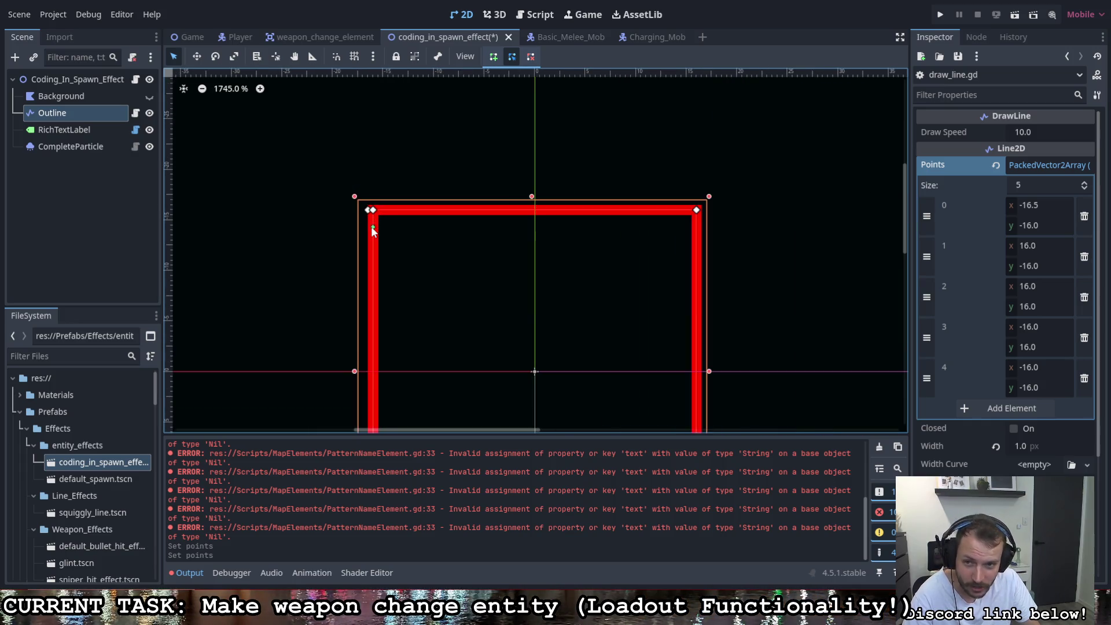
pyautogui.scroll(2, 491, 260)
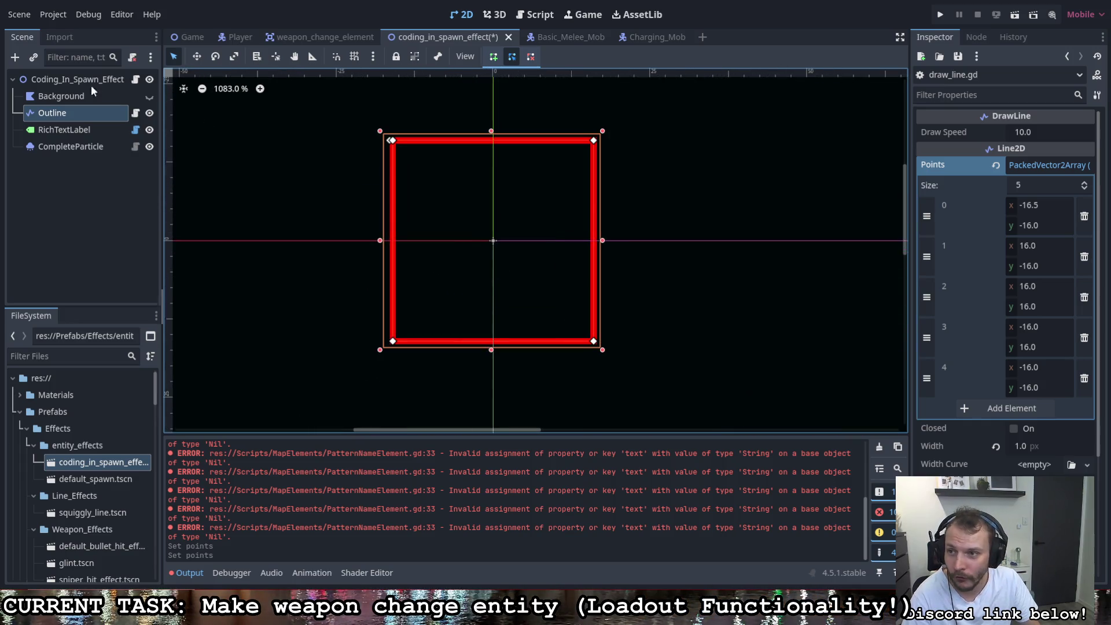
pyautogui.click(135, 113)
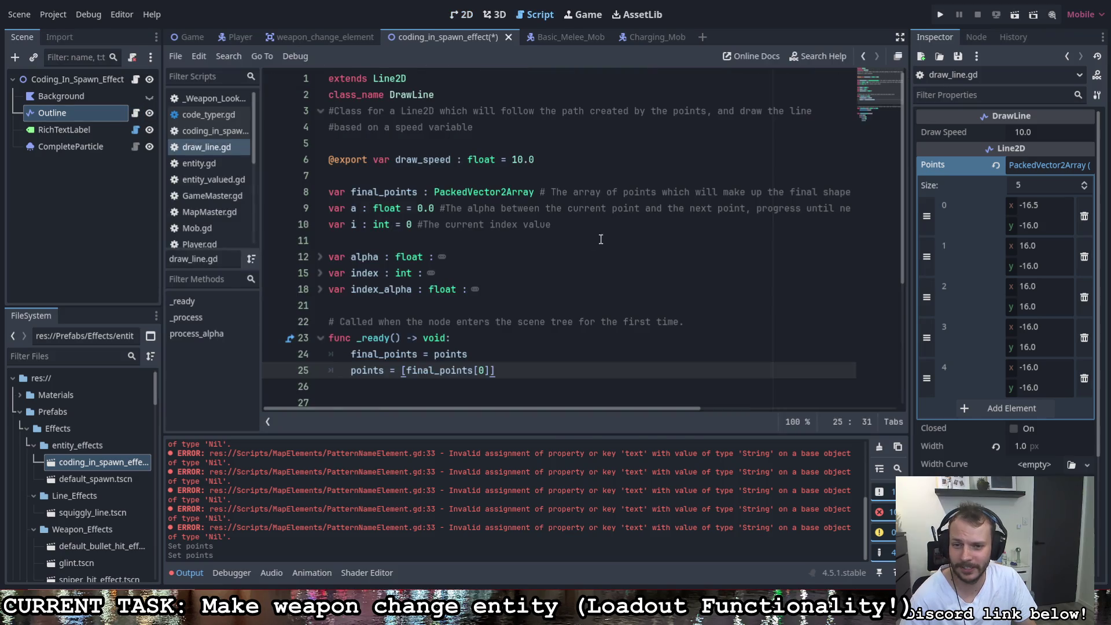
# Step: Add a process_line() call after process_alpha(delta) in _process
pyautogui.scroll(-3, 495, 252)
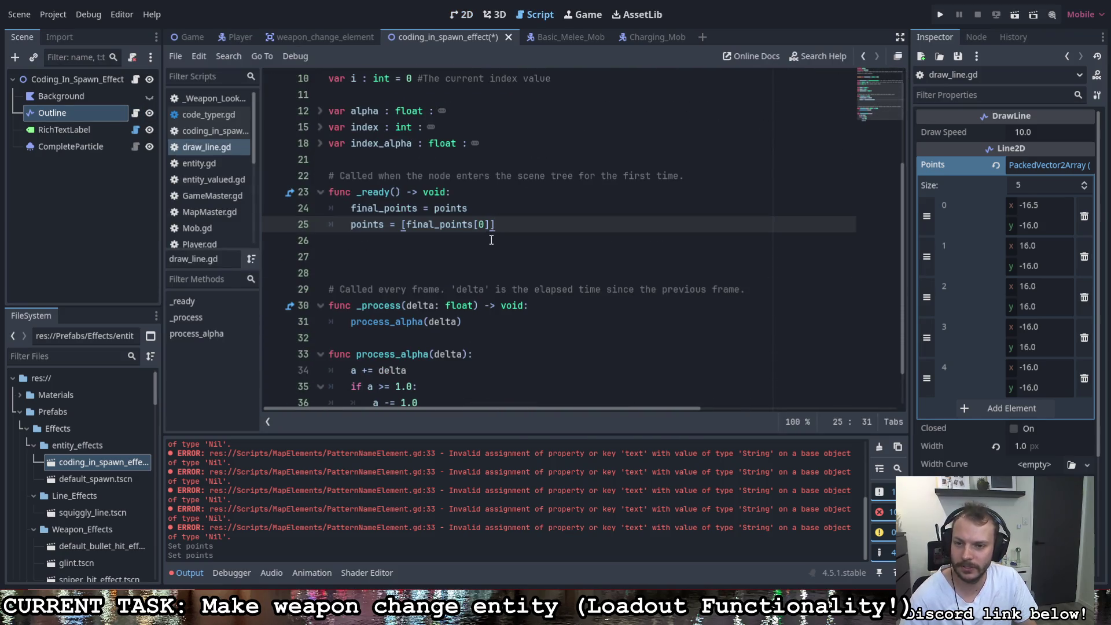
pyautogui.scroll(-1, 491, 248)
pyautogui.click(491, 273)
pyautogui.press('Return')
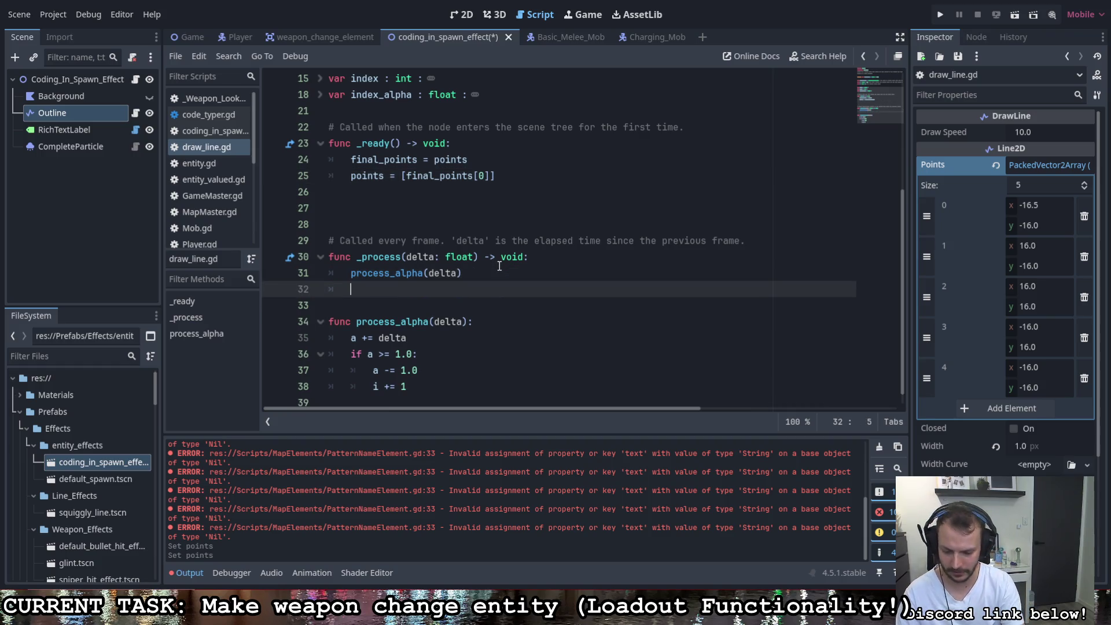
pyautogui.write('process_li')
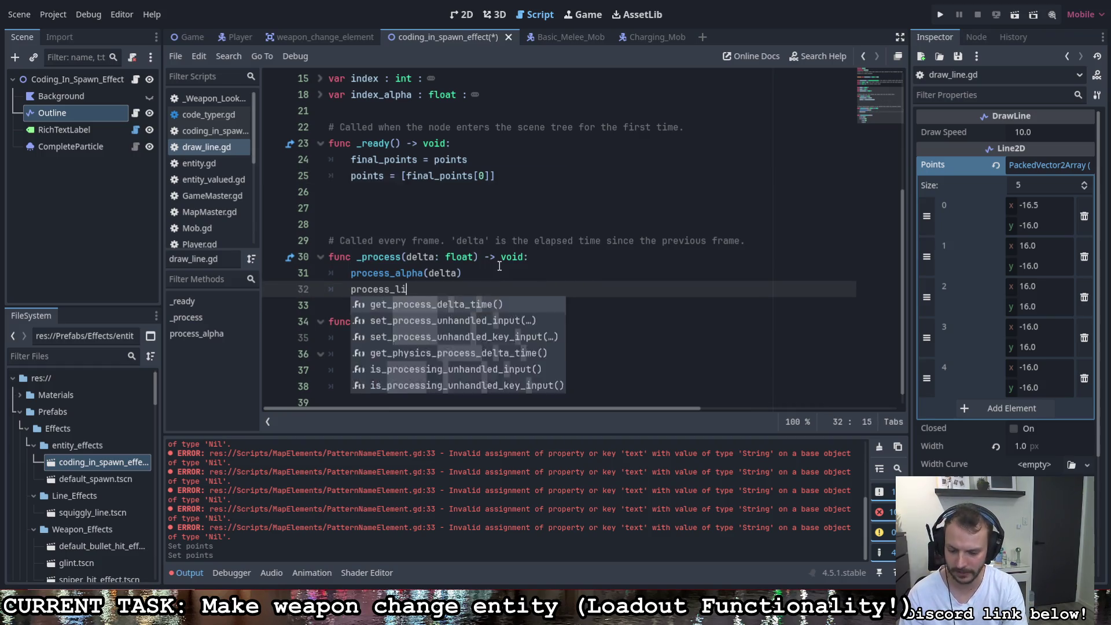
pyautogui.write('ne()')
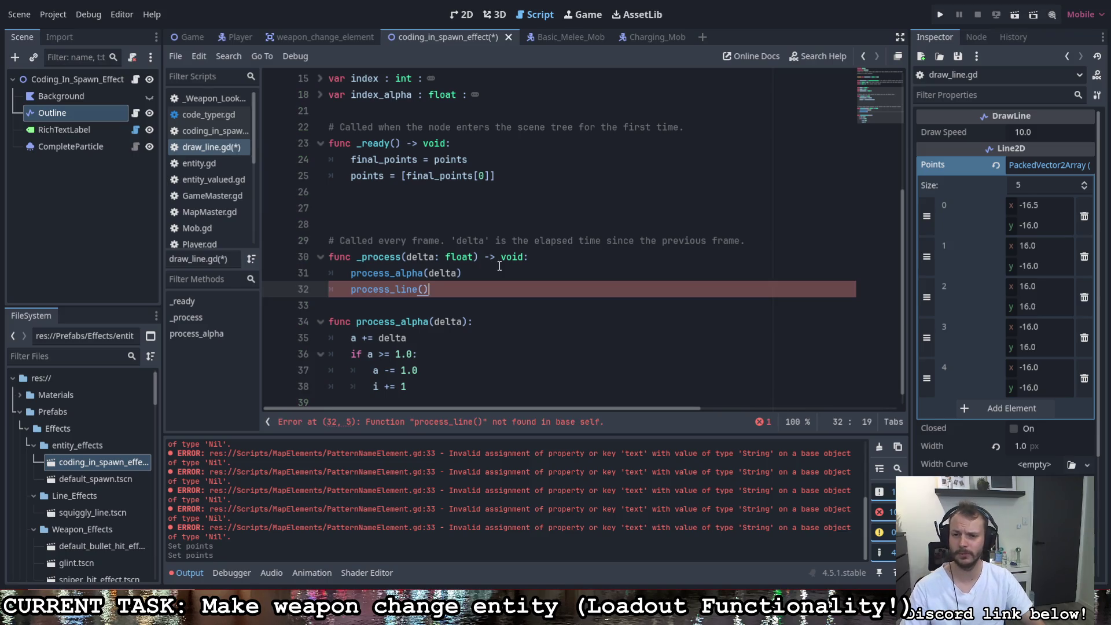
# Step: Fold process_alpha and declare an empty func process_line(): below it
pyautogui.scroll(-1, 446, 297)
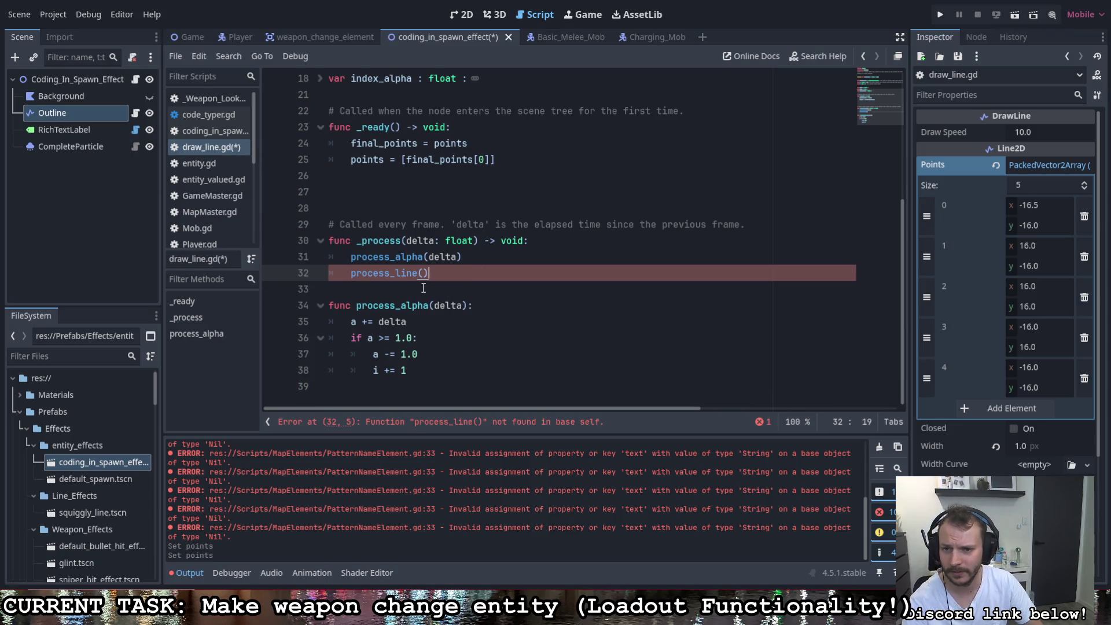
pyautogui.click(423, 292)
pyautogui.click(320, 305)
pyautogui.click(411, 356)
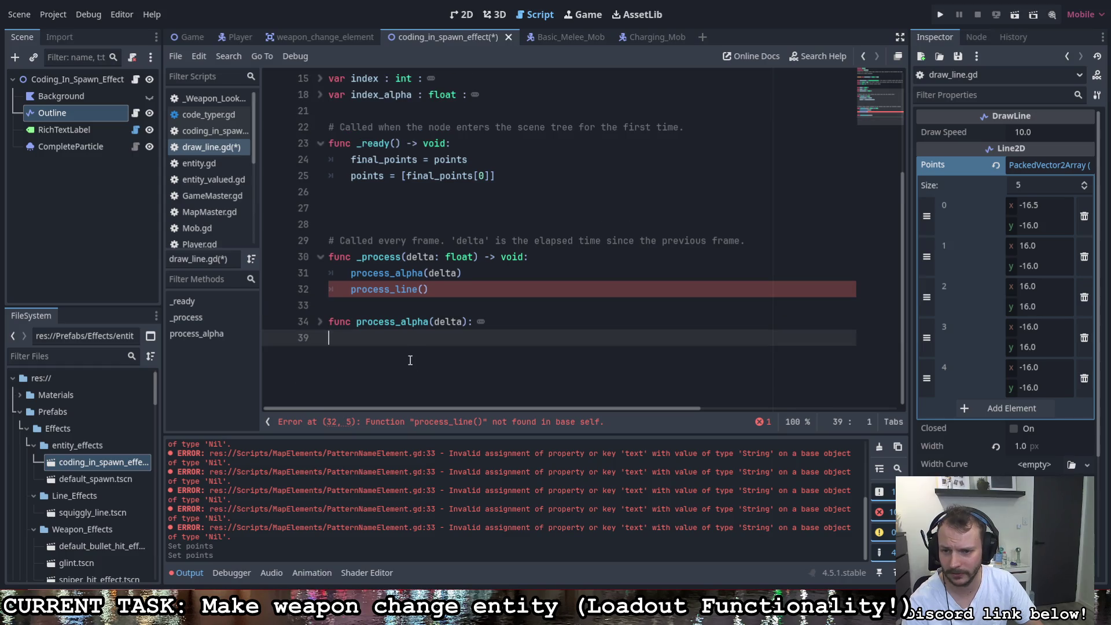
pyautogui.press('Return')
pyautogui.write('func p')
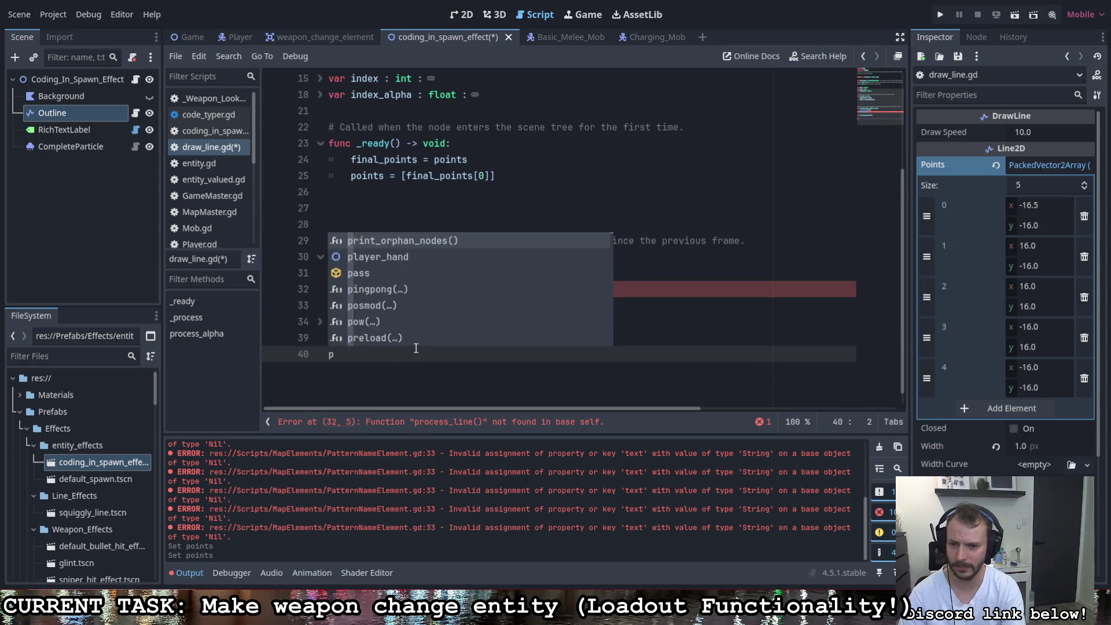
pyautogui.write('rocess_line(')
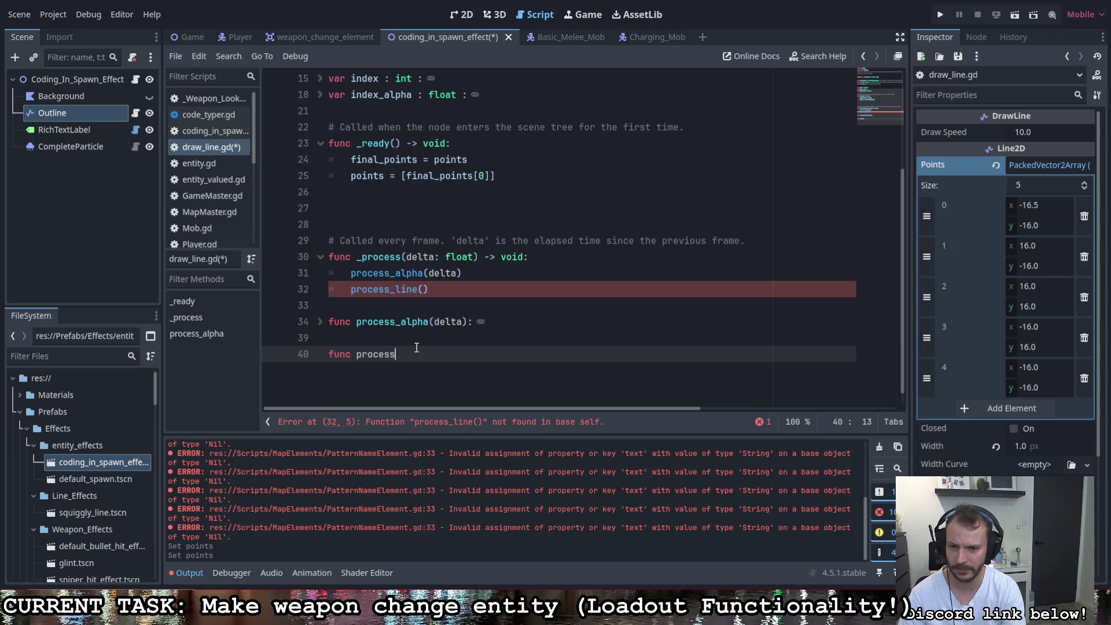
pyautogui.write('):')
pyautogui.press('Return')
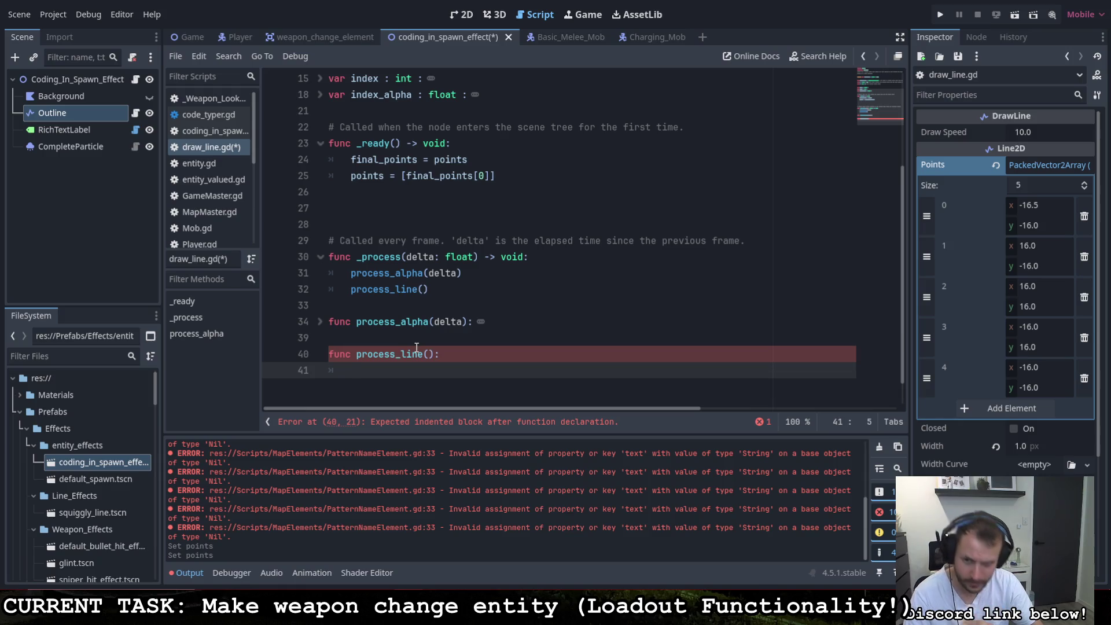
pyautogui.click(560, 260)
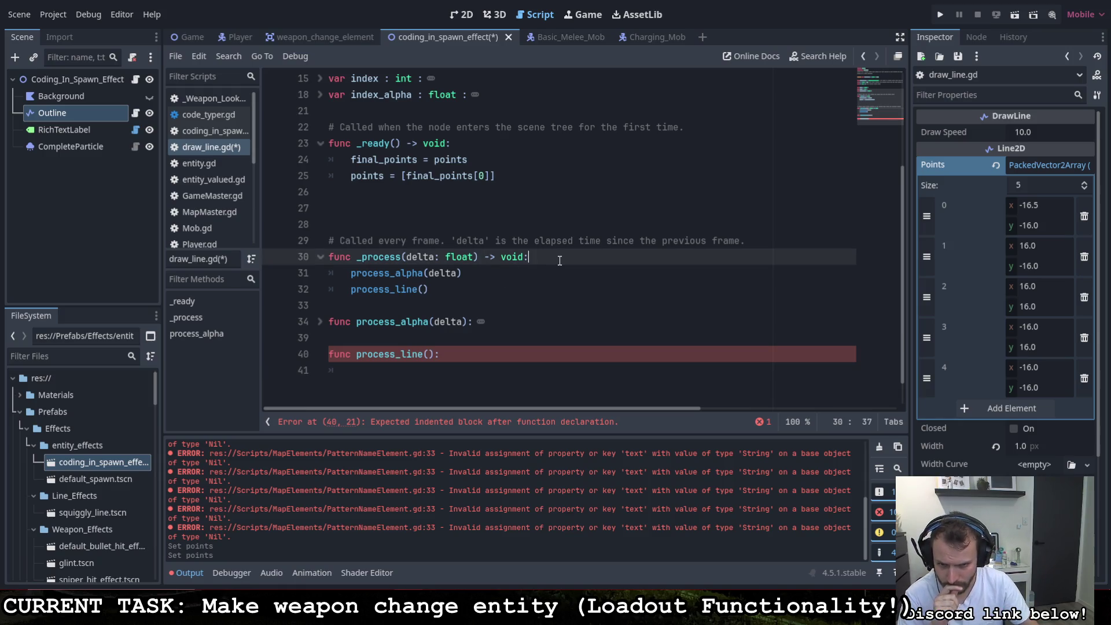
# Step: Add the guard 'if i >= final_points.size():' at the top of _process
pyautogui.press('Return')
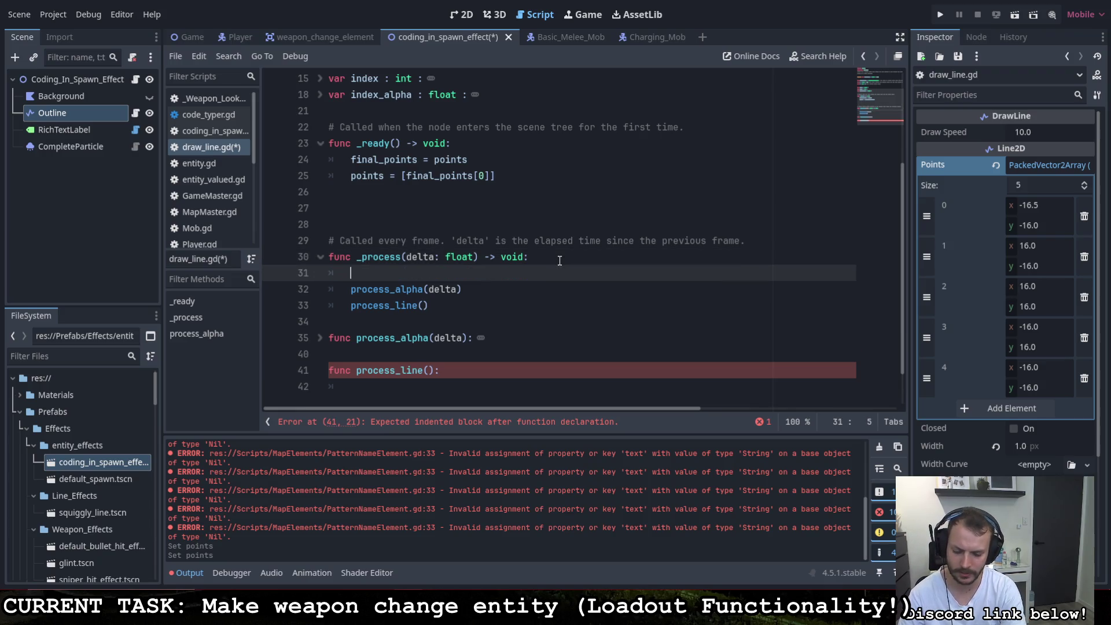
pyautogui.write('if')
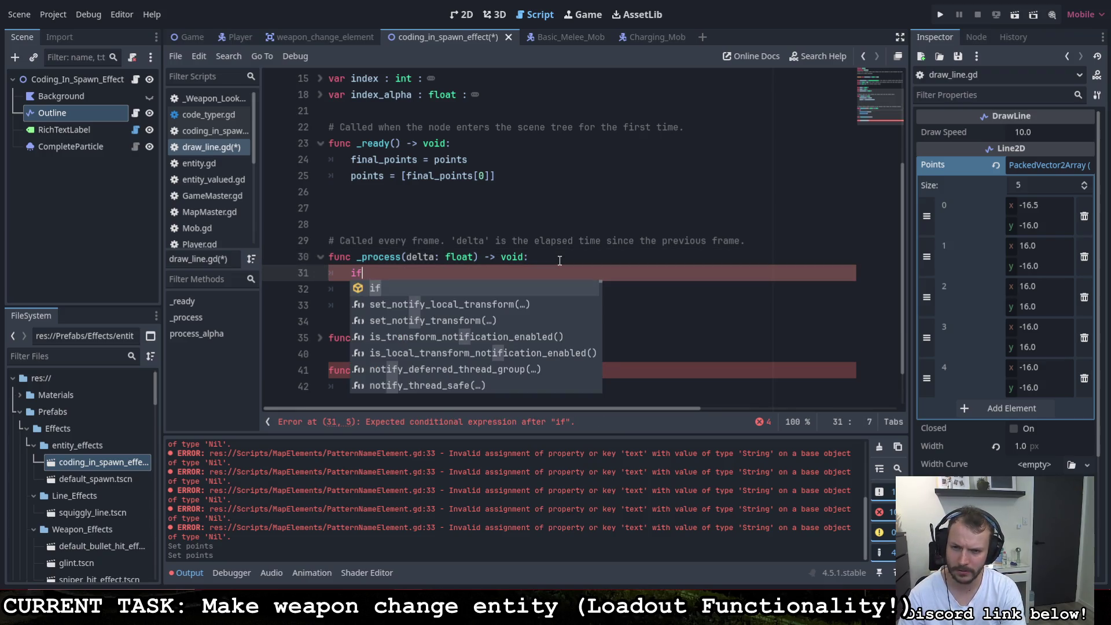
pyautogui.write(' index')
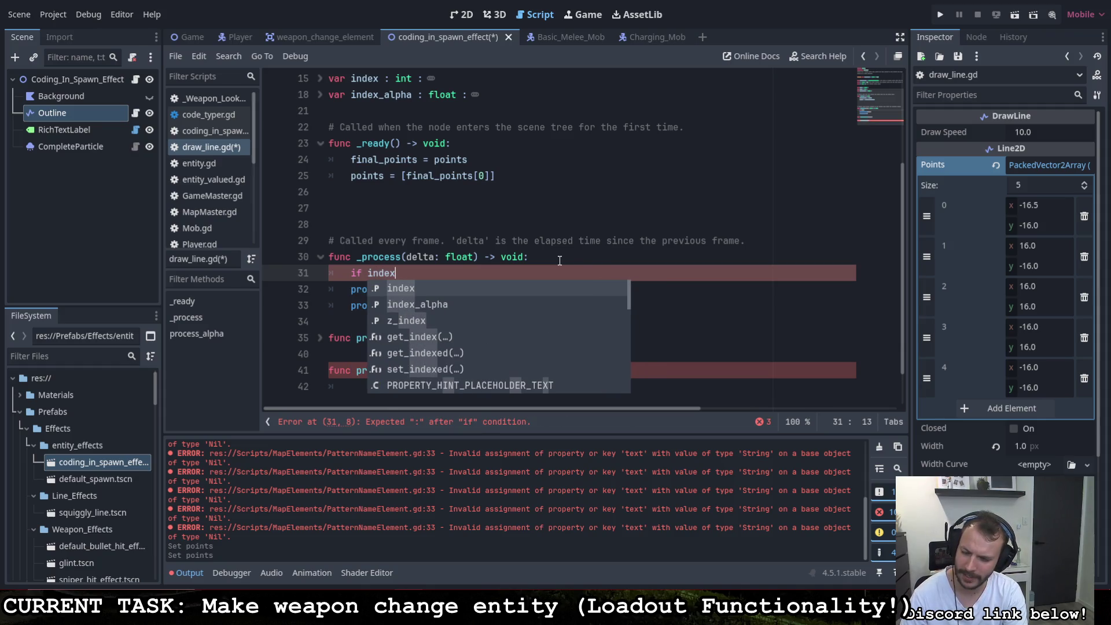
pyautogui.press('BackSpace')
pyautogui.press('BackSpace')
pyautogui.press('BackSpace')
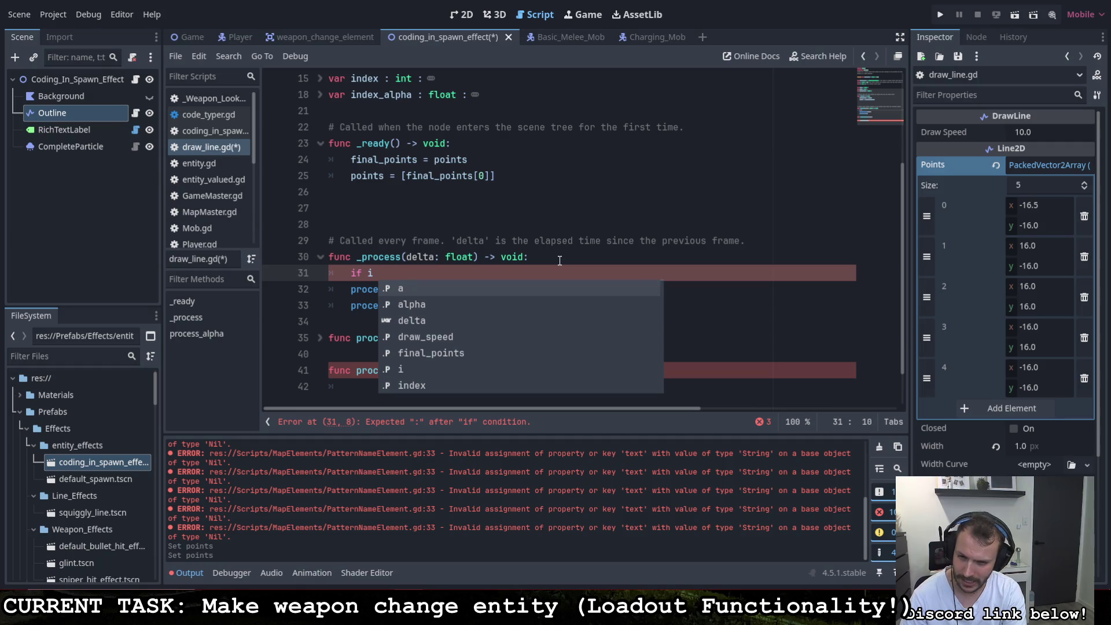
pyautogui.write('>=')
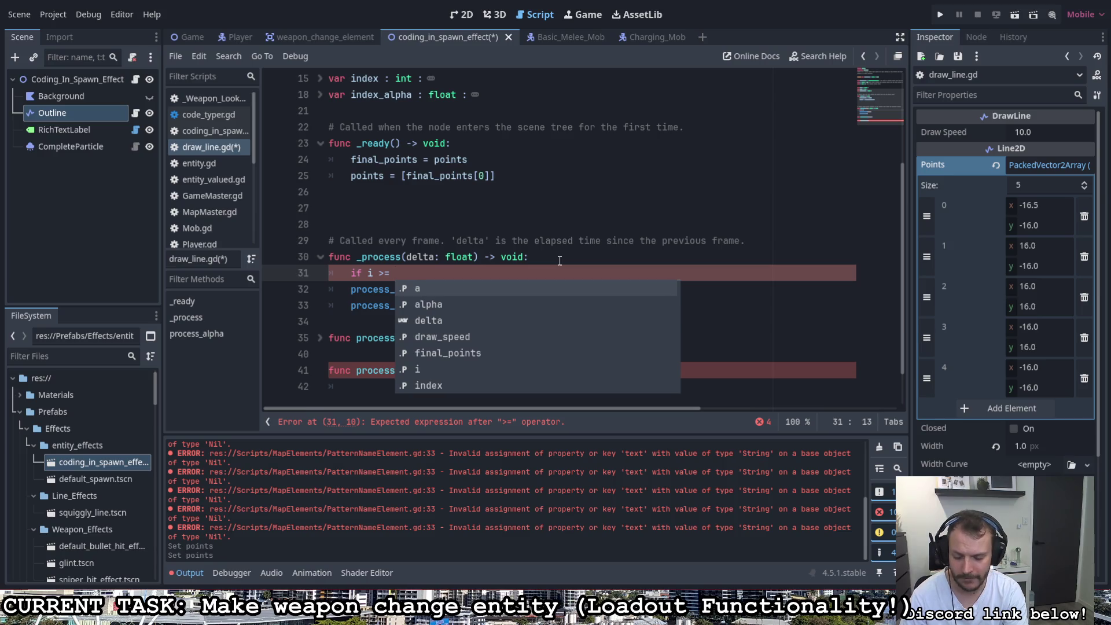
pyautogui.write(' final_points.')
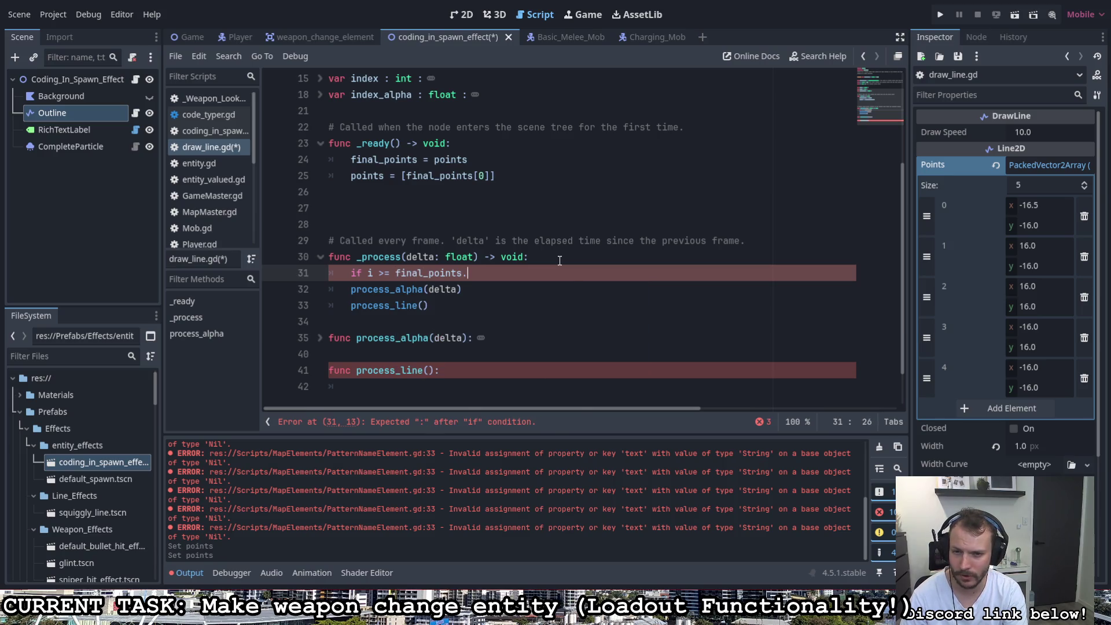
pyautogui.write('size')
pyautogui.press('Return')
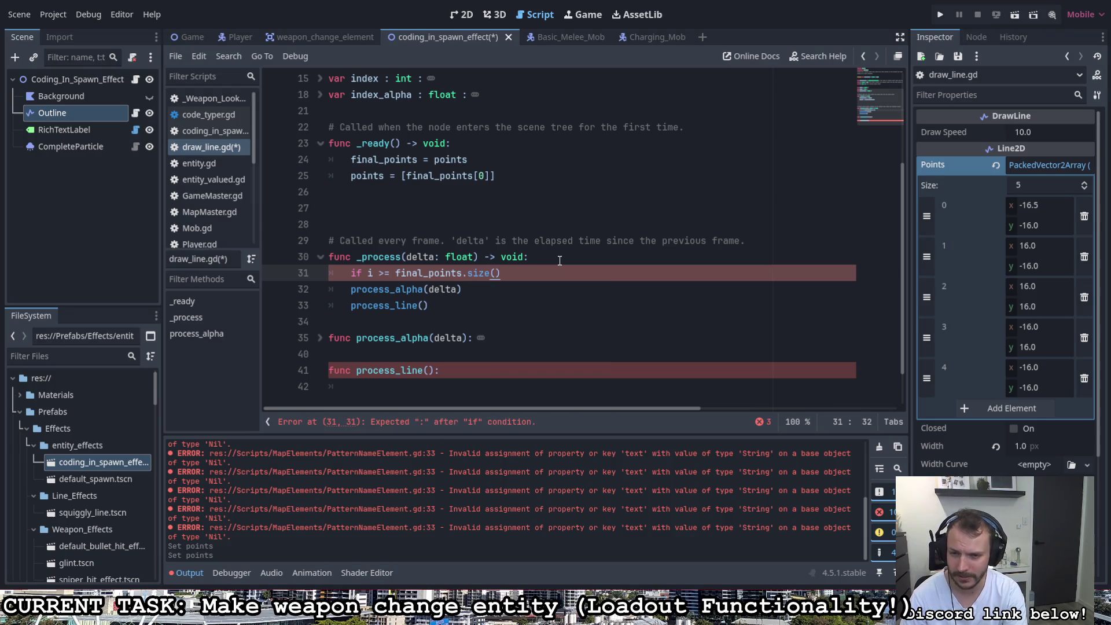
pyautogui.write(':')
pyautogui.press('Return')
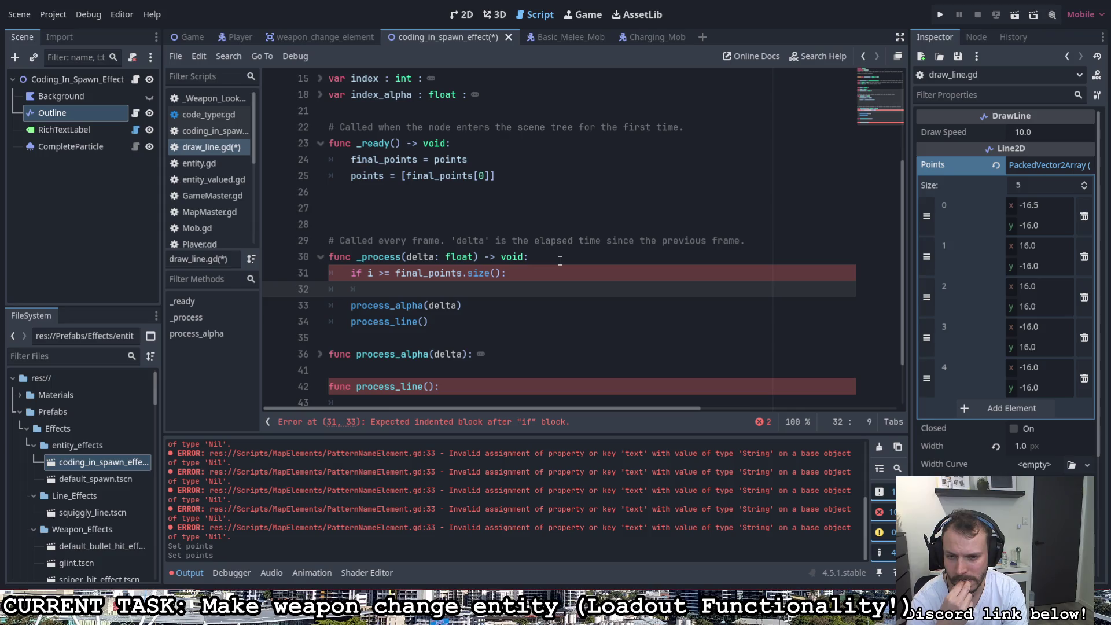
# Step: Inside the guard set i = final_points.size() and a = 0, save, and return early
pyautogui.write('i = ')
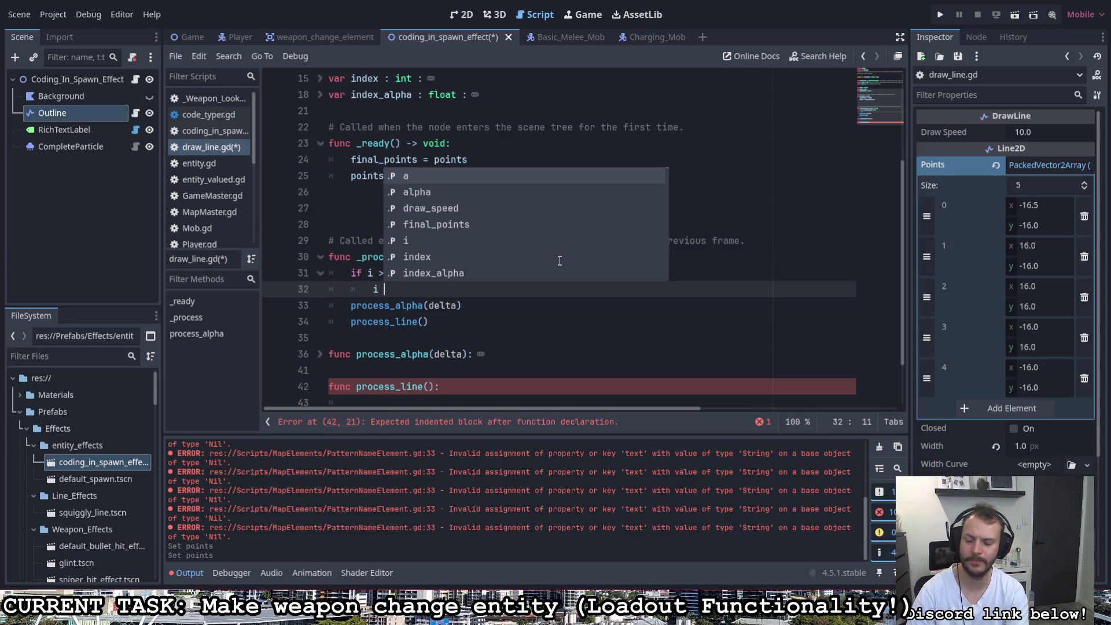
pyautogui.write('final_points.')
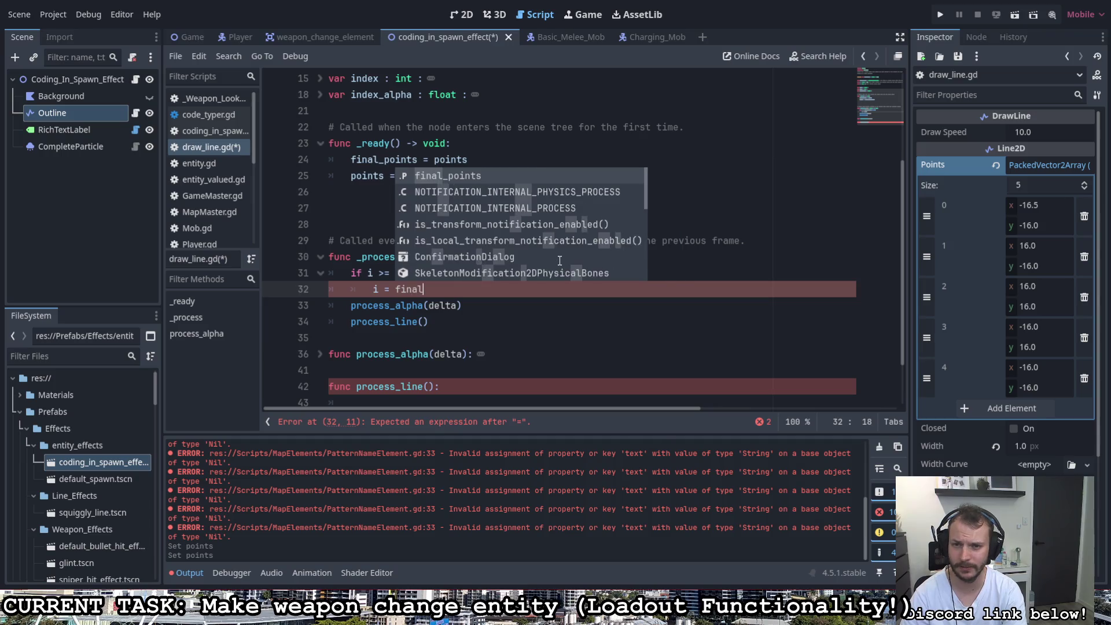
pyautogui.write('size')
pyautogui.press('Return')
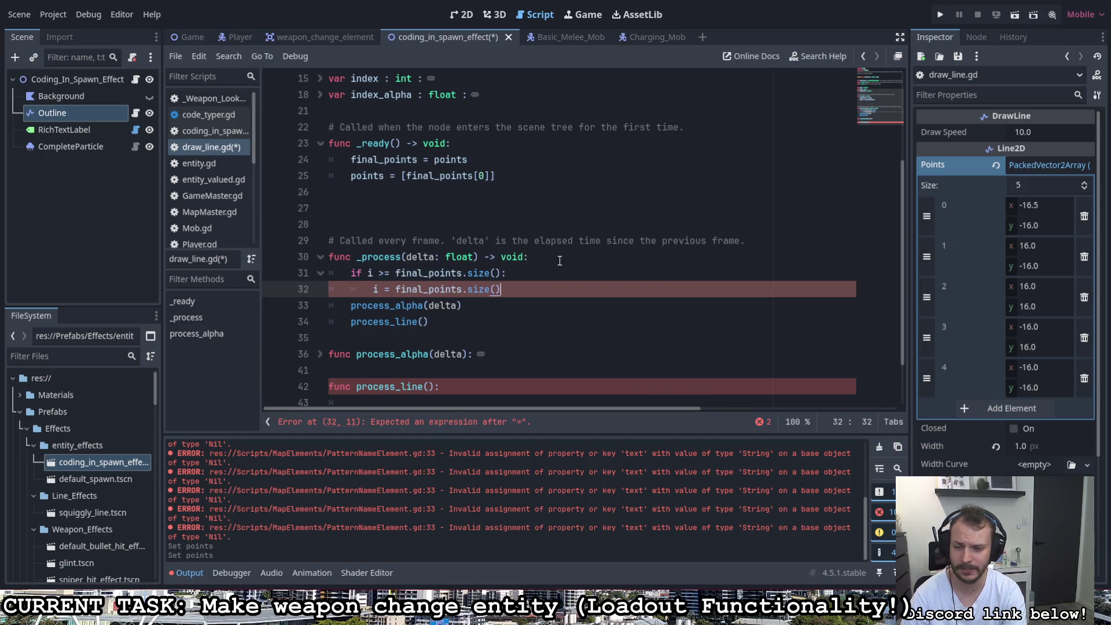
pyautogui.press('Return')
pyautogui.write('a = 0')
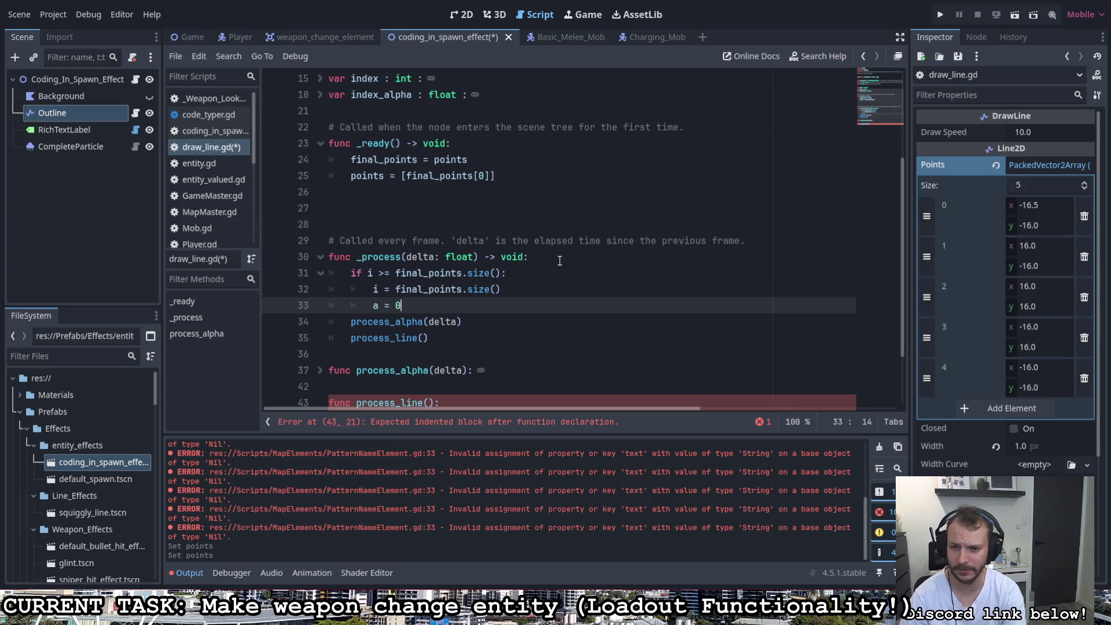
pyautogui.hotkey('ctrl', 's')
pyautogui.press('Return')
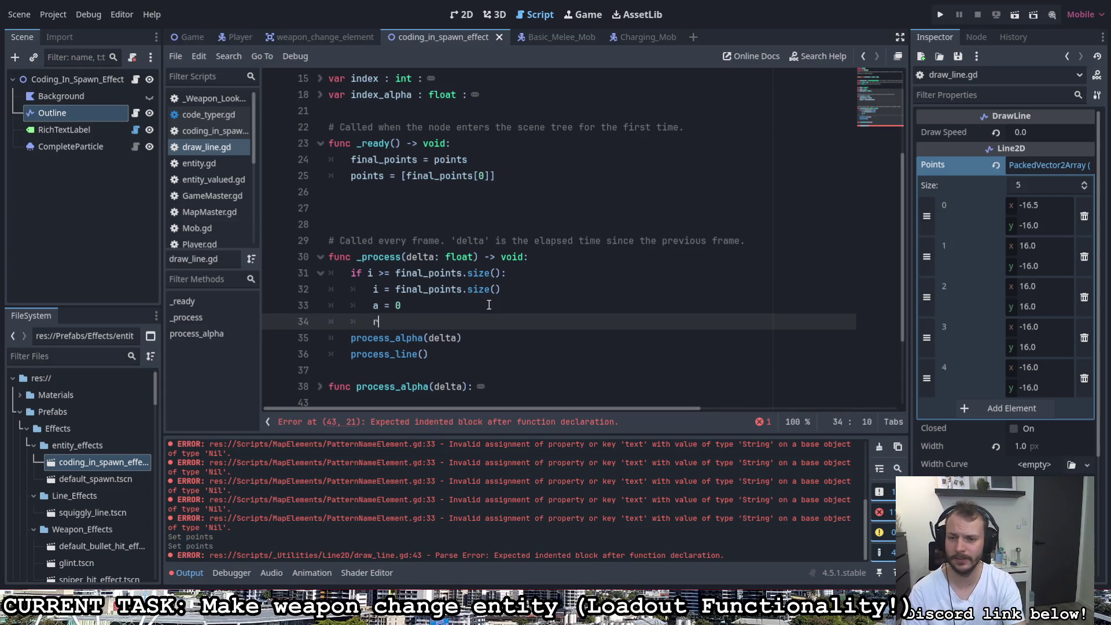
pyautogui.write('return')
pyautogui.click(520, 289)
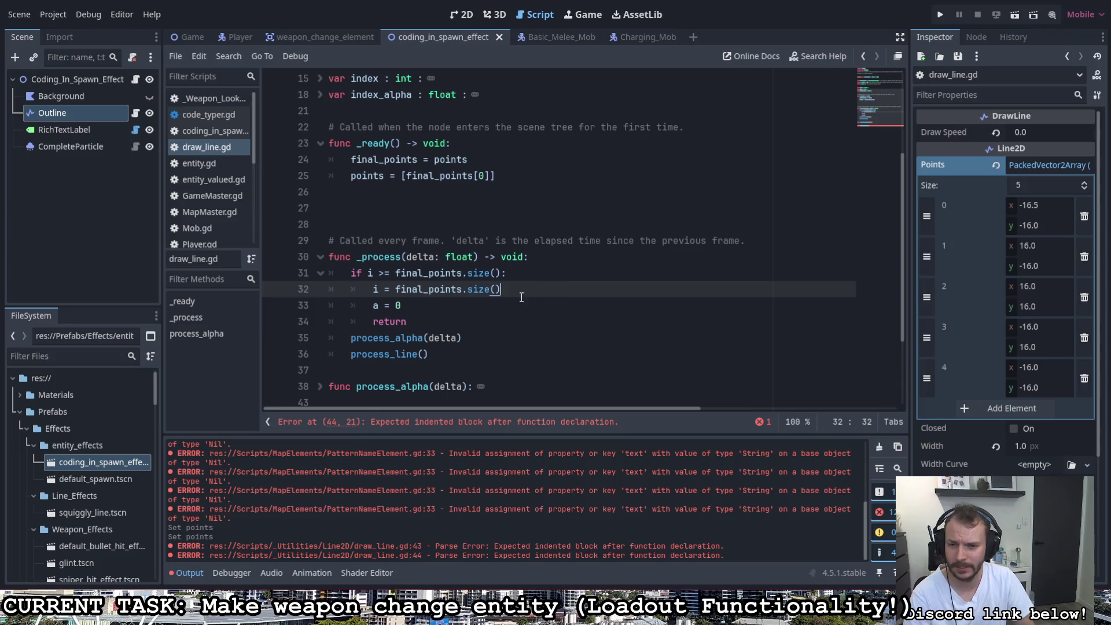
pyautogui.click(467, 320)
pyautogui.press('Return')
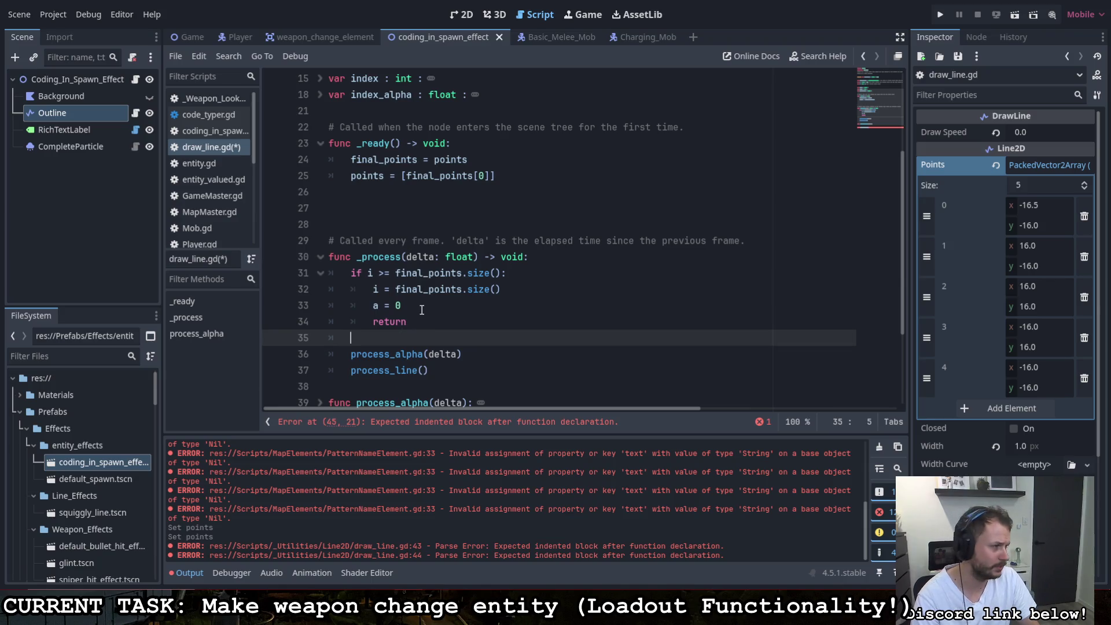
pyautogui.moveTo(381, 305)
pyautogui.mouseDown()
pyautogui.moveTo(457, 273)
pyautogui.moveTo(507, 272)
pyautogui.mouseUp()
pyautogui.click(369, 306)
pyautogui.press('End')
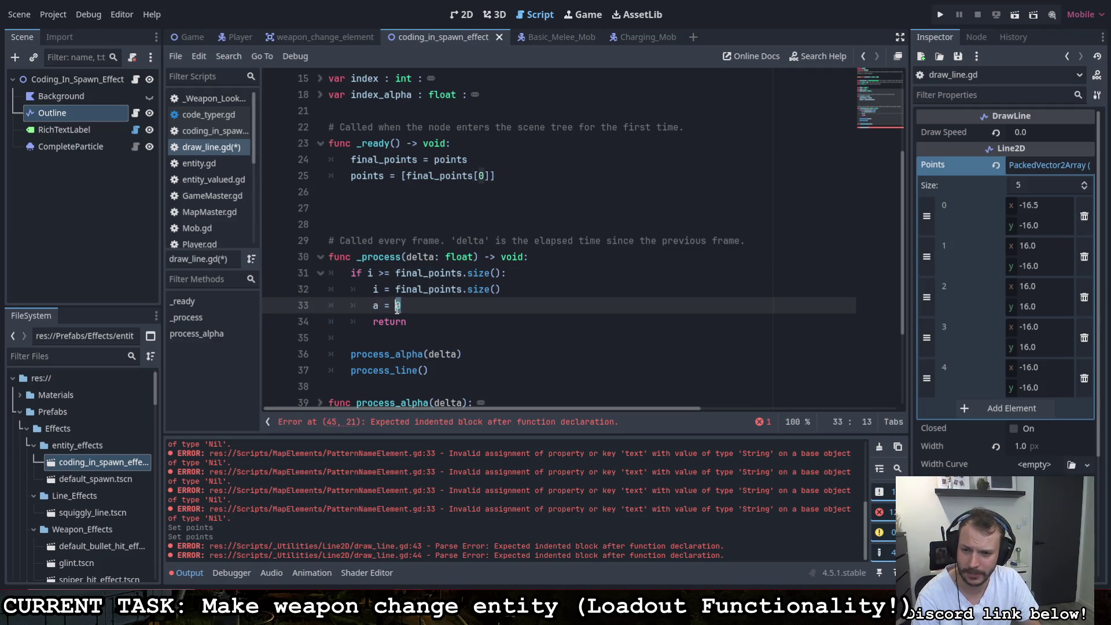
pyautogui.scroll(4, 433, 331)
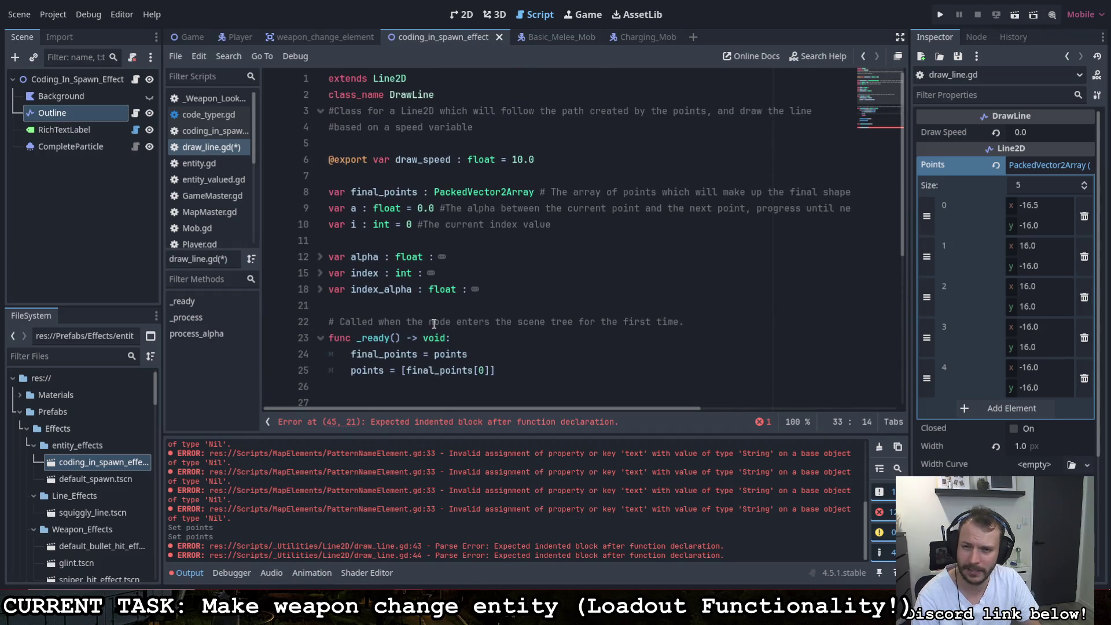
pyautogui.click(391, 240)
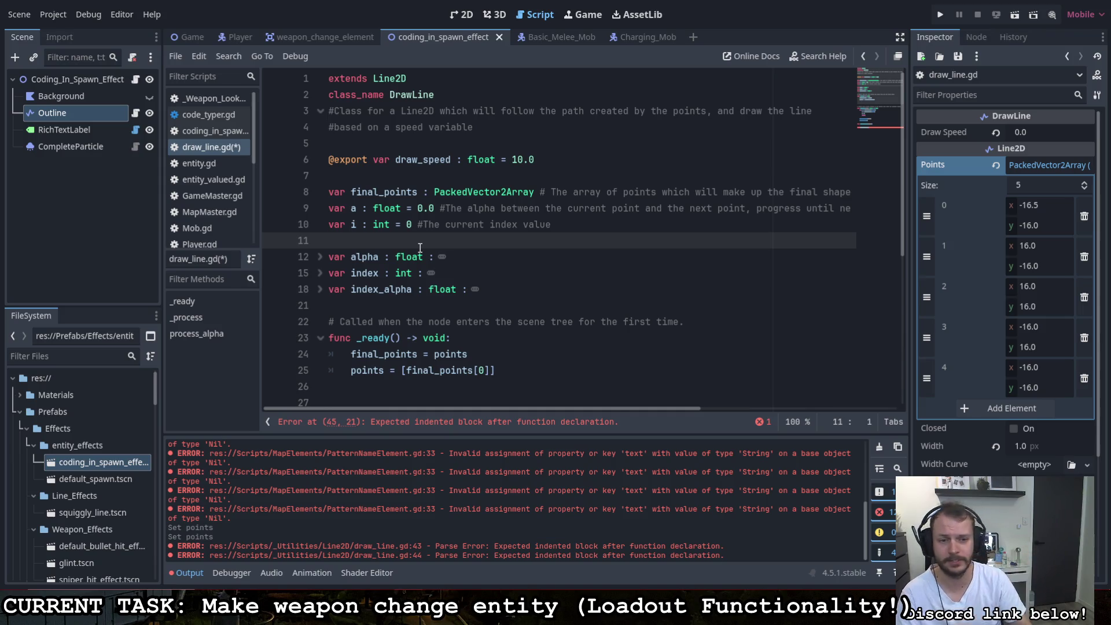
pyautogui.scroll(-4, 420, 247)
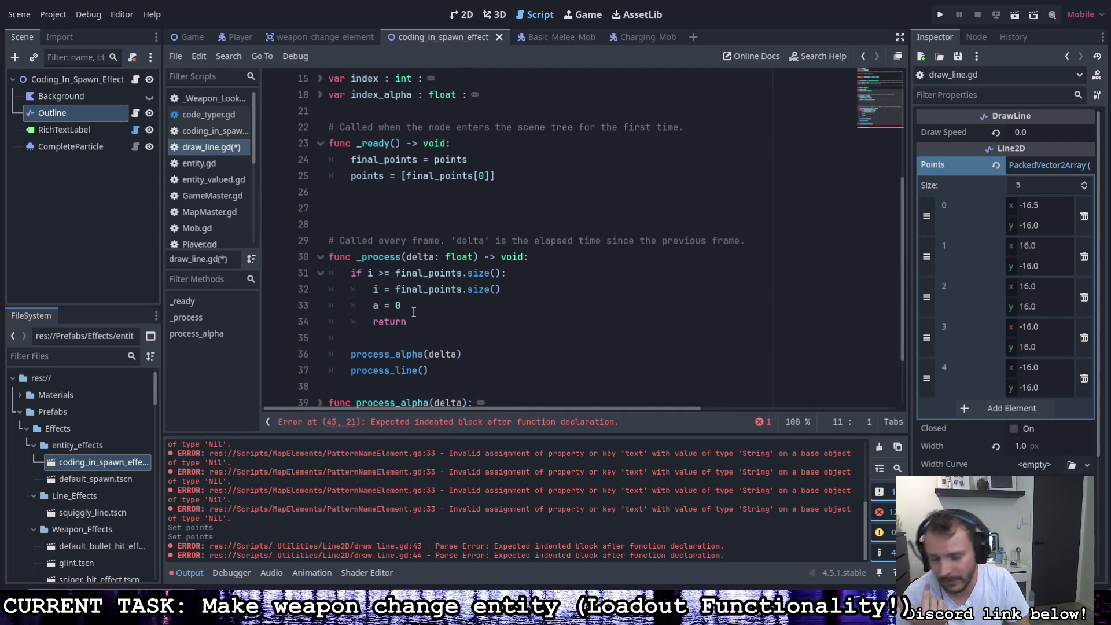
pyautogui.scroll(-2, 424, 331)
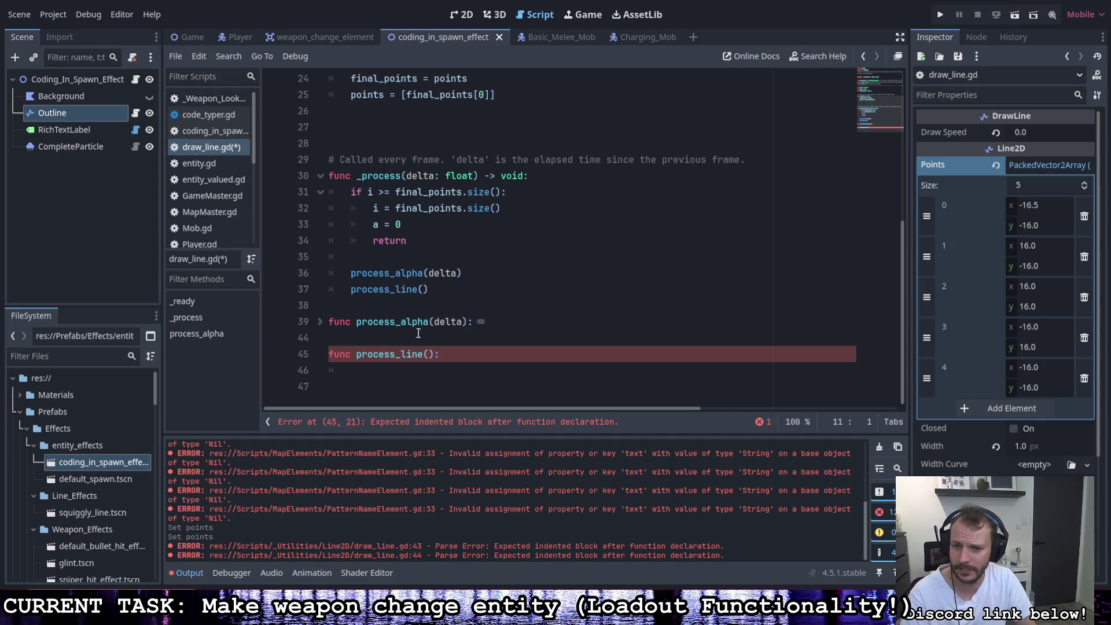
# Step: Expand process_alpha and append * sign(-int(!bool_draw_value)) to line 42's a -= 1.0
pyautogui.click(319, 322)
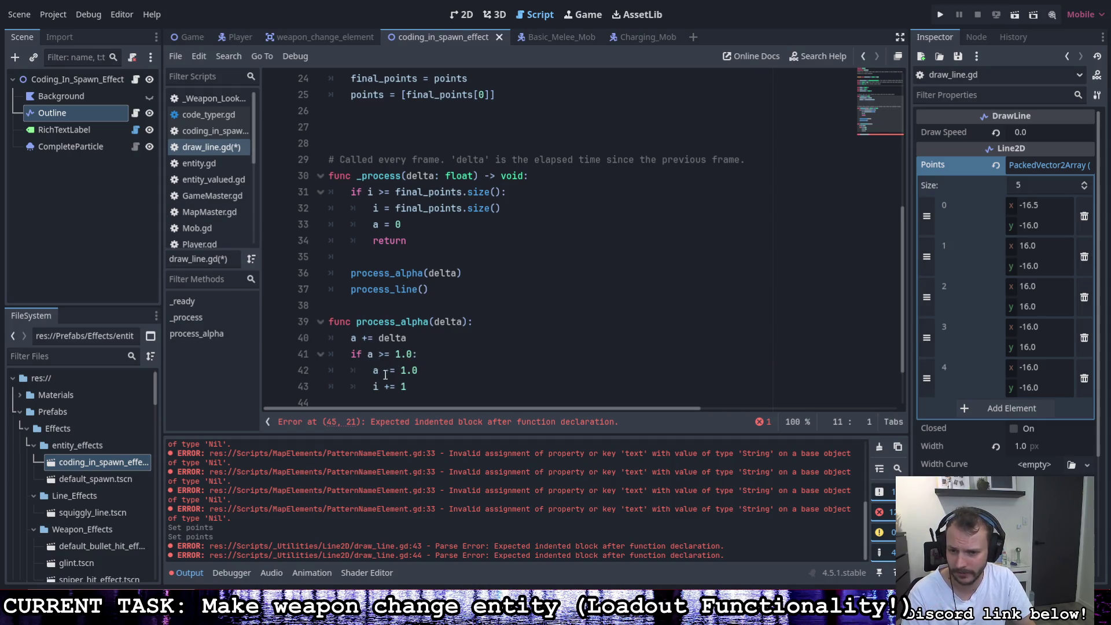
pyautogui.click(439, 373)
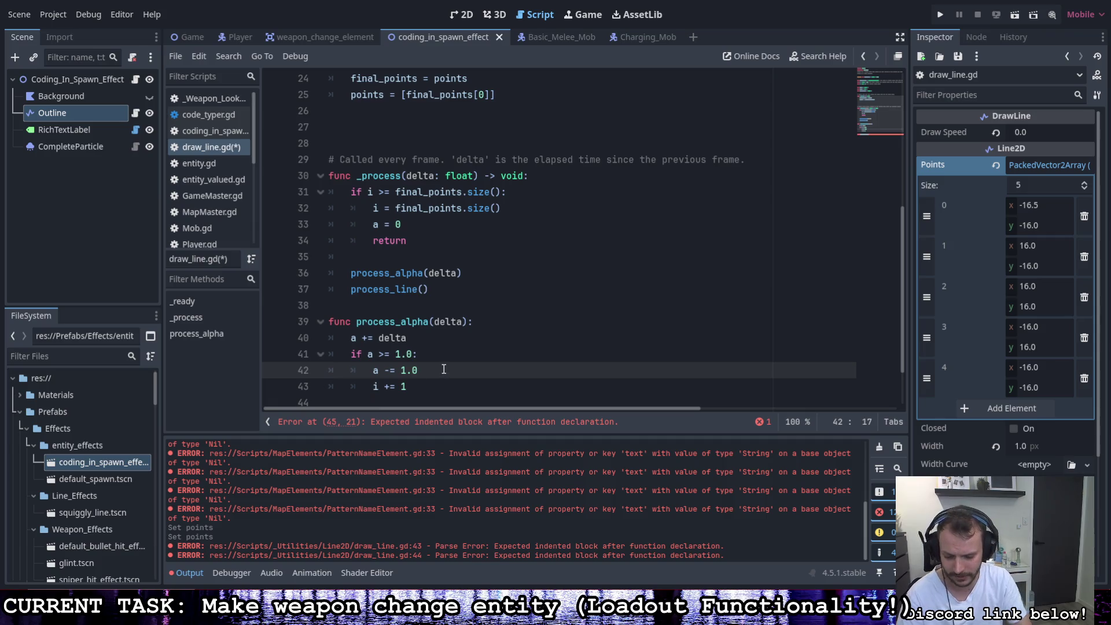
pyautogui.write('* sing')
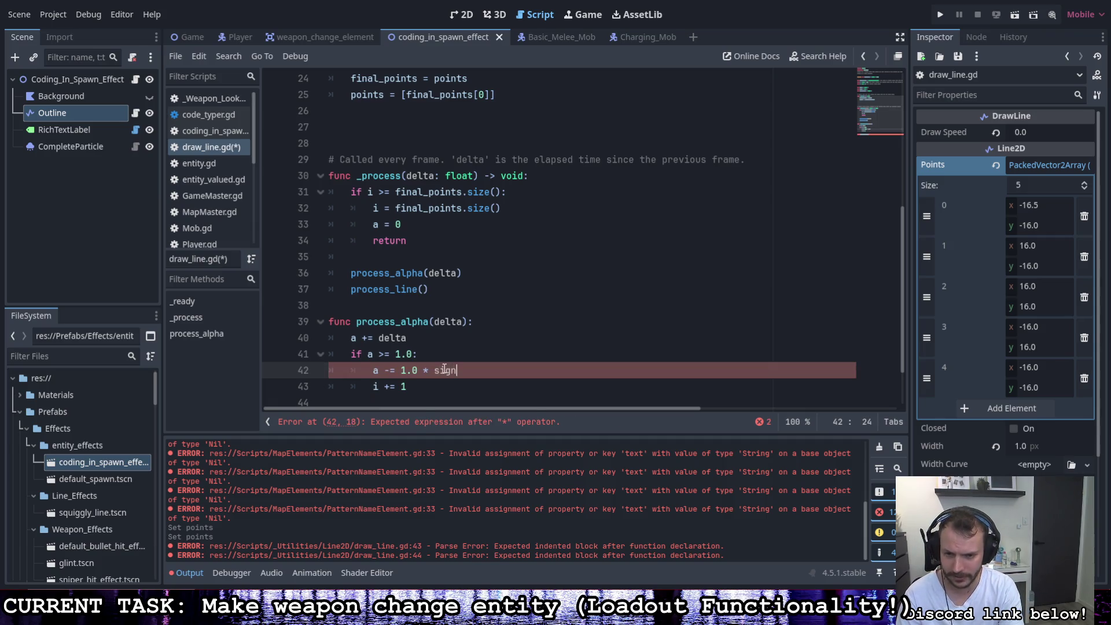
pyautogui.press('Escape')
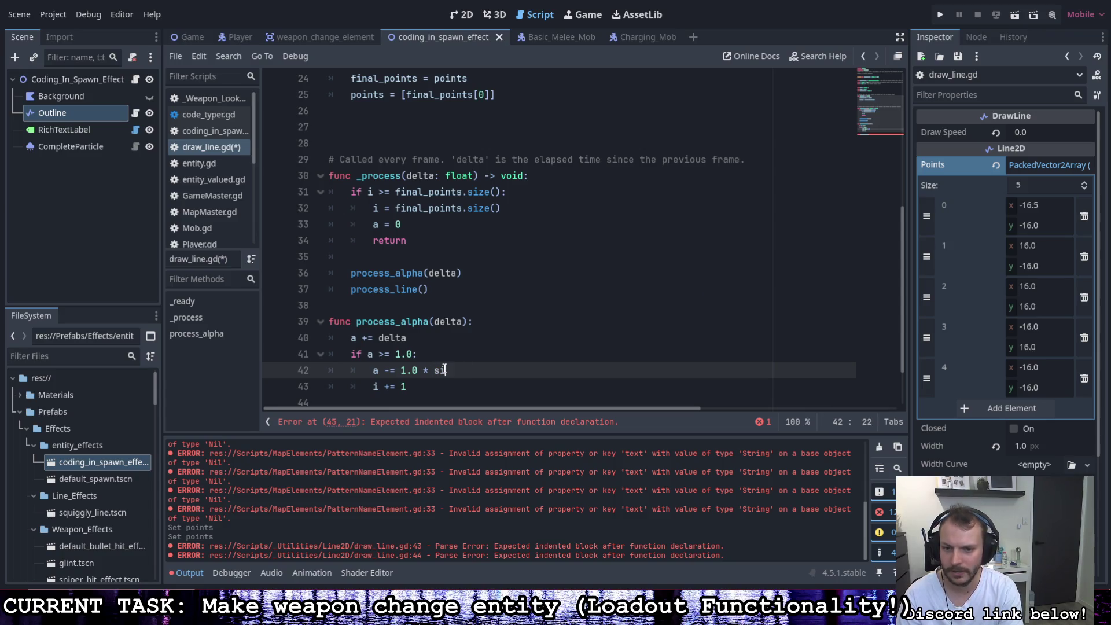
pyautogui.write('gn(')
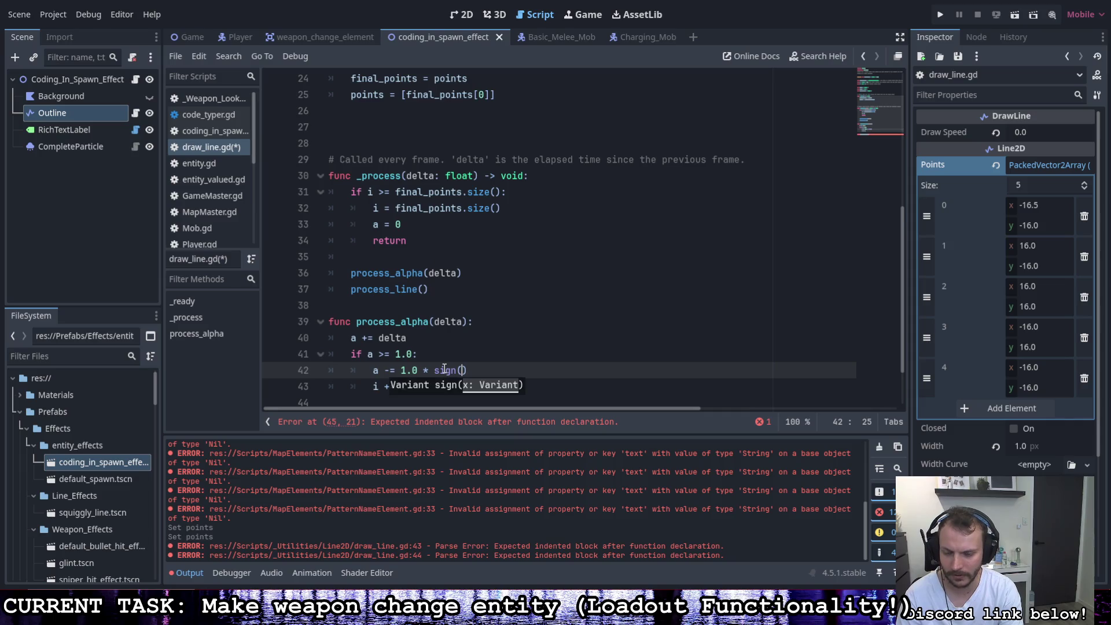
pyautogui.write('-int(b')
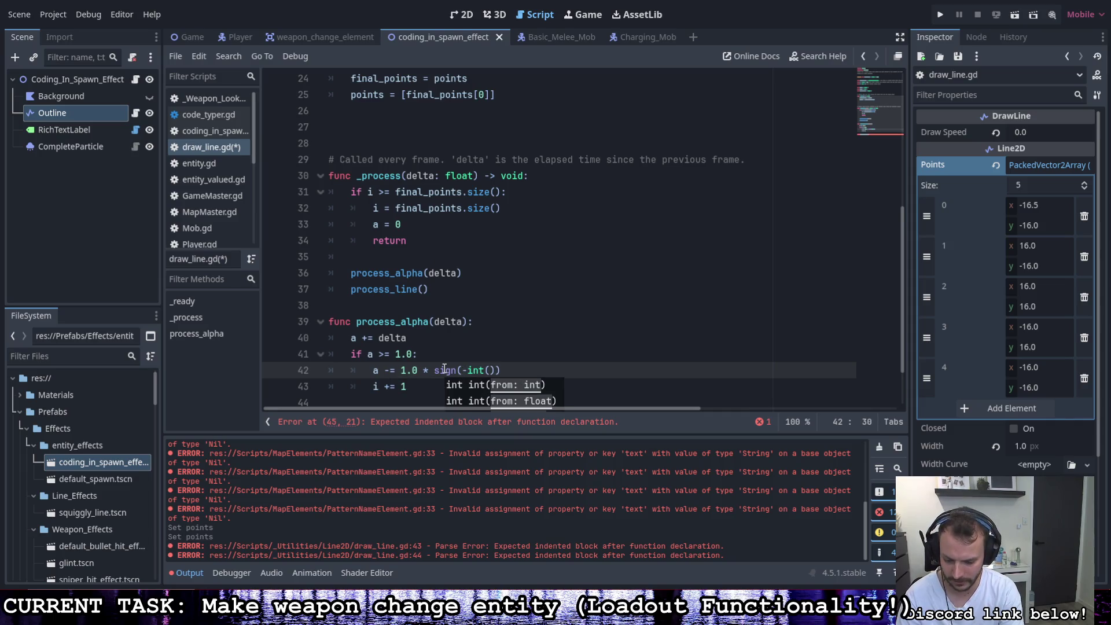
pyautogui.write('ool_dra')
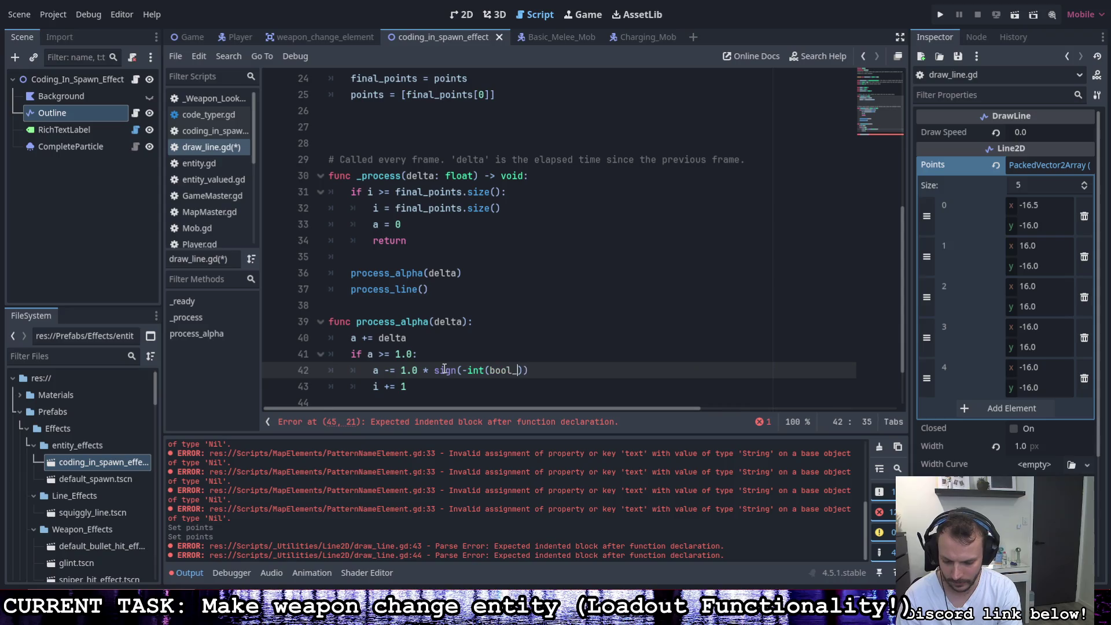
pyautogui.write('w_value')
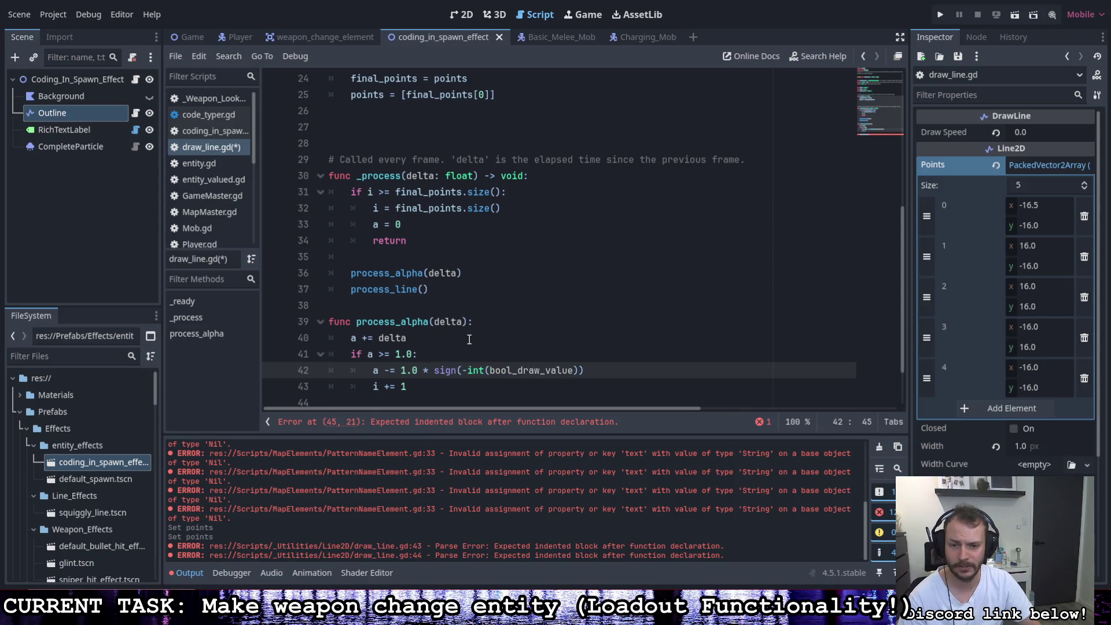
pyautogui.moveTo(490, 370); pyautogui.dragTo(573, 370)
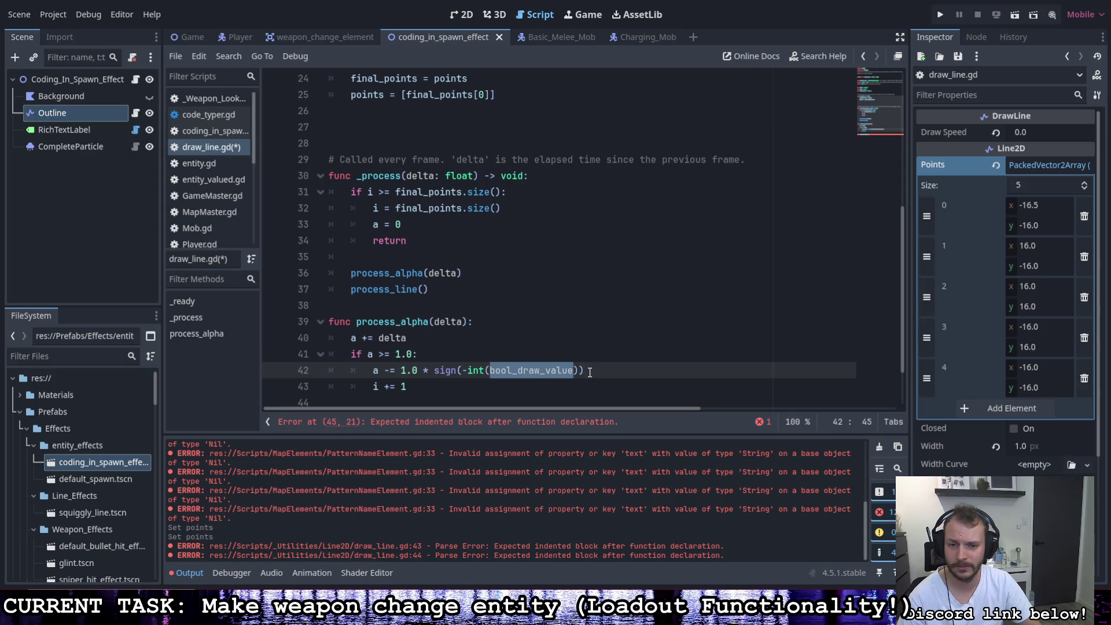
pyautogui.click(467, 370)
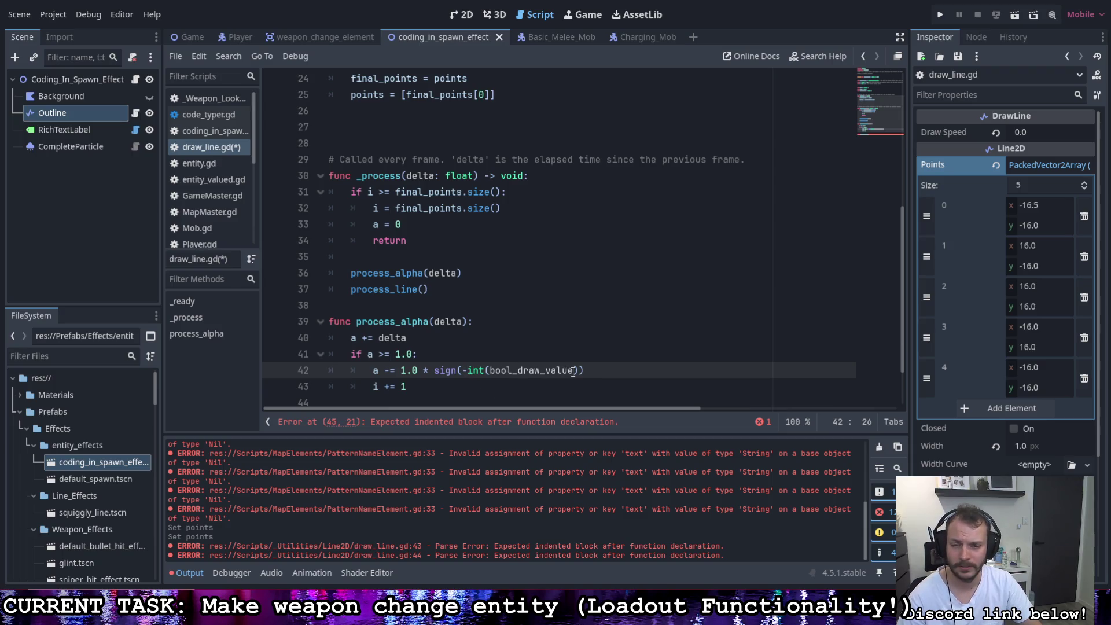
pyautogui.click(490, 370)
pyautogui.write('!')
pyautogui.press('End')
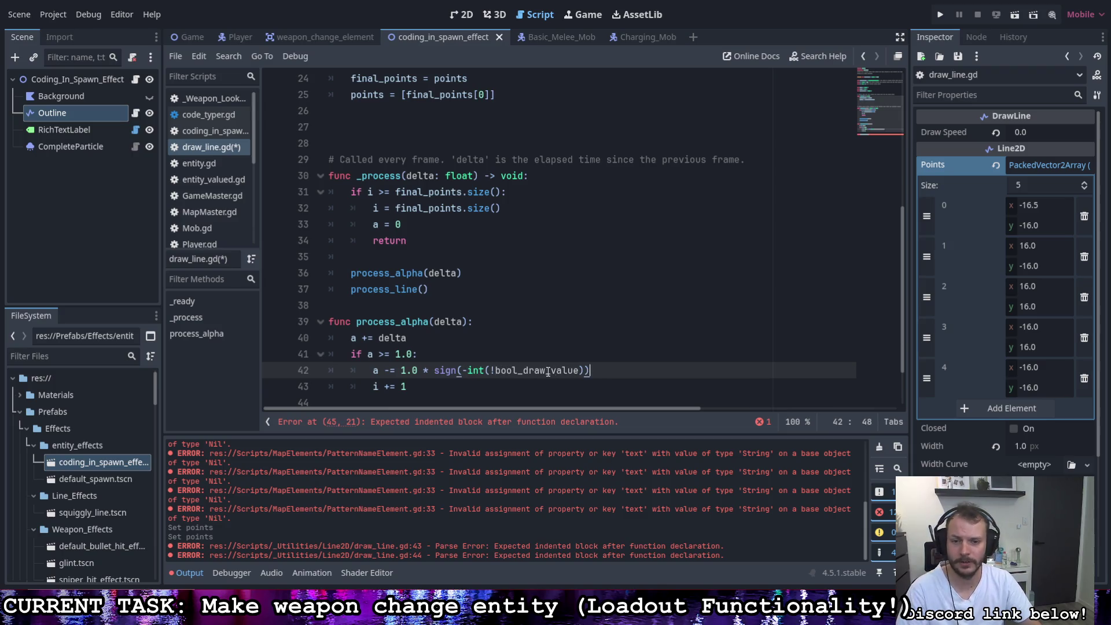
pyautogui.moveTo(491, 371); pyautogui.dragTo(582, 371)
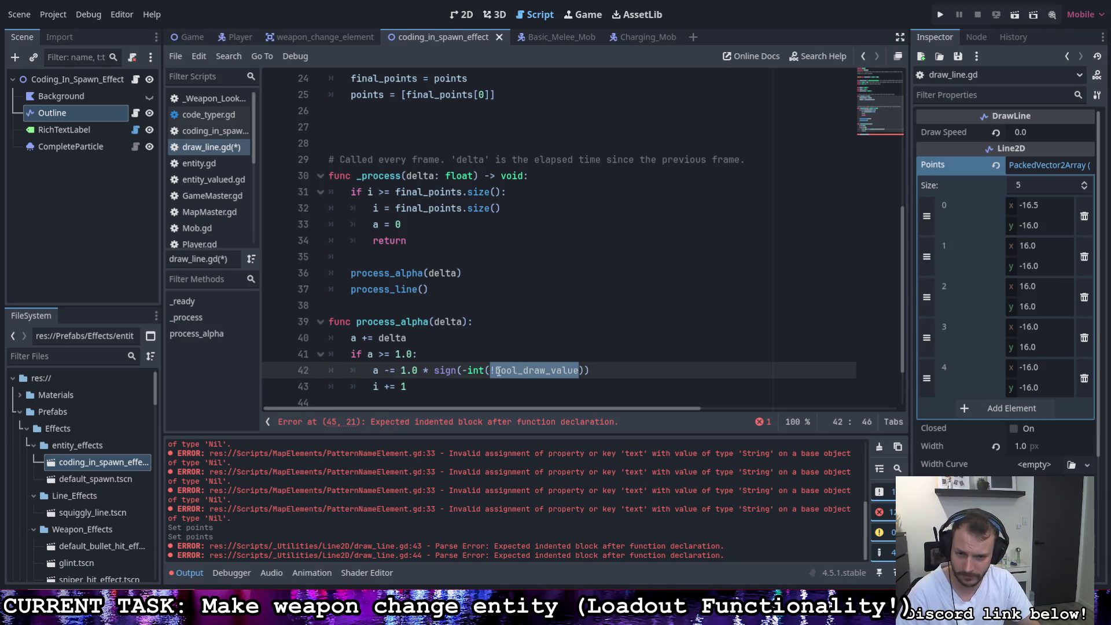
pyautogui.moveTo(585, 370)
pyautogui.mouseDown()
pyautogui.moveTo(466, 370)
pyautogui.moveTo(589, 370)
pyautogui.mouseUp()
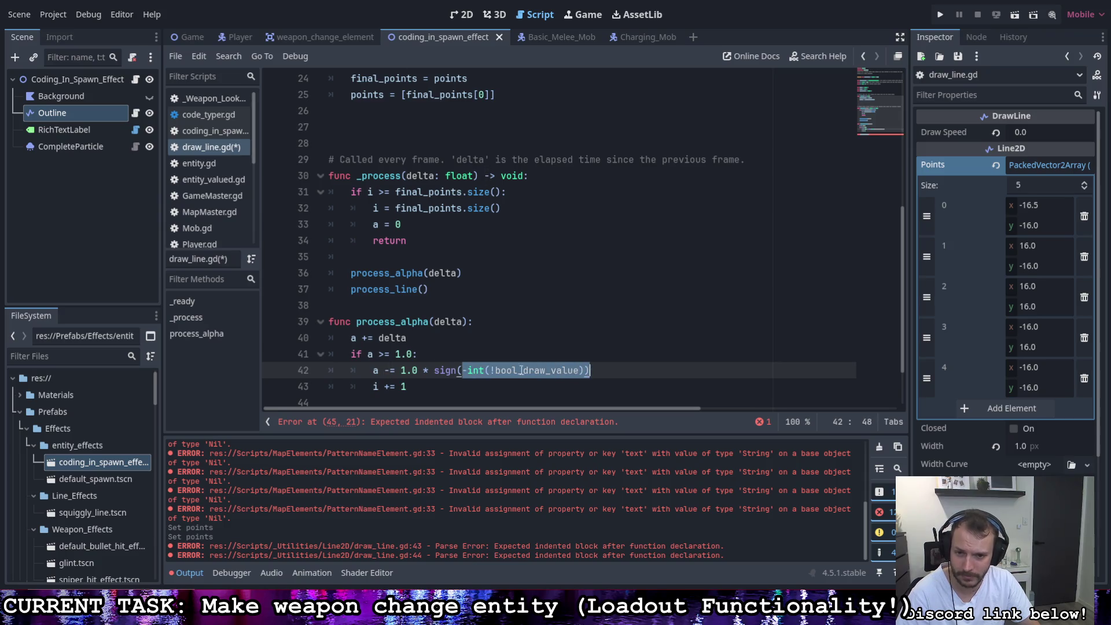
pyautogui.moveTo(431, 370); pyautogui.dragTo(590, 370)
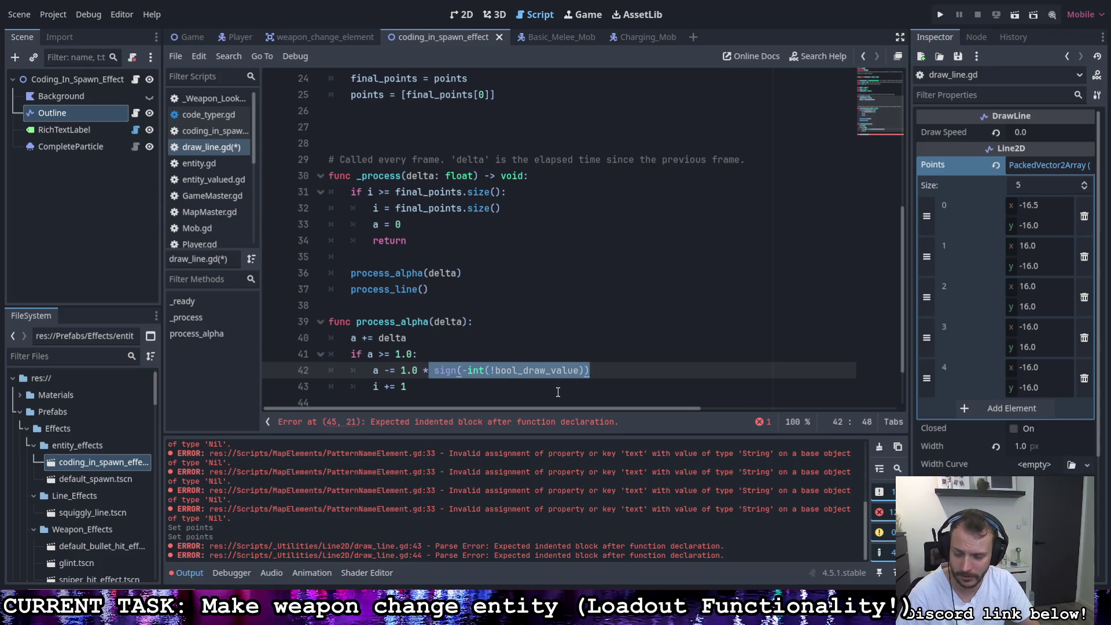
pyautogui.moveTo(417, 370); pyautogui.dragTo(400, 370)
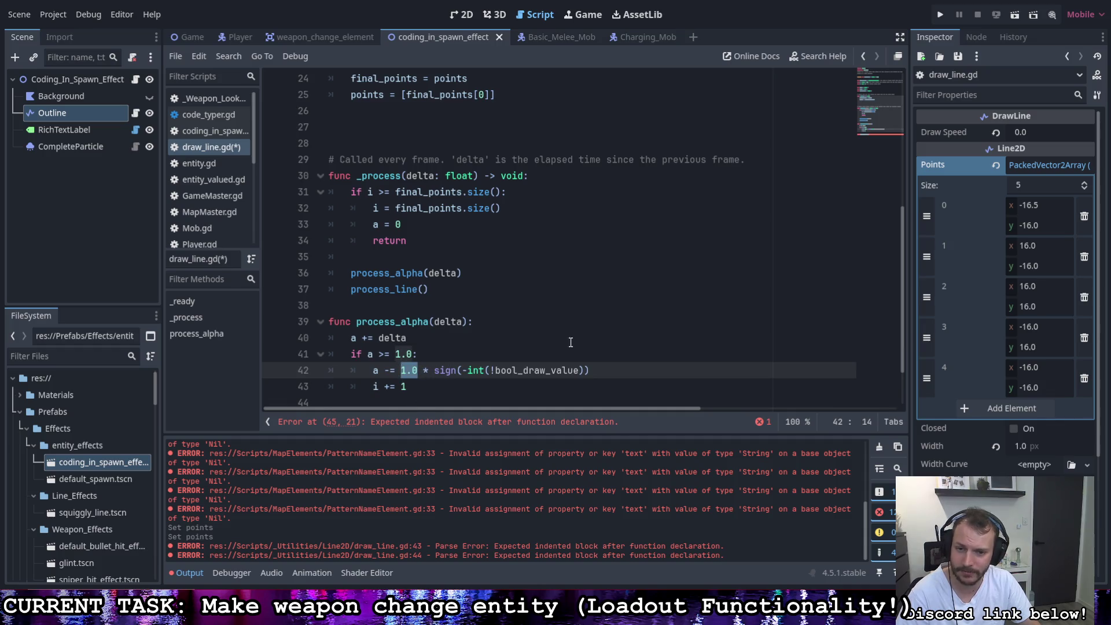
pyautogui.click(593, 371)
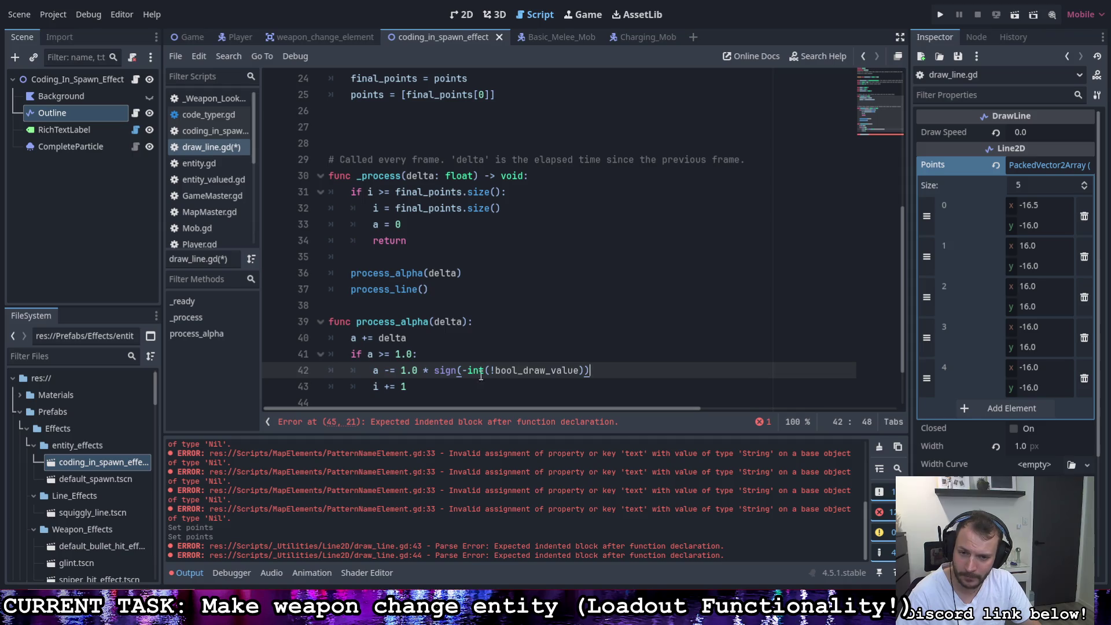
# Step: Change the sign argument to -1 + int(bool_draw_value)
pyautogui.click(462, 371)
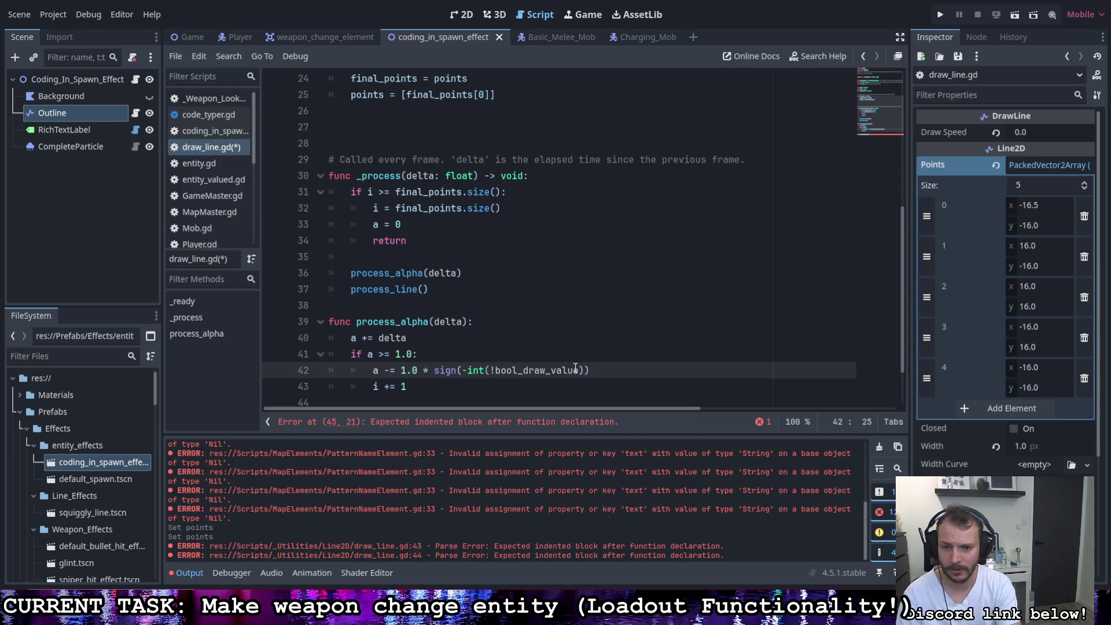
pyautogui.write('-1')
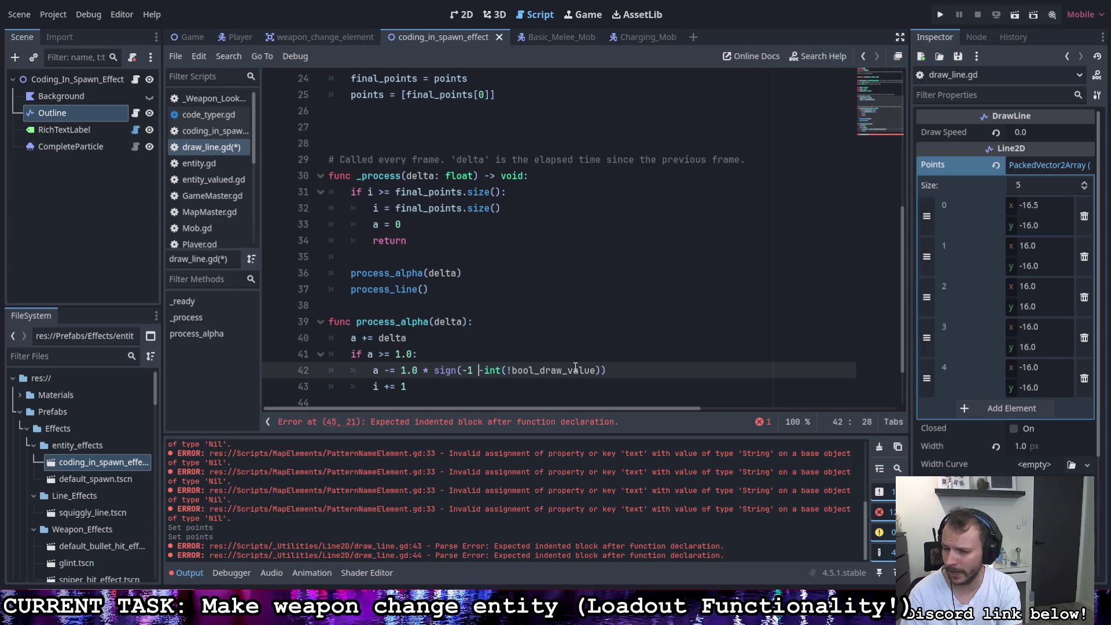
pyautogui.press('Right')
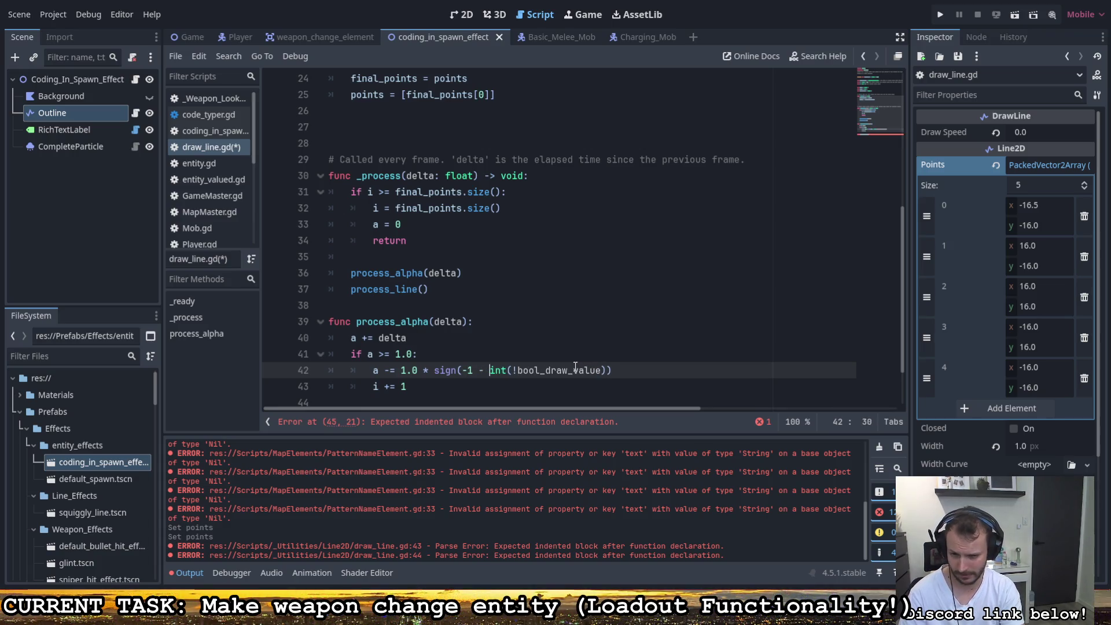
pyautogui.press('Right')
pyautogui.press('Right')
pyautogui.press('Right')
pyautogui.press('Delete')
pyautogui.press('Left')
pyautogui.press('Left')
pyautogui.press('Left')
pyautogui.press('BackSpace')
pyautogui.press('BackSpace')
pyautogui.write('+')
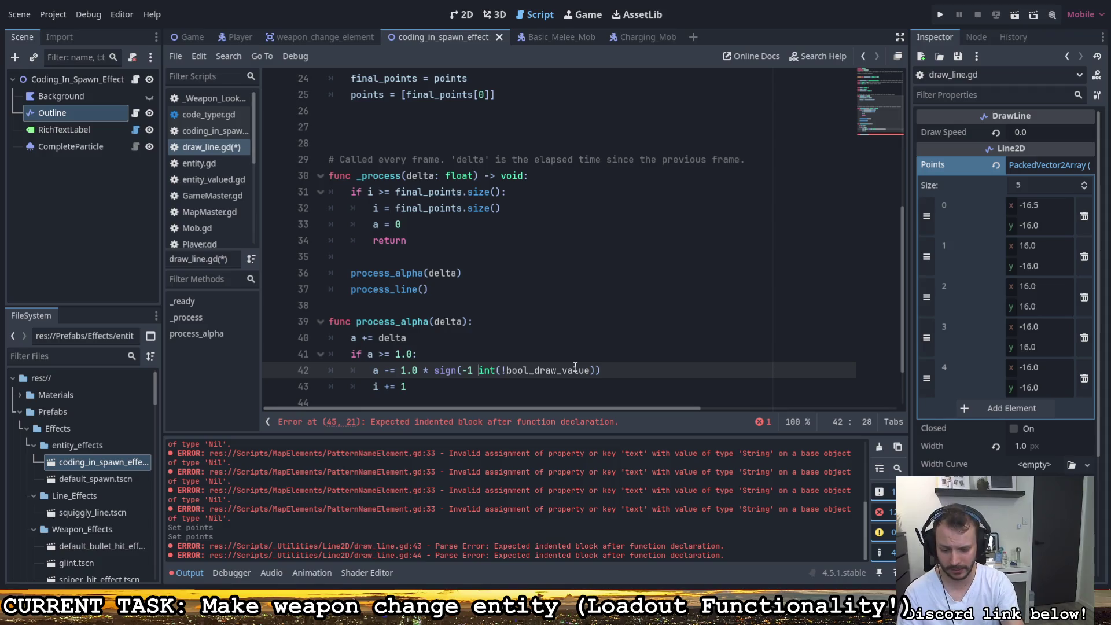
pyautogui.press('Right')
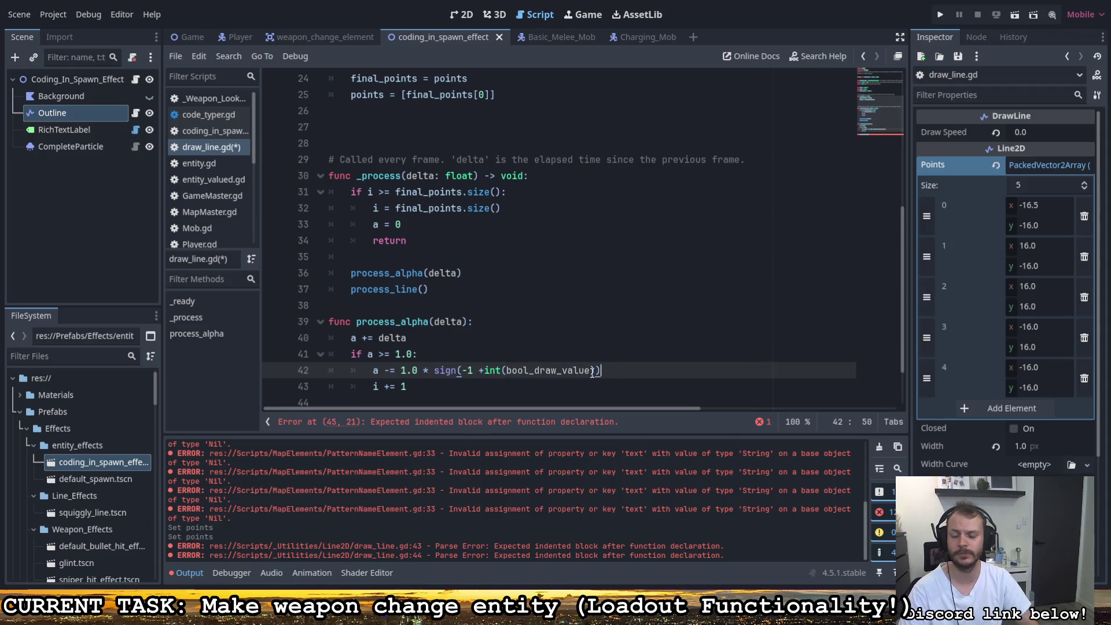
pyautogui.click(487, 370)
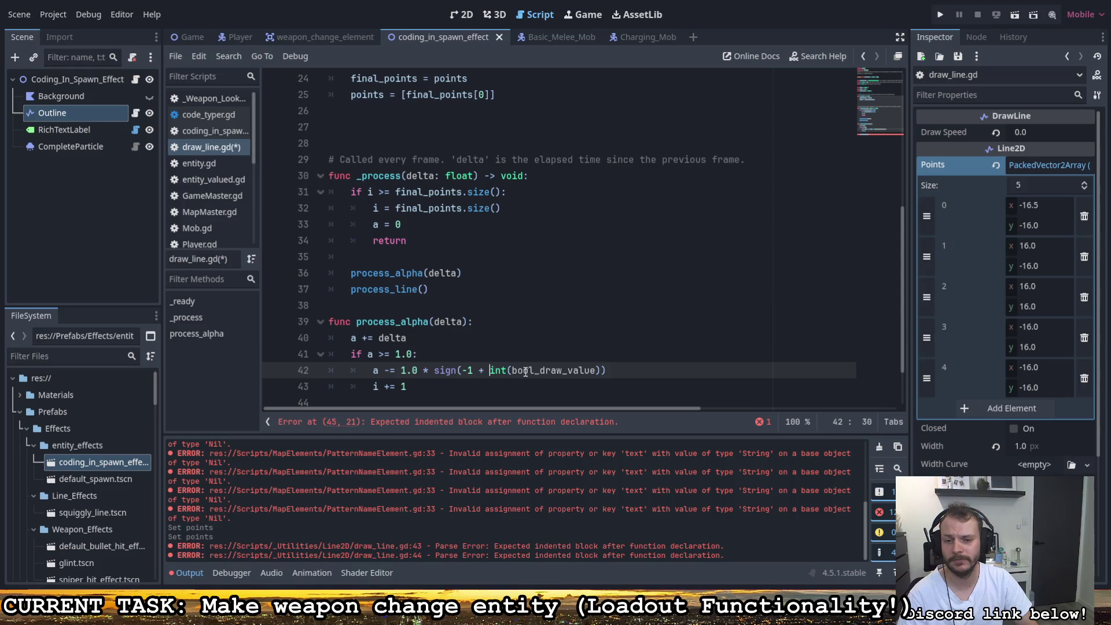
pyautogui.moveTo(512, 370); pyautogui.dragTo(597, 370)
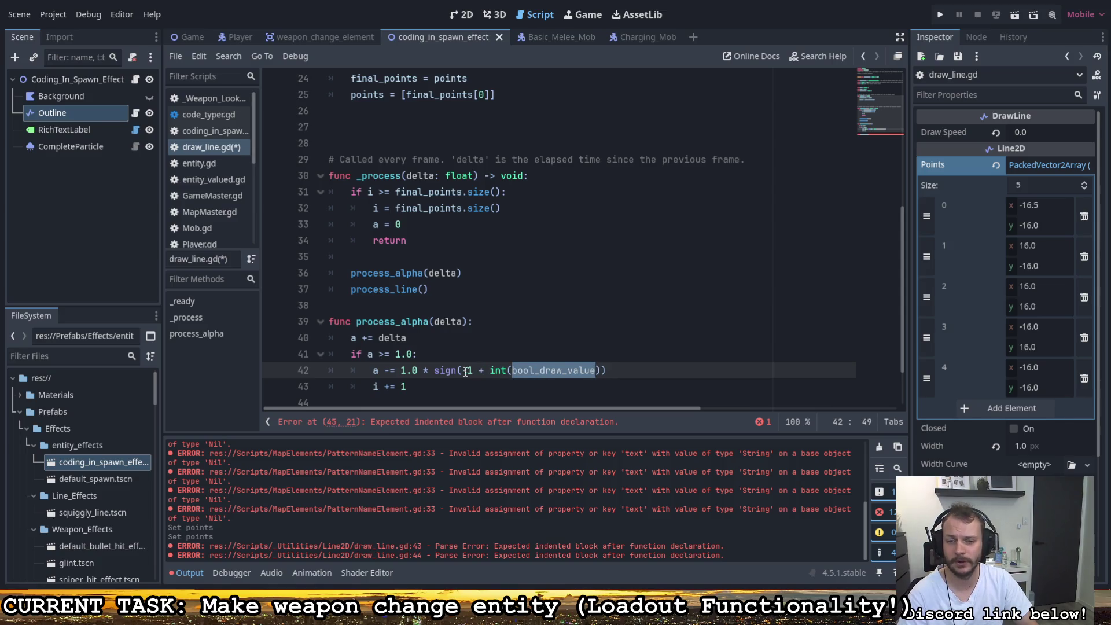
pyautogui.click(490, 370)
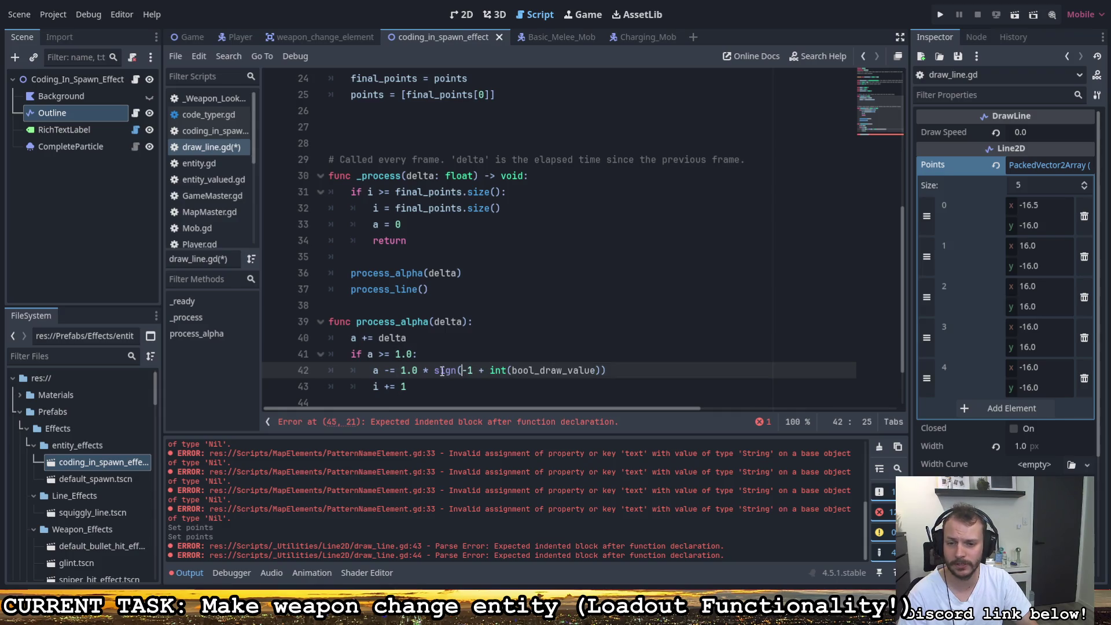
# Step: Review the new expression and select the ' * sign(...)' multiplier after 1.0
pyautogui.moveTo(434, 371); pyautogui.dragTo(485, 371)
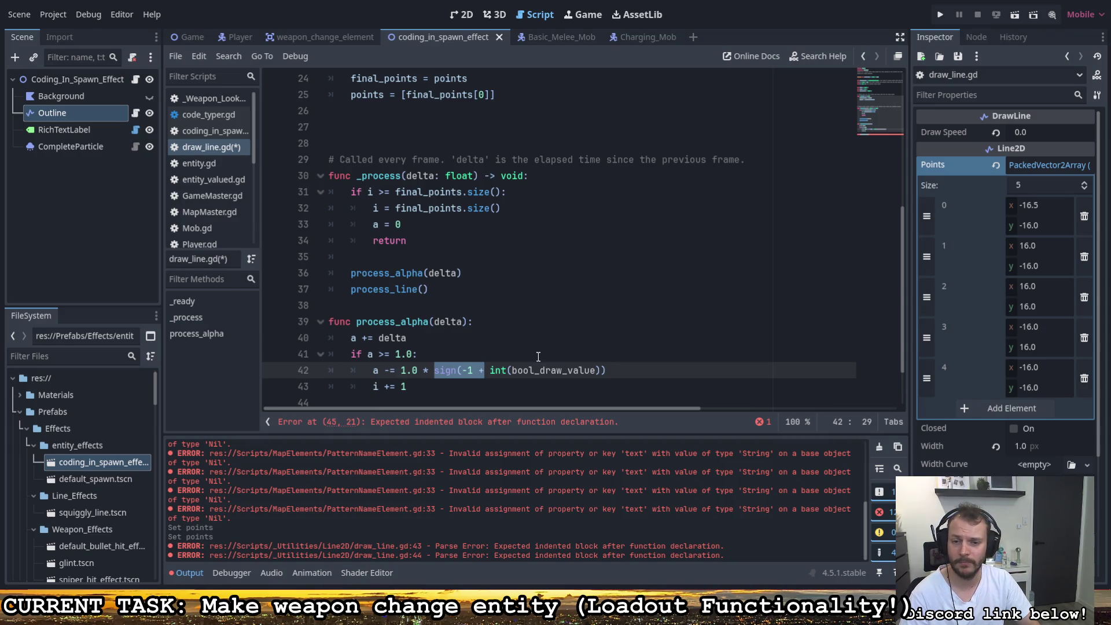
pyautogui.moveTo(512, 370); pyautogui.dragTo(595, 371)
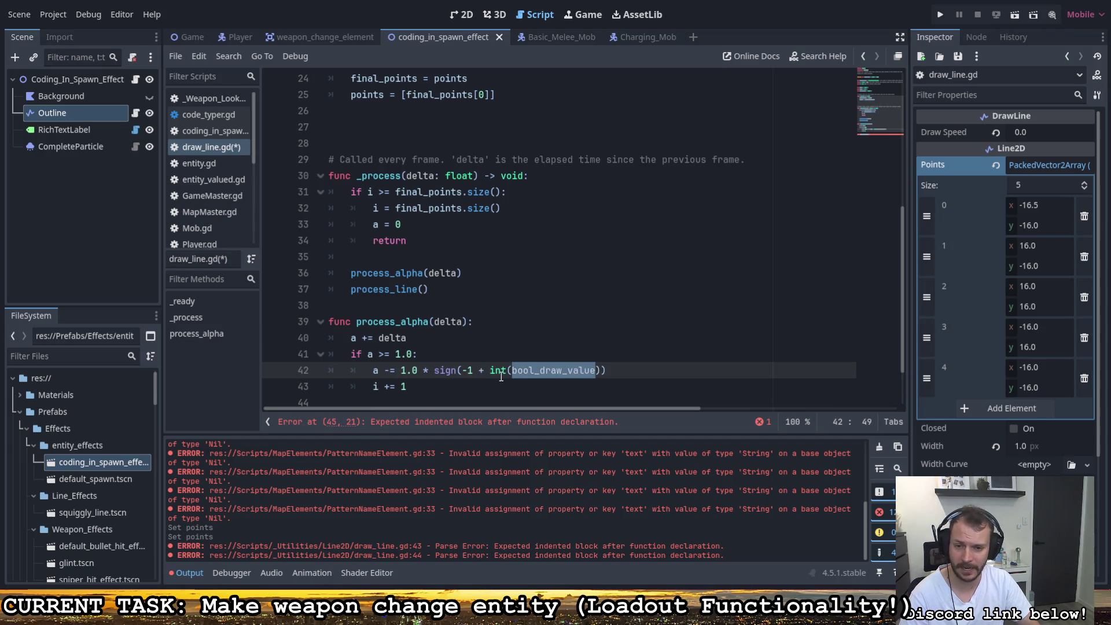
pyautogui.moveTo(463, 370); pyautogui.dragTo(602, 371)
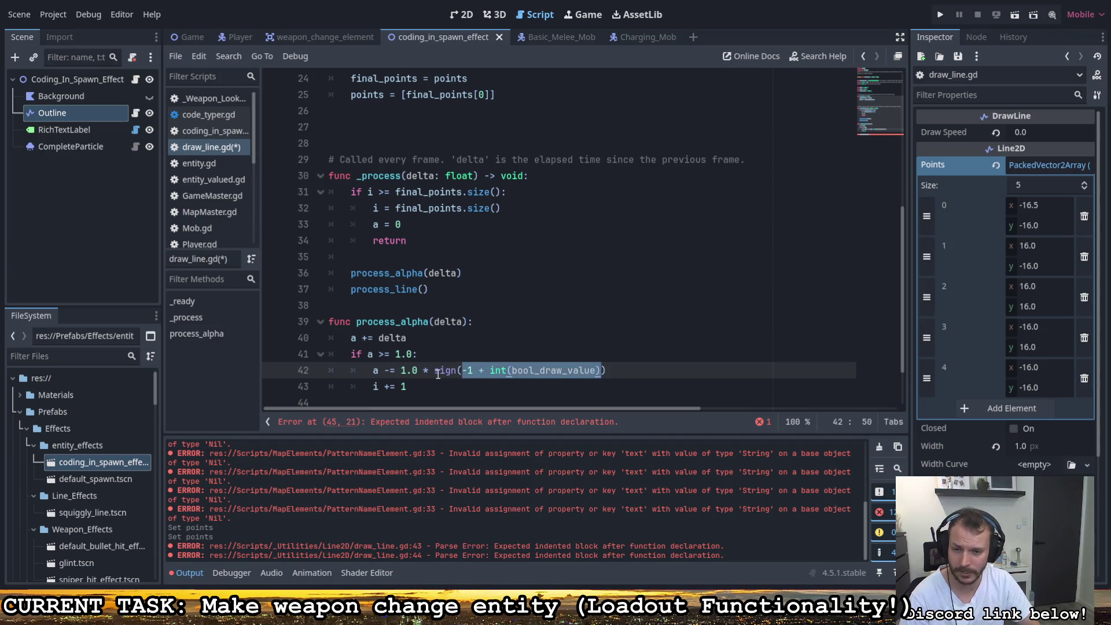
pyautogui.doubleClick(441, 373)
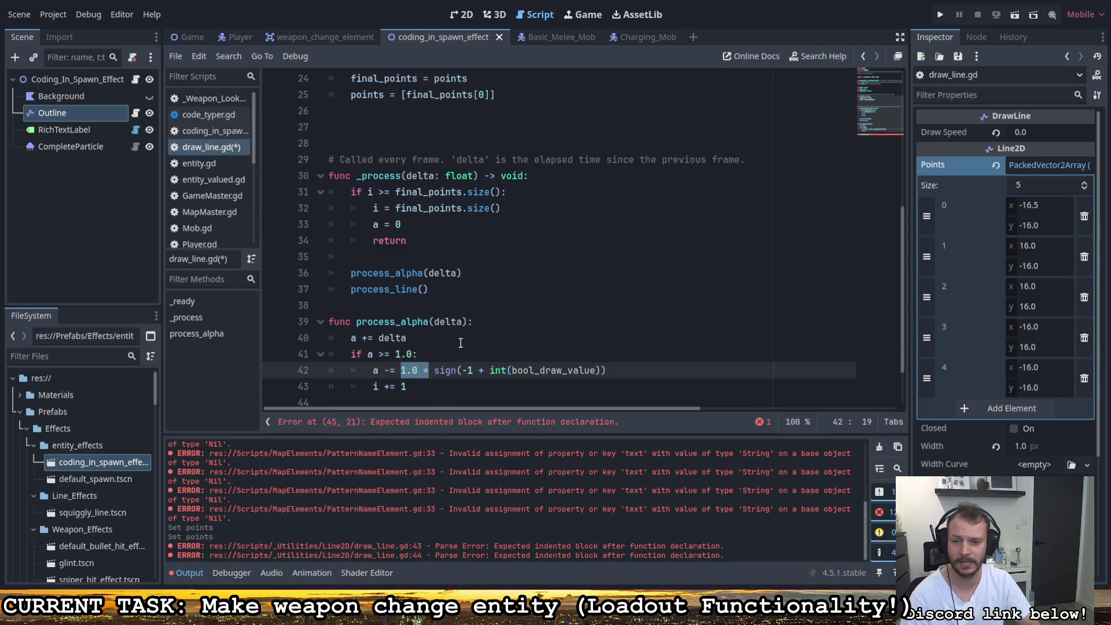
pyautogui.click(439, 357)
pyautogui.click(386, 370)
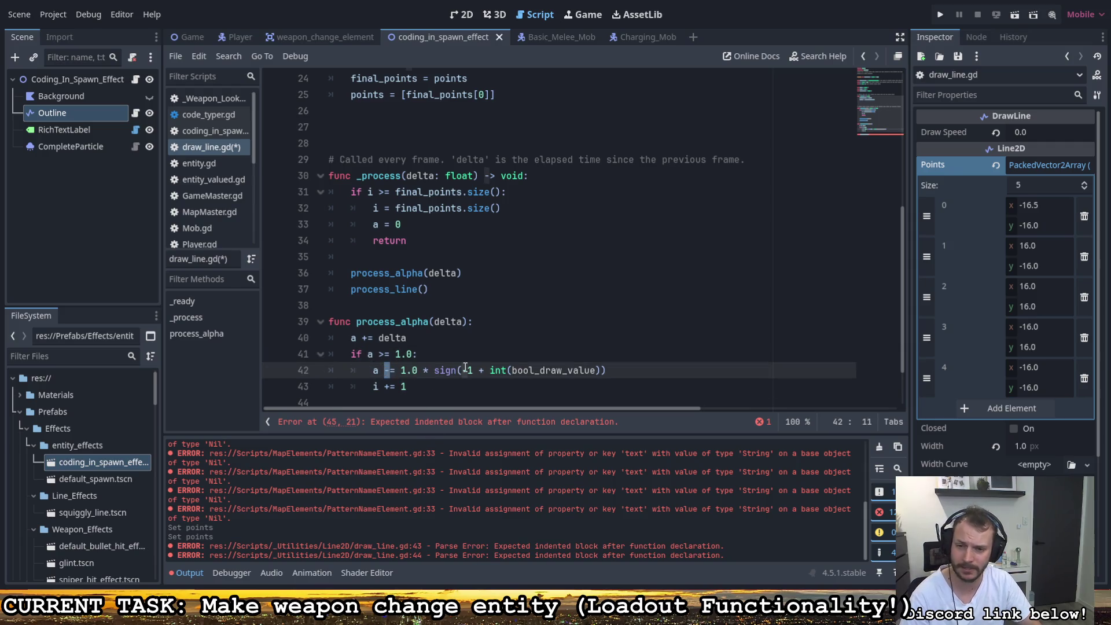
pyautogui.scroll(-1, 445, 351)
pyautogui.scroll(-1, 444, 352)
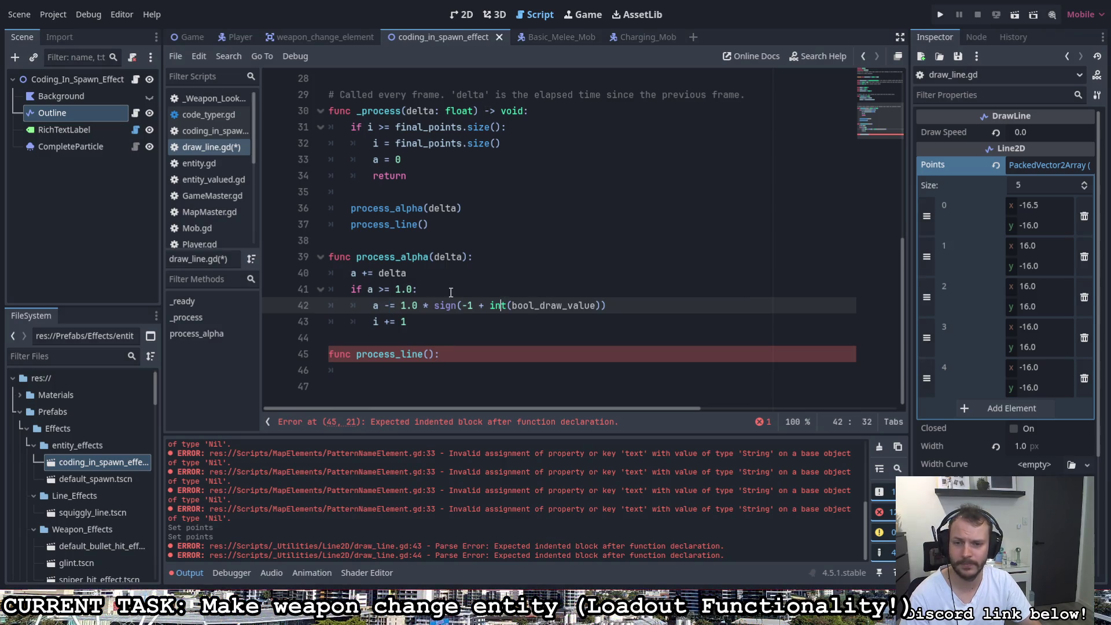
pyautogui.press('Up')
pyautogui.press('Up')
pyautogui.press('End')
pyautogui.moveTo(607, 305); pyautogui.dragTo(417, 304)
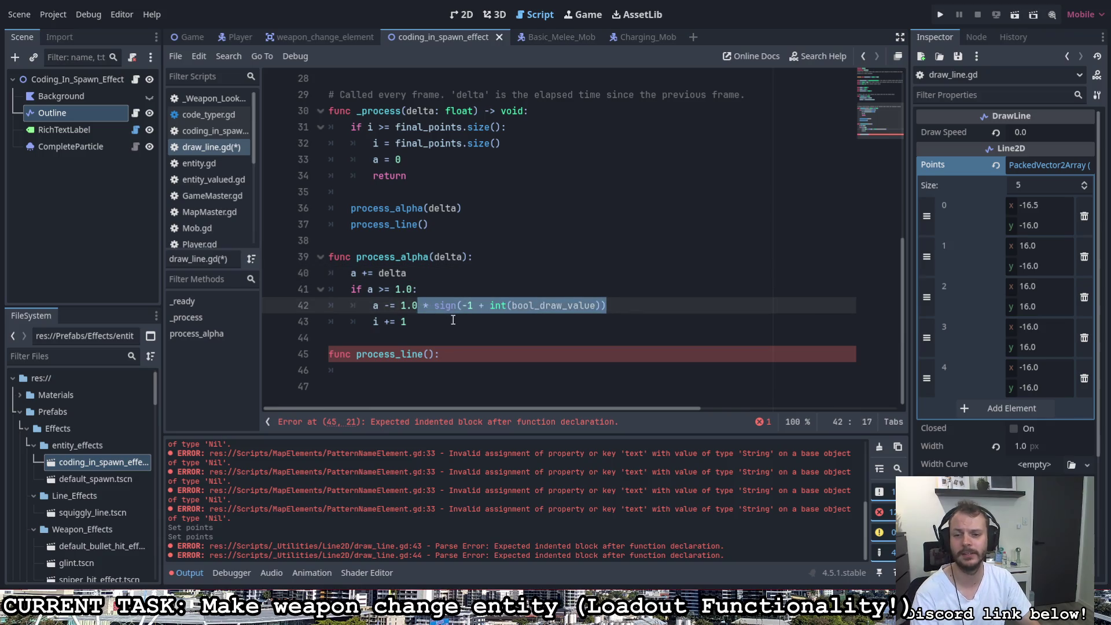
# Step: Delete the sign multiplier so the line reads a -= 1.0, and save the script
pyautogui.press('BackSpace')
pyautogui.hotkey('ctrl', 's')
pyautogui.press('Down')
pyautogui.press('Down')
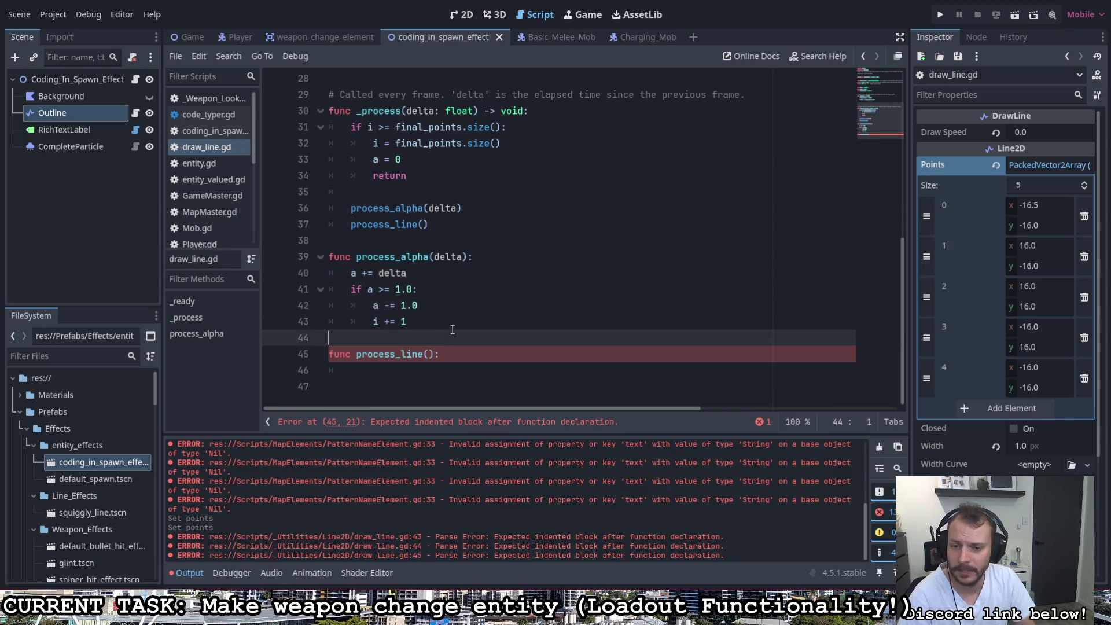
pyautogui.press('Down')
pyautogui.press('Down')
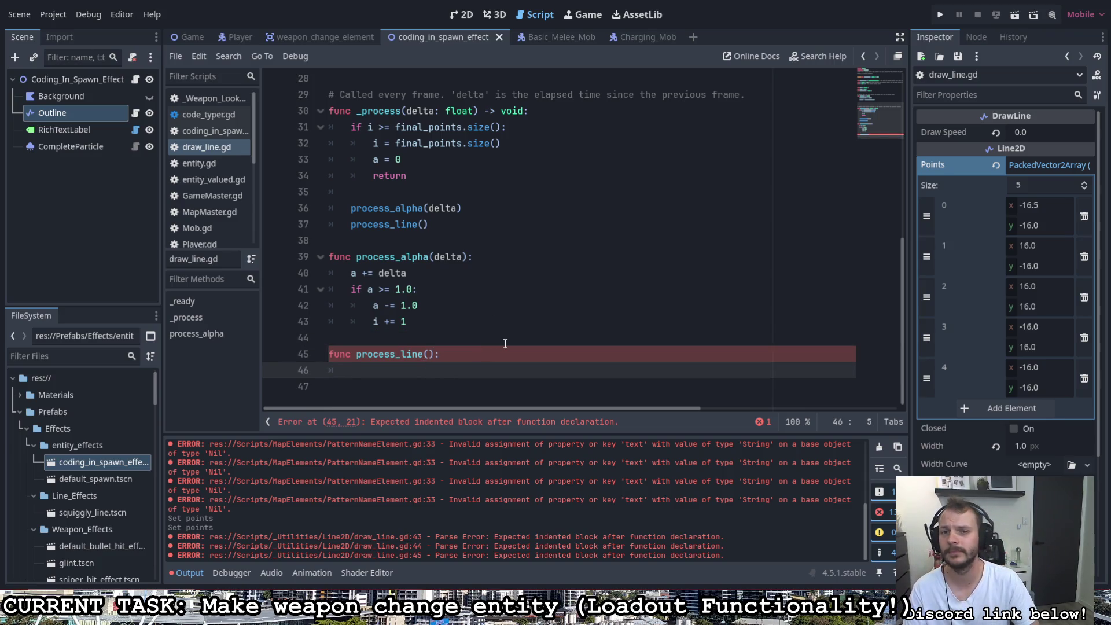
# Step: Write points = final_points.resize() in process_line's body
pyautogui.write('points')
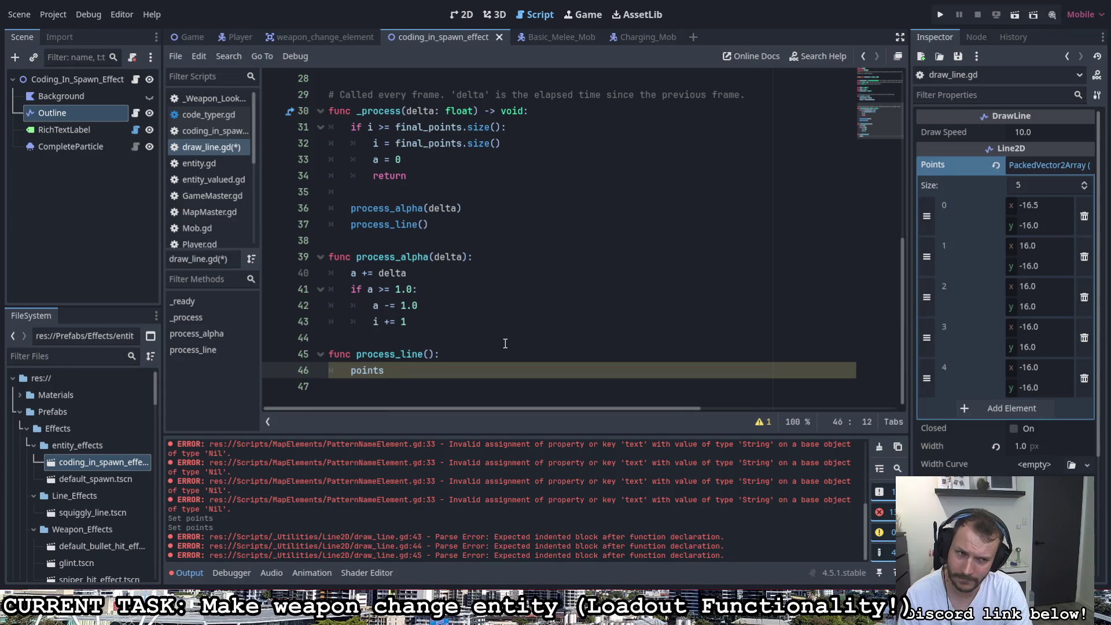
pyautogui.write('=')
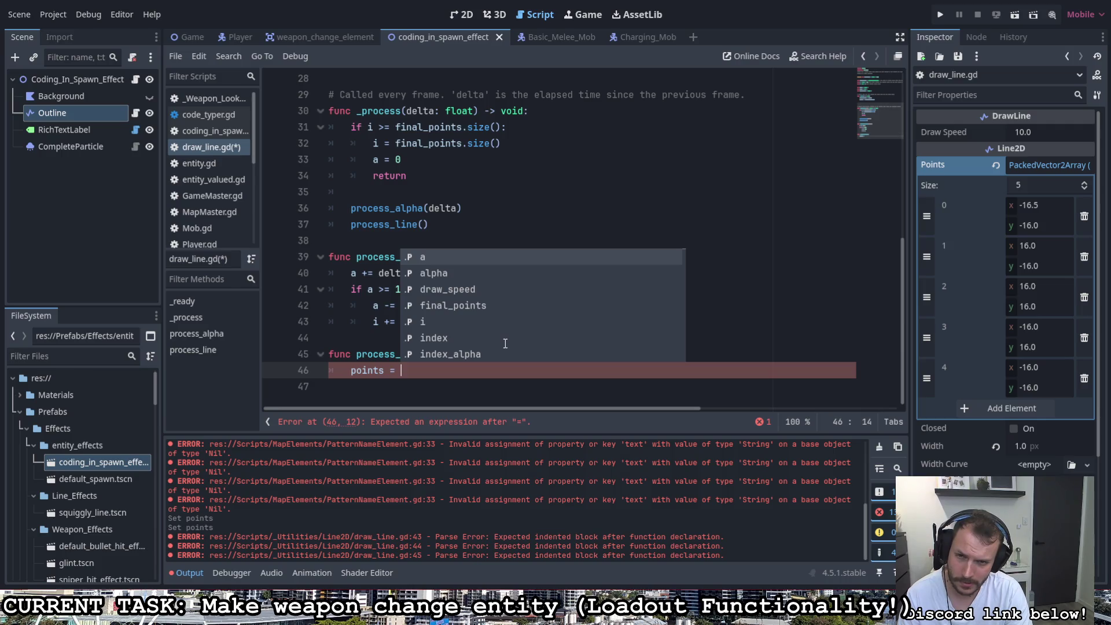
pyautogui.write('fina')
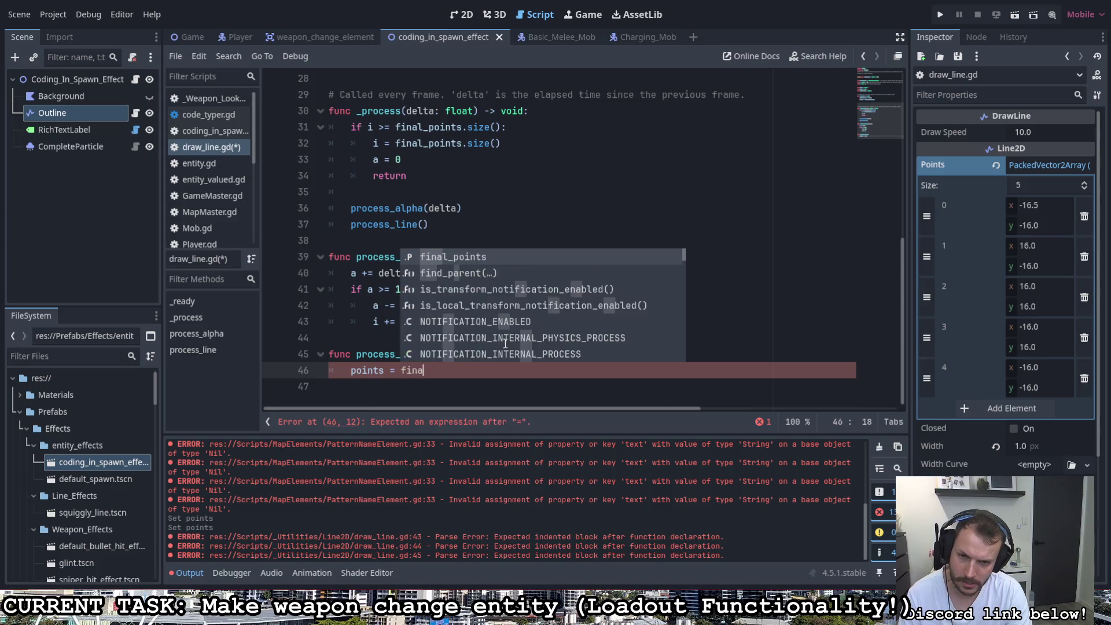
pyautogui.press('Return')
pyautogui.write('r')
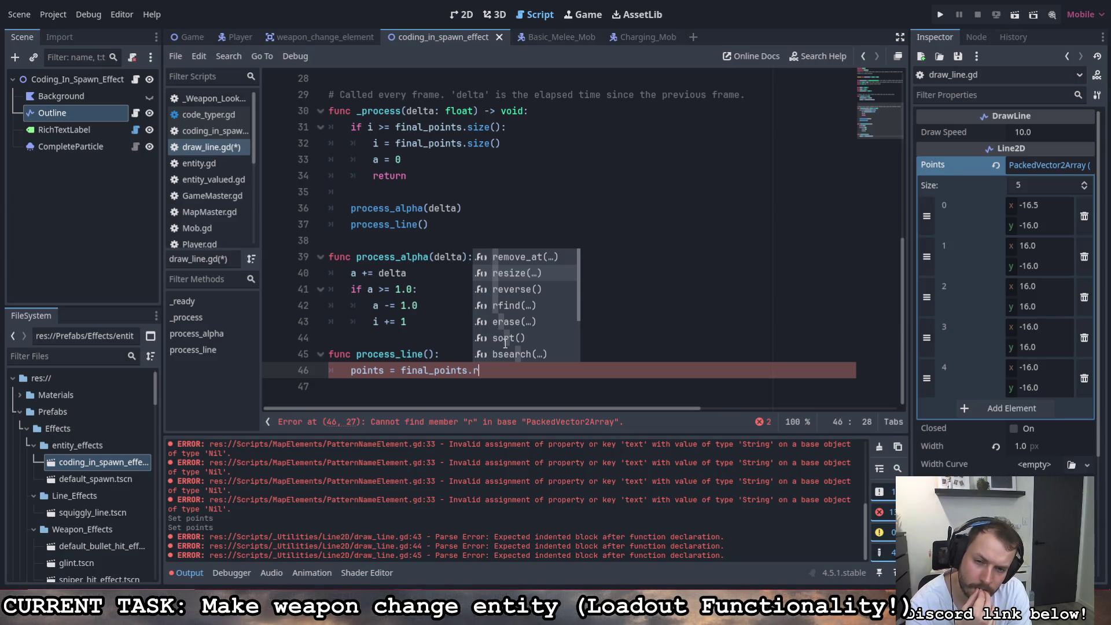
pyautogui.press('Return')
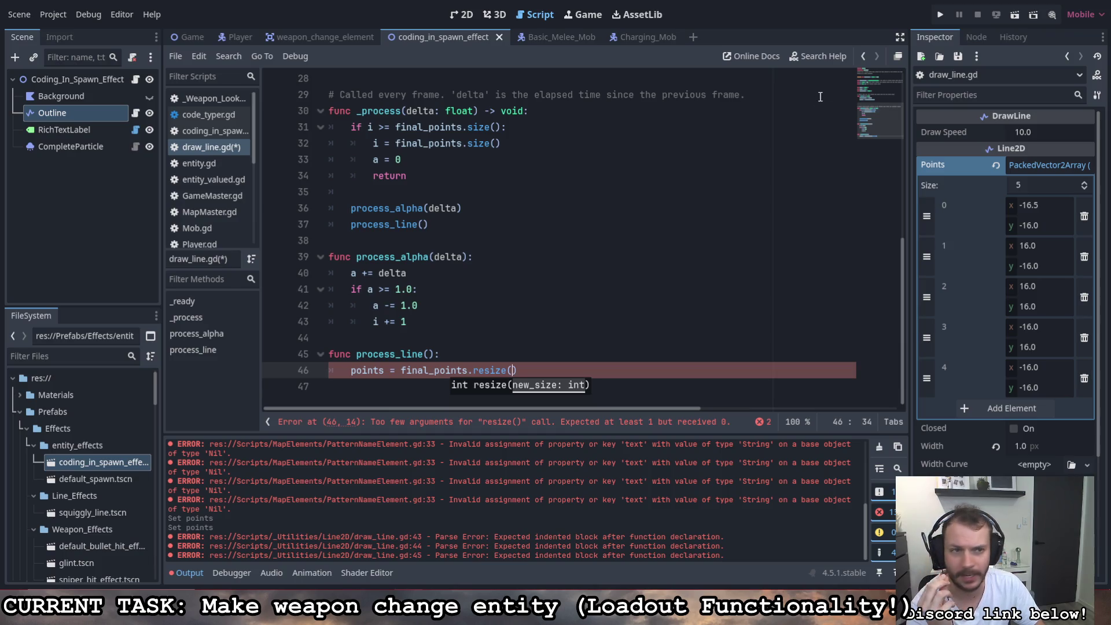
pyautogui.click(818, 59)
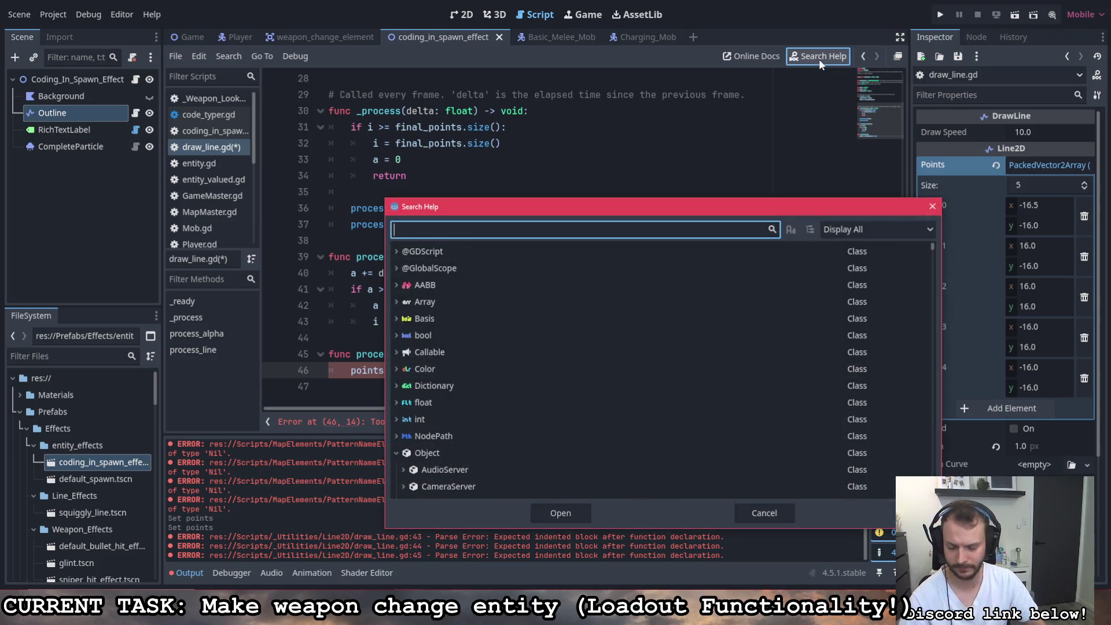
pyautogui.write('resize')
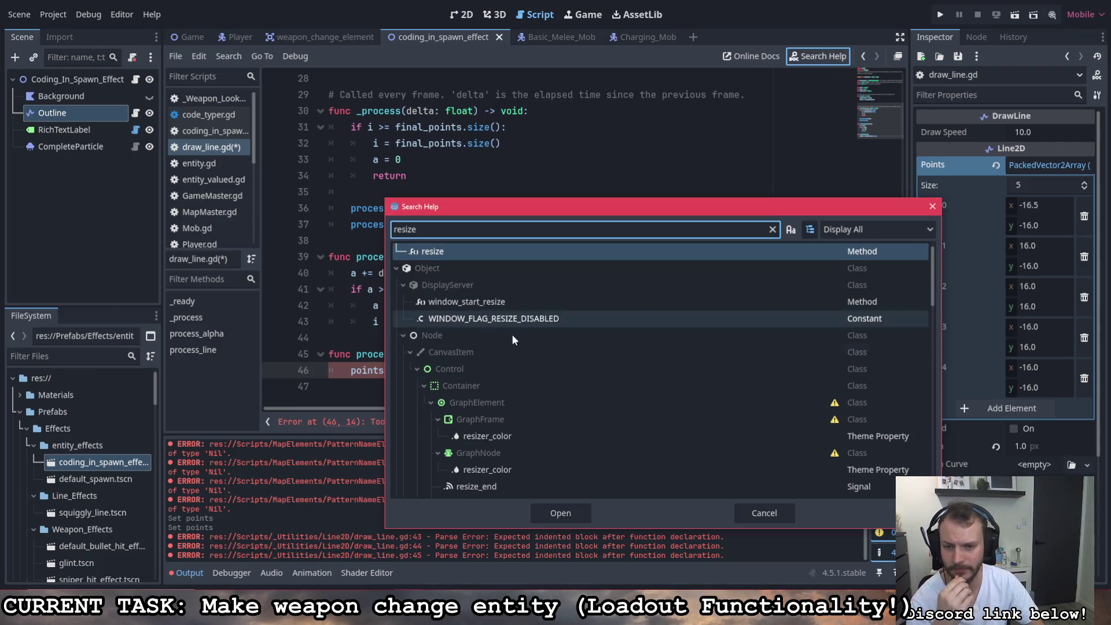
pyautogui.scroll(-15, 520, 363)
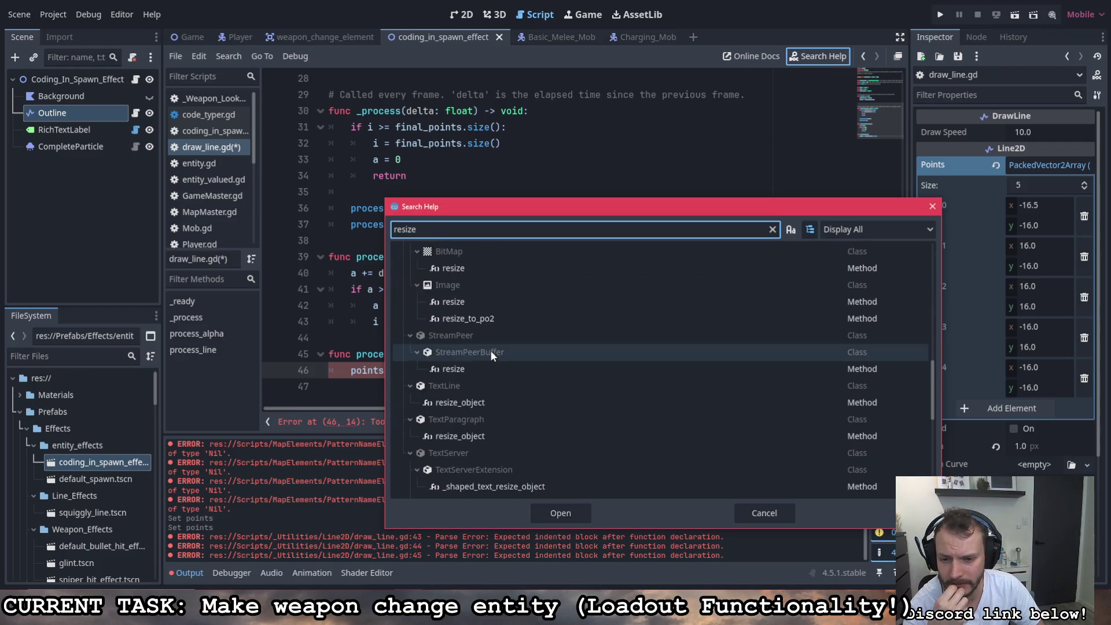
pyautogui.doubleClick(443, 418)
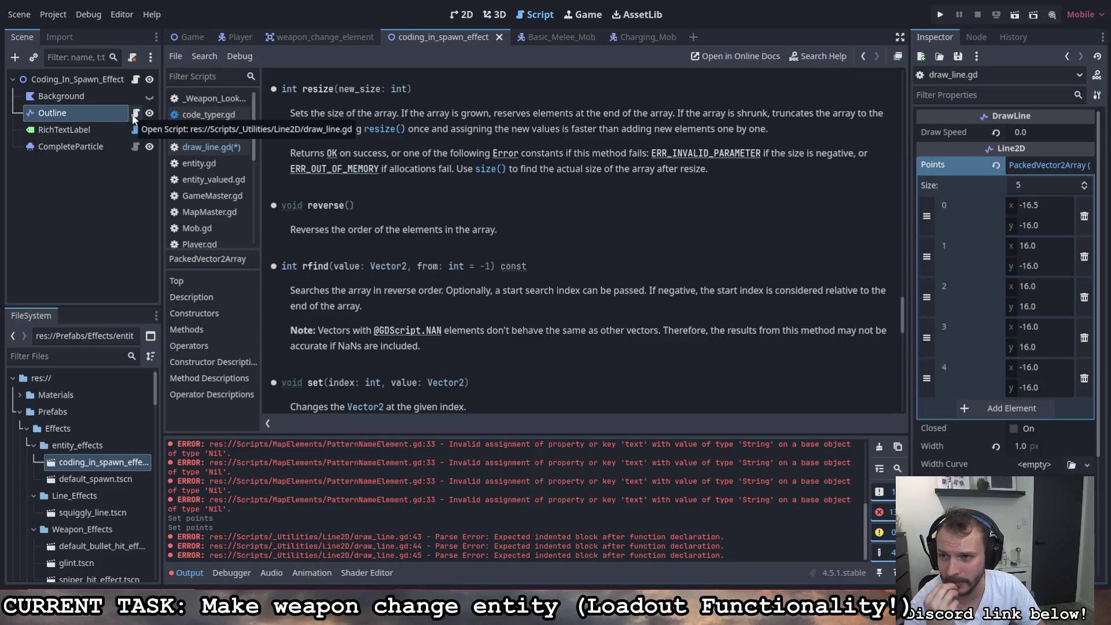
pyautogui.click(133, 115)
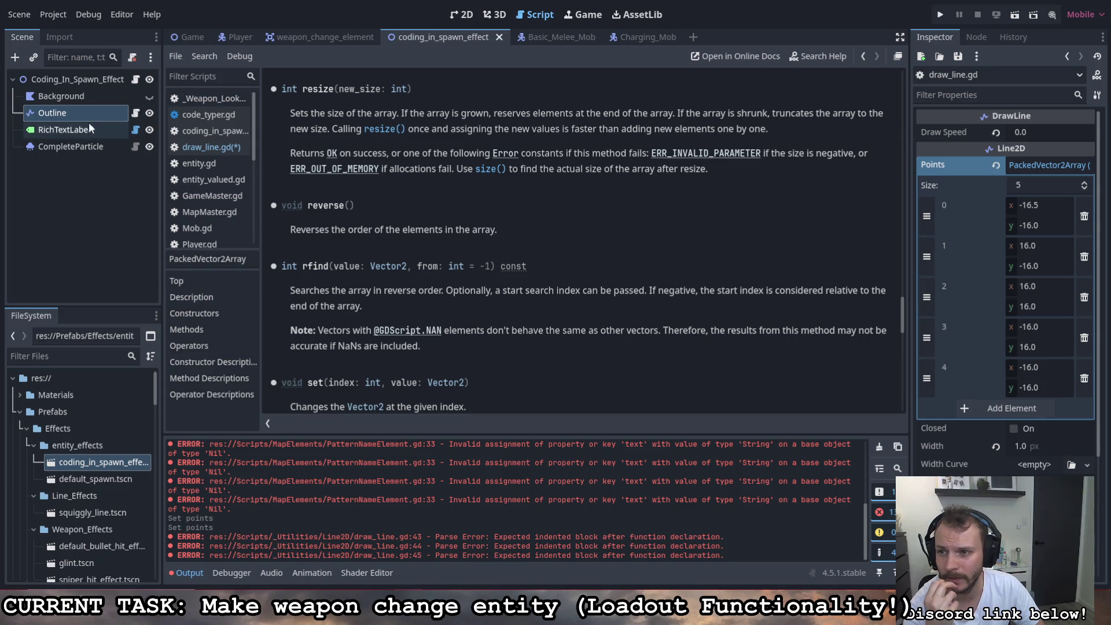
pyautogui.click(133, 116)
pyautogui.click(526, 369)
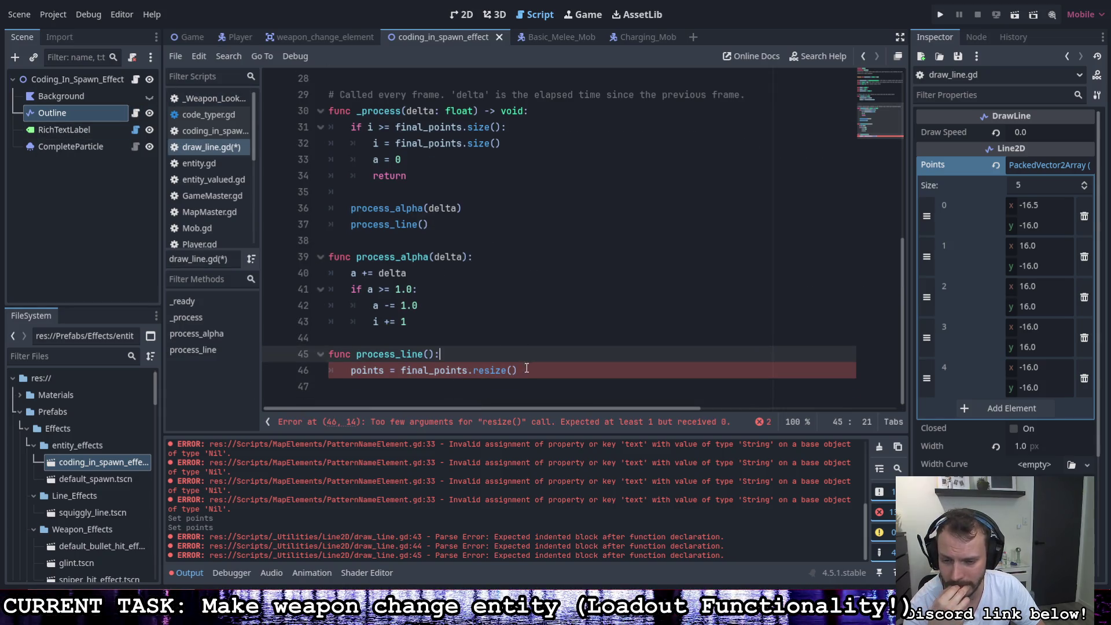
# Step: Declare var arr = [] and loop k in range(i) appending final_points[k] to it
pyautogui.press('Return')
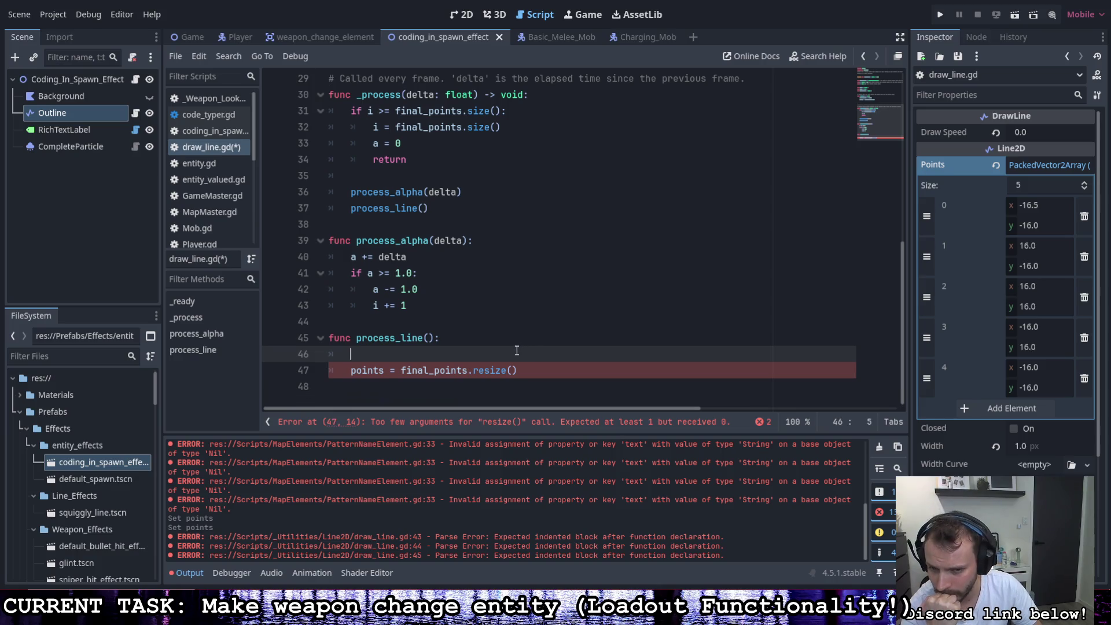
pyautogui.press('Return')
pyautogui.press('Up')
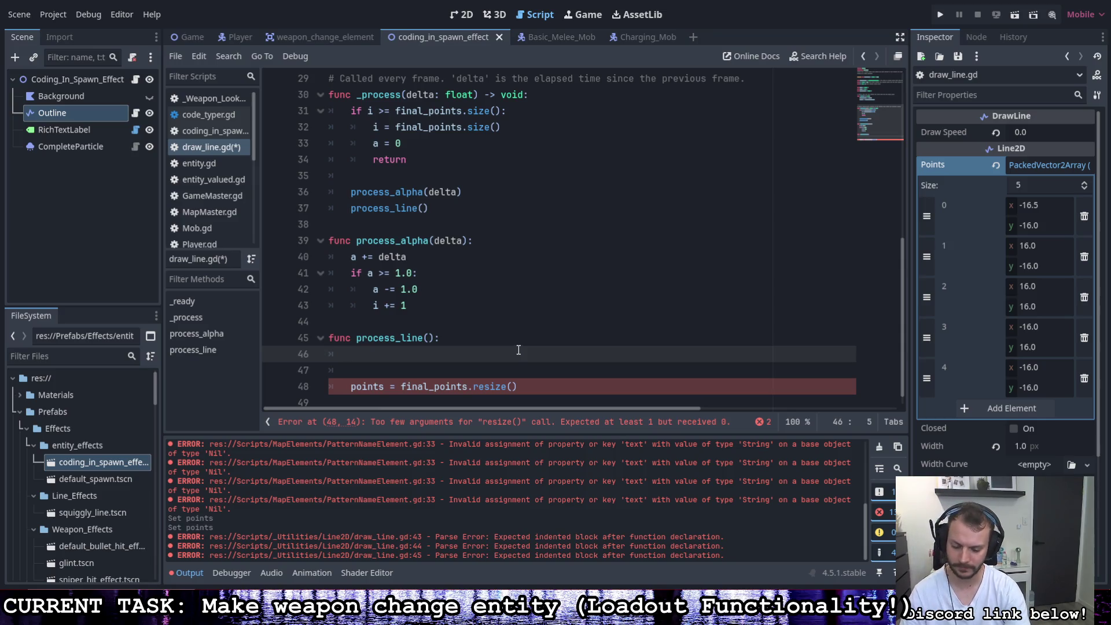
pyautogui.write('var arr ')
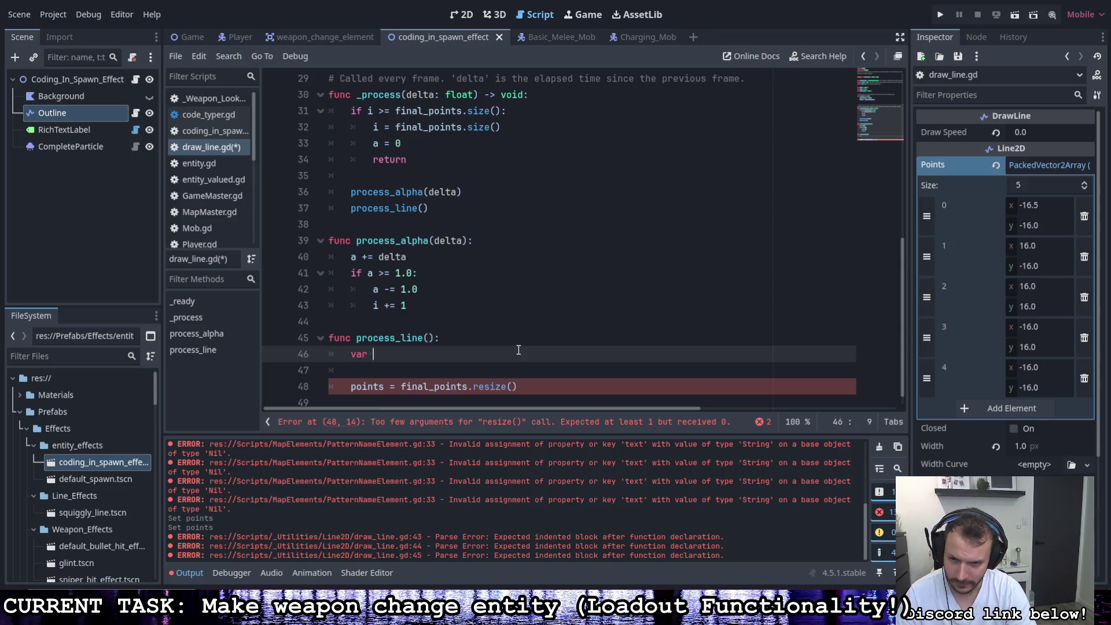
pyautogui.write('= []')
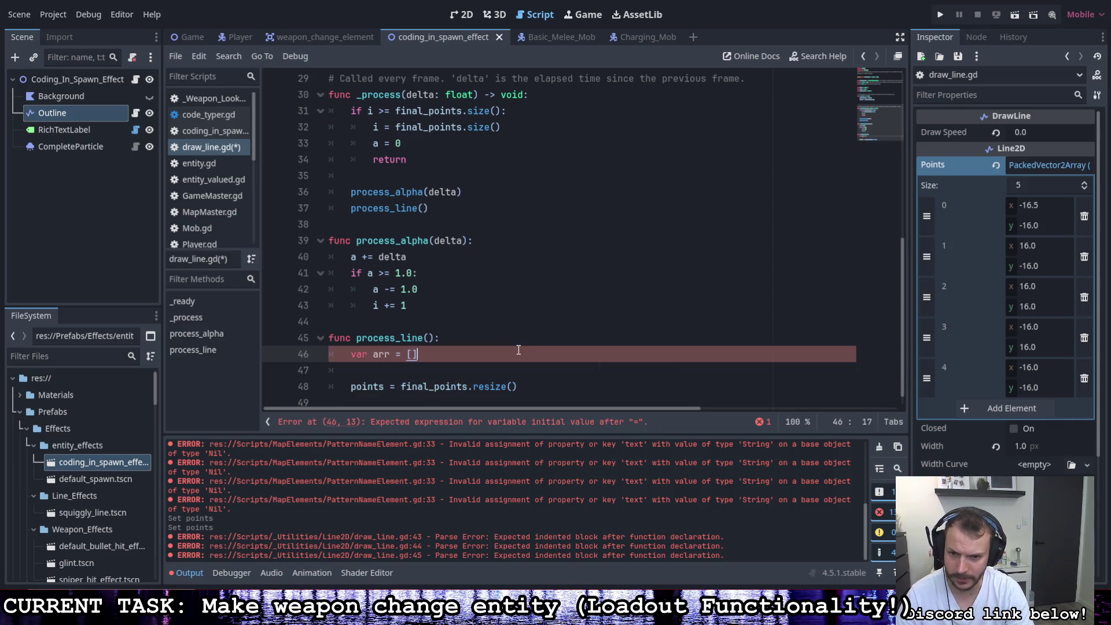
pyautogui.press('Return')
pyautogui.write('for')
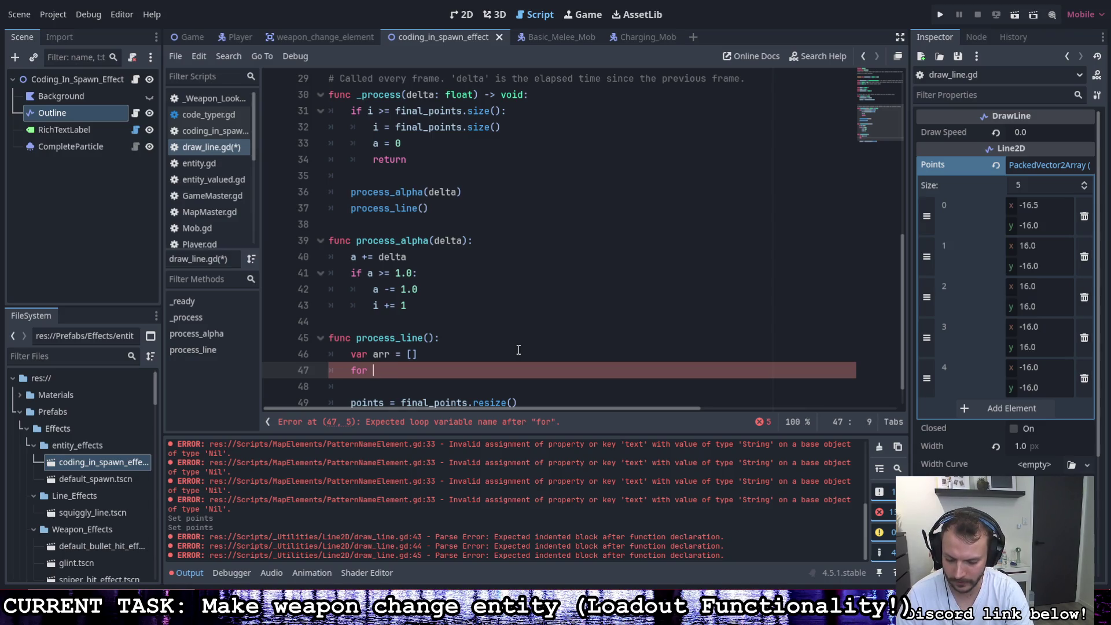
pyautogui.write('k in range')
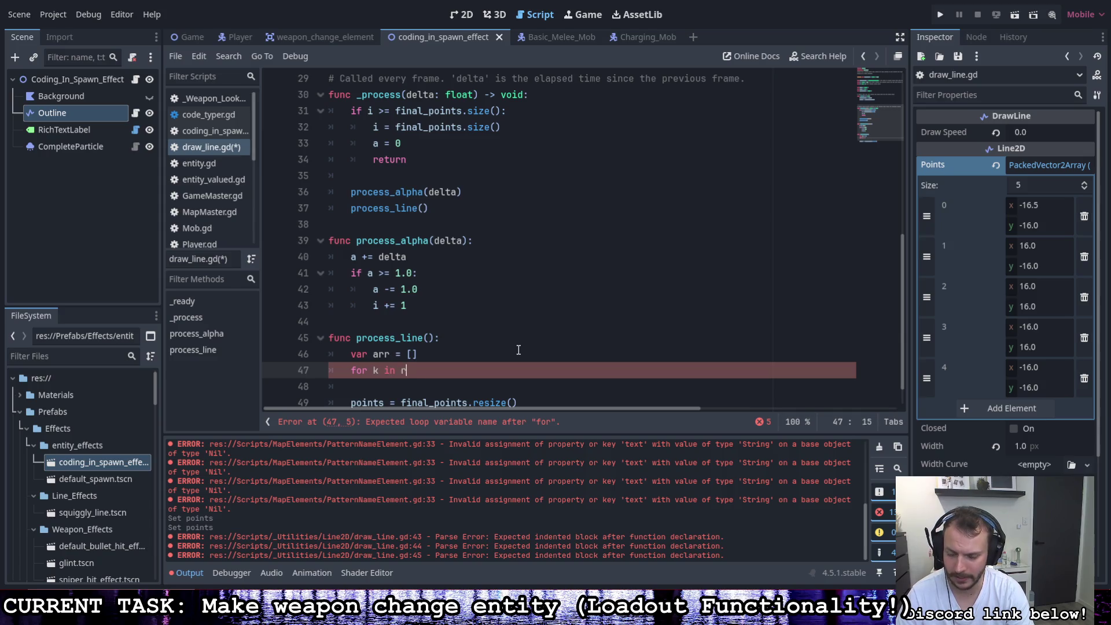
pyautogui.write('(')
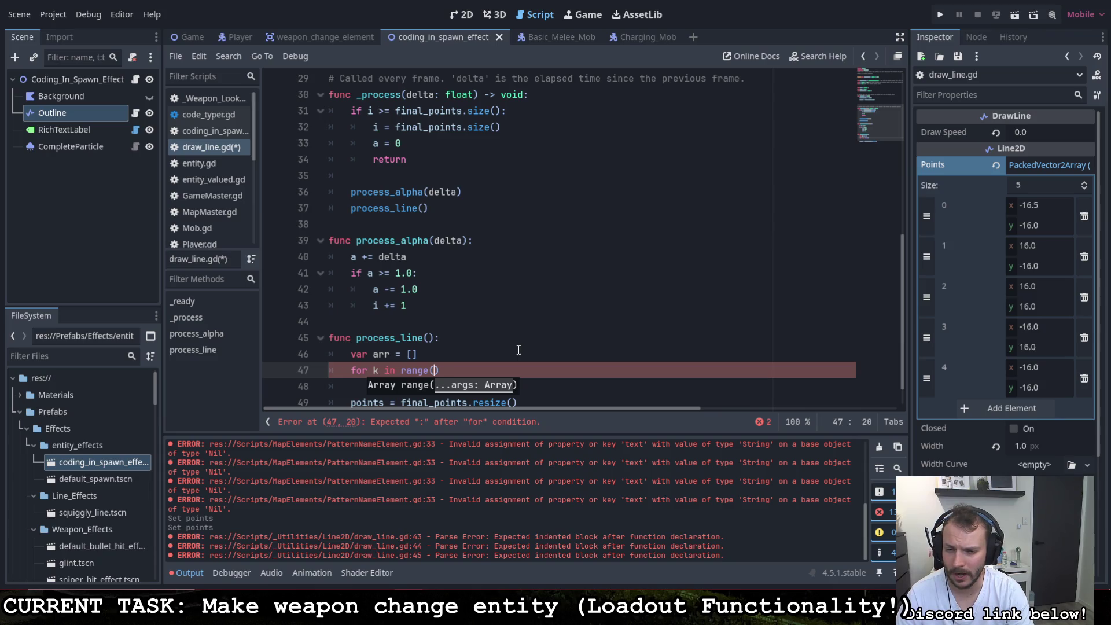
pyautogui.write('i)')
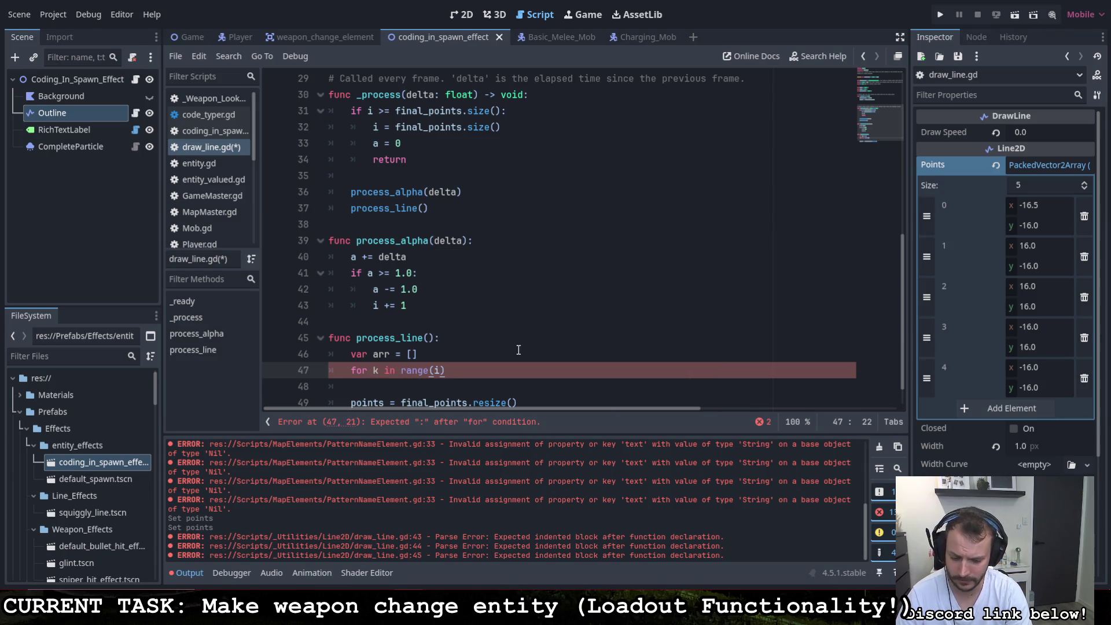
pyautogui.press('Return')
pyautogui.write('arr.')
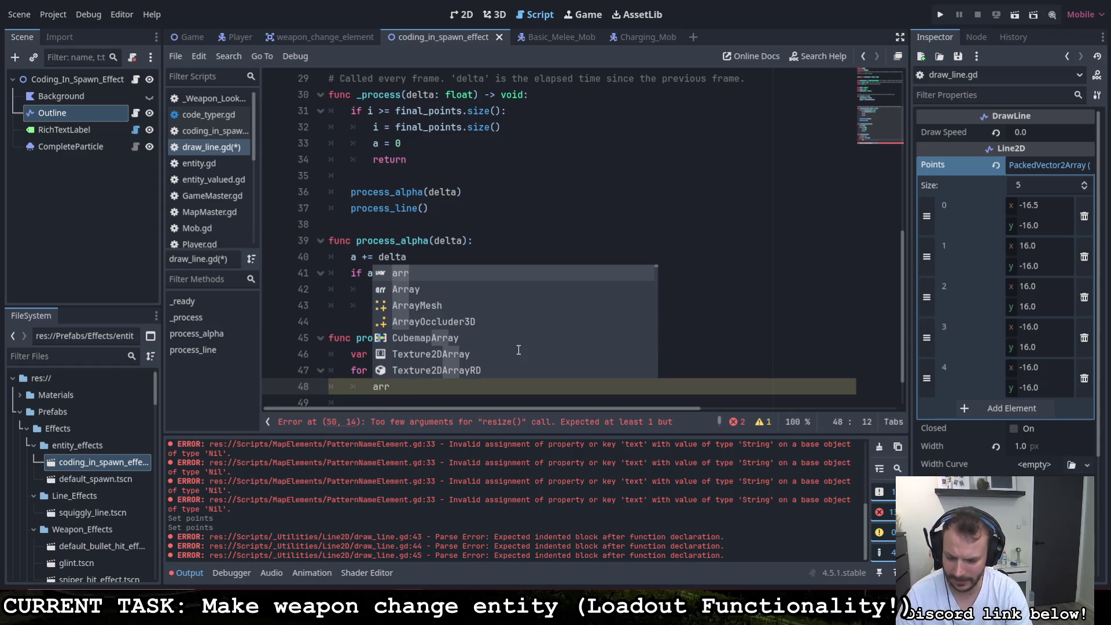
pyautogui.write('app')
pyautogui.press('Return')
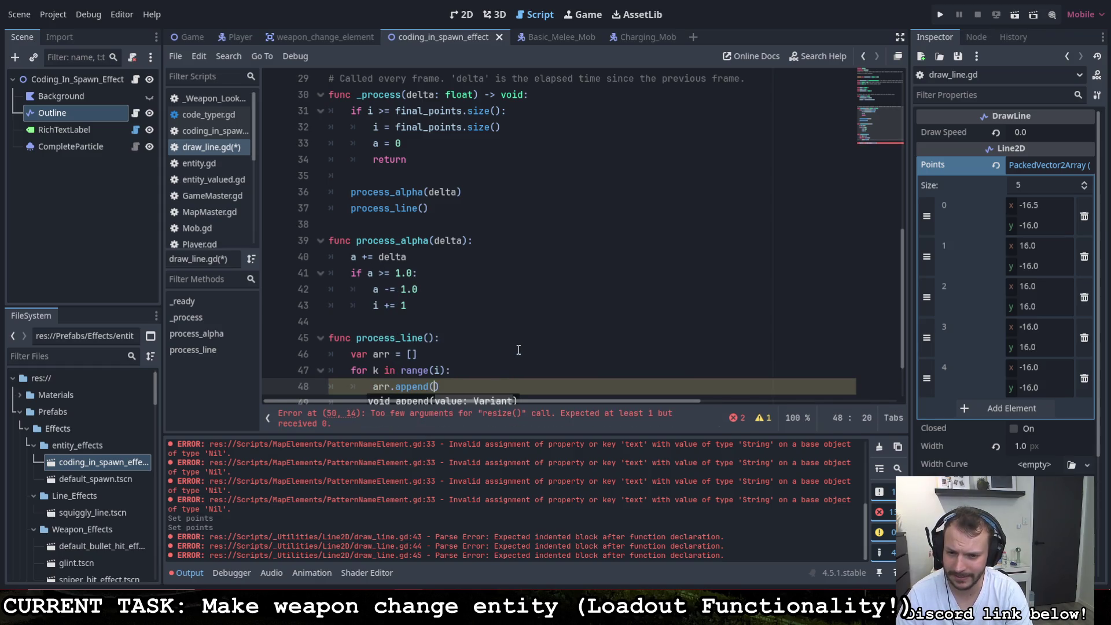
pyautogui.scroll(-2, 518, 349)
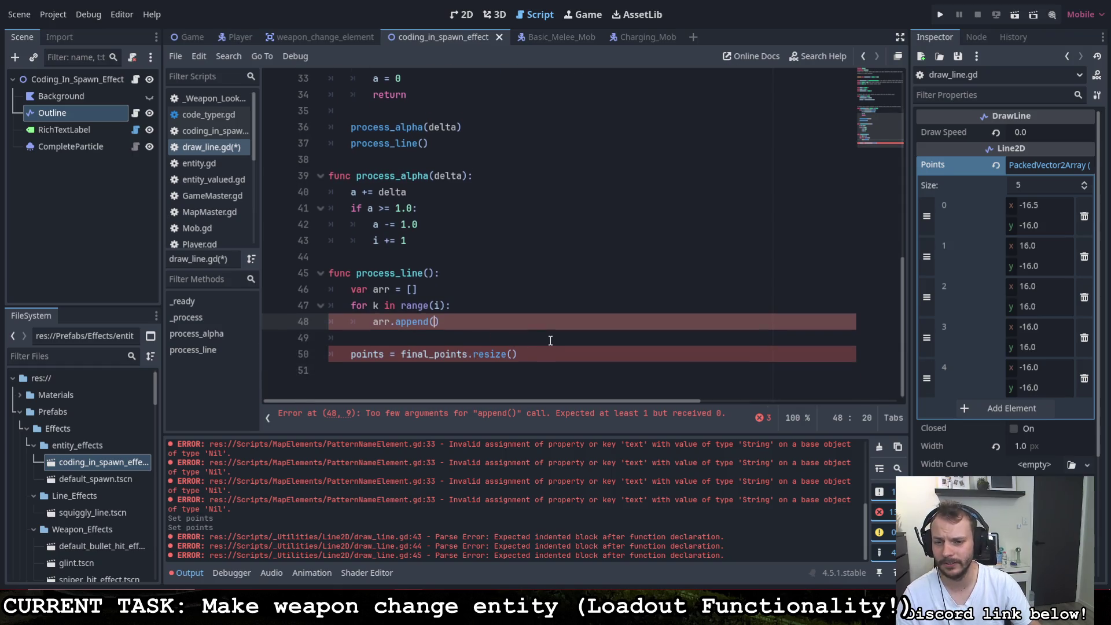
pyautogui.write('final')
pyautogui.press('Return')
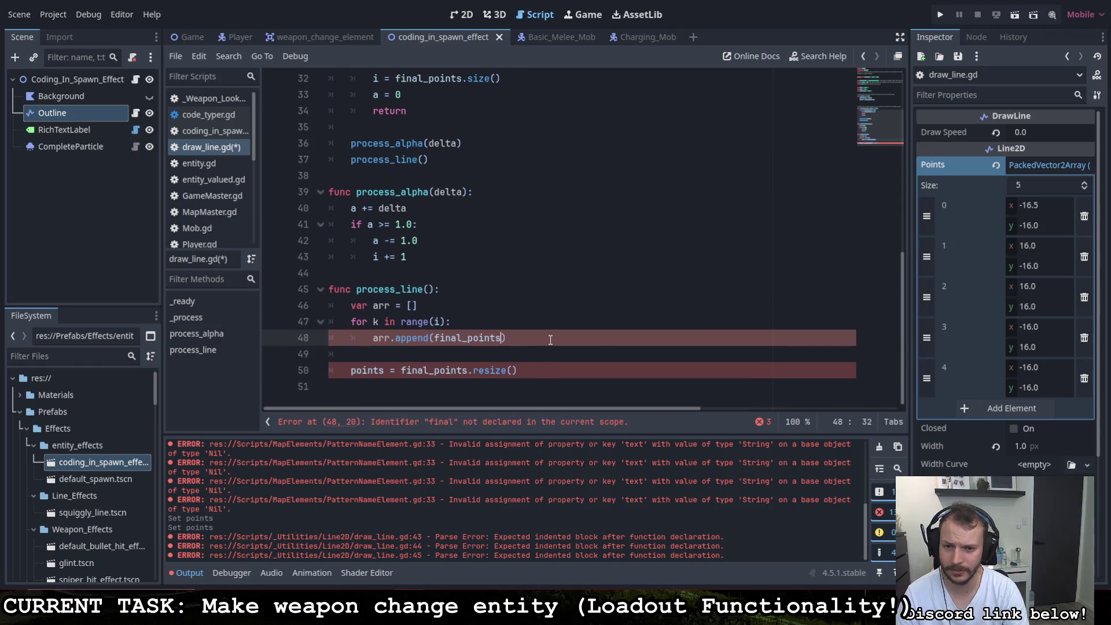
pyautogui.write('[k]')
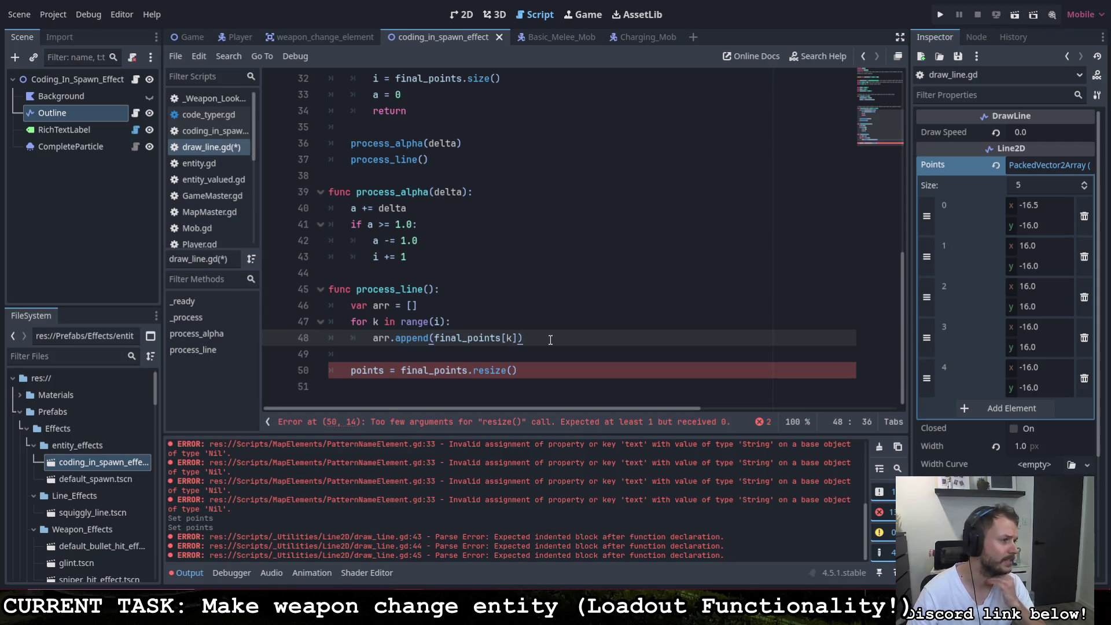
# Step: After the loop, append final_points[i].lerp(final_points[i+1], a) to arr
pyautogui.press('Return')
pyautogui.press('BackSpace')
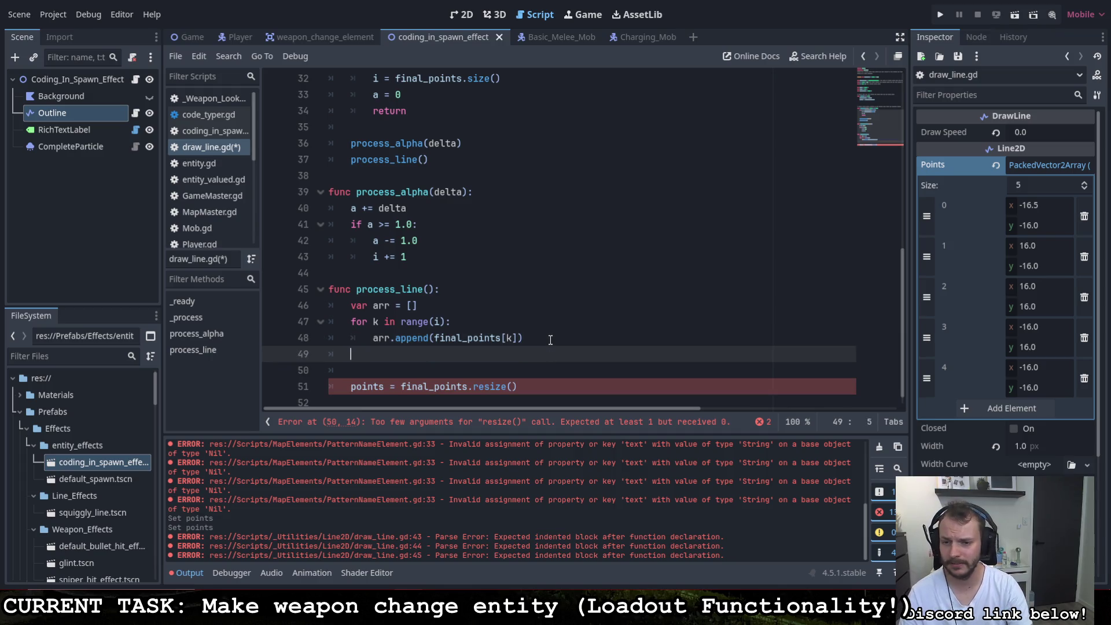
pyautogui.press('Return')
pyautogui.write('arr.append(')
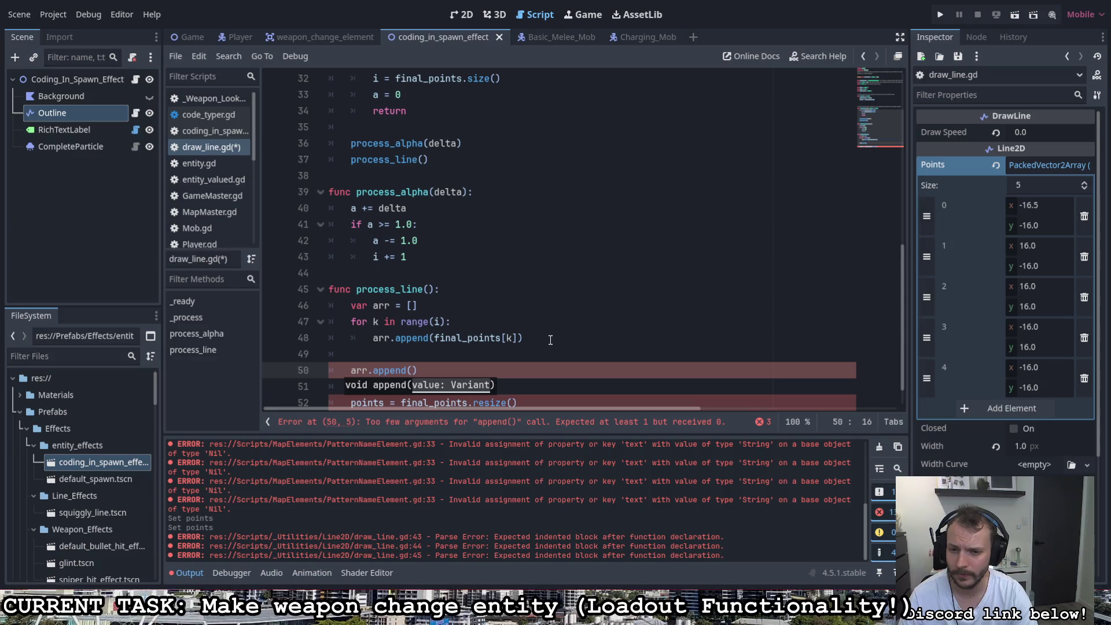
pyautogui.write('final')
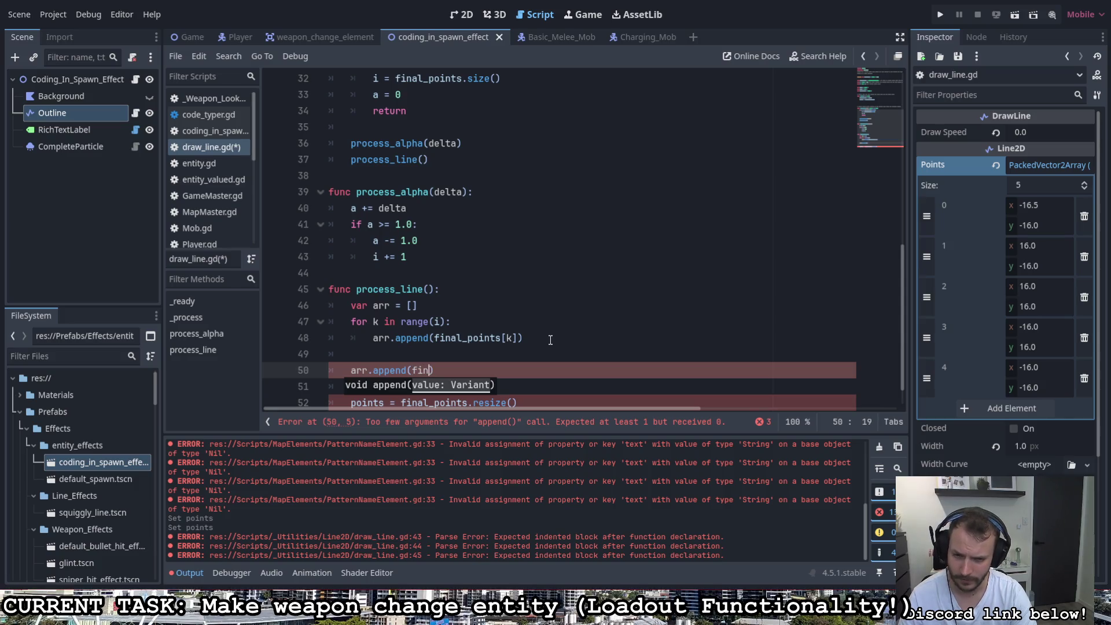
pyautogui.press('Return')
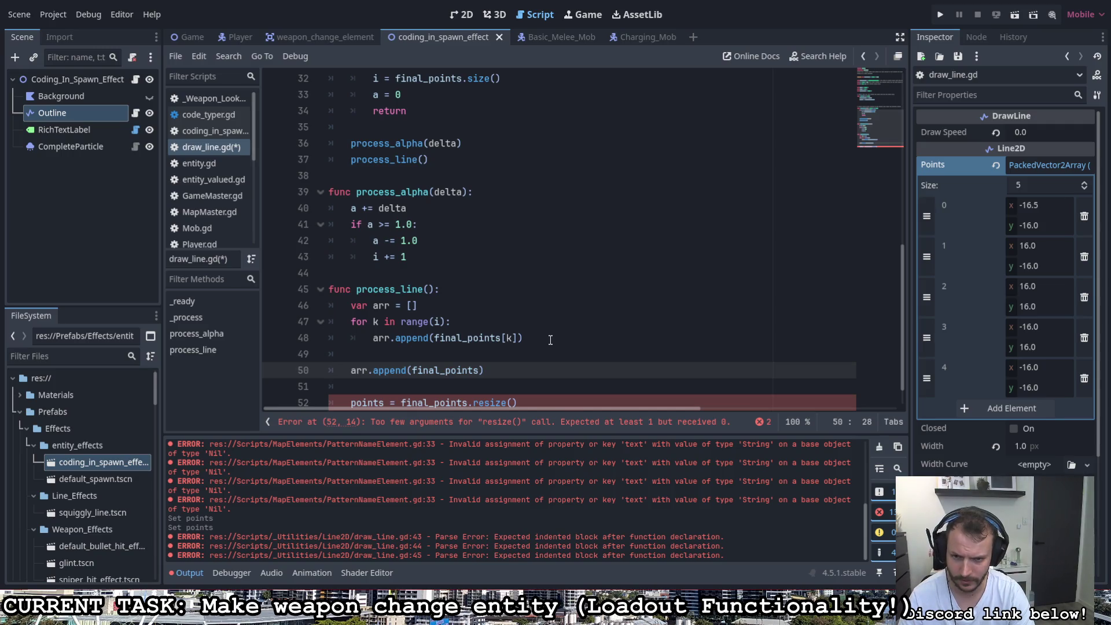
pyautogui.write('[i]')
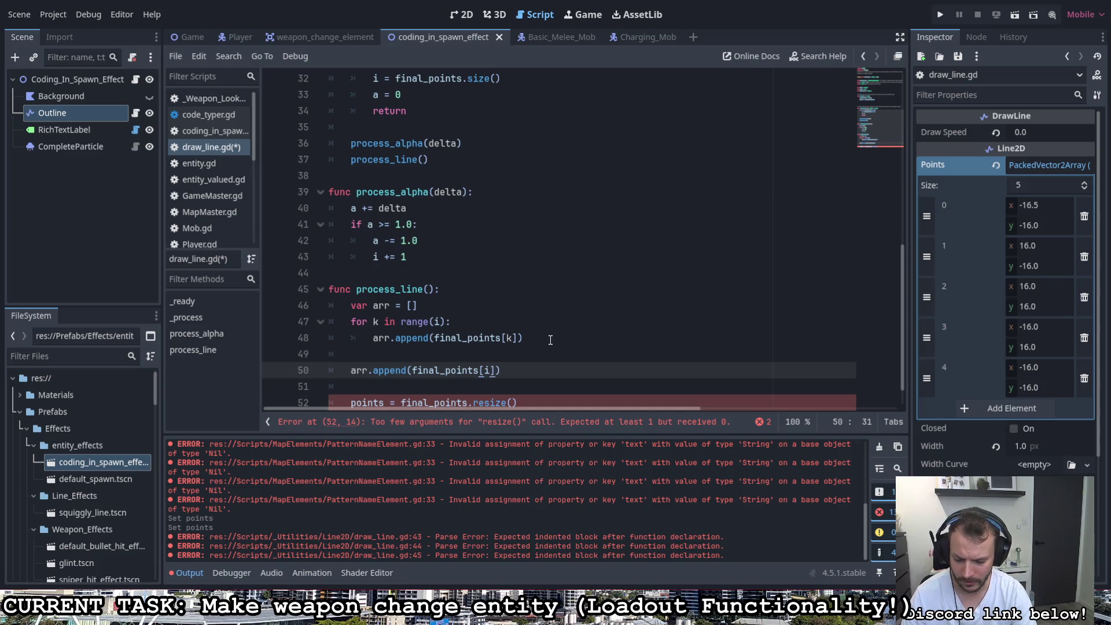
pyautogui.write('.')
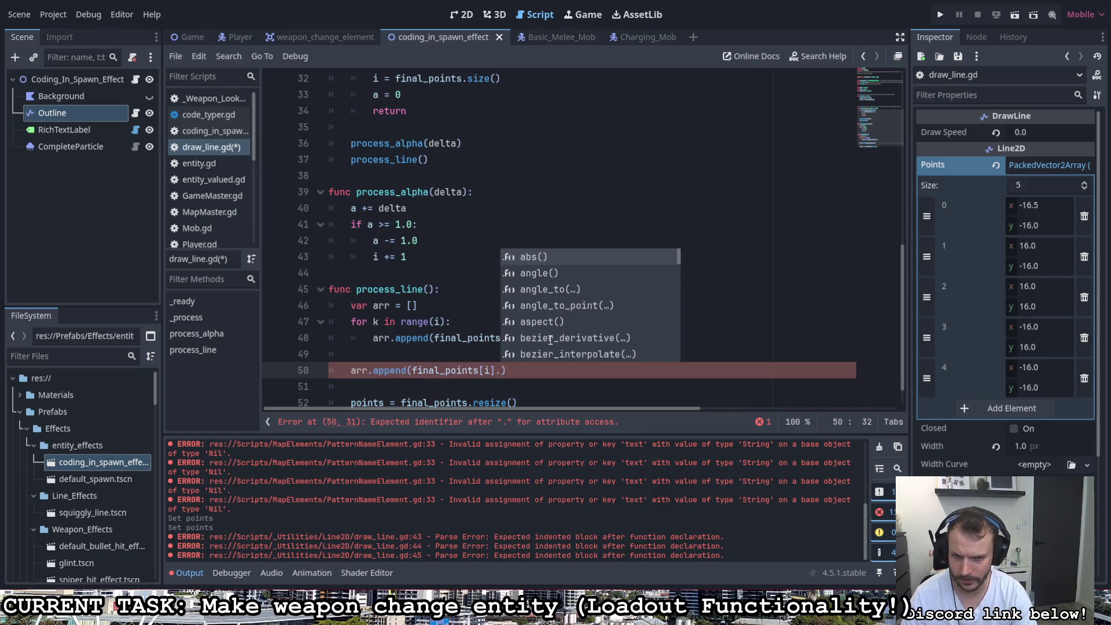
pyautogui.write('l')
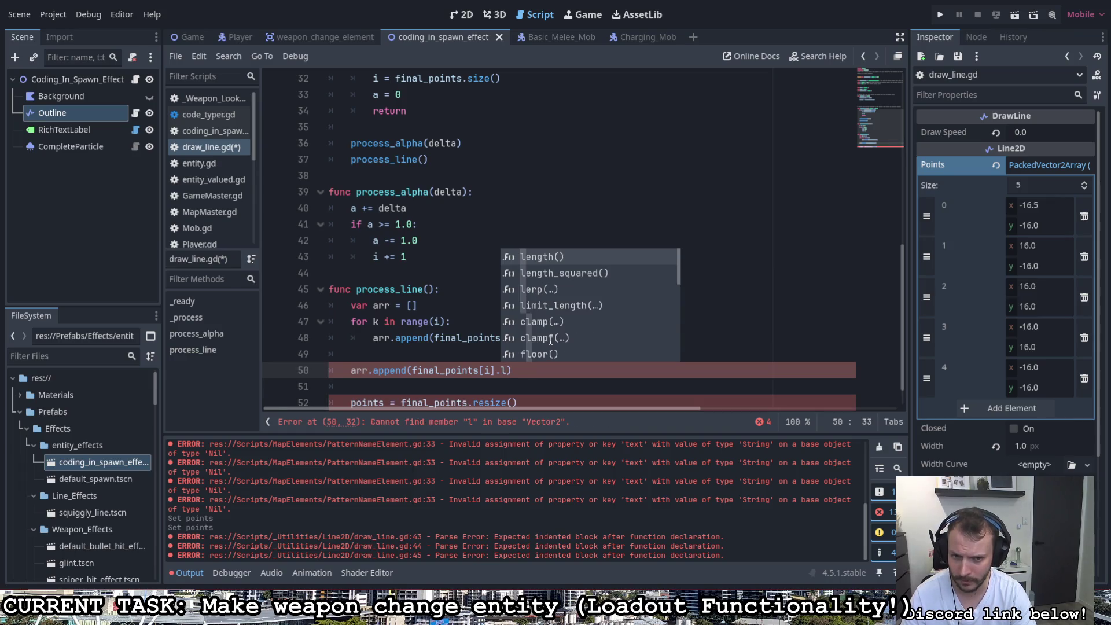
pyautogui.press('Down')
pyautogui.press('Down')
pyautogui.press('Return')
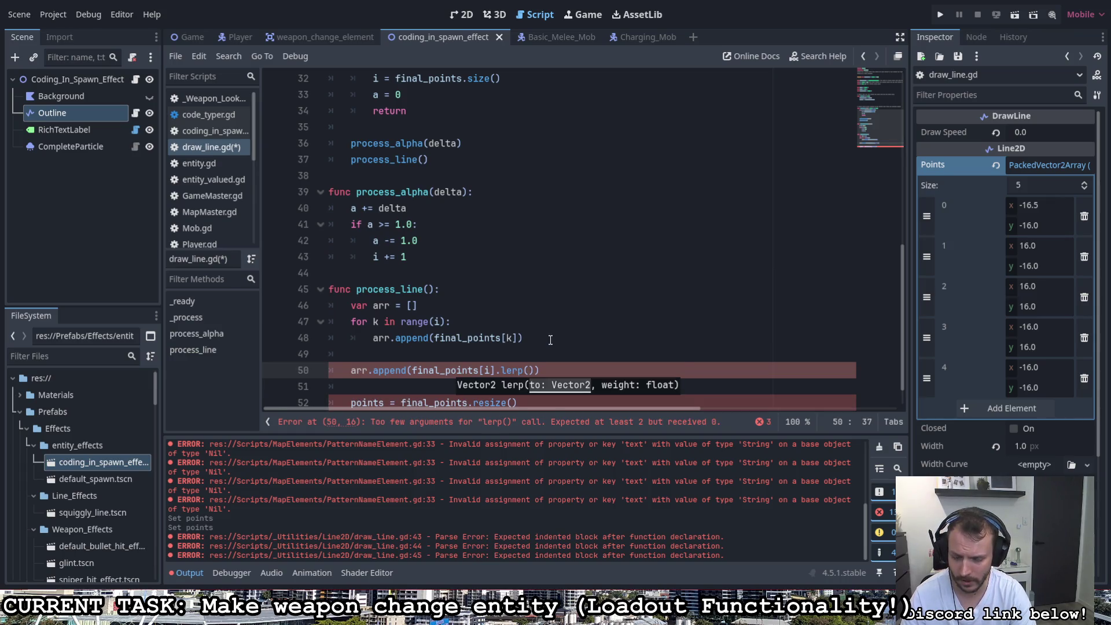
pyautogui.write('final_points')
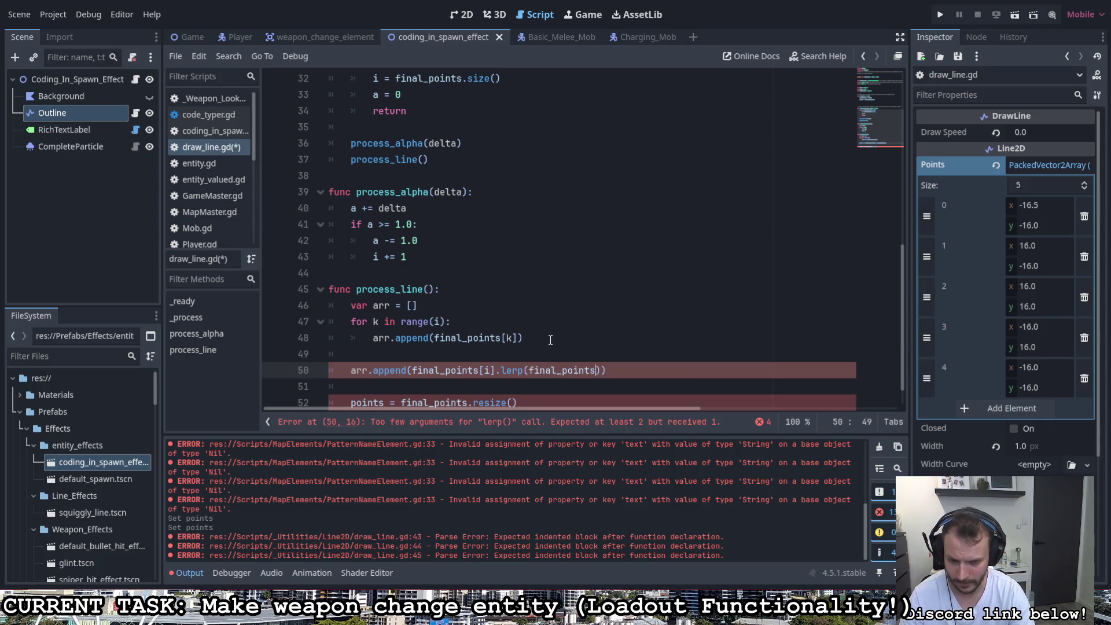
pyautogui.write('[i+1')
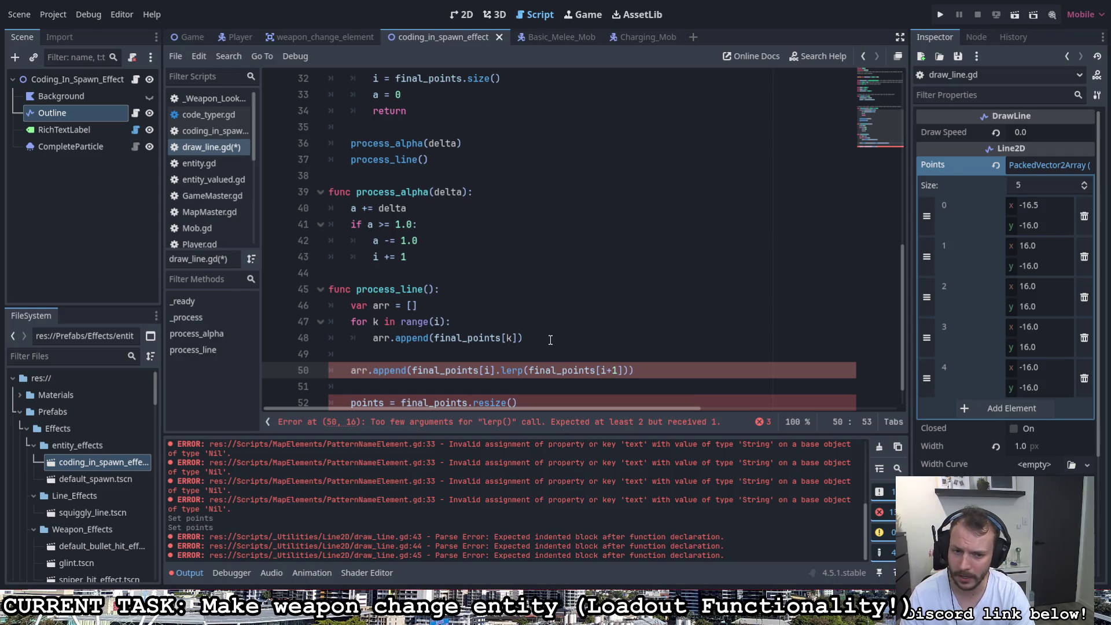
pyautogui.write('], ')
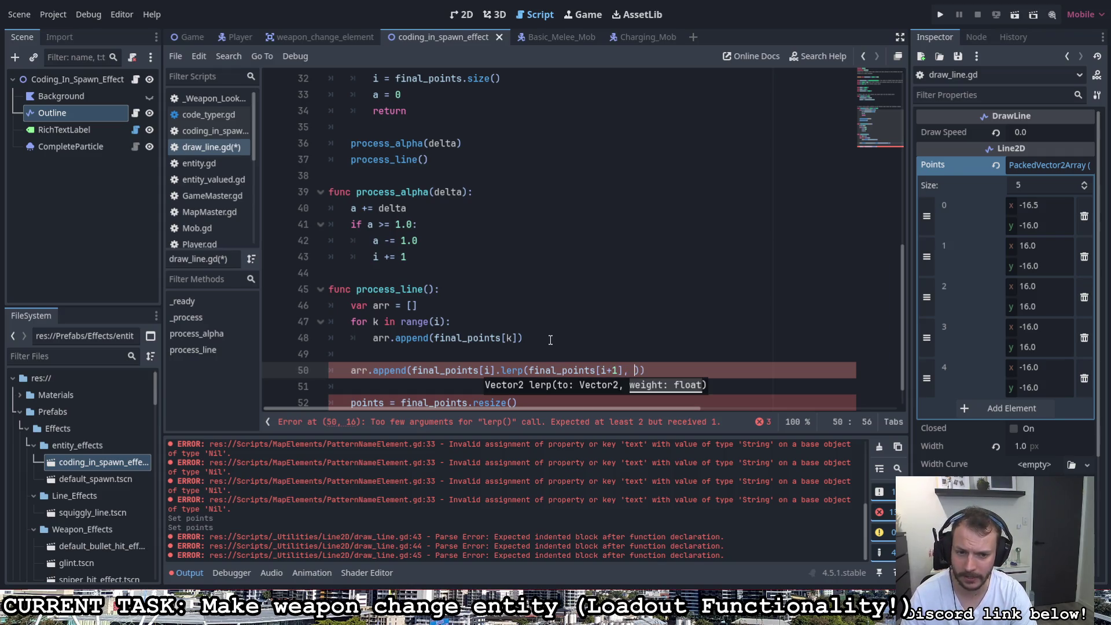
pyautogui.write('a')
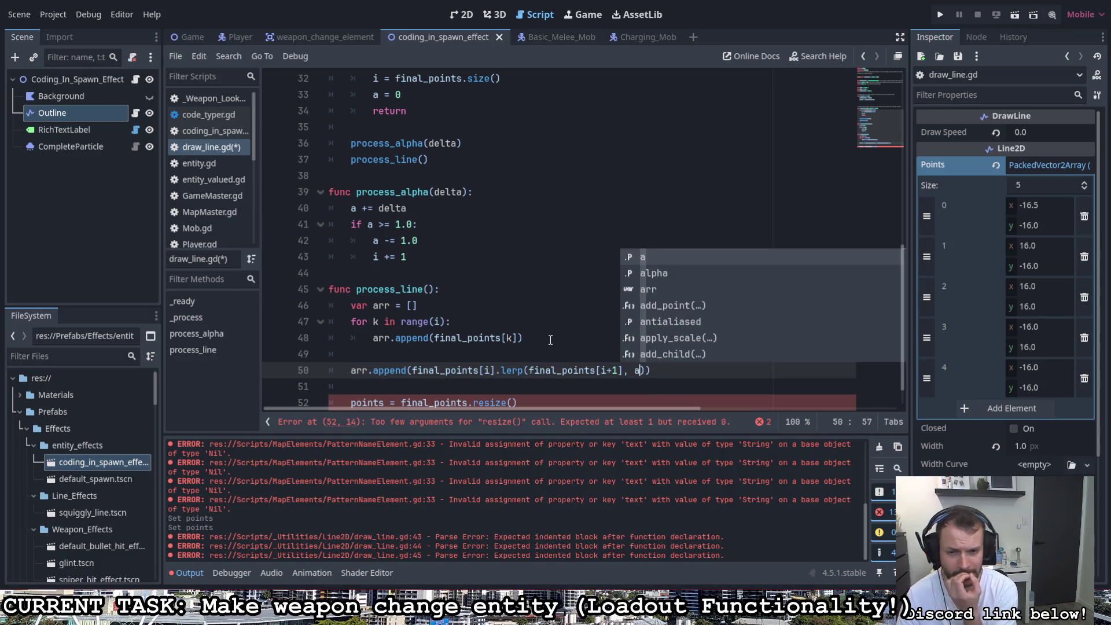
pyautogui.scroll(-1, 548, 336)
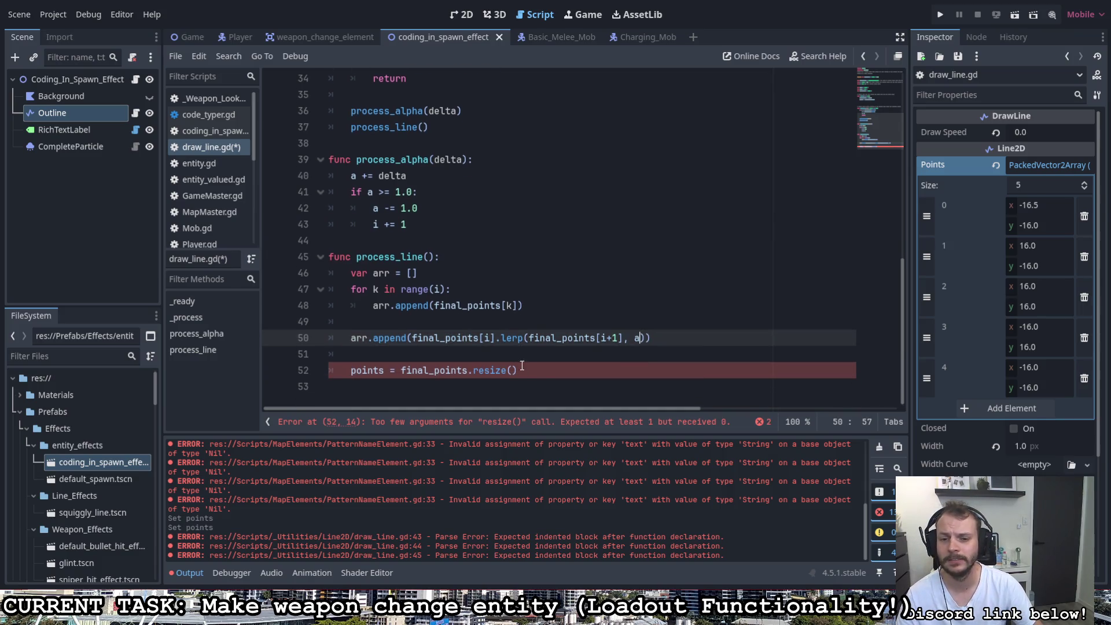
# Step: Replace the flagged final_points.resize() call with PackedVector2Array(arr) and save draw_line.gd
pyautogui.moveTo(518, 371); pyautogui.dragTo(402, 370)
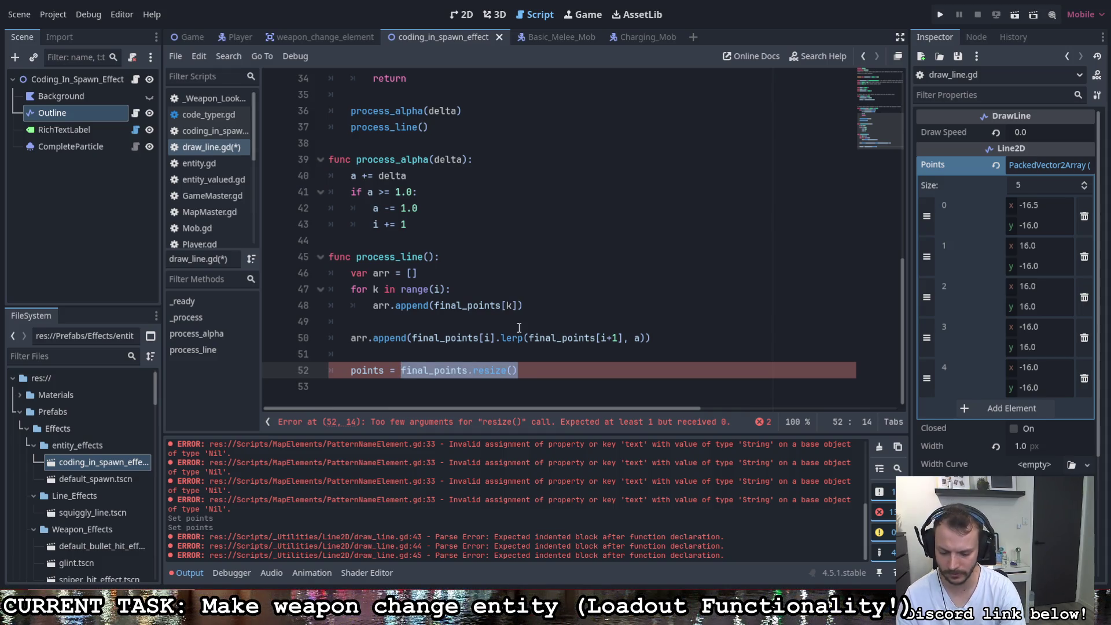
pyautogui.write('Packed')
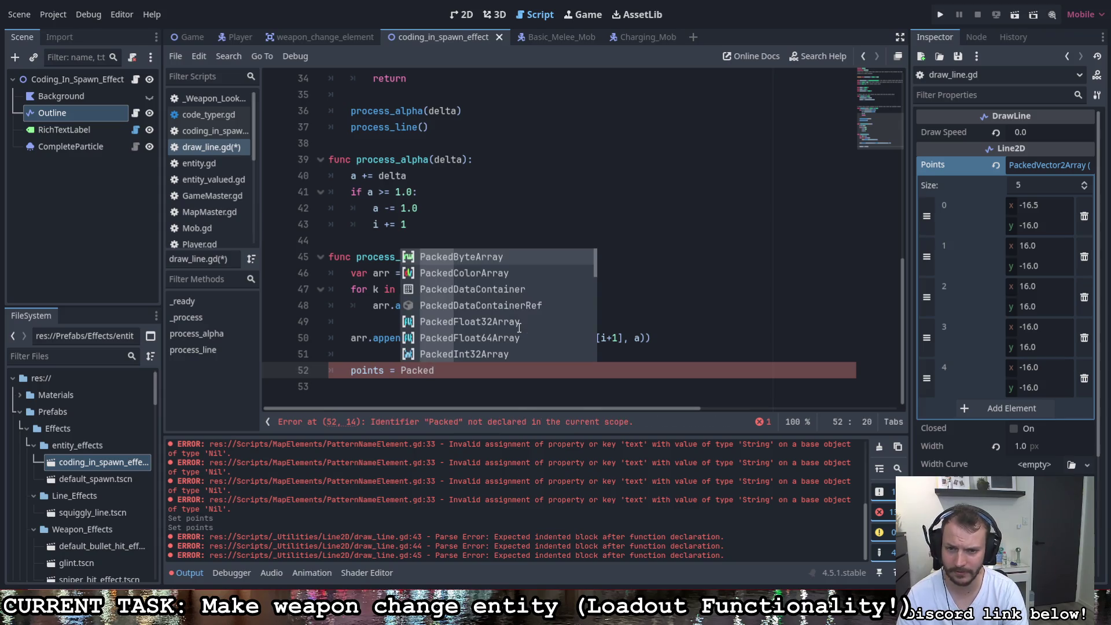
pyautogui.write('Vector')
pyautogui.press('Return')
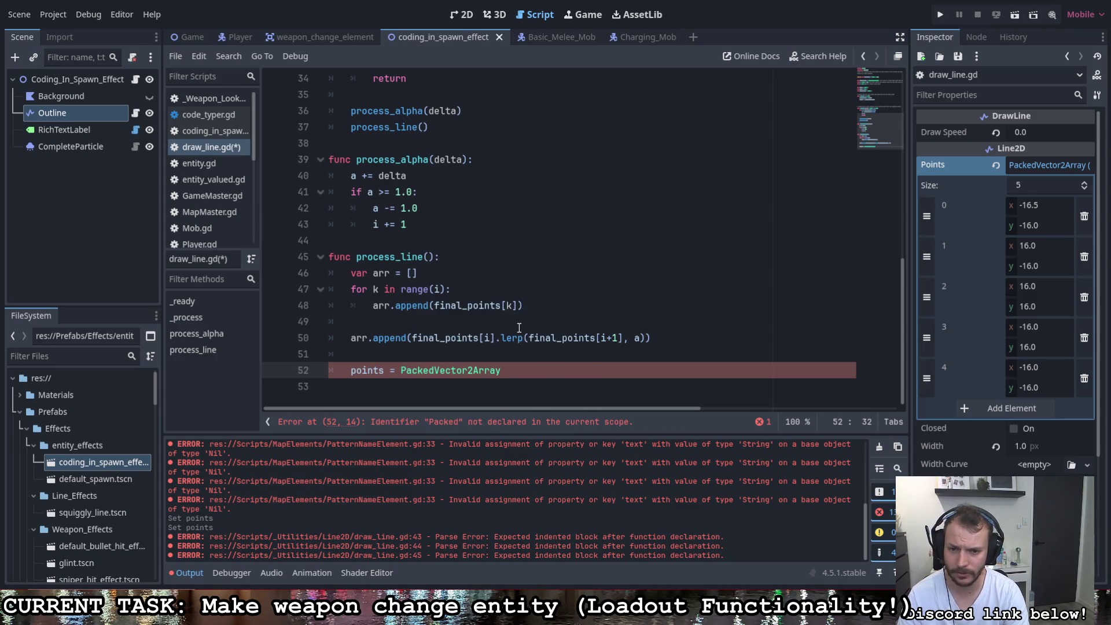
pyautogui.write('(arr)')
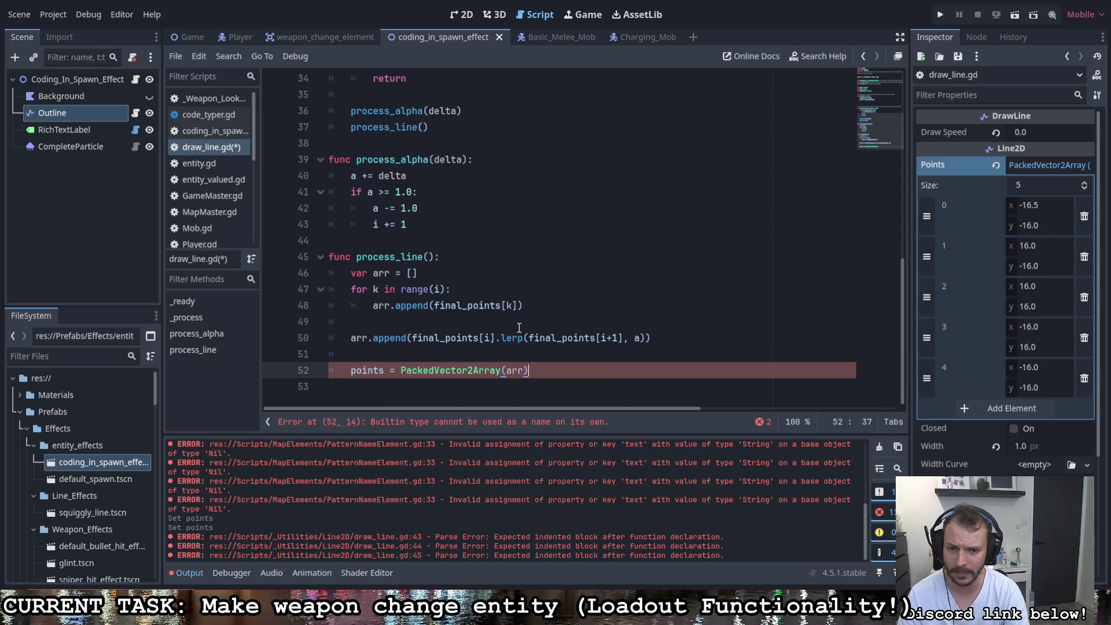
pyautogui.hotkey('ctrl', 's')
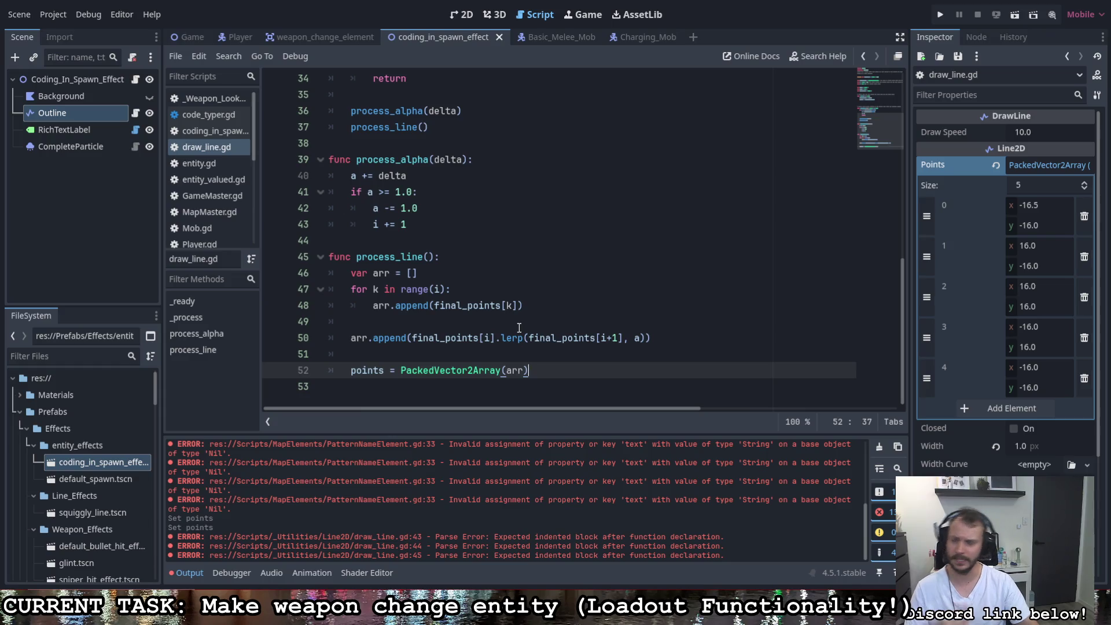
pyautogui.scroll(10, 352, 273)
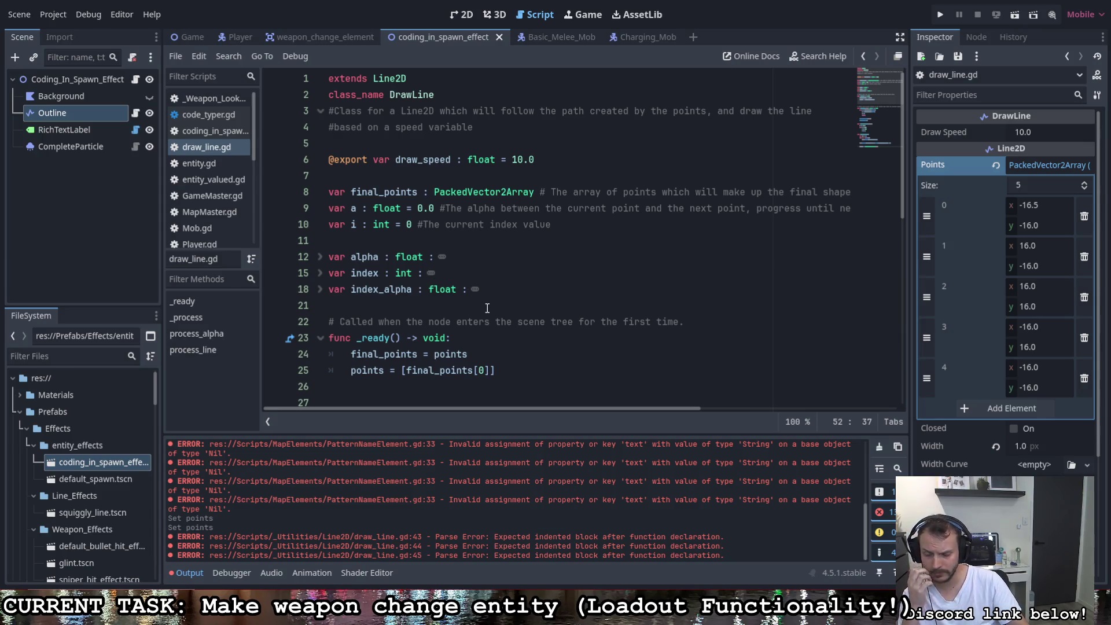
# Step: Add var complete : bool with a getter returning i >= final_points.size()
pyautogui.scroll(-4, 486, 306)
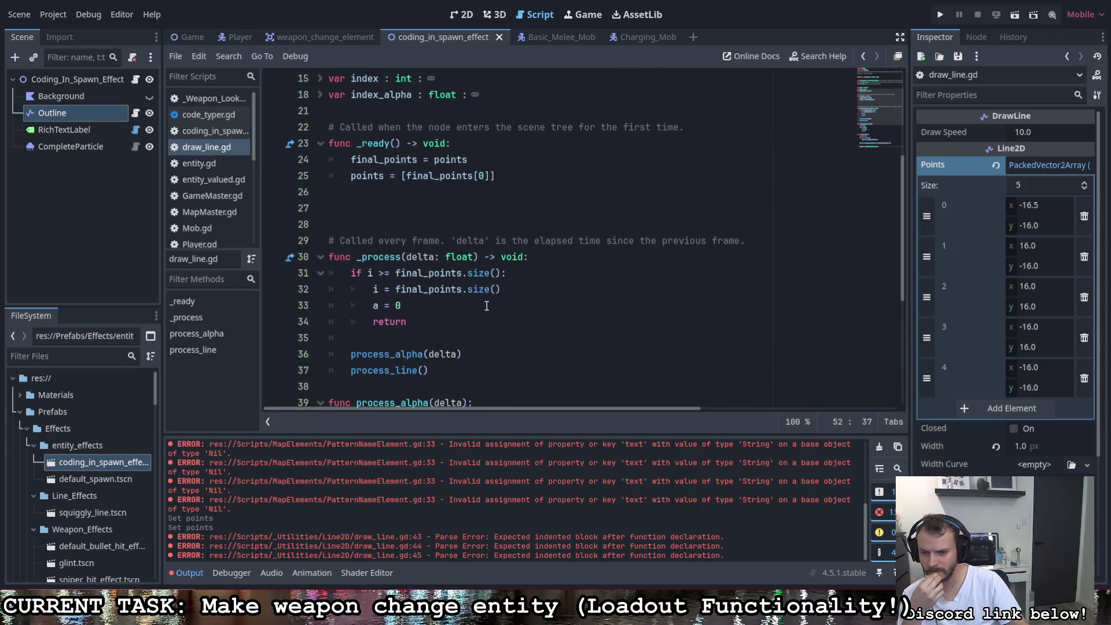
pyautogui.scroll(4, 486, 301)
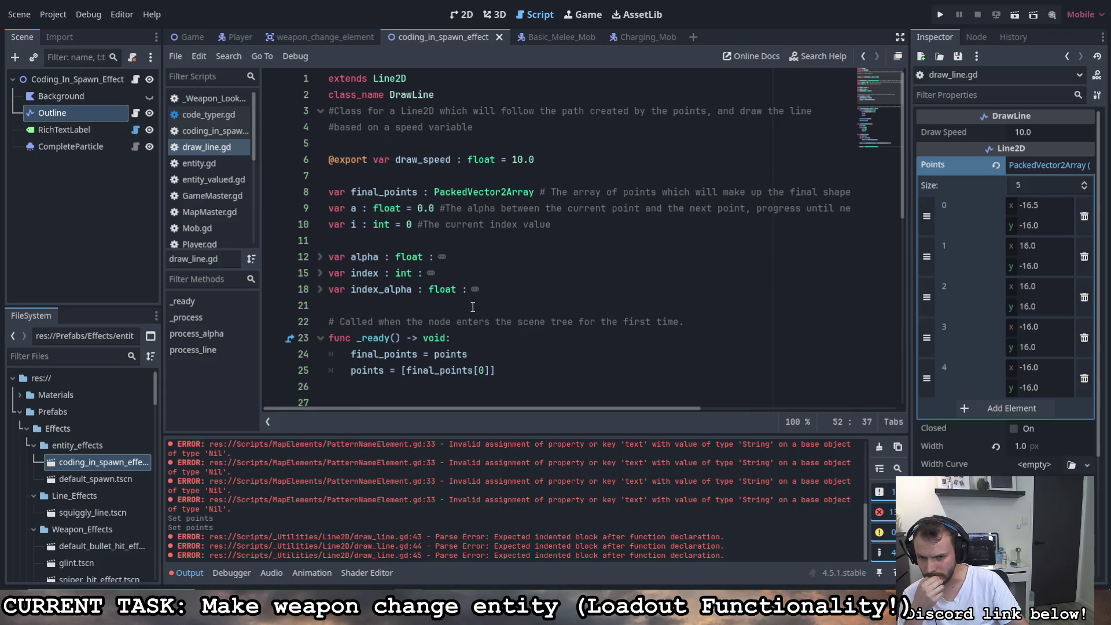
pyautogui.click(471, 304)
pyautogui.press('Return')
pyautogui.press('Return')
pyautogui.press('Up')
pyautogui.write('var ')
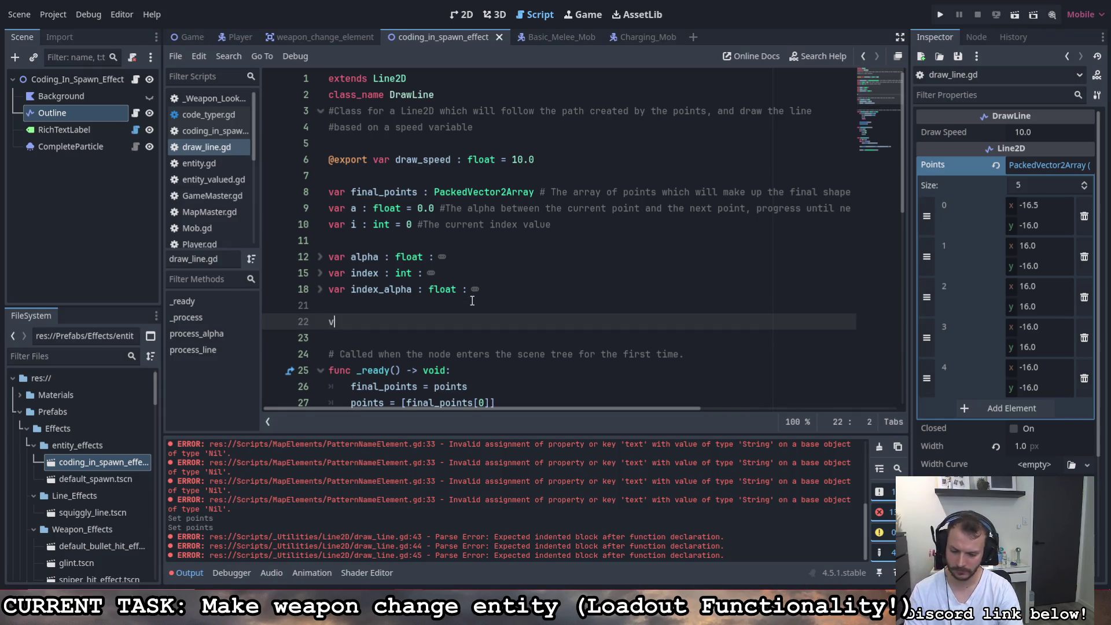
pyautogui.write('complete')
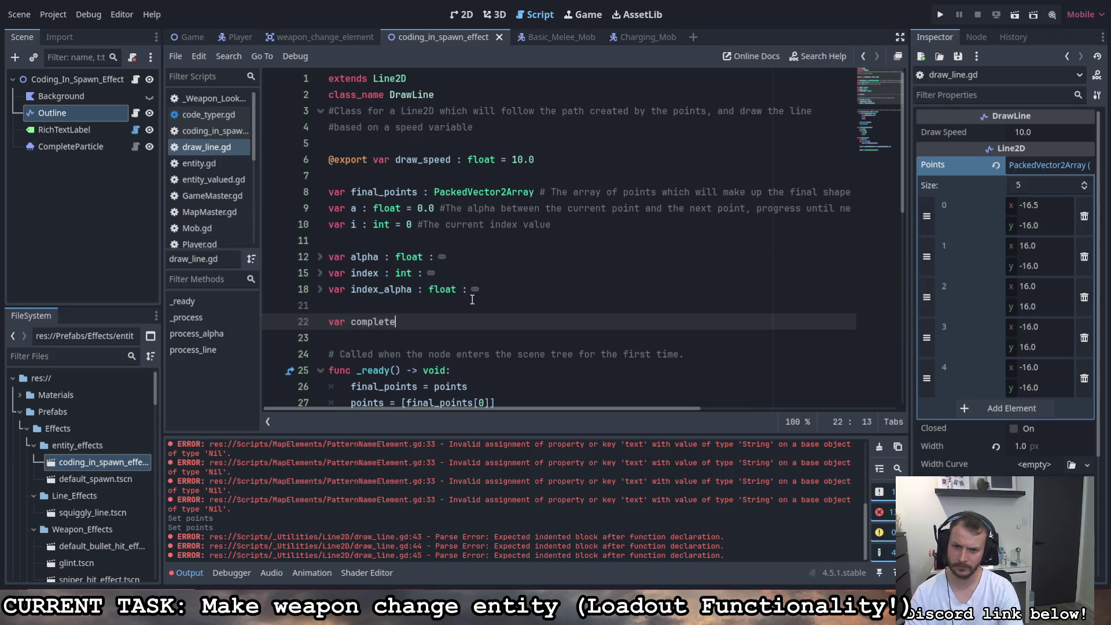
pyautogui.write(' : bool :')
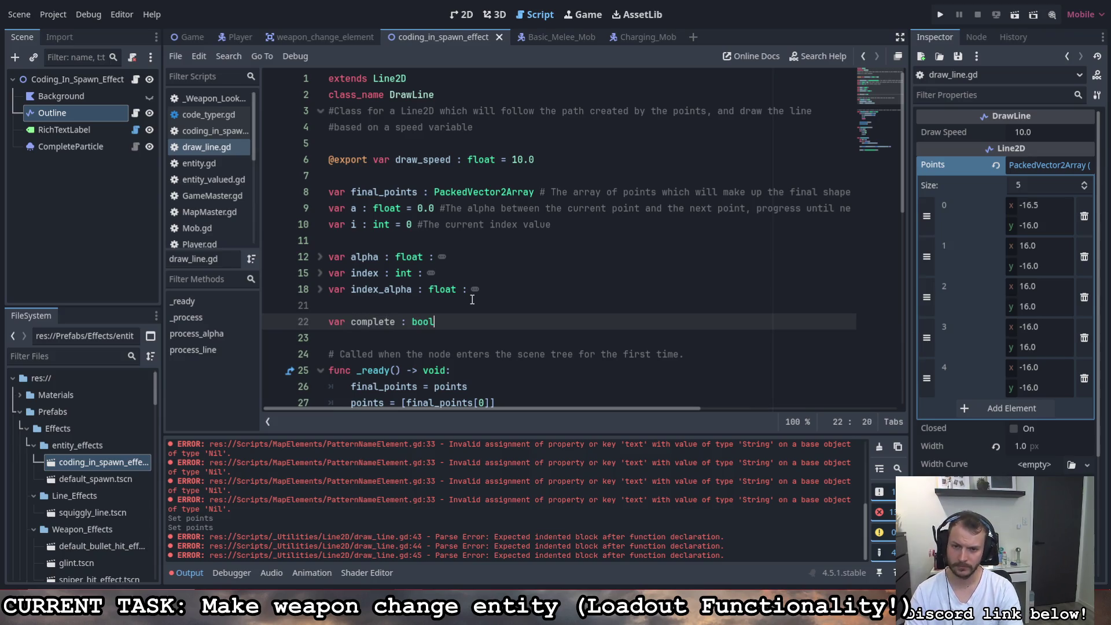
pyautogui.press('Return')
pyautogui.write('get:')
pyautogui.press('Return')
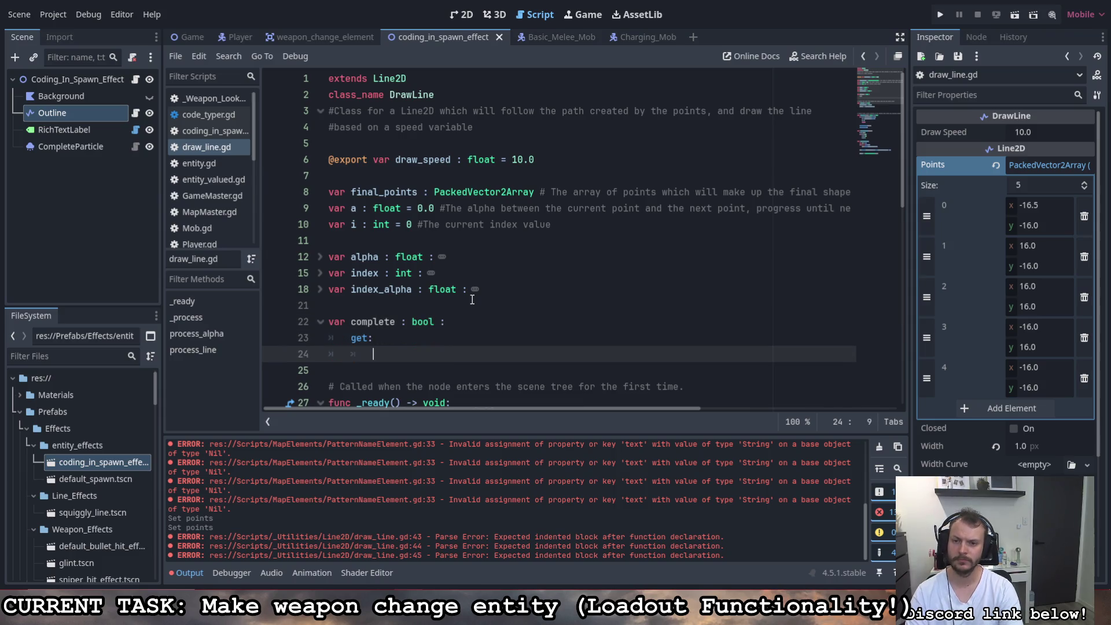
pyautogui.write('return')
pyautogui.scroll(-3, 472, 289)
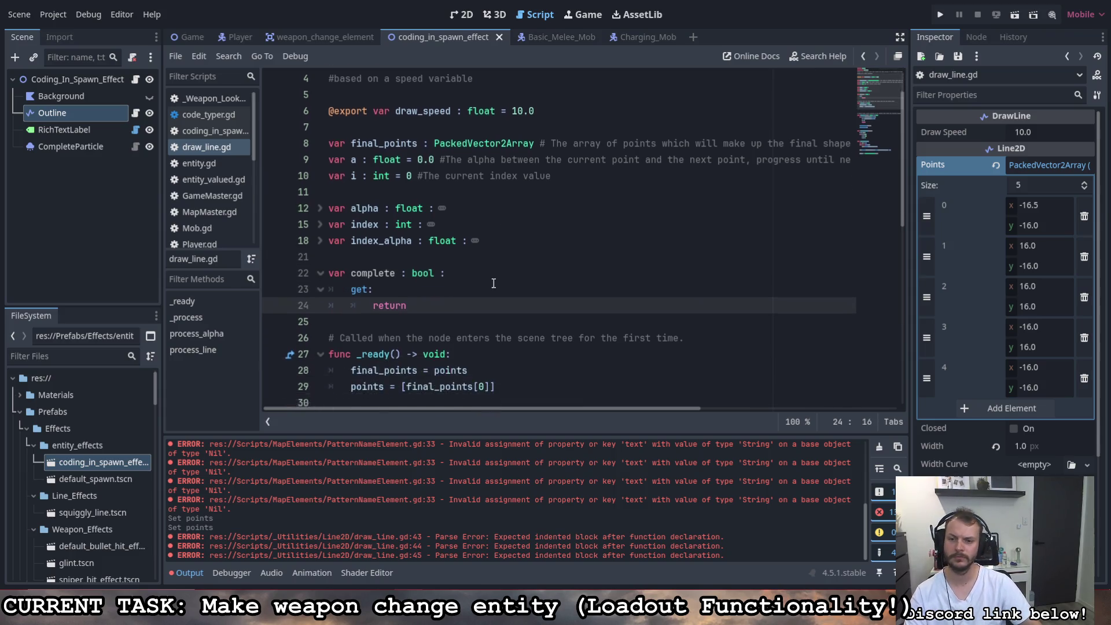
pyautogui.scroll(-2, 472, 278)
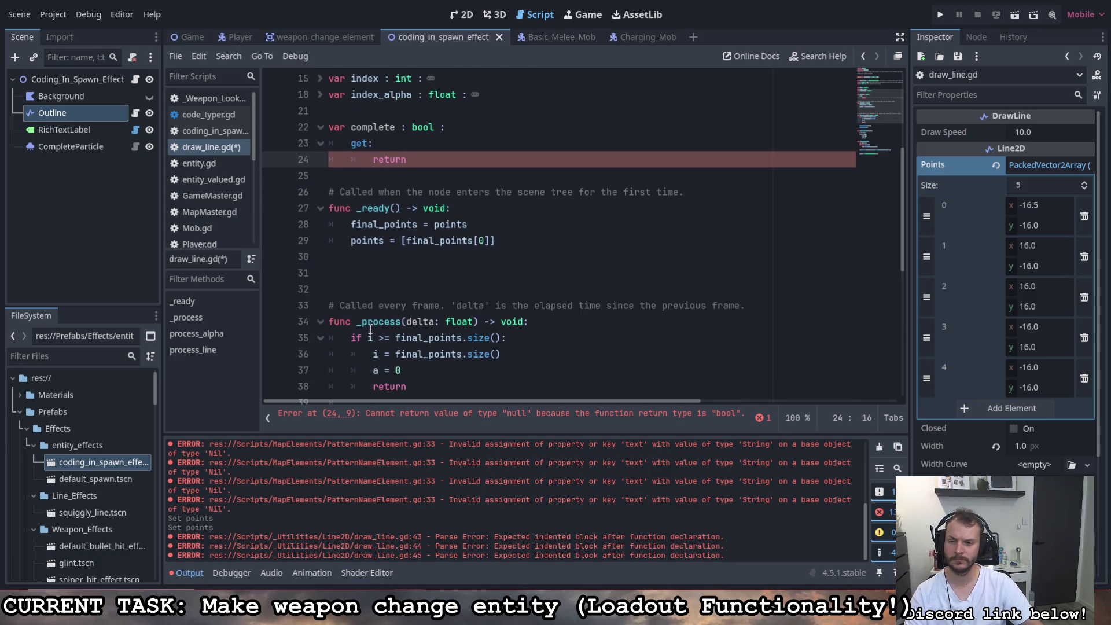
pyautogui.moveTo(367, 339); pyautogui.dragTo(501, 339)
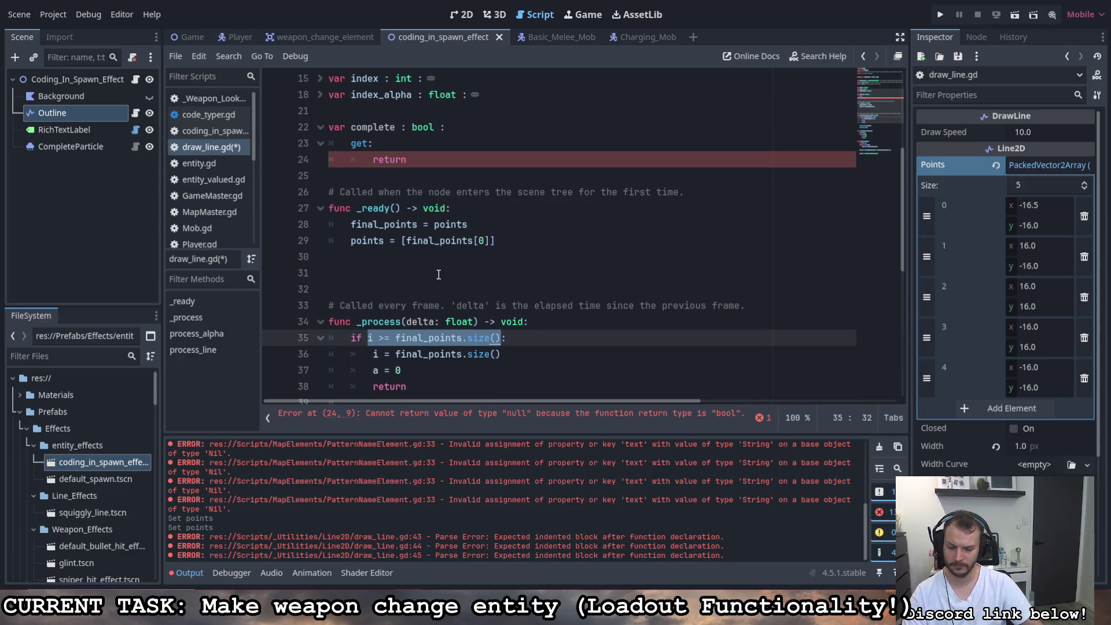
pyautogui.hotkey('ctrl', 'c')
pyautogui.click(432, 160)
pyautogui.hotkey('ctrl', 'v')
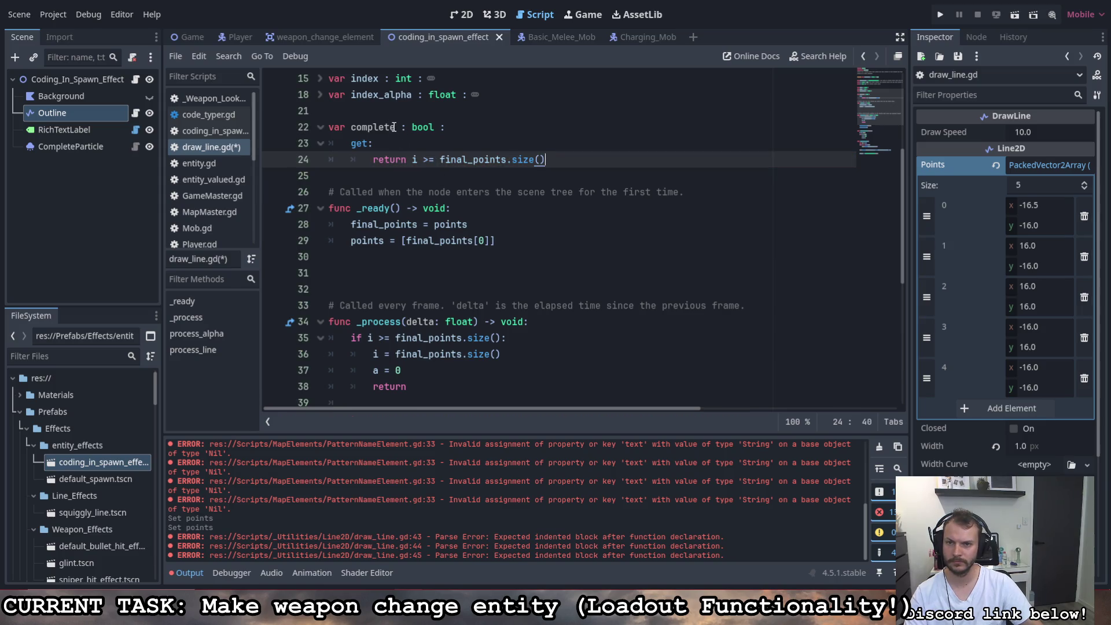
# Step: Replace the _process condition with complete and save the script
pyautogui.moveTo(395, 127); pyautogui.dragTo(352, 131)
pyautogui.hotkey('ctrl', 'c')
pyautogui.moveTo(368, 338); pyautogui.dragTo(501, 339)
pyautogui.hotkey('ctrl', 'v')
pyautogui.hotkey('ctrl', 's')
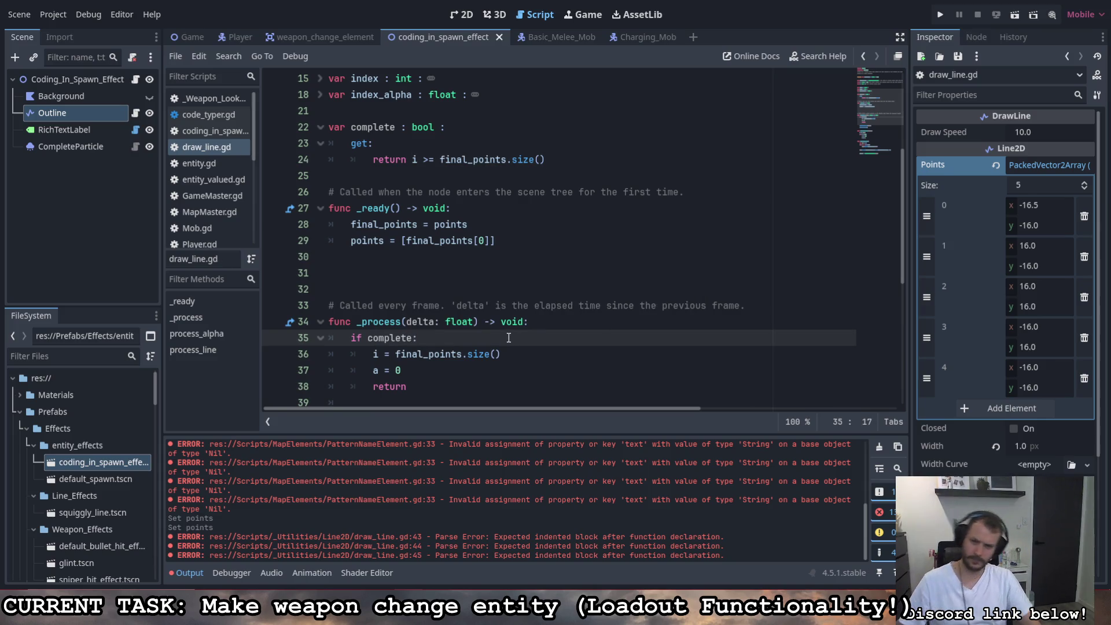
pyautogui.scroll(-3, 509, 338)
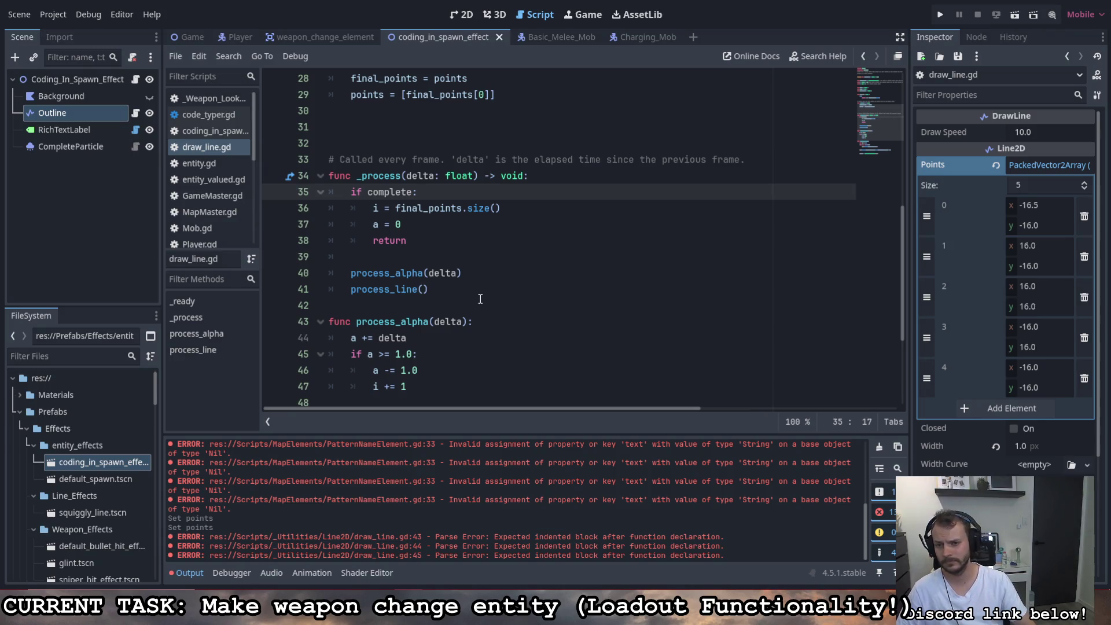
pyautogui.scroll(-2, 495, 287)
pyautogui.scroll(-1, 495, 288)
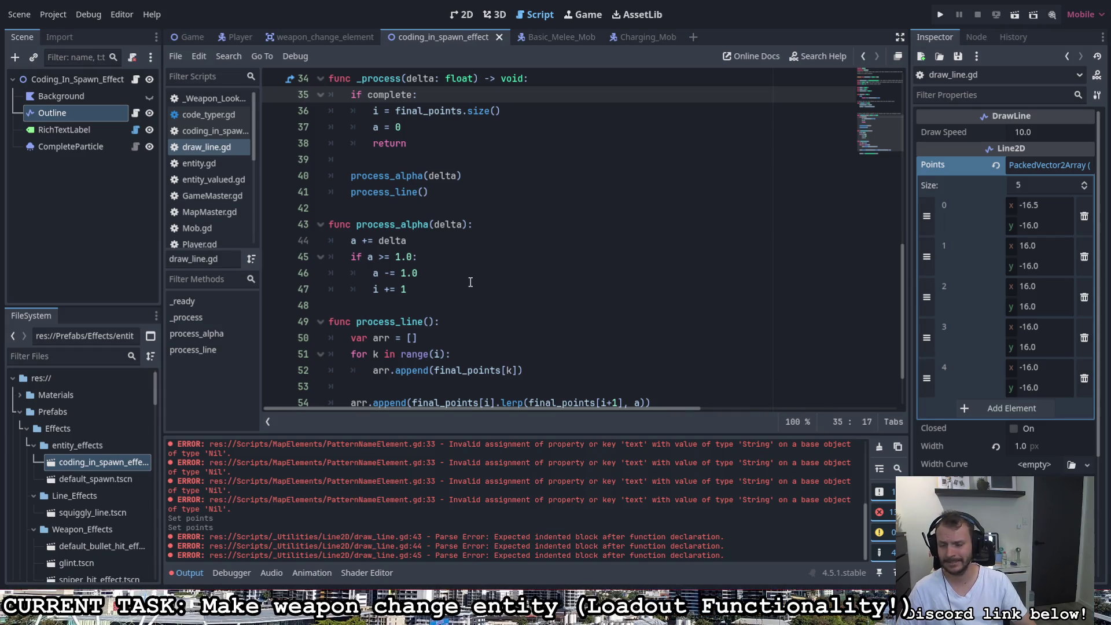
pyautogui.scroll(-1, 470, 281)
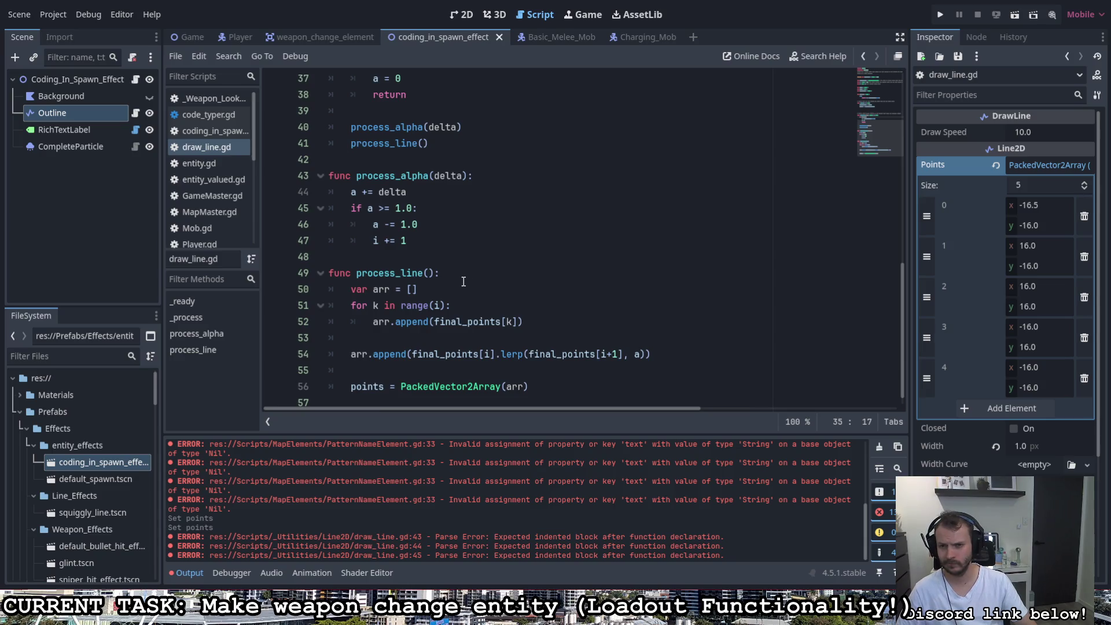
pyautogui.scroll(2, 464, 281)
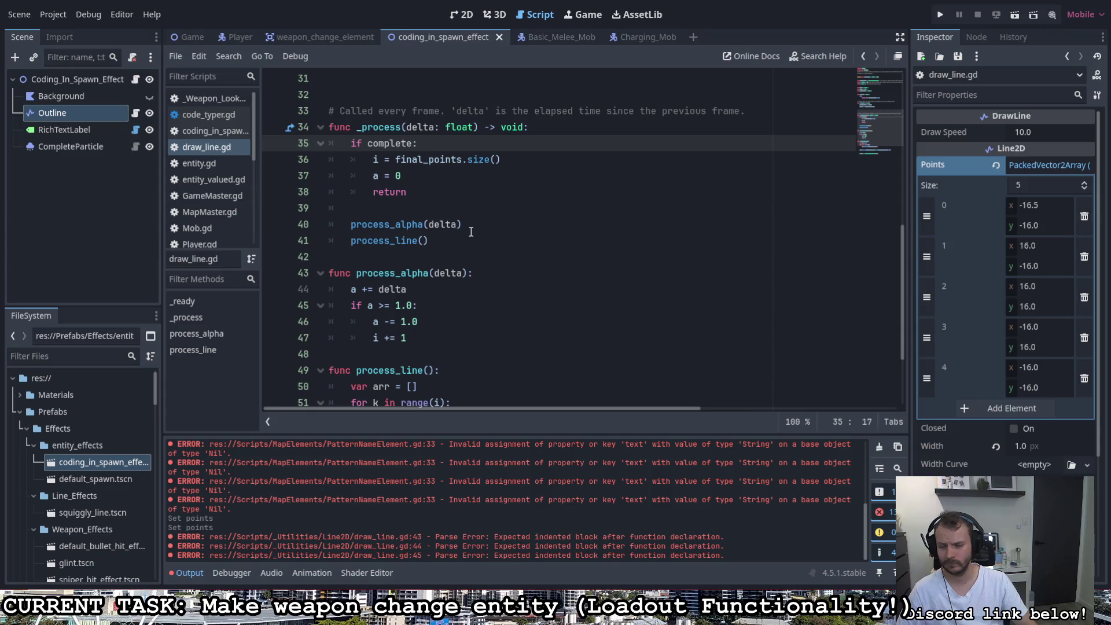
pyautogui.moveTo(463, 226); pyautogui.dragTo(353, 226)
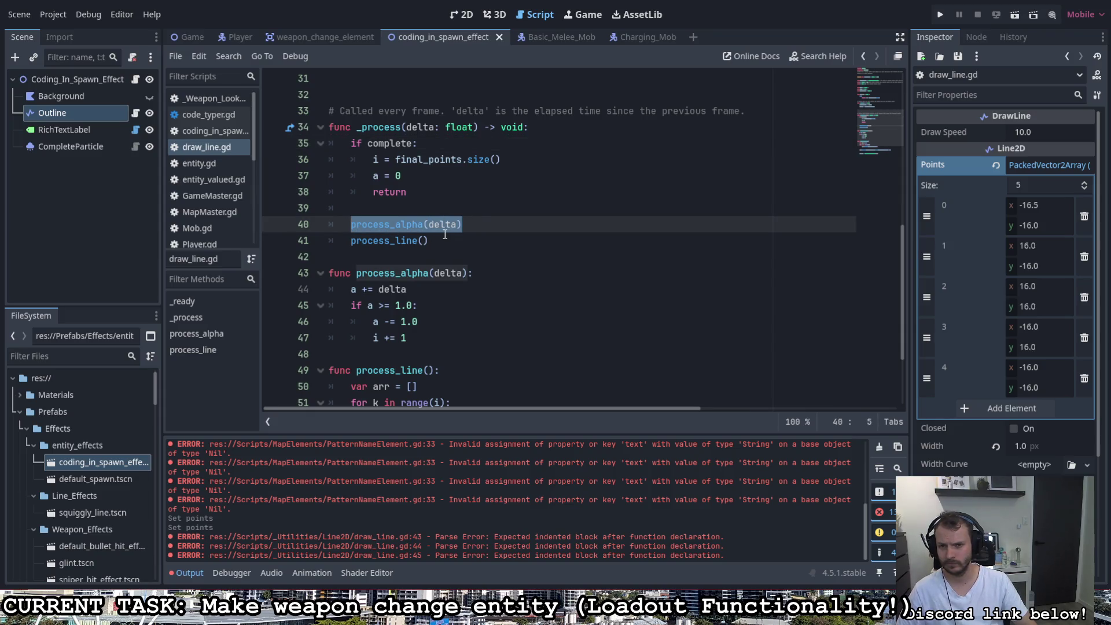
pyautogui.click(516, 165)
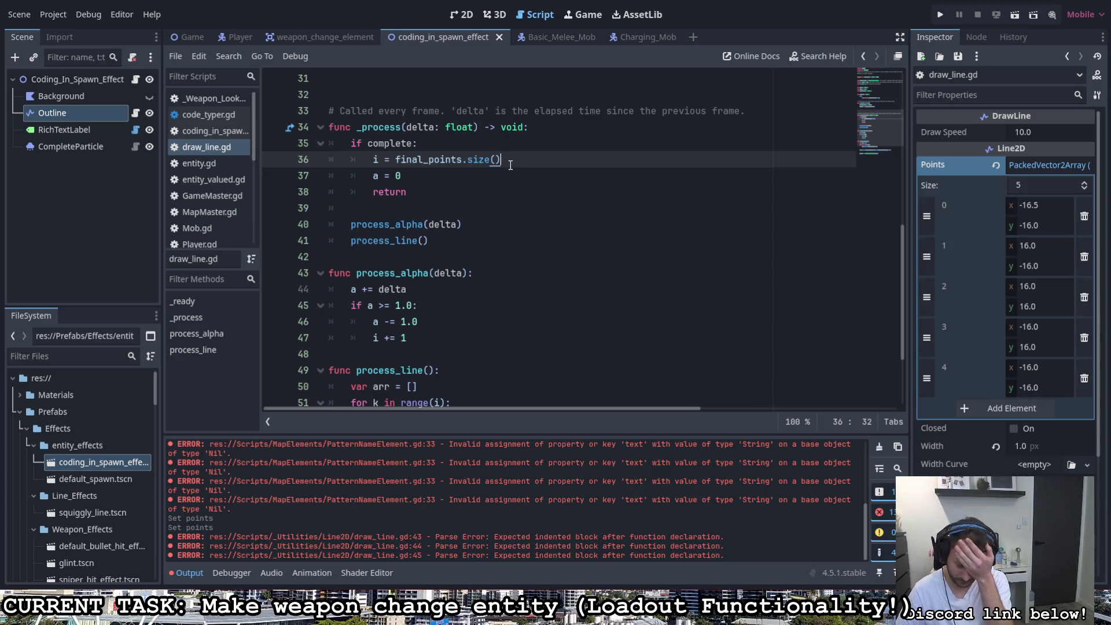
pyautogui.scroll(-3, 511, 216)
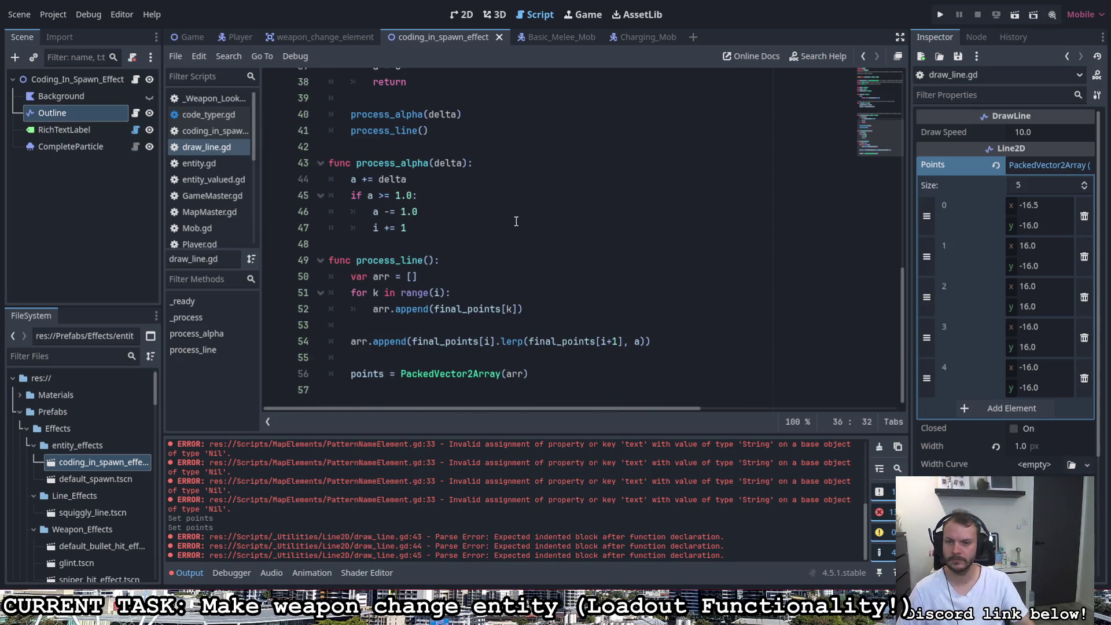
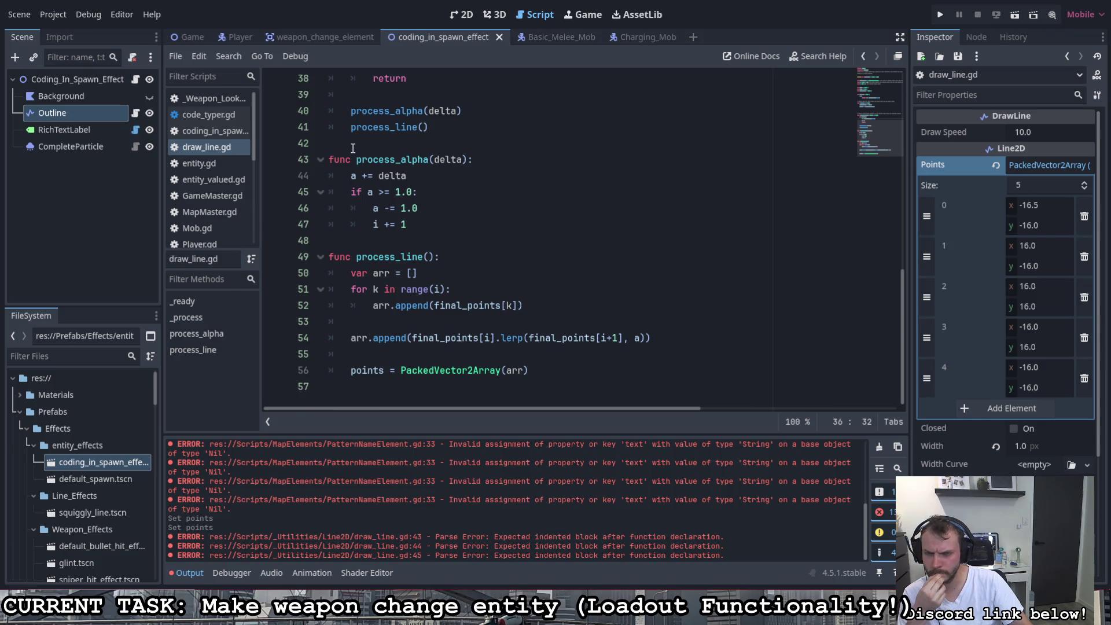
# Step: Append func complete_line(): with 'points = final_points' to draw_line.gd and save the script
pyautogui.click(354, 247)
pyautogui.press('Left')
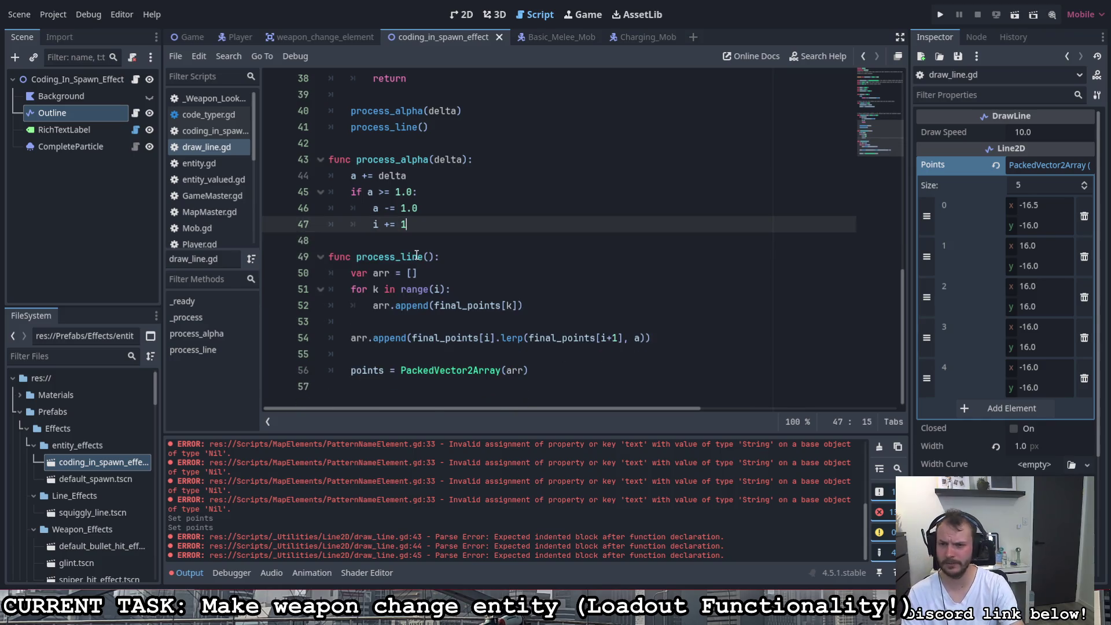
pyautogui.click(454, 388)
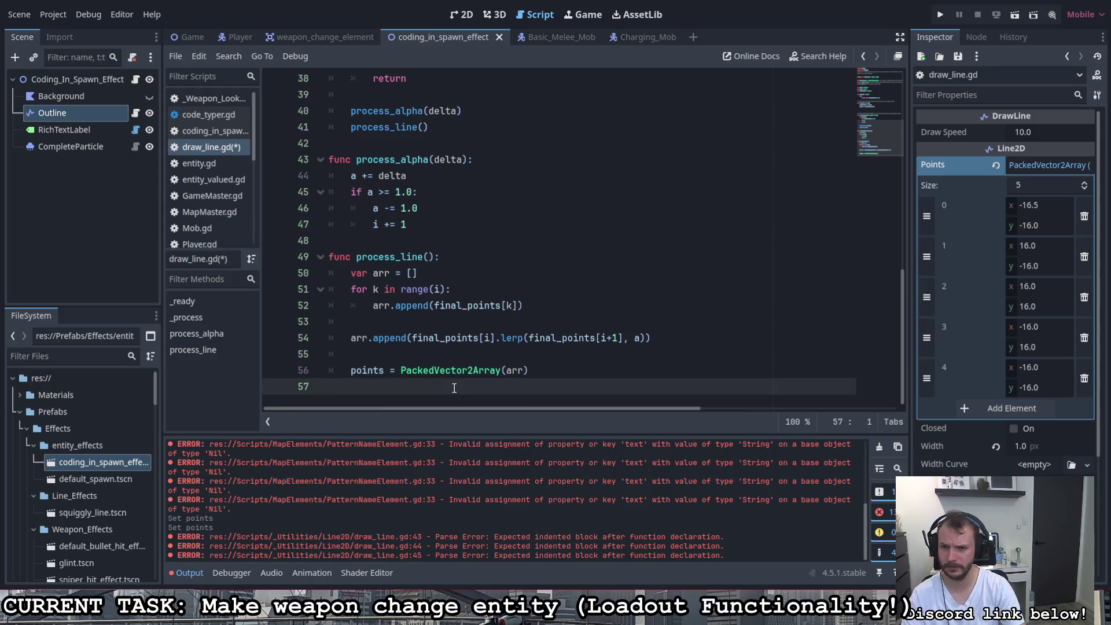
pyautogui.press('Return')
pyautogui.write('unc ')
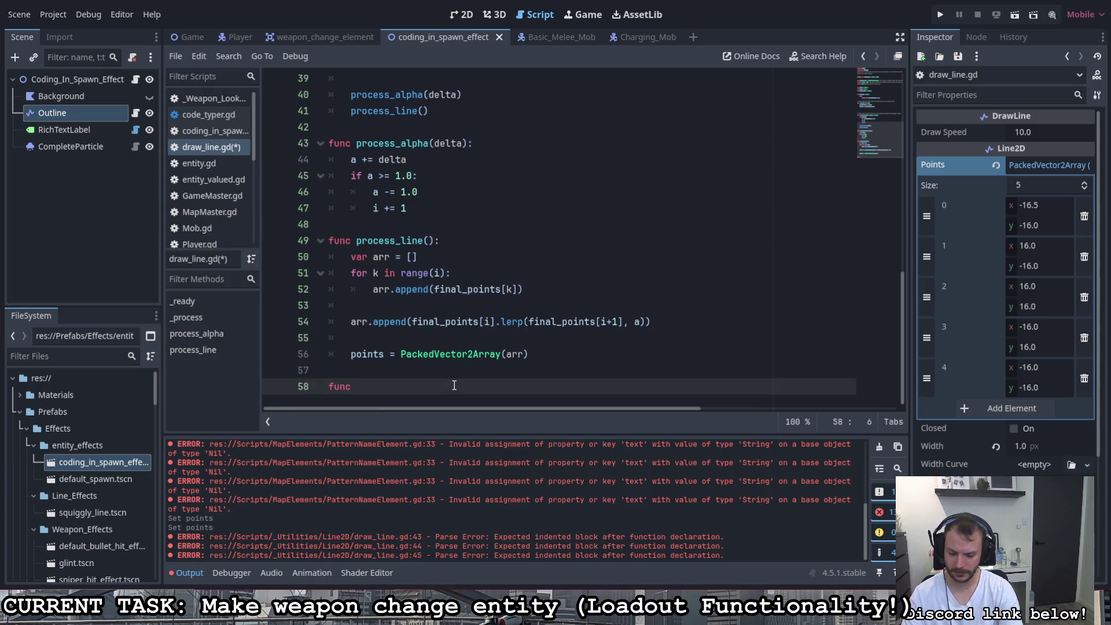
pyautogui.write('complete_line')
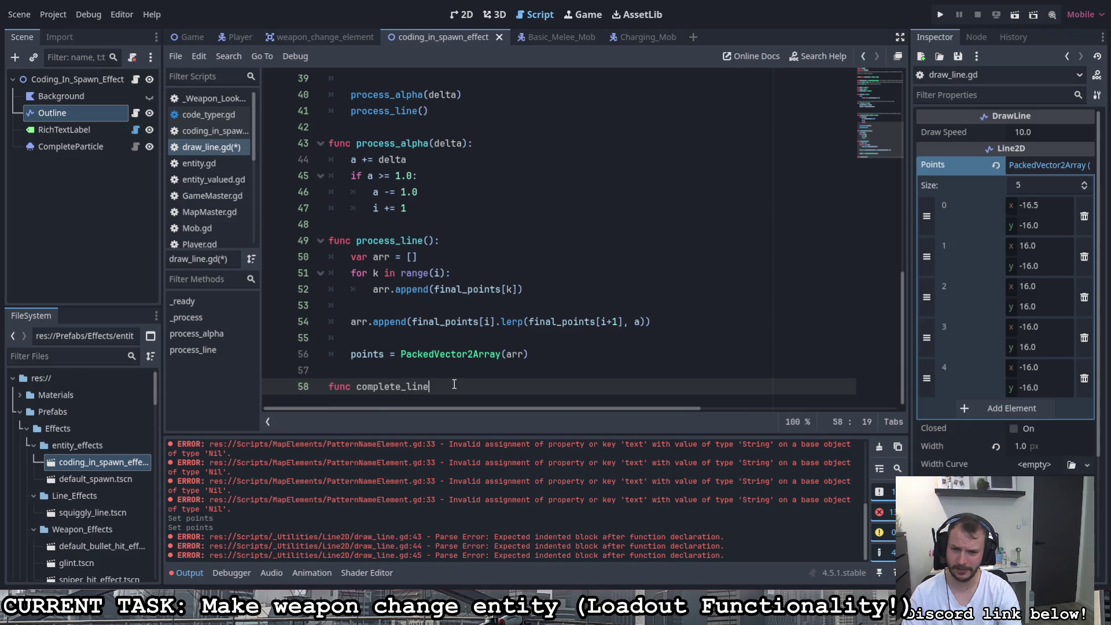
pyautogui.write('():')
pyautogui.press('Return')
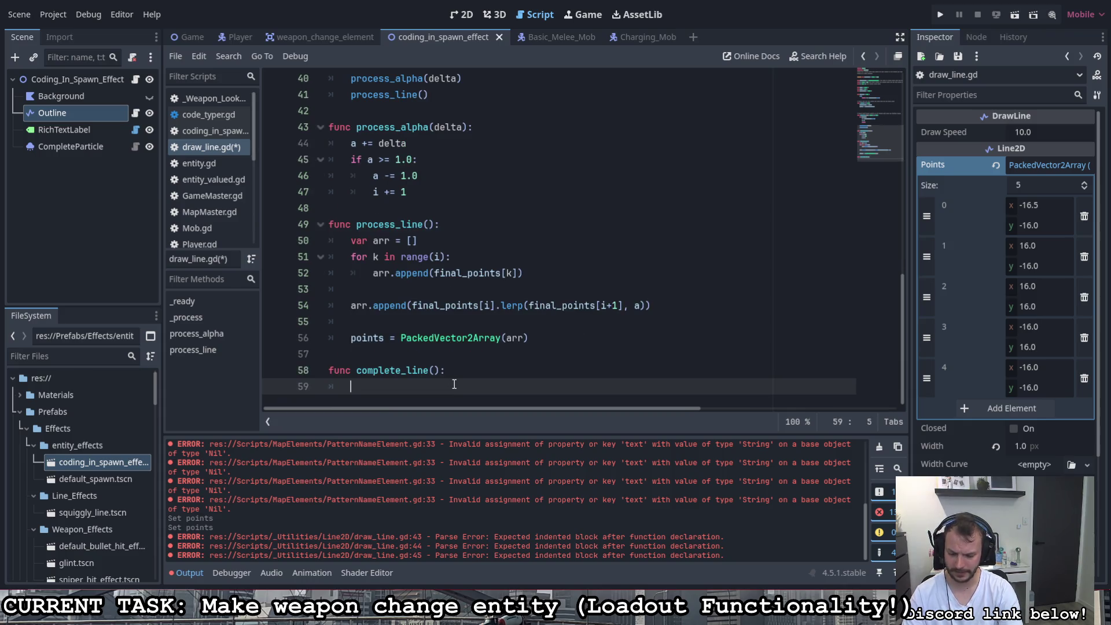
pyautogui.write('points = fin')
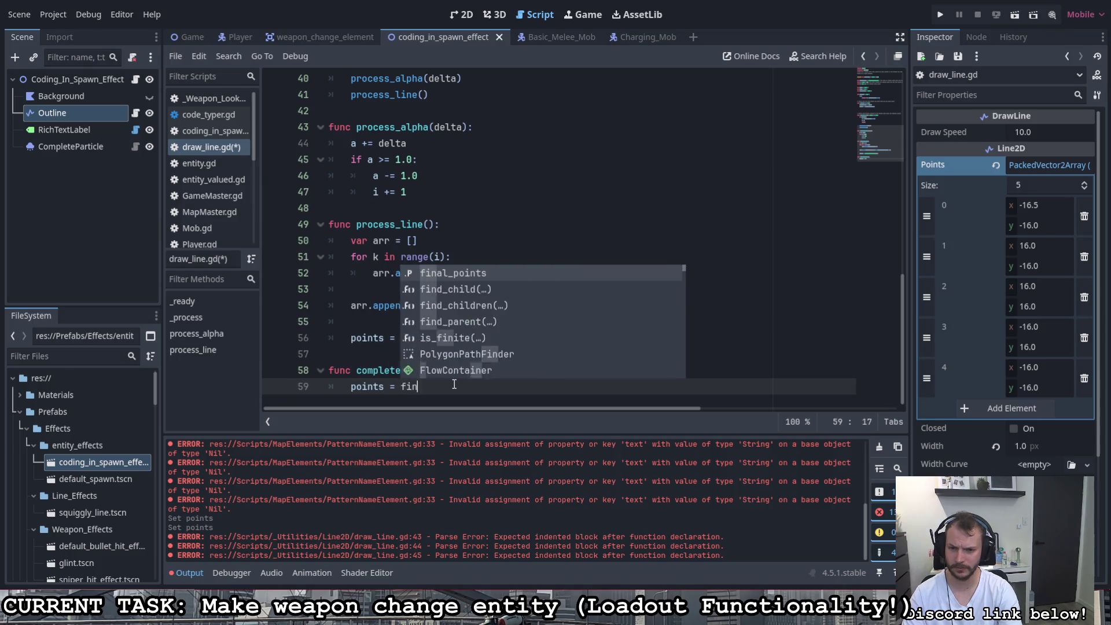
pyautogui.press('Return')
pyautogui.press('Up')
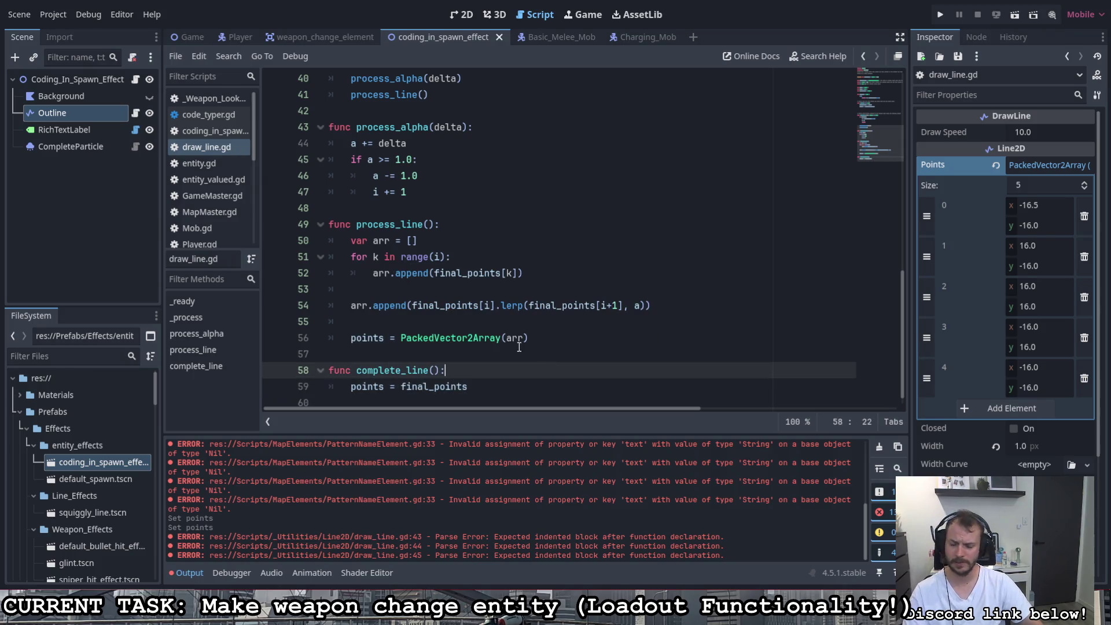
pyautogui.scroll(1, 519, 346)
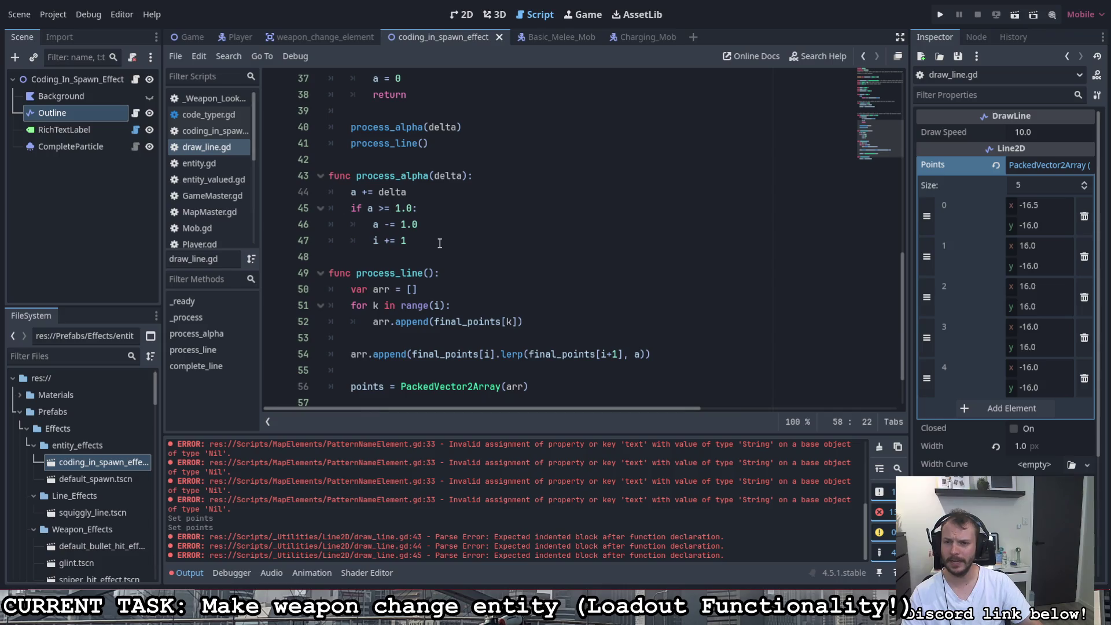
# Step: In process_alpha, add an 'if complete:' check that calls complete_line()
pyautogui.click(440, 243)
pyautogui.scroll(3, 454, 247)
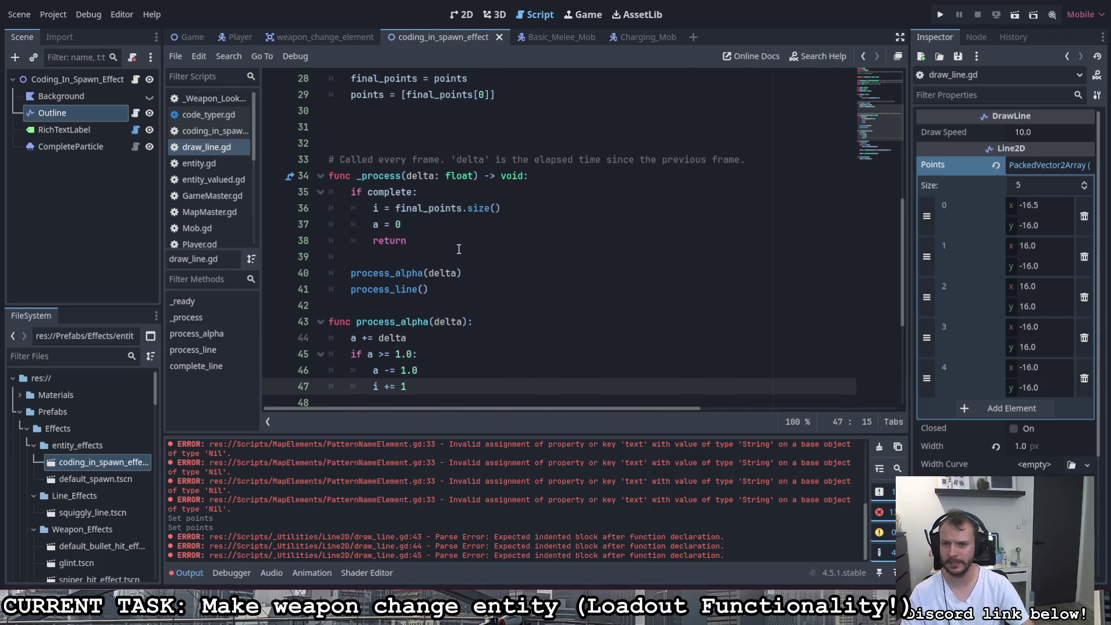
pyautogui.press('Return')
pyautogui.press('BackSpace')
pyautogui.press('Return')
pyautogui.write('if co')
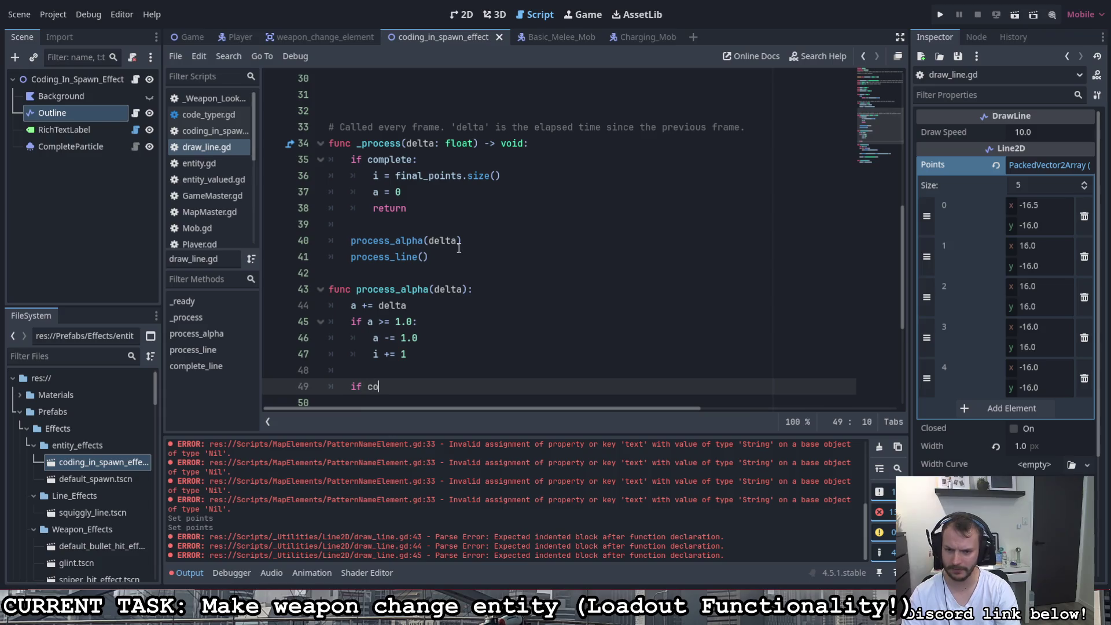
pyautogui.write('mplete:')
pyautogui.press('Return')
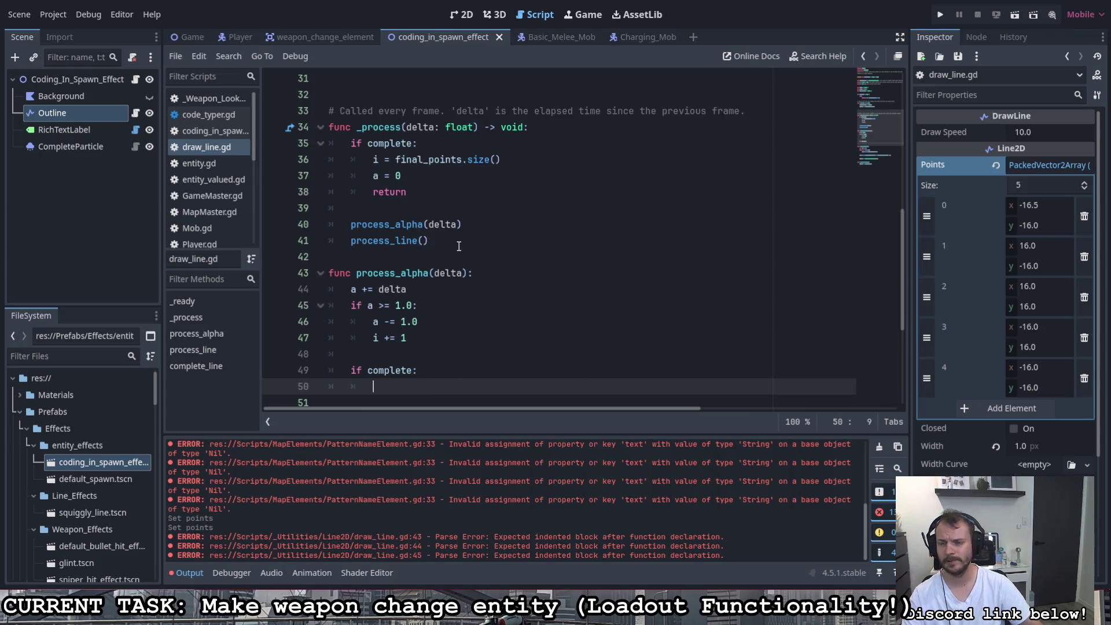
pyautogui.scroll(-4, 463, 206)
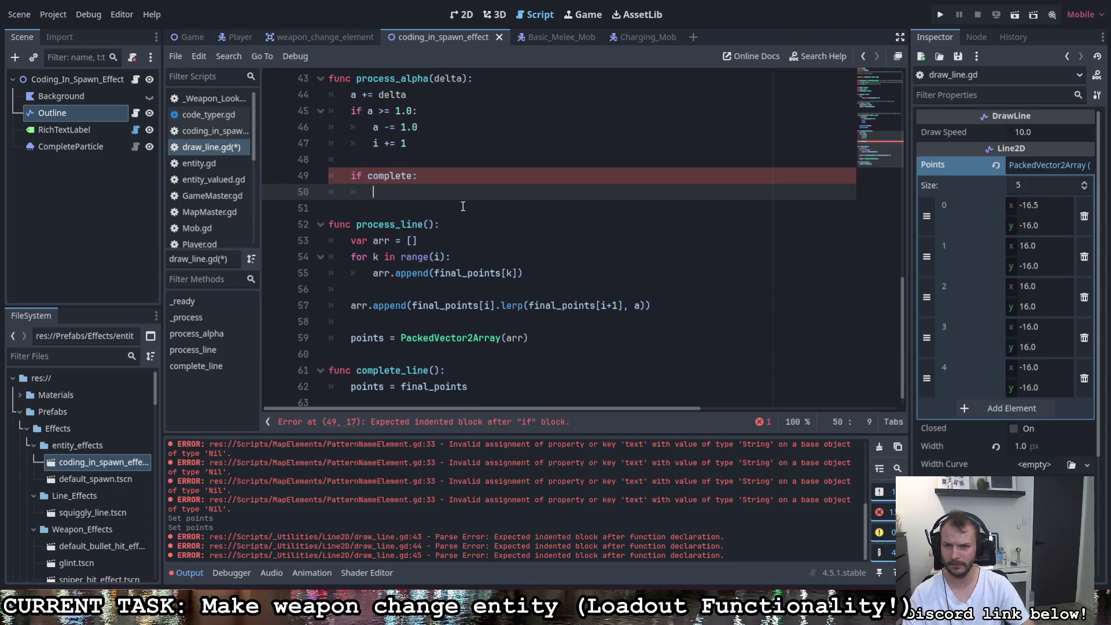
pyautogui.write('complete')
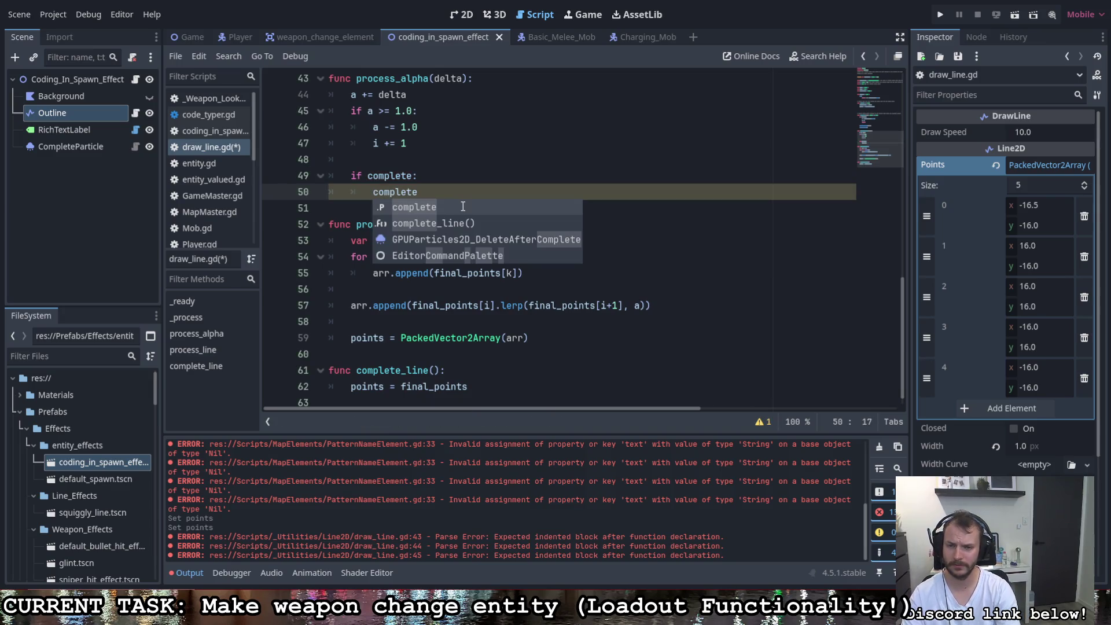
pyautogui.press('Down')
pyautogui.press('Return')
# Step: Move the i and a reset lines from _process into complete_line() and save draw_line.gd
pyautogui.scroll(4, 459, 206)
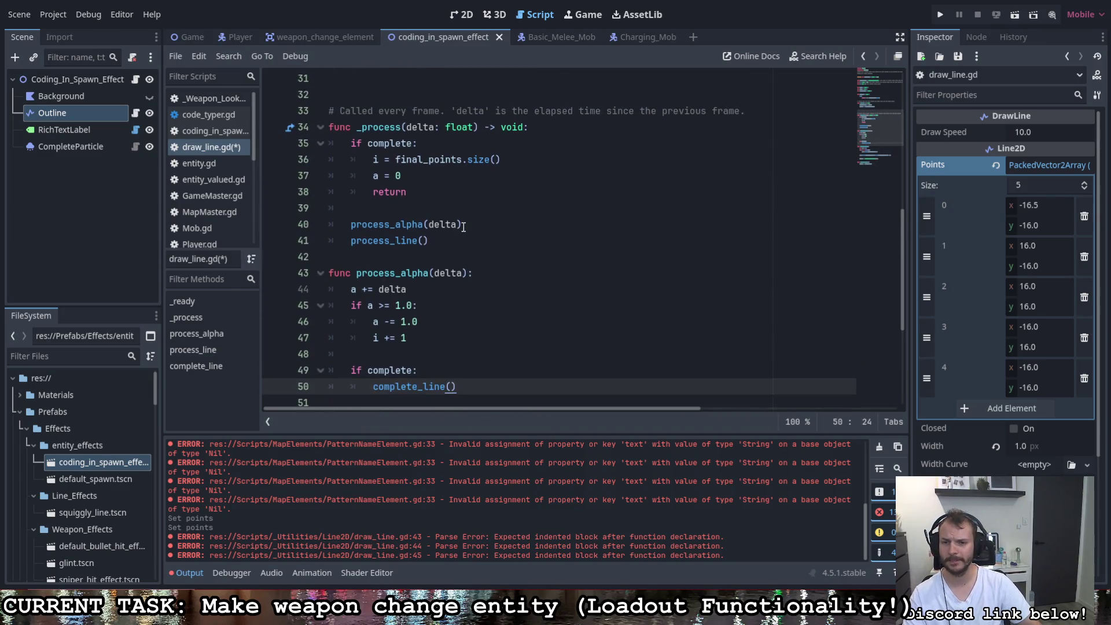
pyautogui.moveTo(401, 176); pyautogui.dragTo(372, 162)
pyautogui.hotkey('ctrl', 'c')
pyautogui.press('BackSpace')
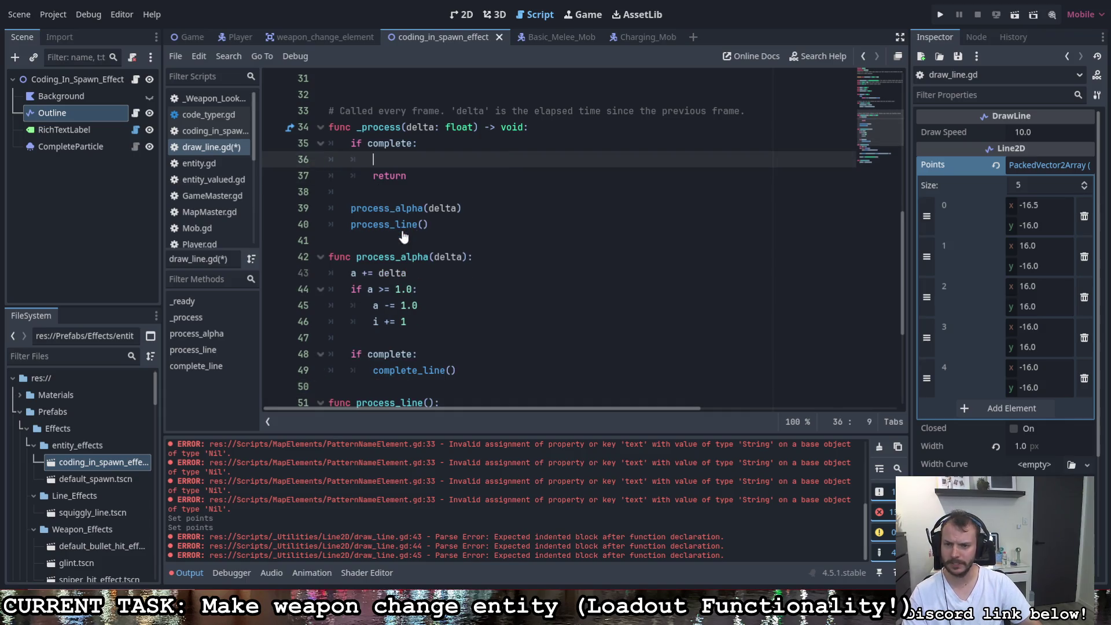
pyautogui.scroll(-4, 419, 300)
pyautogui.click(472, 354)
pyautogui.press('Return')
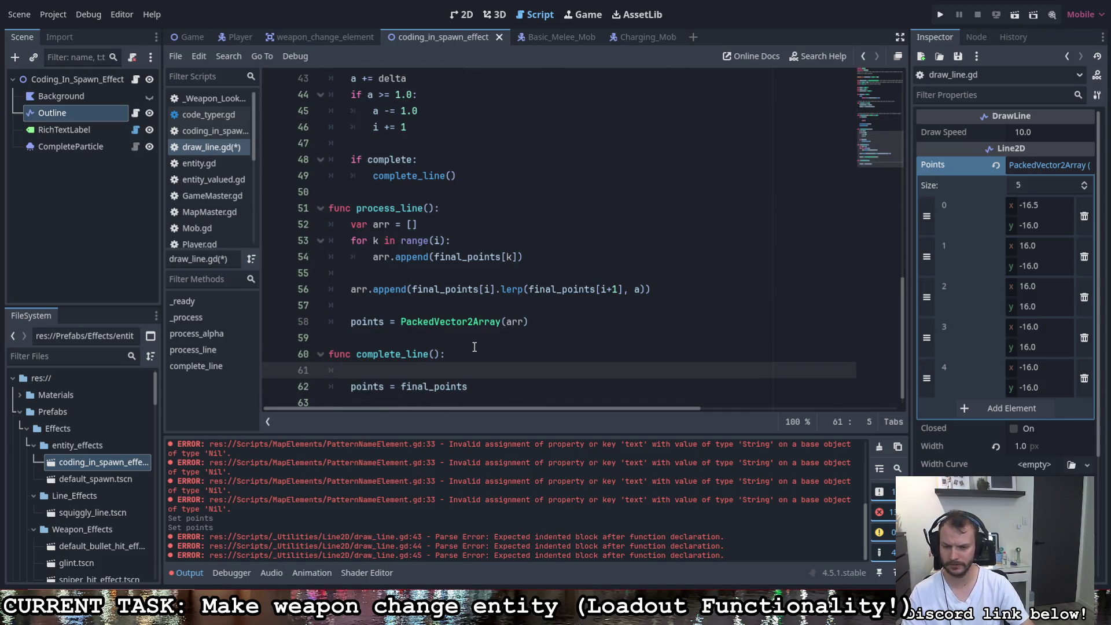
pyautogui.hotkey('ctrl', 'v')
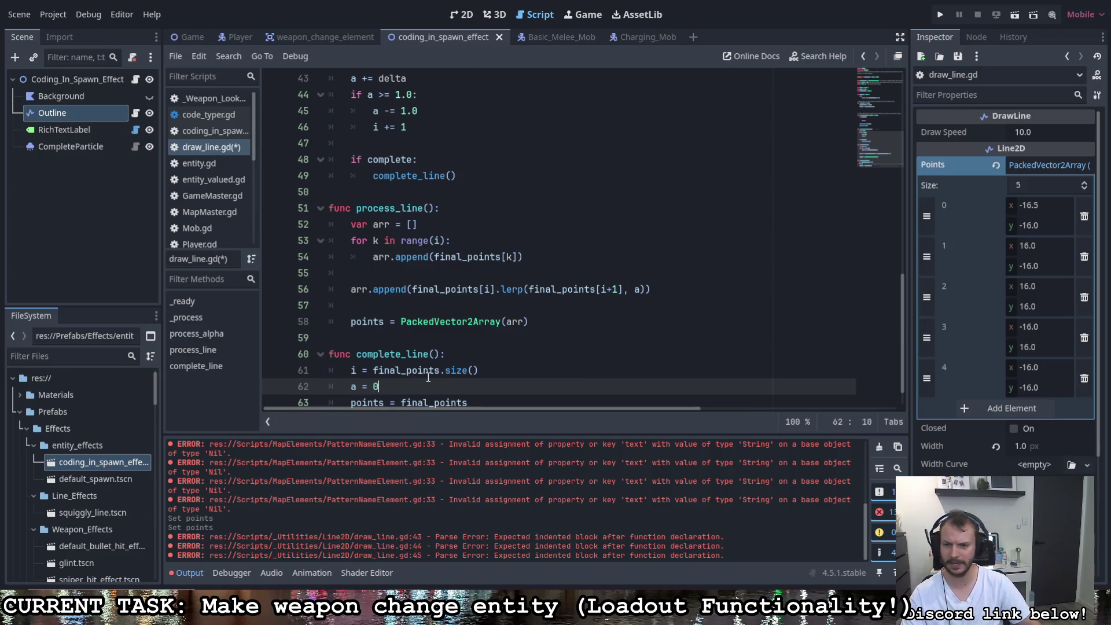
pyautogui.scroll(3, 434, 280)
pyautogui.scroll(1, 434, 280)
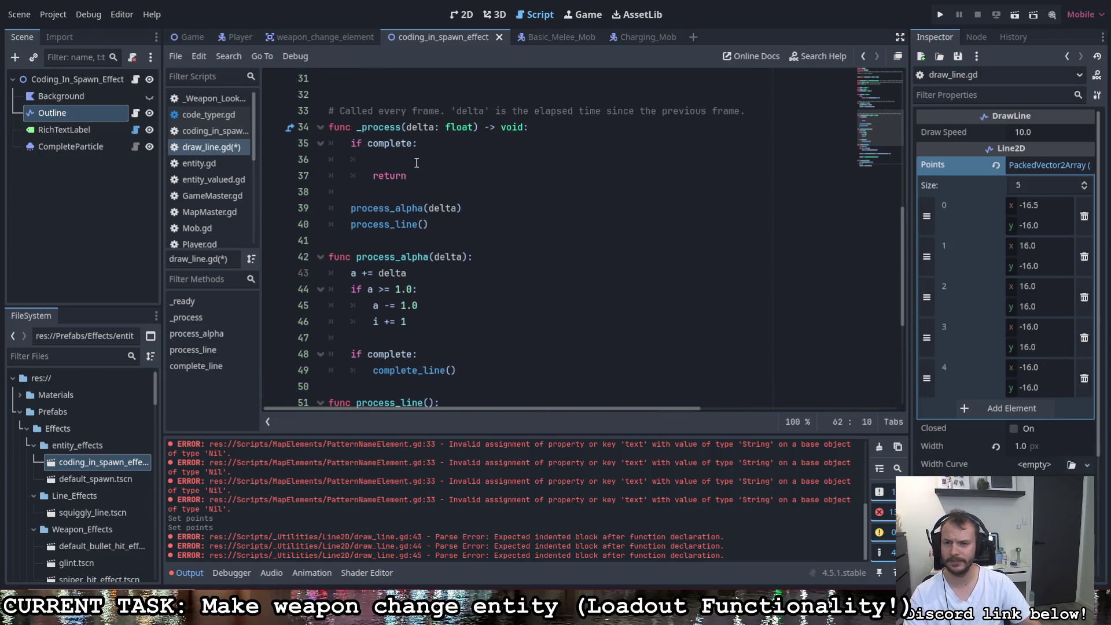
pyautogui.click(416, 162)
pyautogui.press('BackSpace')
pyautogui.press('BackSpace')
pyautogui.press('BackSpace')
pyautogui.hotkey('ctrl', 's')
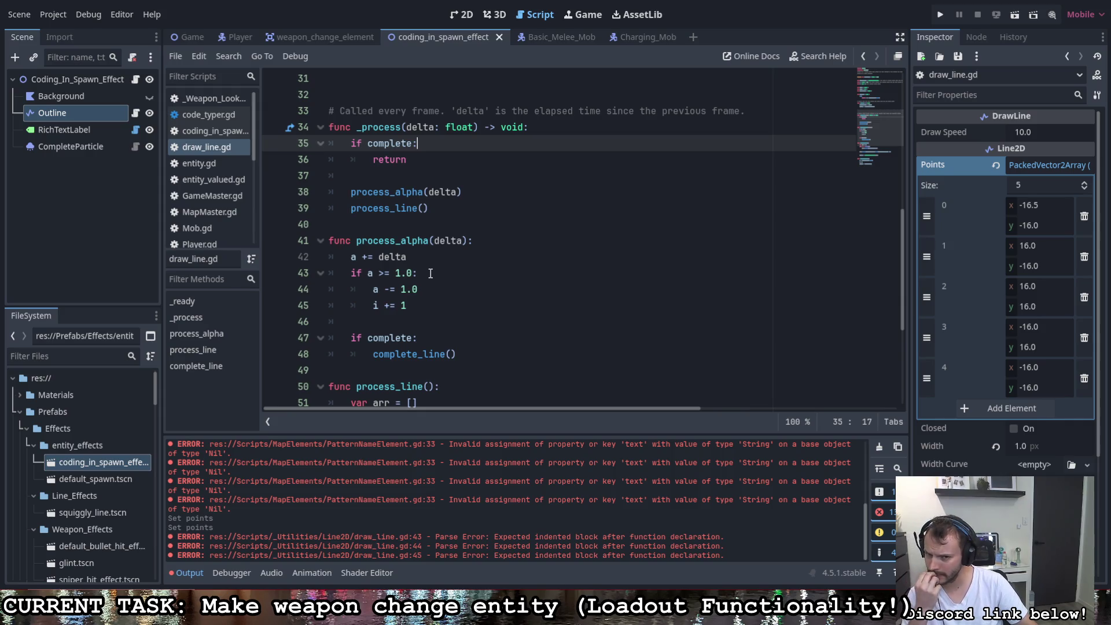
# Step: Review the finished draw_line.gd, then open the Coding_In_Spawn_Effect node's script
pyautogui.scroll(-4, 430, 273)
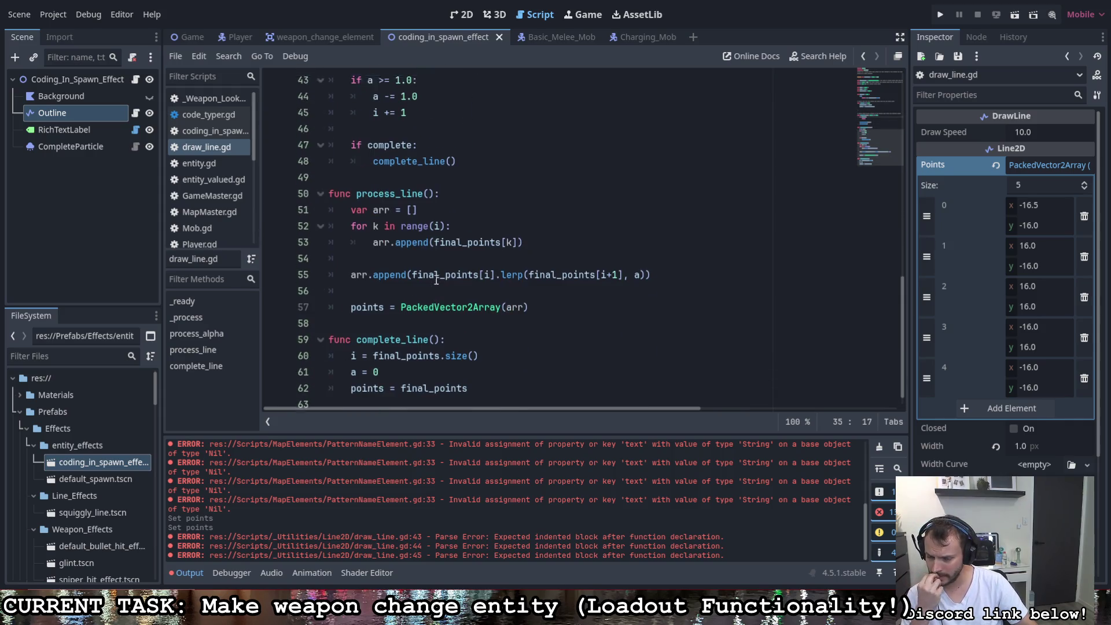
pyautogui.scroll(10, 436, 280)
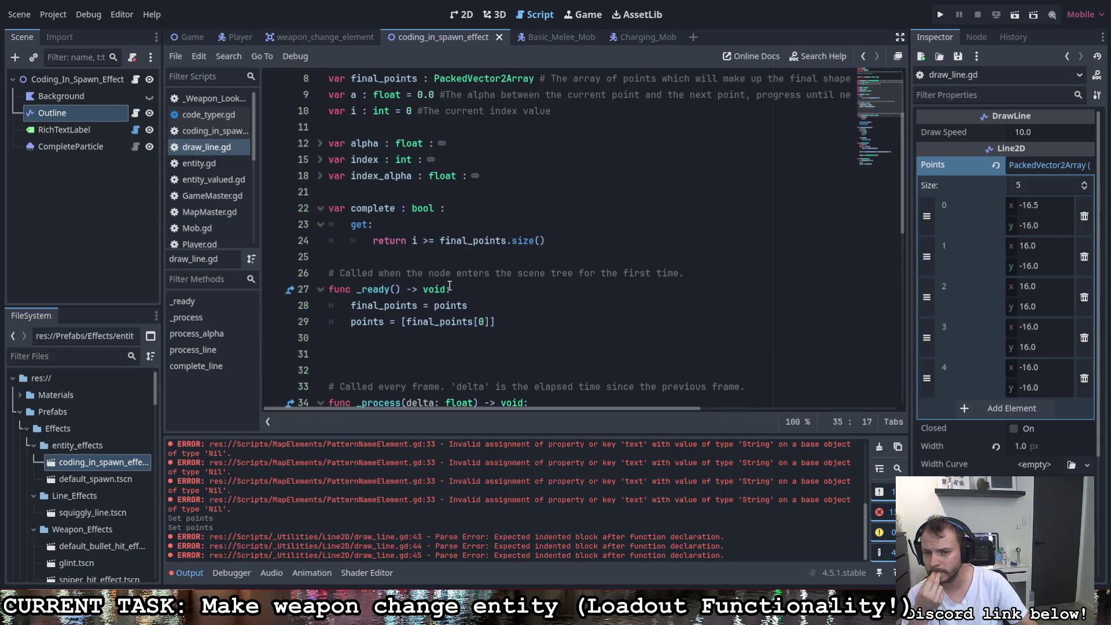
pyautogui.scroll(3, 449, 272)
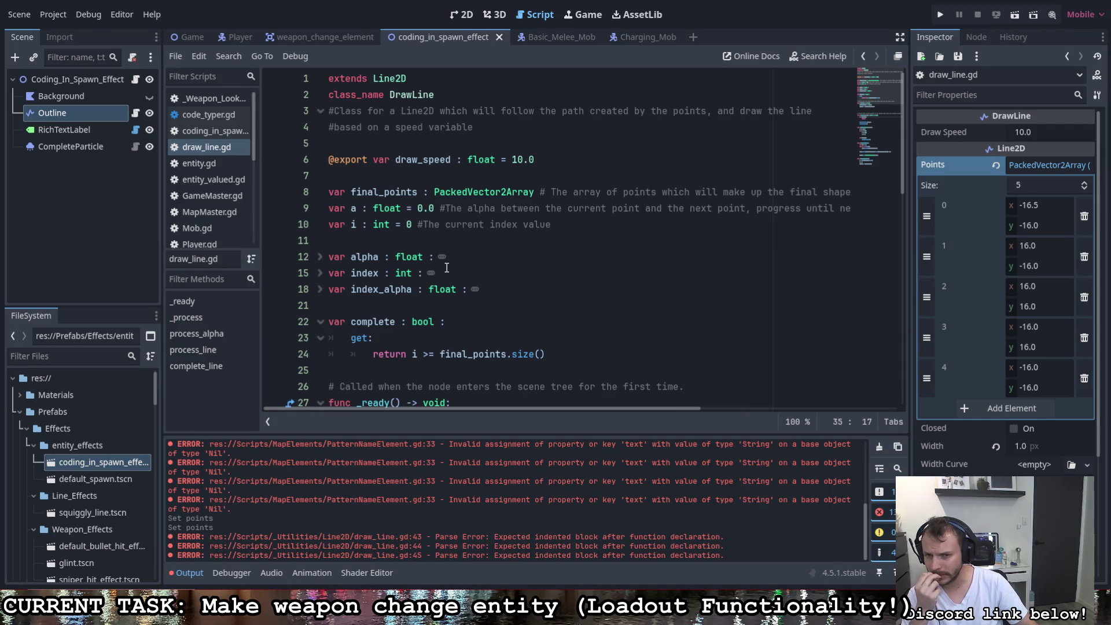
pyautogui.scroll(-12, 446, 268)
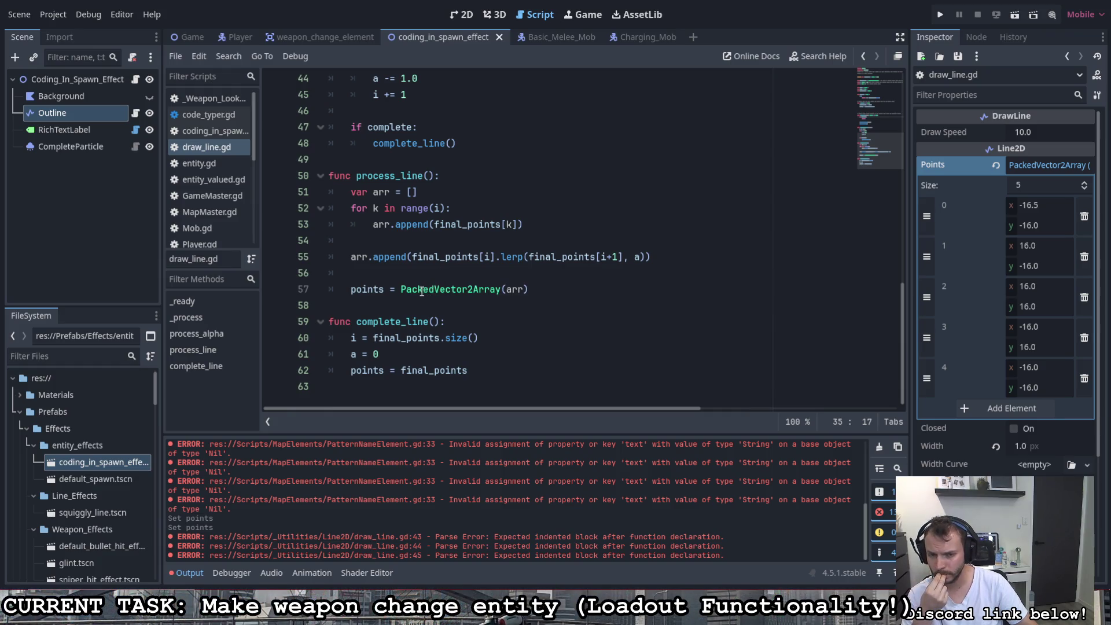
pyautogui.scroll(8, 420, 291)
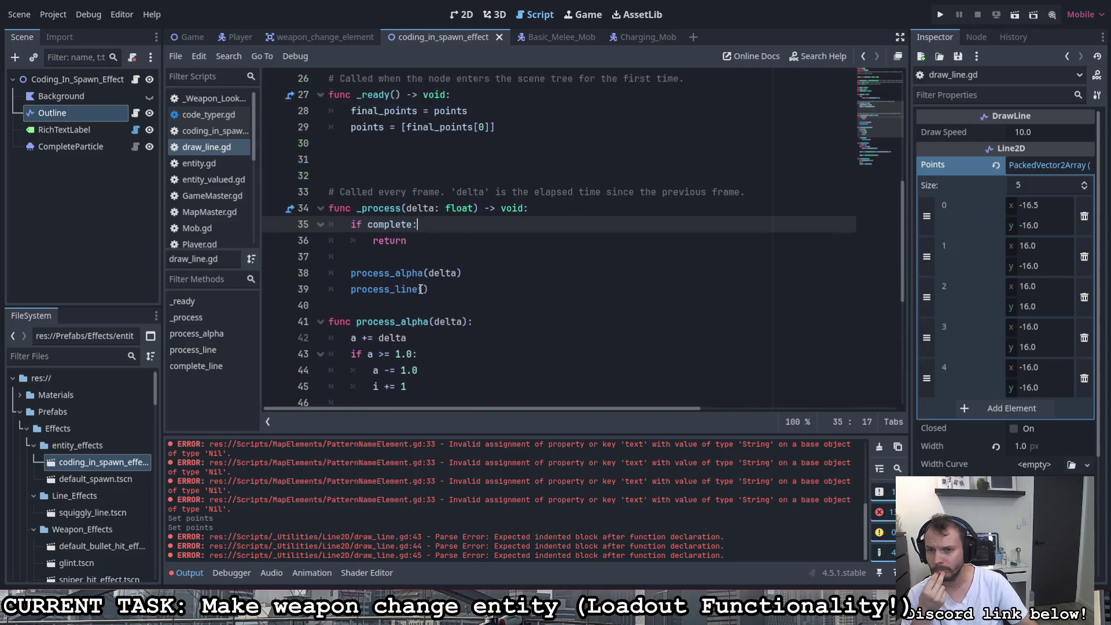
pyautogui.scroll(4, 420, 289)
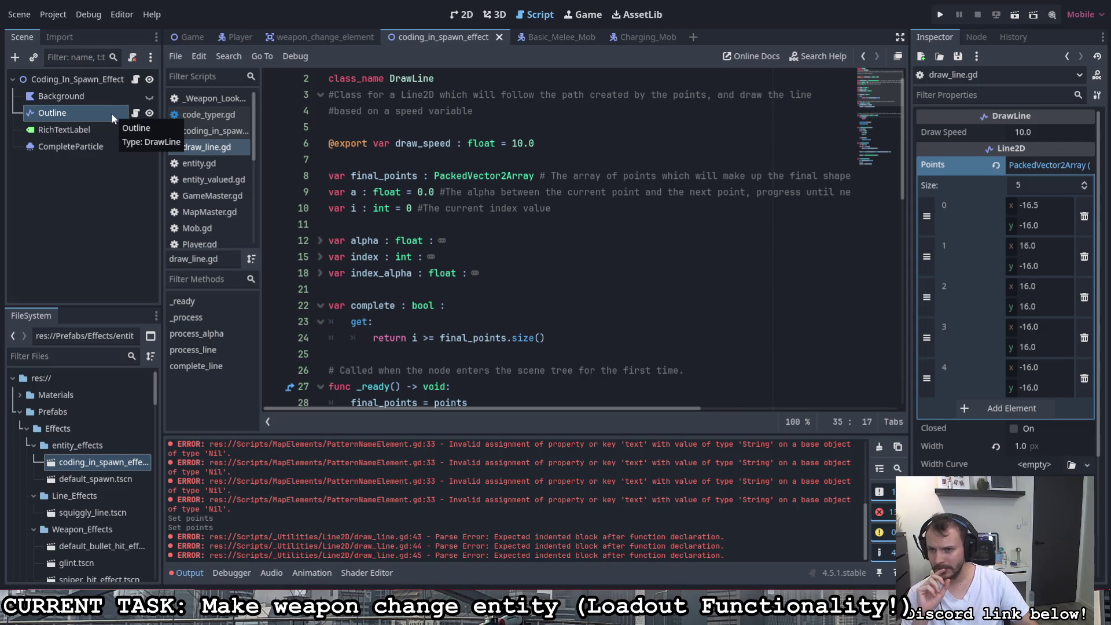
pyautogui.click(135, 81)
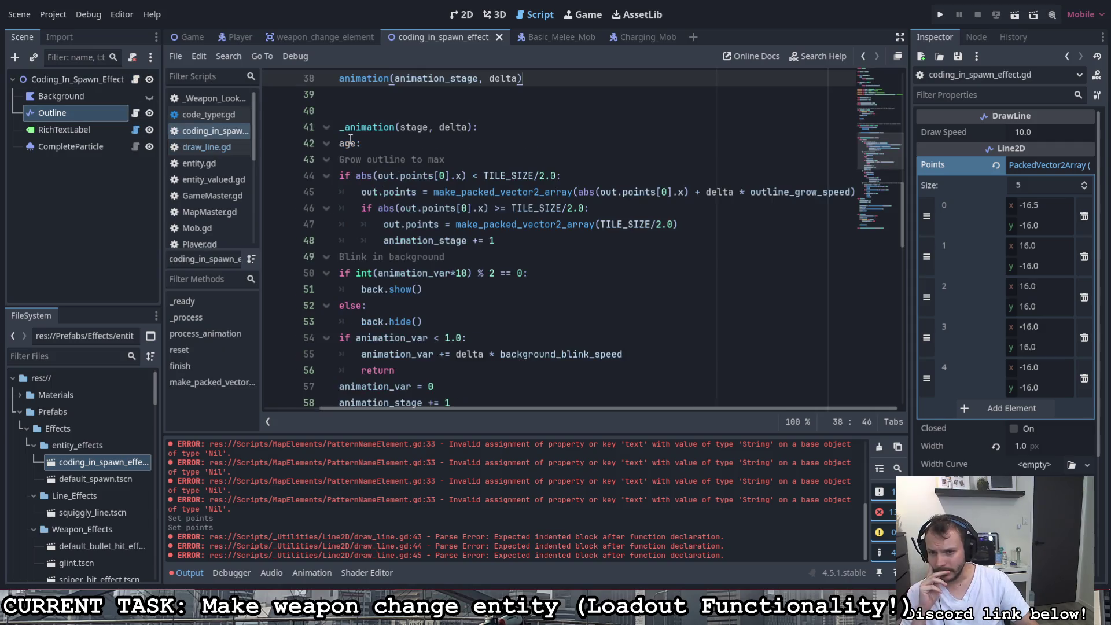
# Step: Inspect the stage 0 outline points assignment on line 45, then open the Outline node's draw_line.gd
pyautogui.scroll(-5, 375, 195)
pyautogui.scroll(-8, 375, 195)
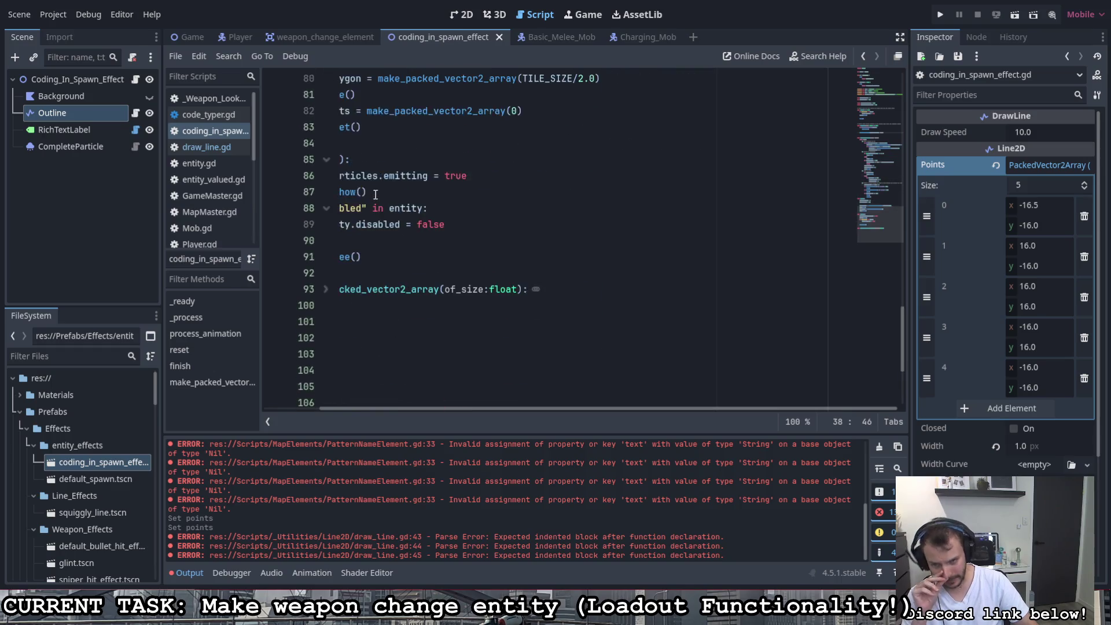
pyautogui.scroll(3, 374, 195)
pyautogui.hscroll(-1, 428, 414)
pyautogui.hscroll(-2, 428, 408)
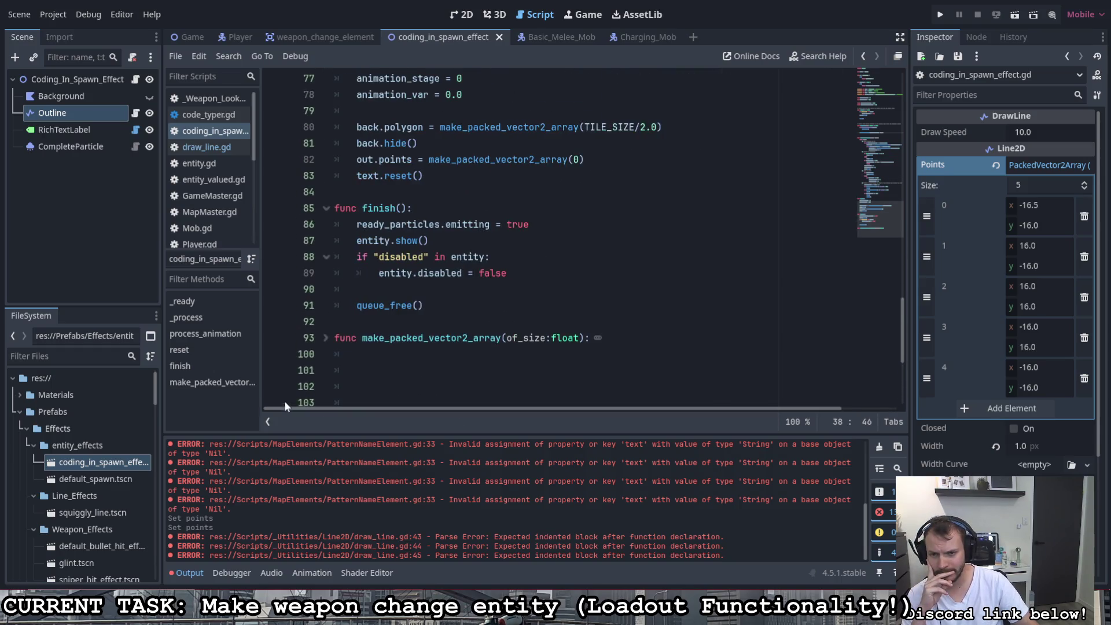
pyautogui.scroll(6, 452, 349)
pyautogui.scroll(8, 451, 349)
pyautogui.click(520, 210)
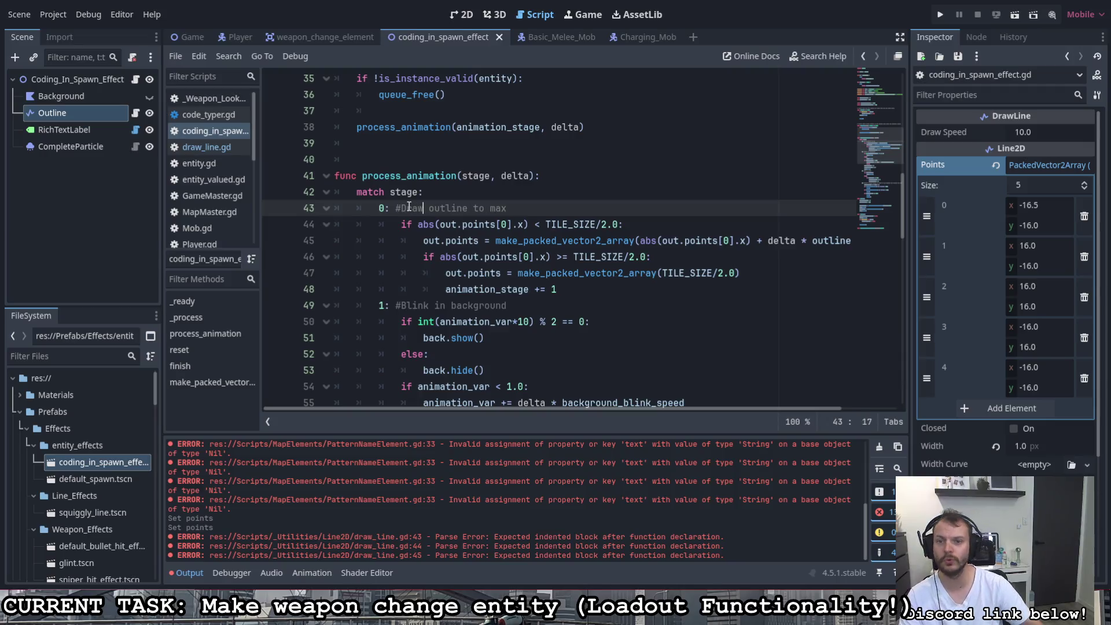
pyautogui.click(520, 223)
pyautogui.scroll(1, 559, 238)
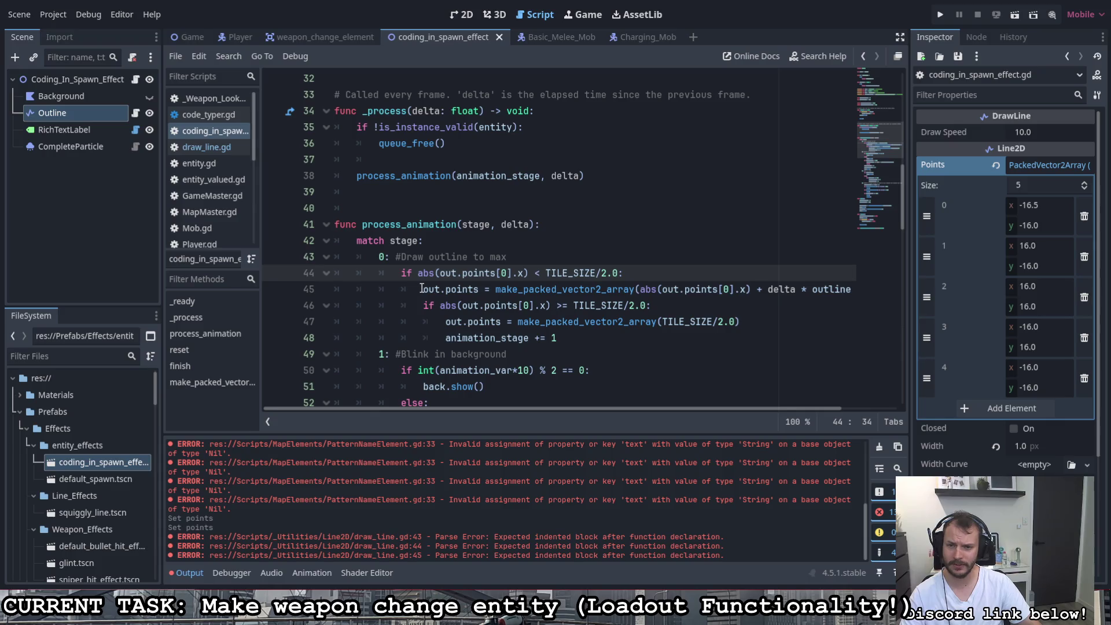
pyautogui.moveTo(422, 288); pyautogui.dragTo(681, 292)
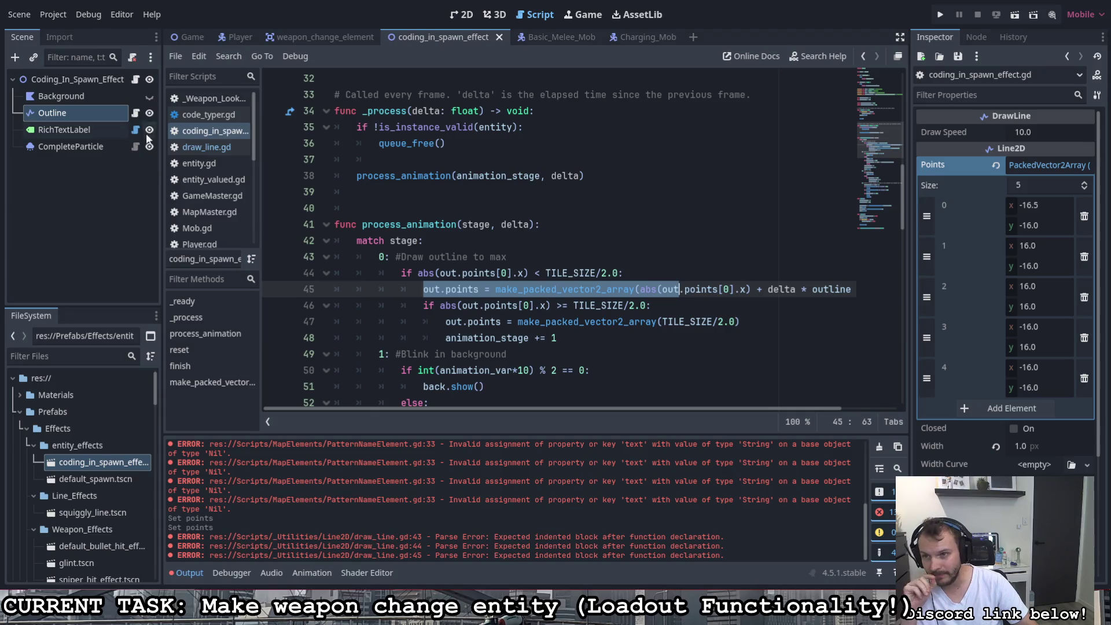
pyautogui.click(138, 116)
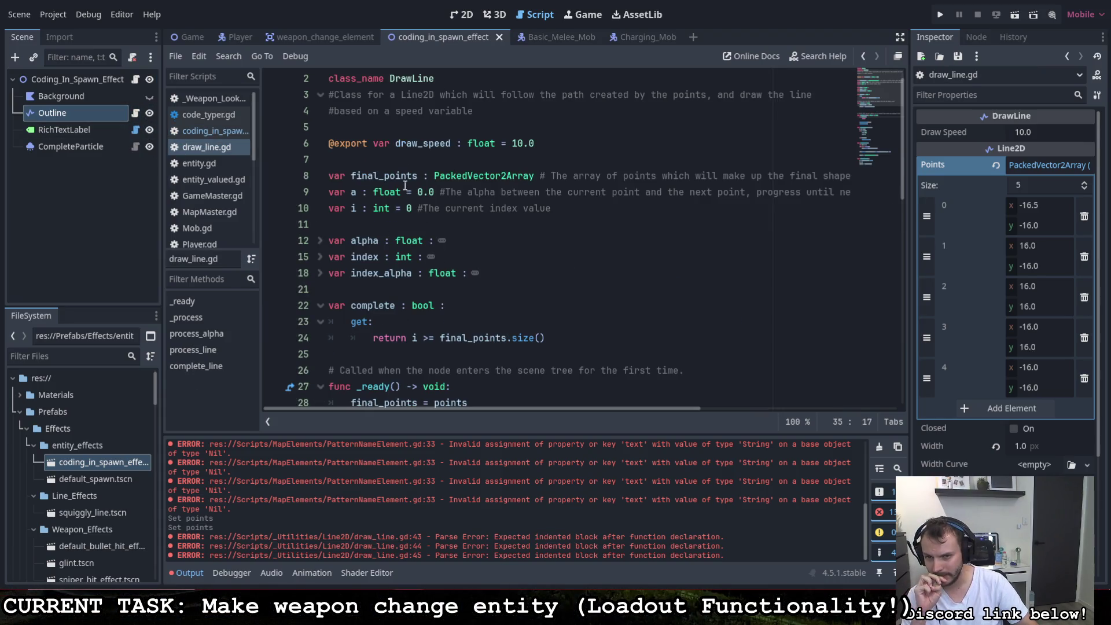
pyautogui.click(399, 288)
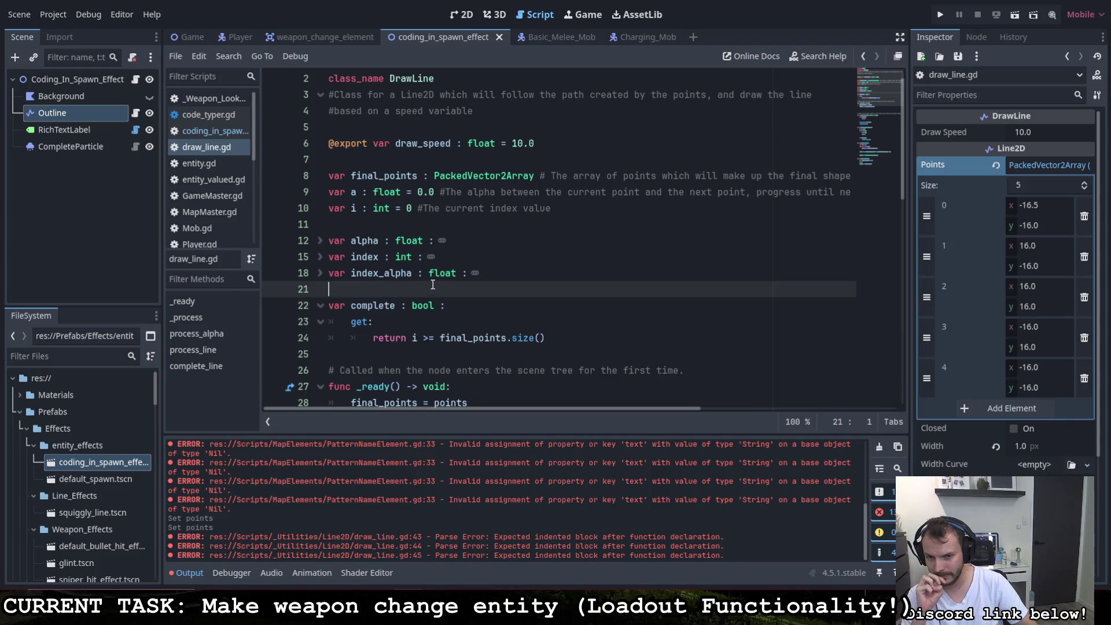
# Step: Declare a drawing bool defaulting to true and add 'if !drawing: return' in _process
pyautogui.press('Return')
pyautogui.press('Return')
pyautogui.press('Up')
pyautogui.write('var ')
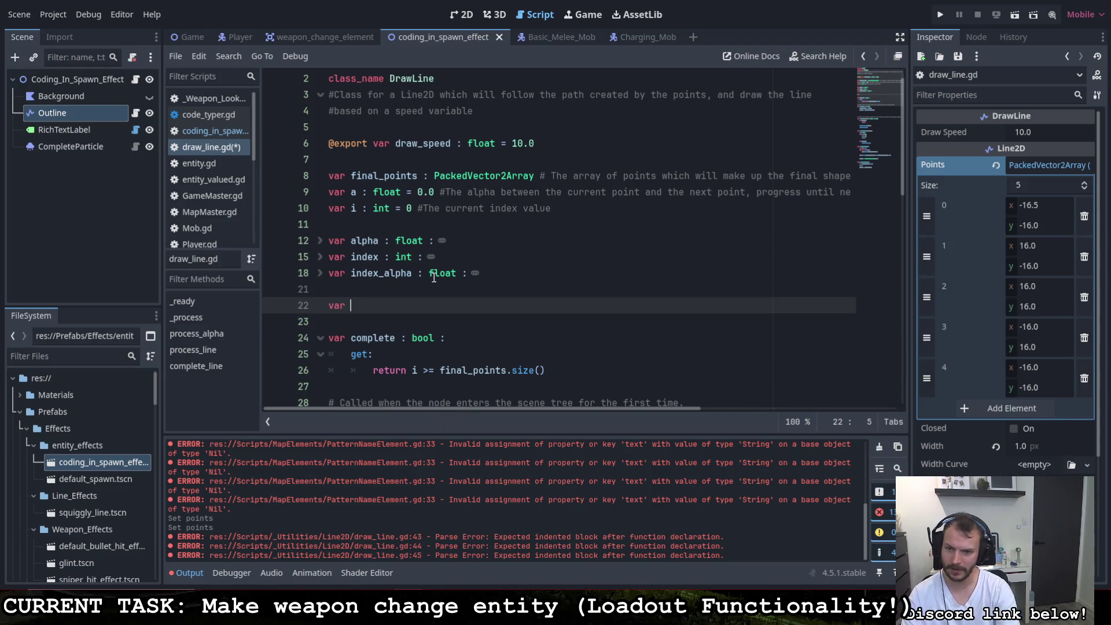
pyautogui.write('drawing : boo')
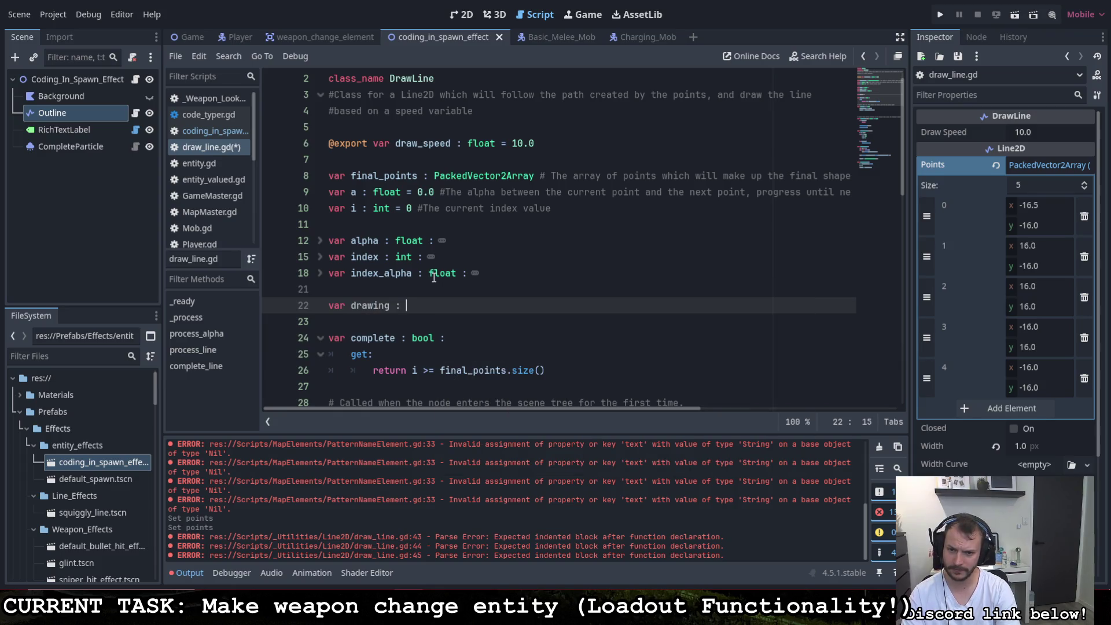
pyautogui.write('l : ')
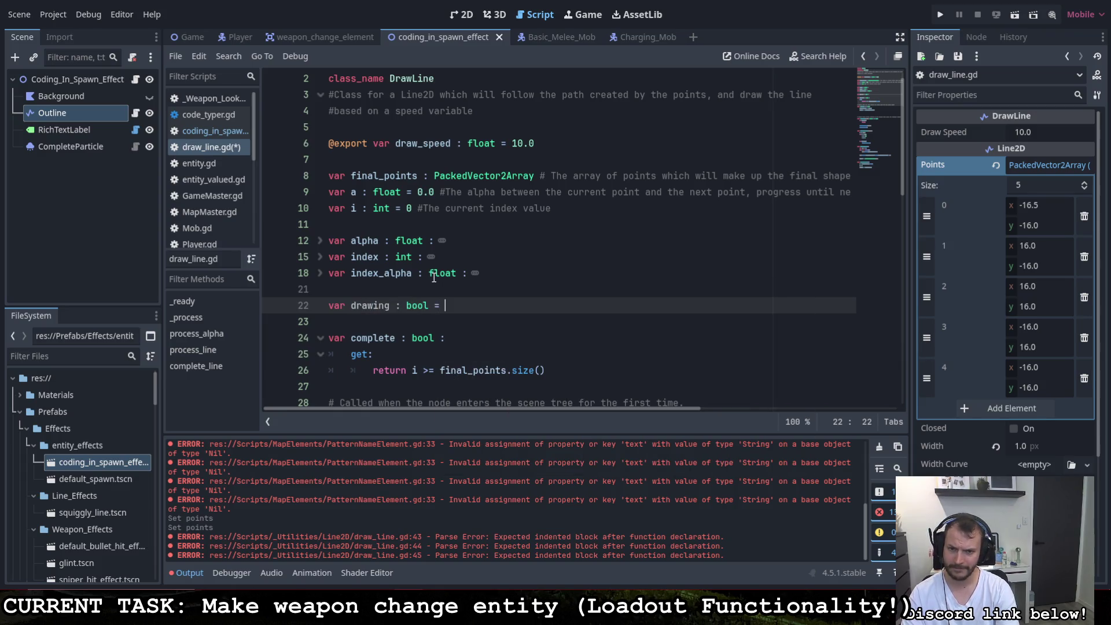
pyautogui.write('true')
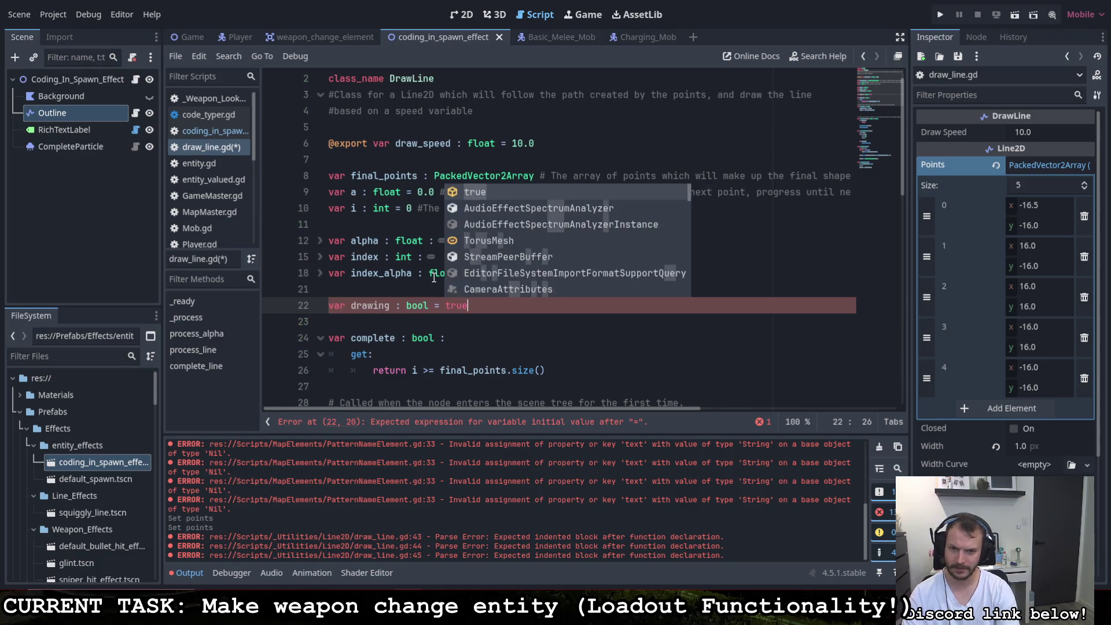
pyautogui.scroll(-7, 438, 273)
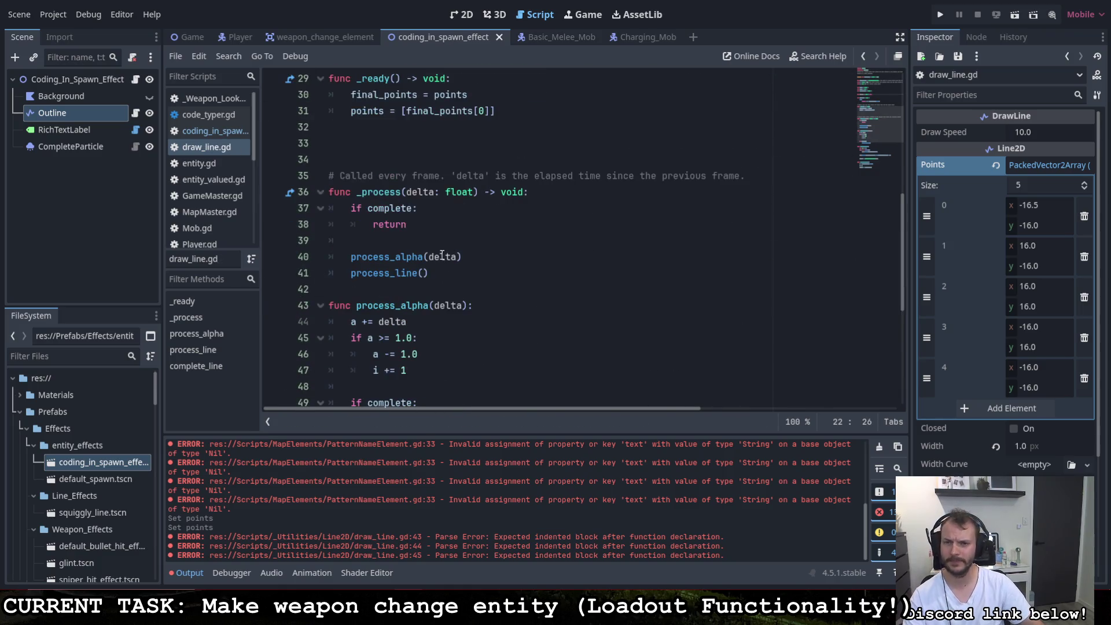
pyautogui.click(437, 239)
pyautogui.press('Return')
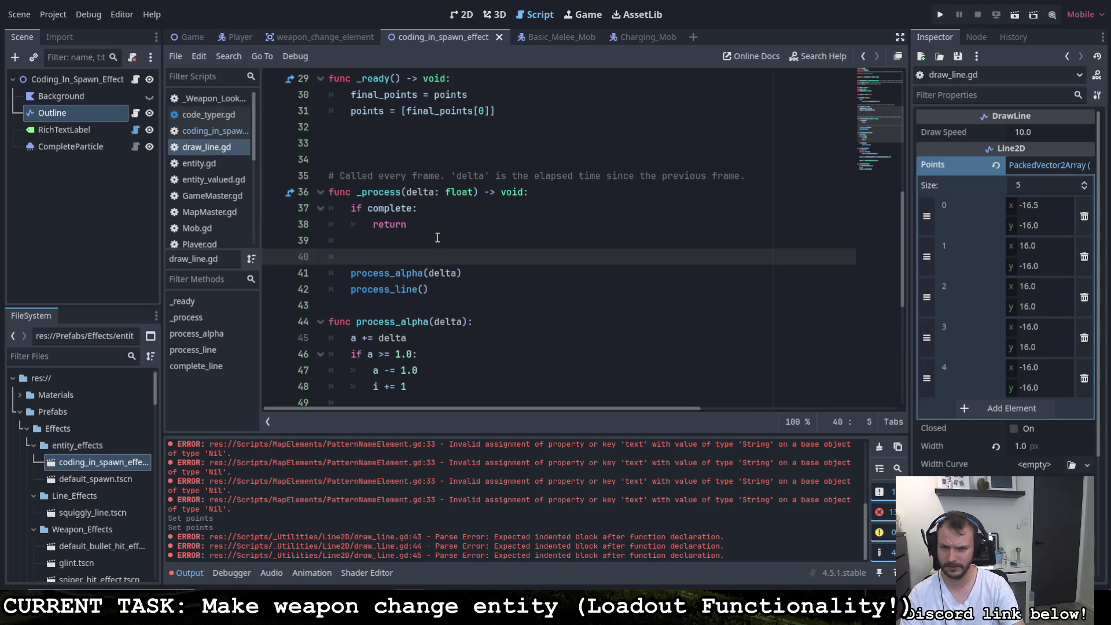
pyautogui.press('Return')
pyautogui.press('Up')
pyautogui.write('if !drawi')
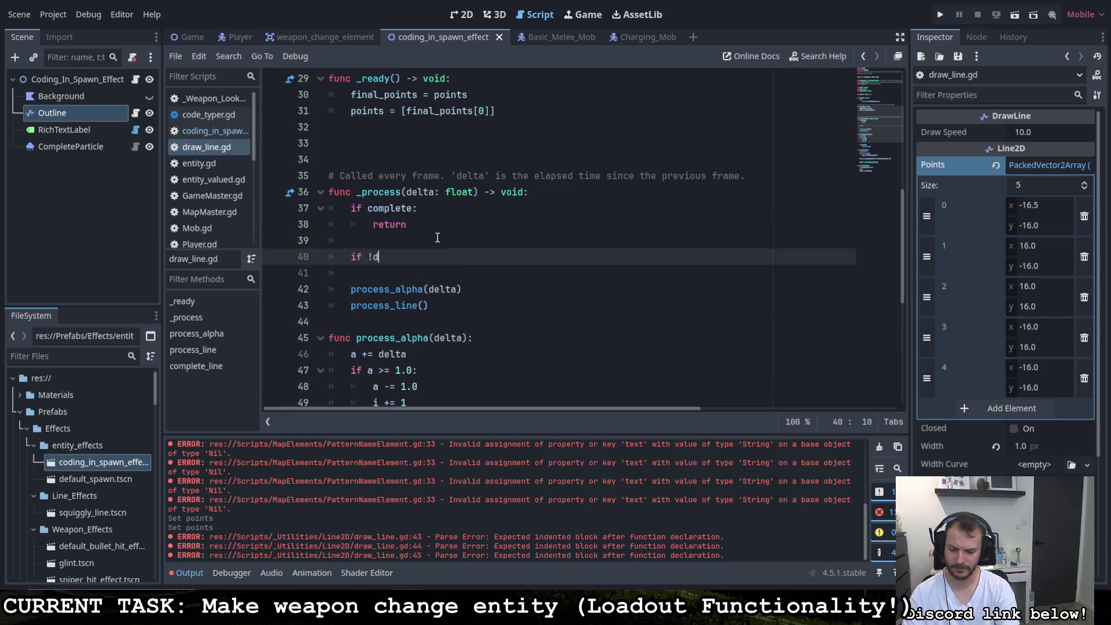
pyautogui.write('ng ')
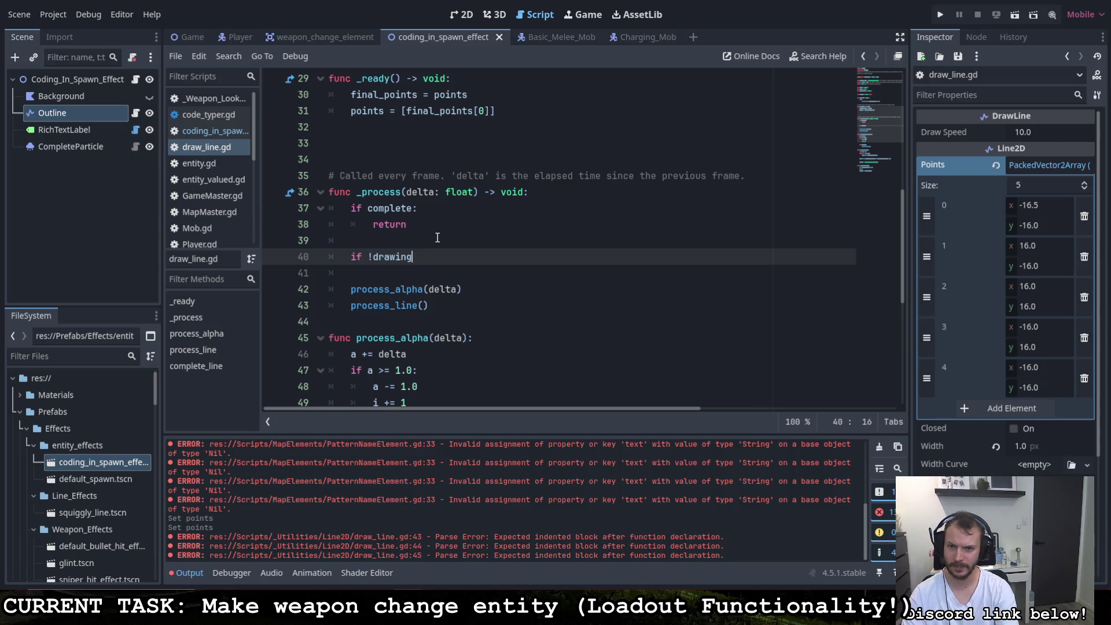
pyautogui.write(':')
pyautogui.press('Return')
pyautogui.write('return')
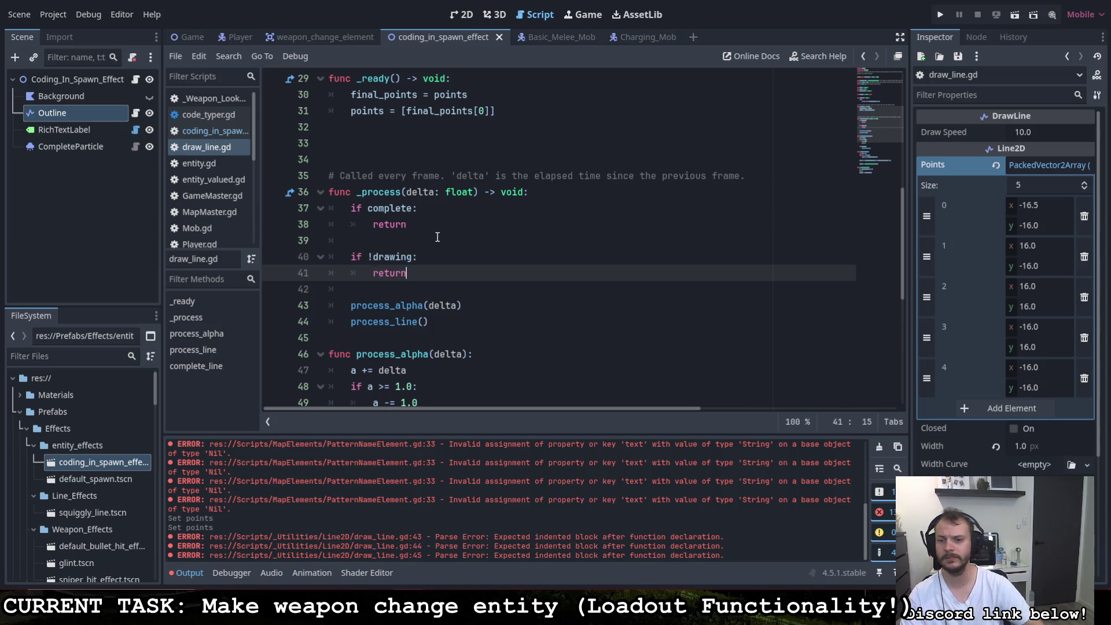
# Step: Insert blank lines before complete_line to make room for a new function
pyautogui.scroll(-7, 437, 237)
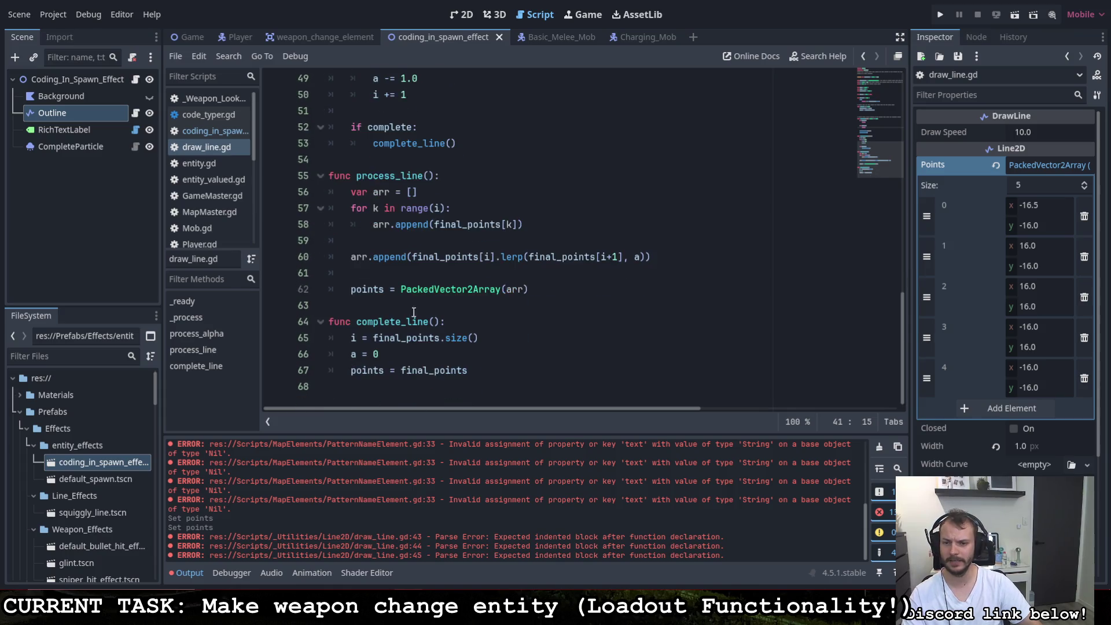
pyautogui.click(395, 309)
pyautogui.press('Return')
pyautogui.press('Return')
pyautogui.press('Up')
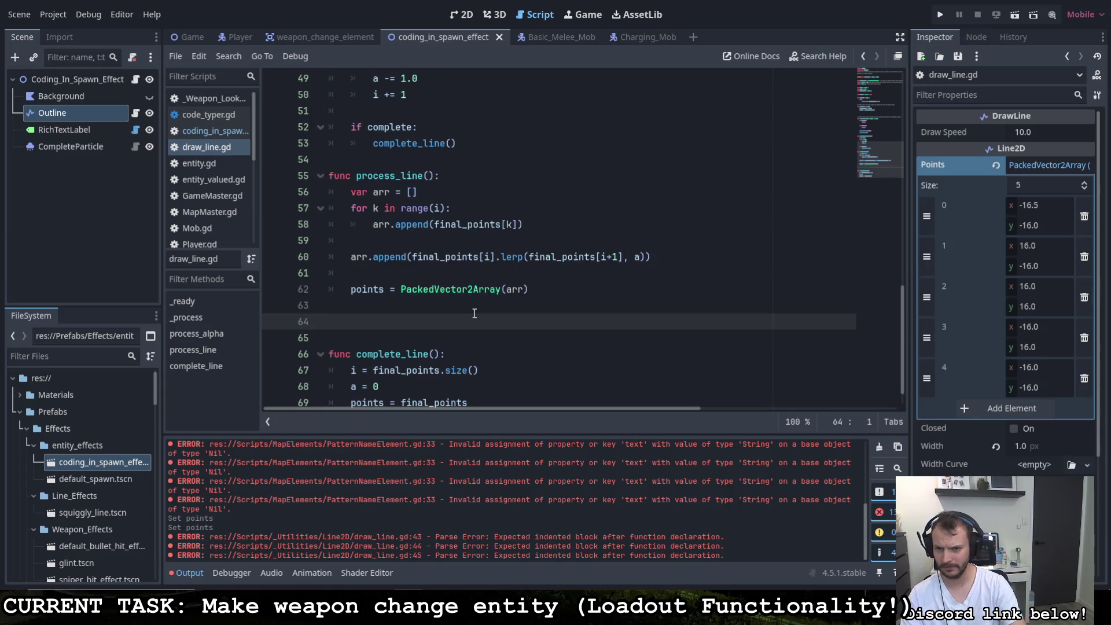
pyautogui.press('Up')
pyautogui.press('Up')
pyautogui.press('Down')
pyautogui.press('Down')
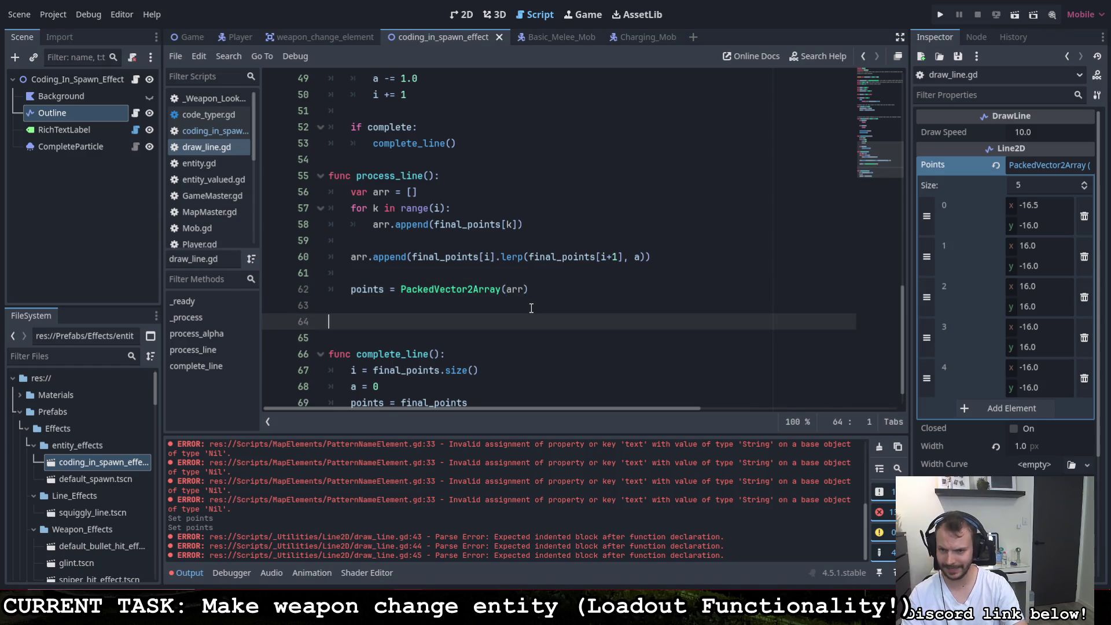
# Step: Declare a new func reset_line(): after process_line
pyautogui.write('func reset(')
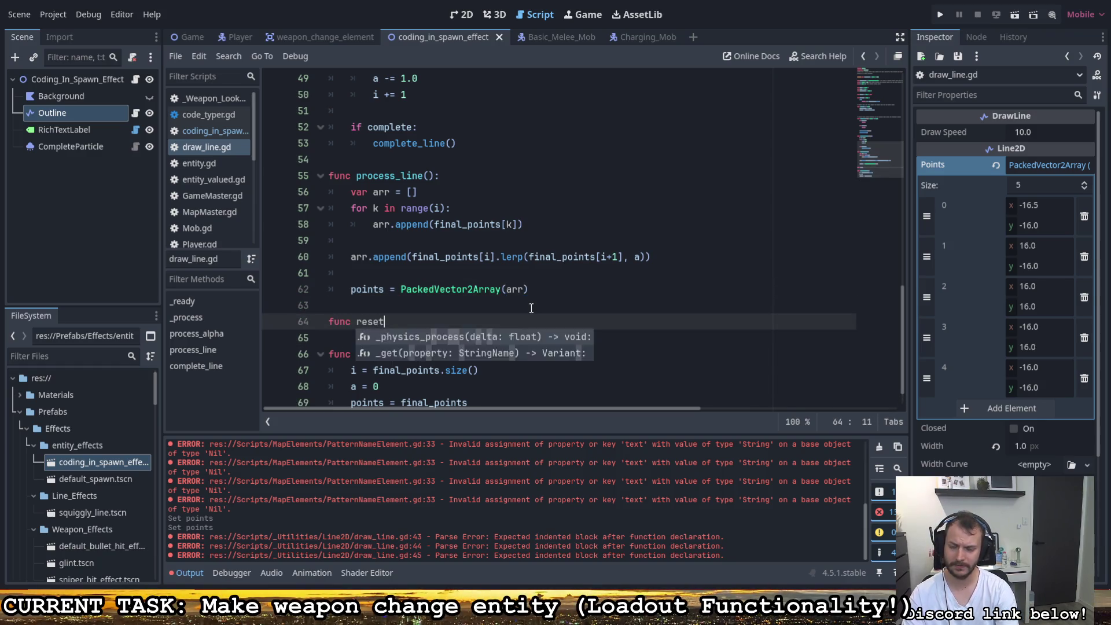
pyautogui.press('BackSpace')
pyautogui.write('_line():')
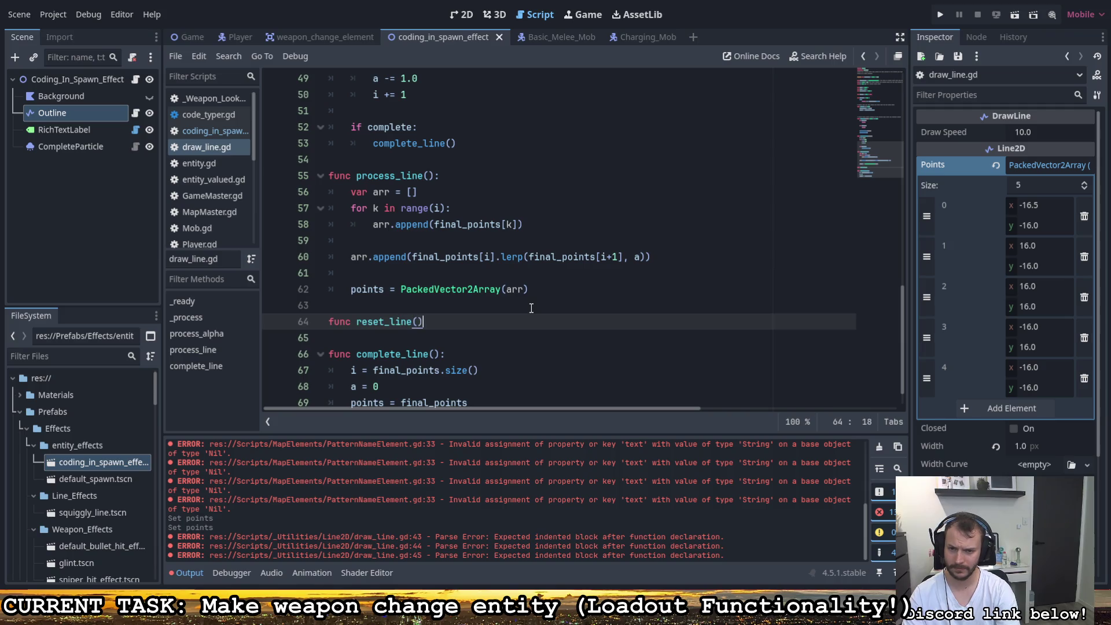
pyautogui.press('Return')
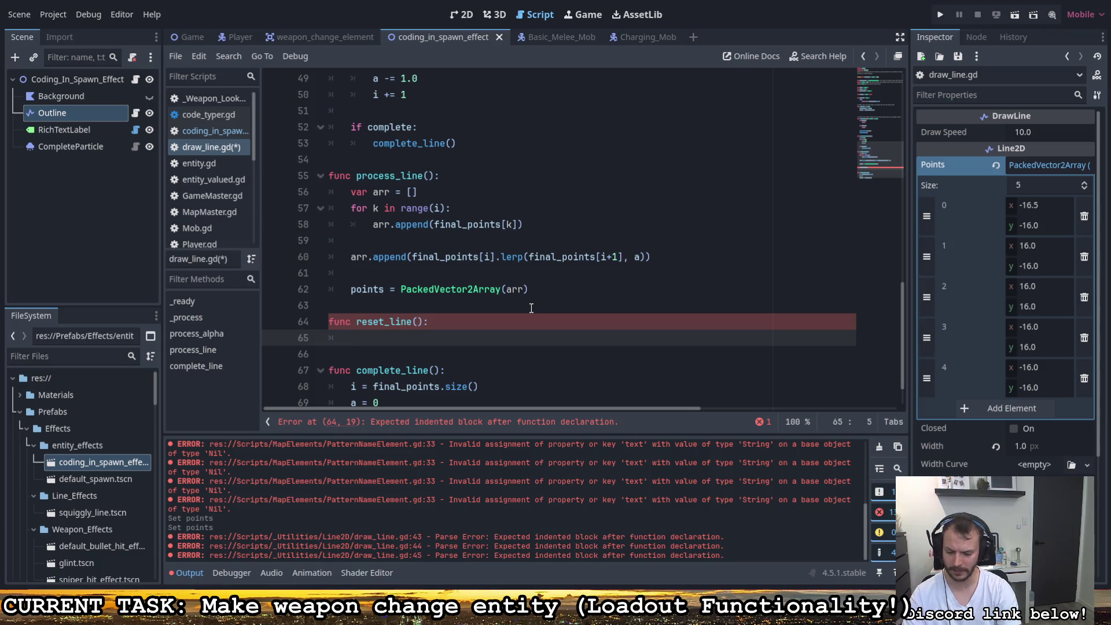
# Step: Copy points into final_points when points.size() > final_points.size()
pyautogui.write('if point')
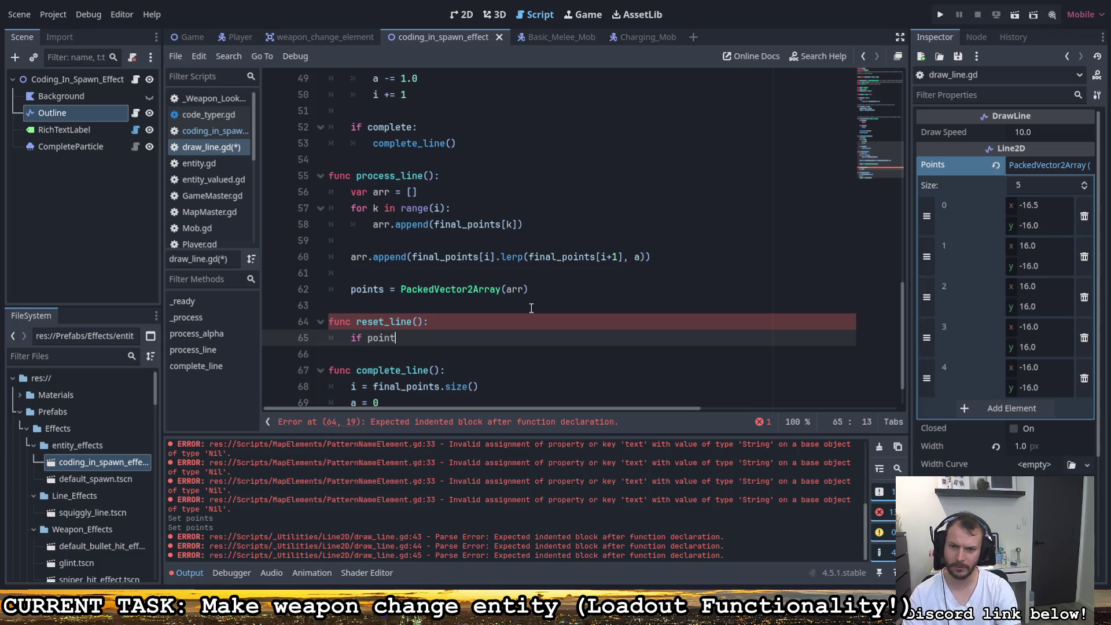
pyautogui.press('BackSpace')
pyautogui.press('BackSpace')
pyautogui.press('BackSpace')
pyautogui.write('s')
pyautogui.press('BackSpace')
pyautogui.press('BackSpace')
pyautogui.press('BackSpace')
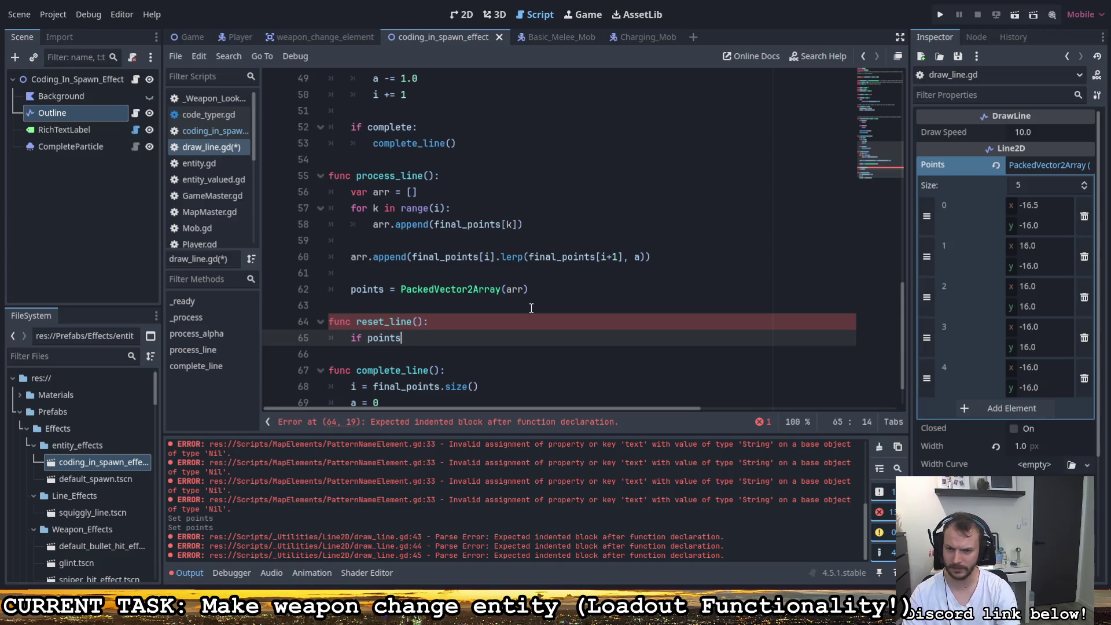
pyautogui.write('.size() > ')
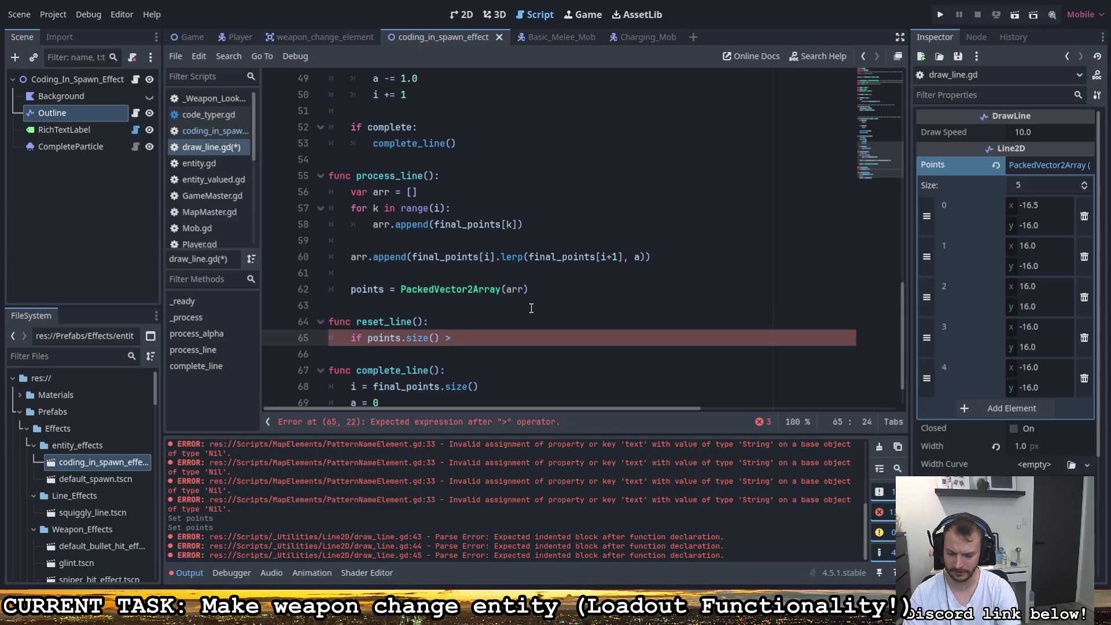
pyautogui.write('final_')
pyautogui.press('Return')
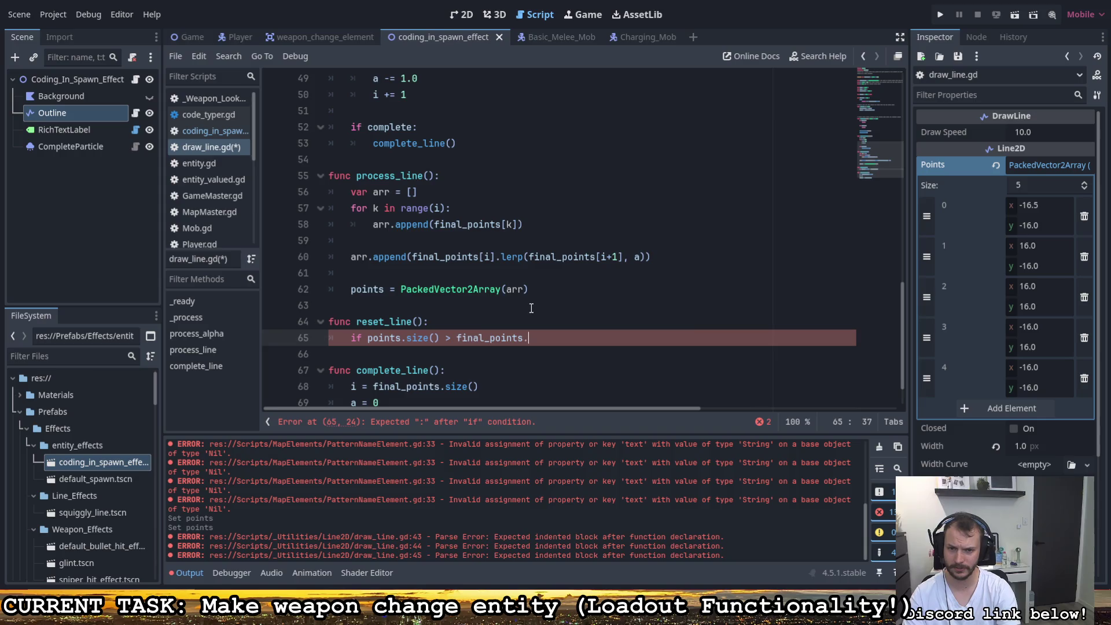
pyautogui.write('.siz')
pyautogui.press('Return')
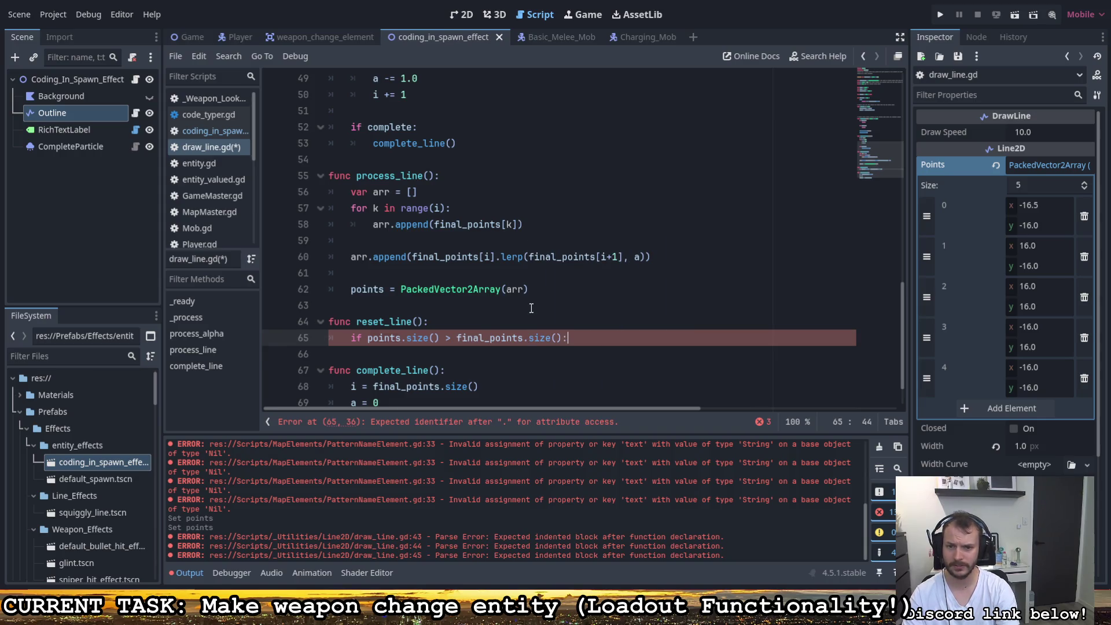
pyautogui.press('Return')
pyautogui.write('final')
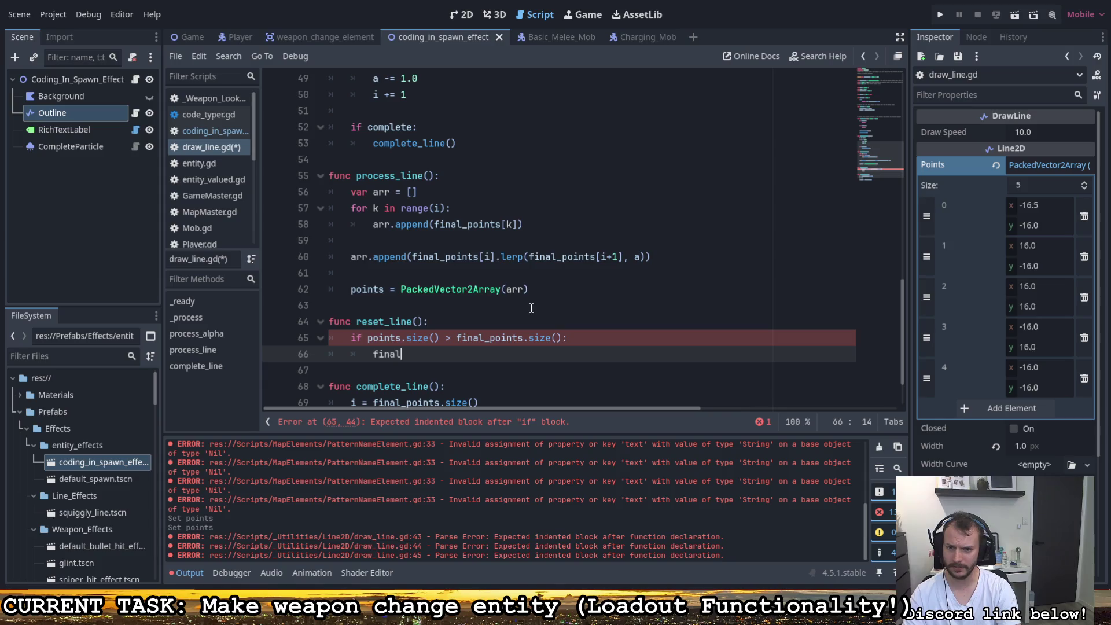
pyautogui.write('_')
pyautogui.press('Return')
pyautogui.write('=')
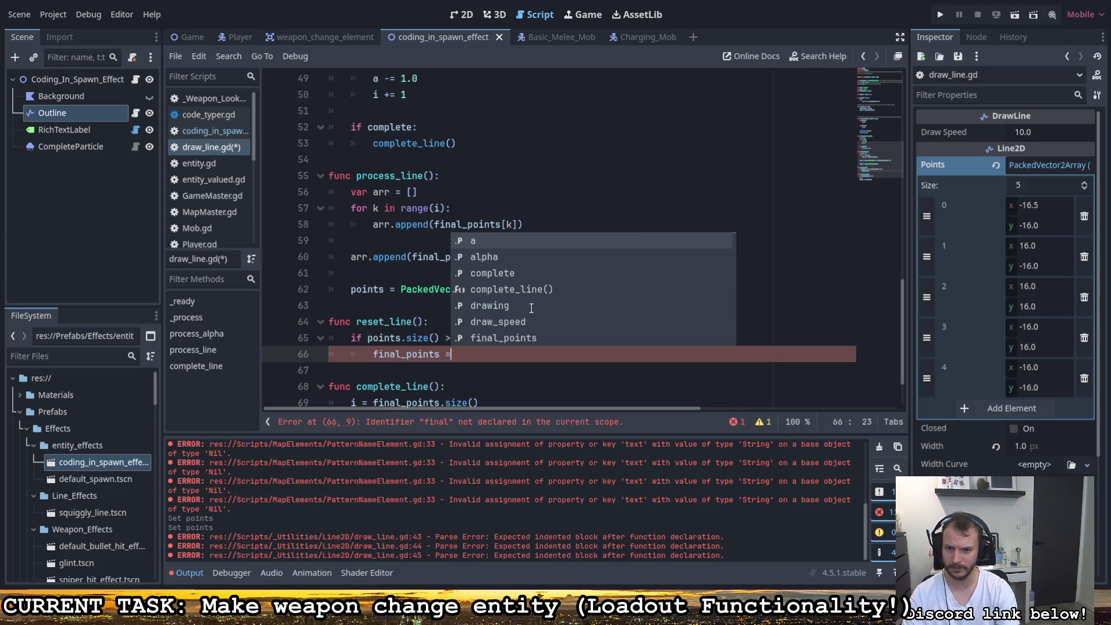
pyautogui.write(' points')
pyautogui.press('Return')
pyautogui.press('Return')
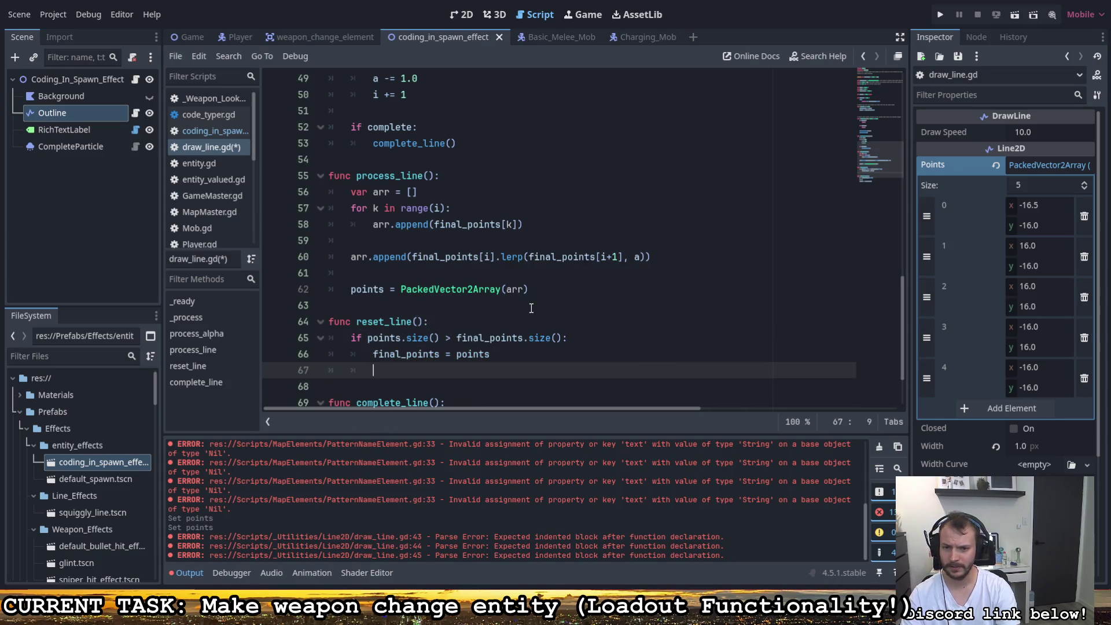
# Step: Add an else branch to reset_line that calls points.clear()
pyautogui.press('BackSpace')
pyautogui.write('else:')
pyautogui.press('Return')
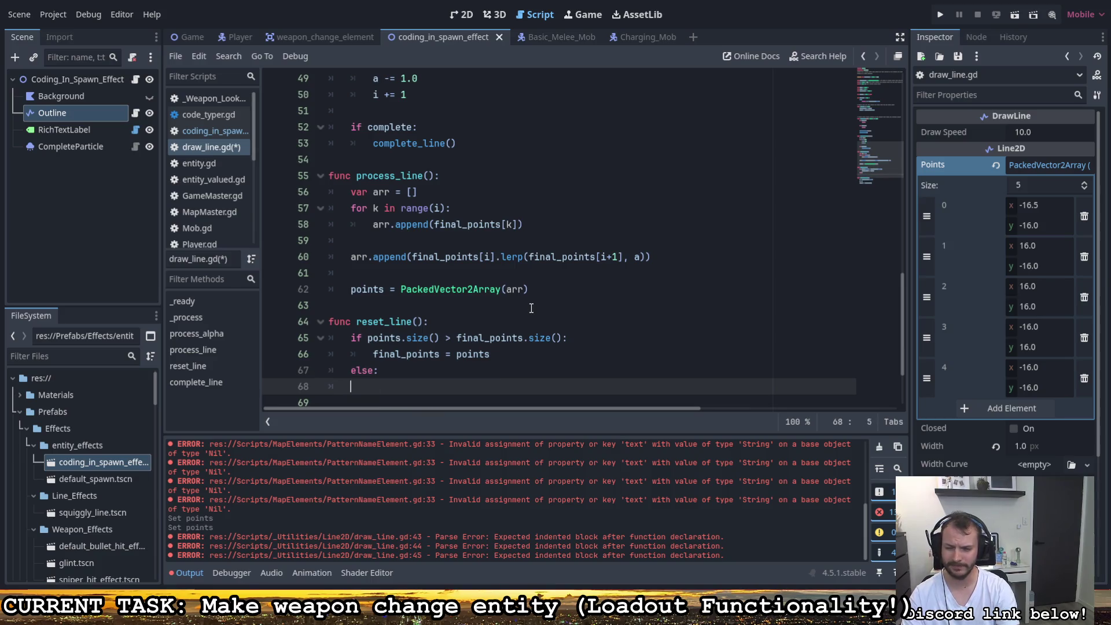
pyautogui.press('BackSpace')
pyautogui.press('BackSpace')
pyautogui.press('BackSpace')
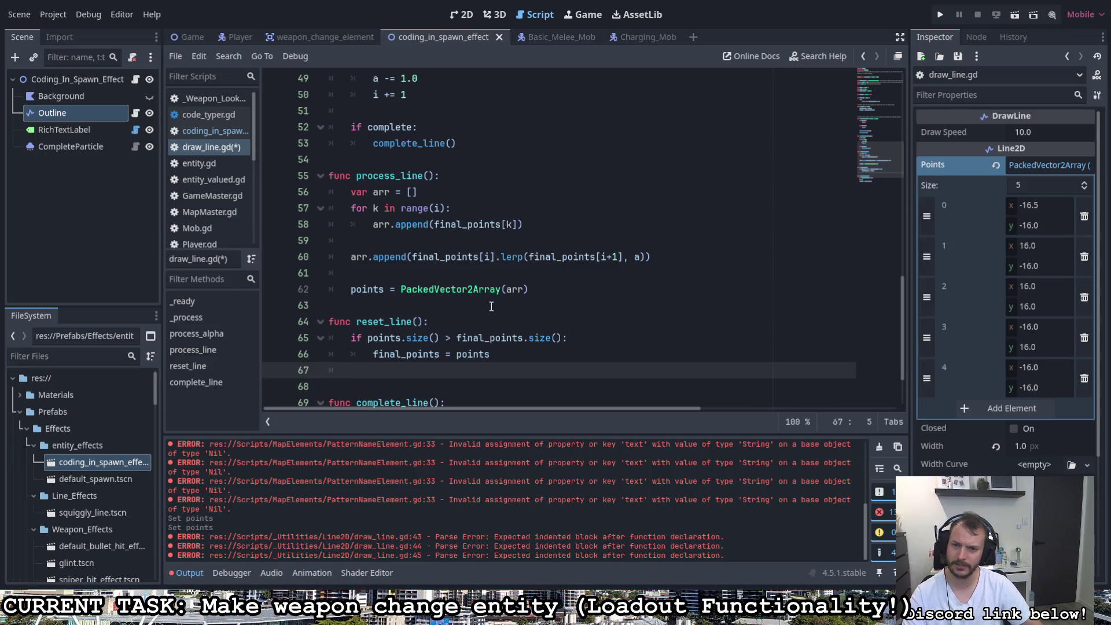
pyautogui.write('else:')
pyautogui.press('Return')
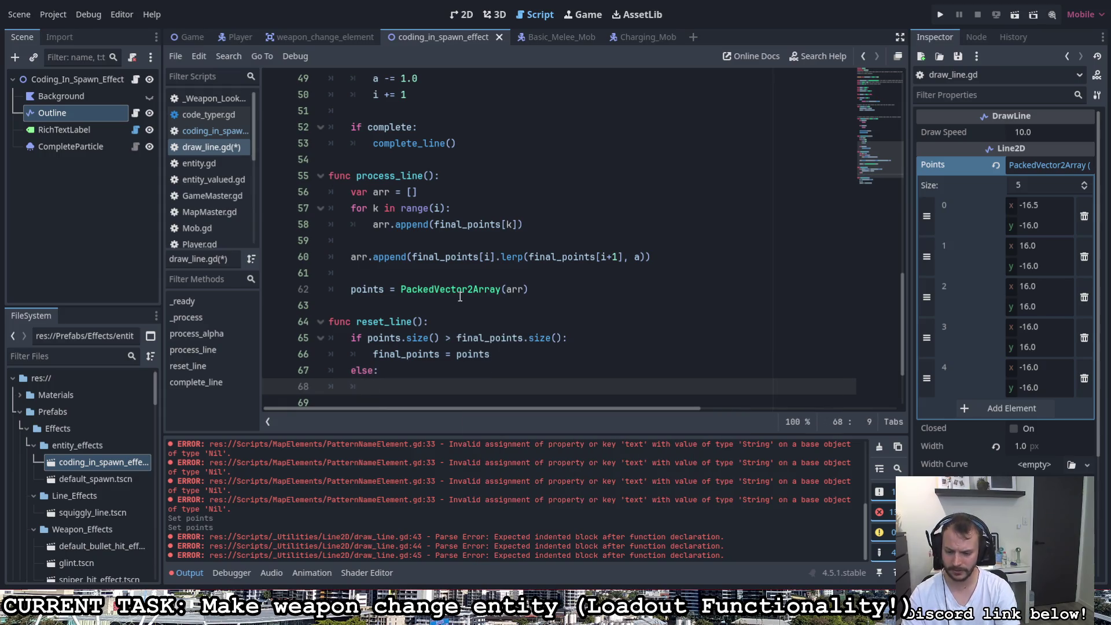
pyautogui.write('points = ')
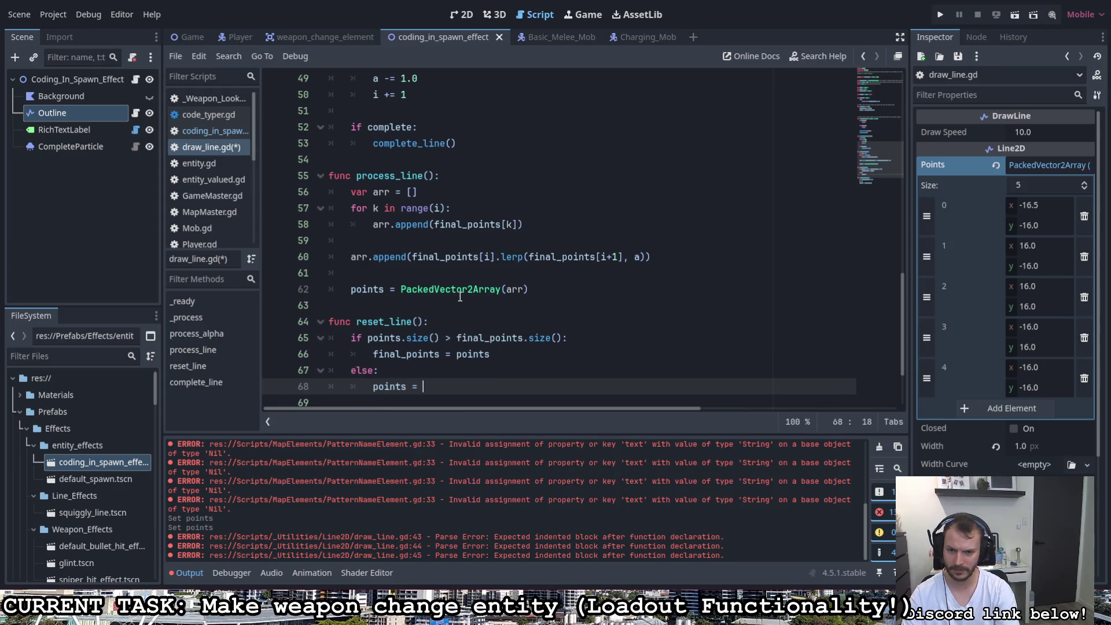
pyautogui.write('points.c')
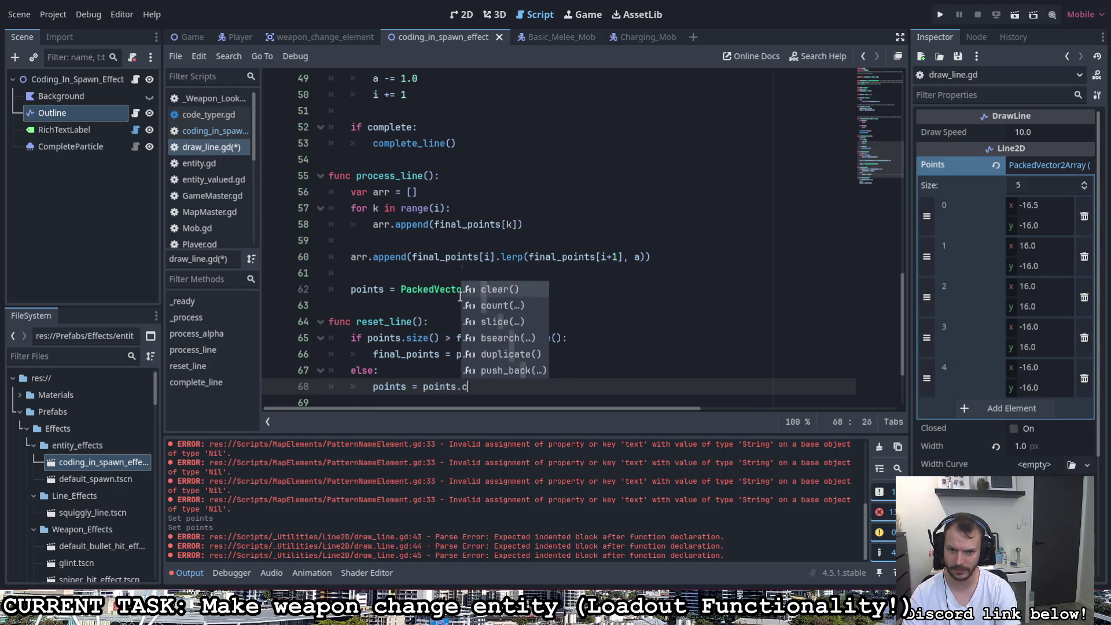
pyautogui.write('l')
pyautogui.press('Return')
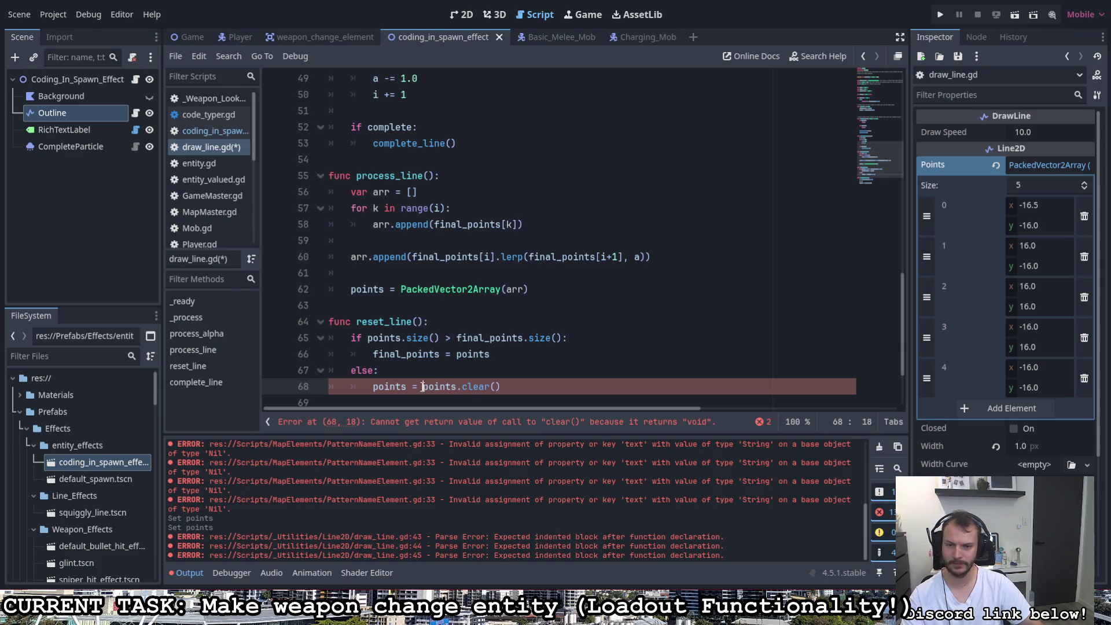
pyautogui.moveTo(421, 385); pyautogui.dragTo(373, 386)
pyautogui.press('BackSpace')
pyautogui.click(488, 394)
# Step: Reset i and a to 0 at the end of reset_line and save draw_line.gd
pyautogui.scroll(-1, 491, 395)
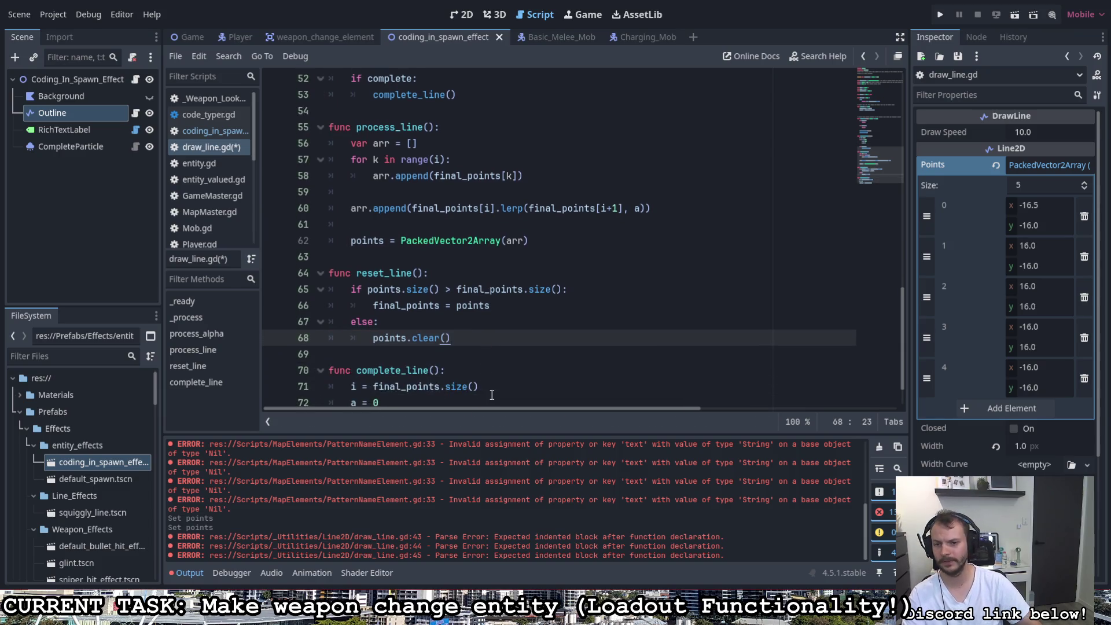
pyautogui.press('Return')
pyautogui.press('BackSpace')
pyautogui.press('Return')
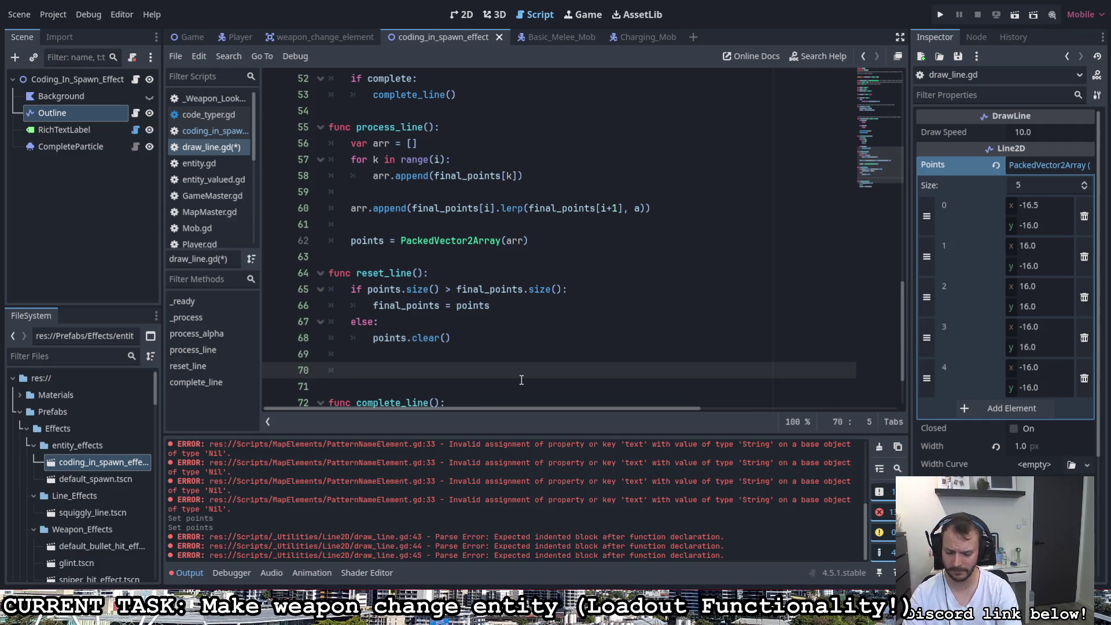
pyautogui.write('= 0')
pyautogui.press('Return')
pyautogui.write('a = 0')
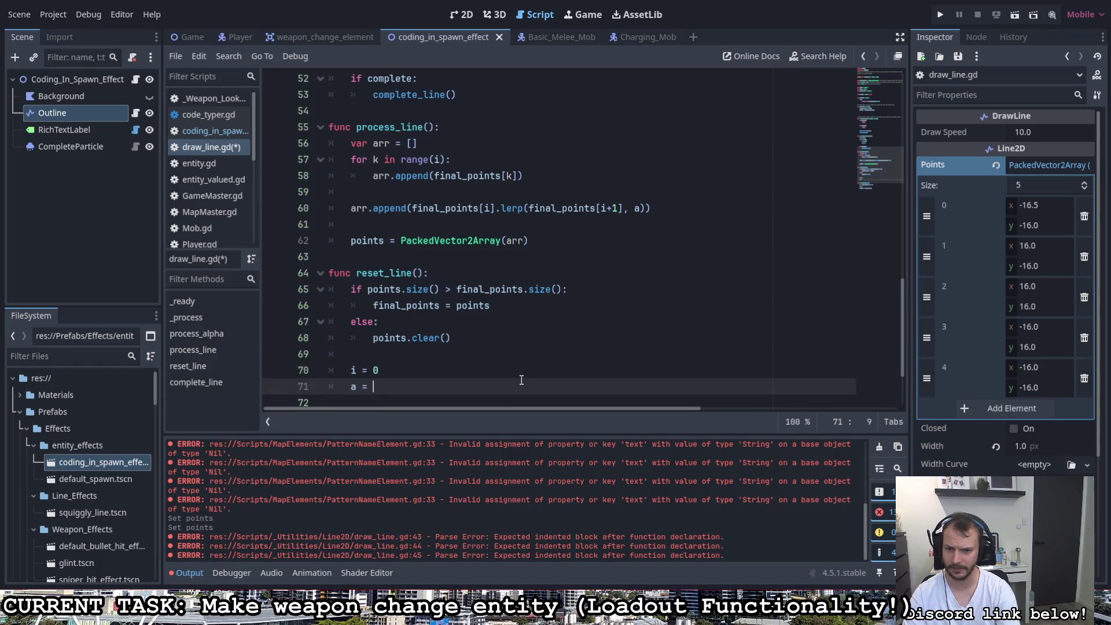
pyautogui.hotkey('ctrl', 's')
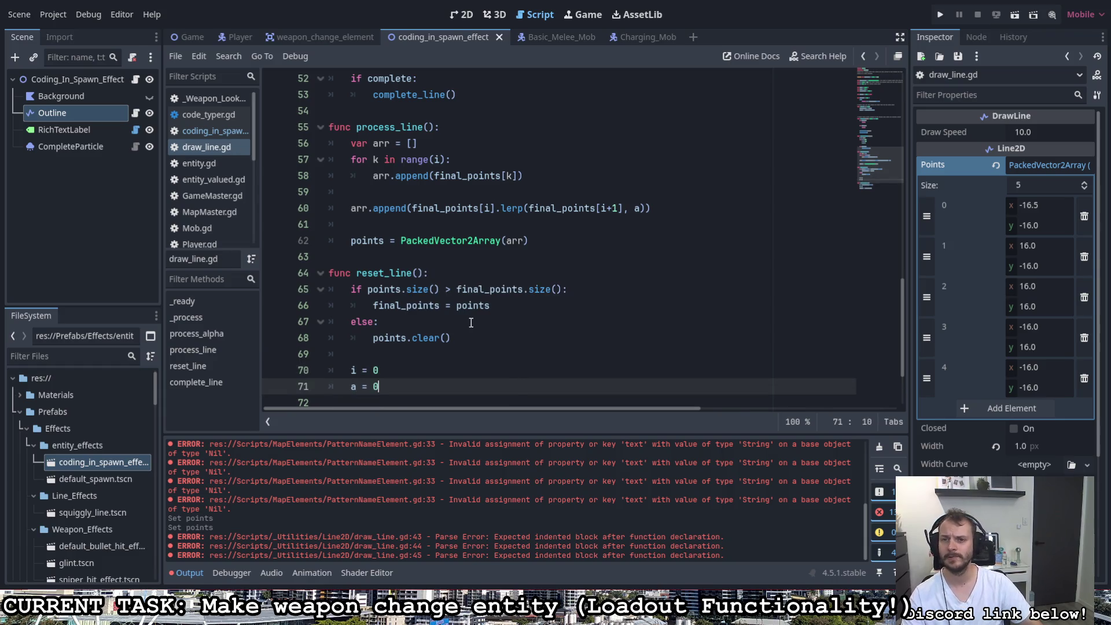
pyautogui.scroll(5, 470, 318)
pyautogui.scroll(5, 471, 318)
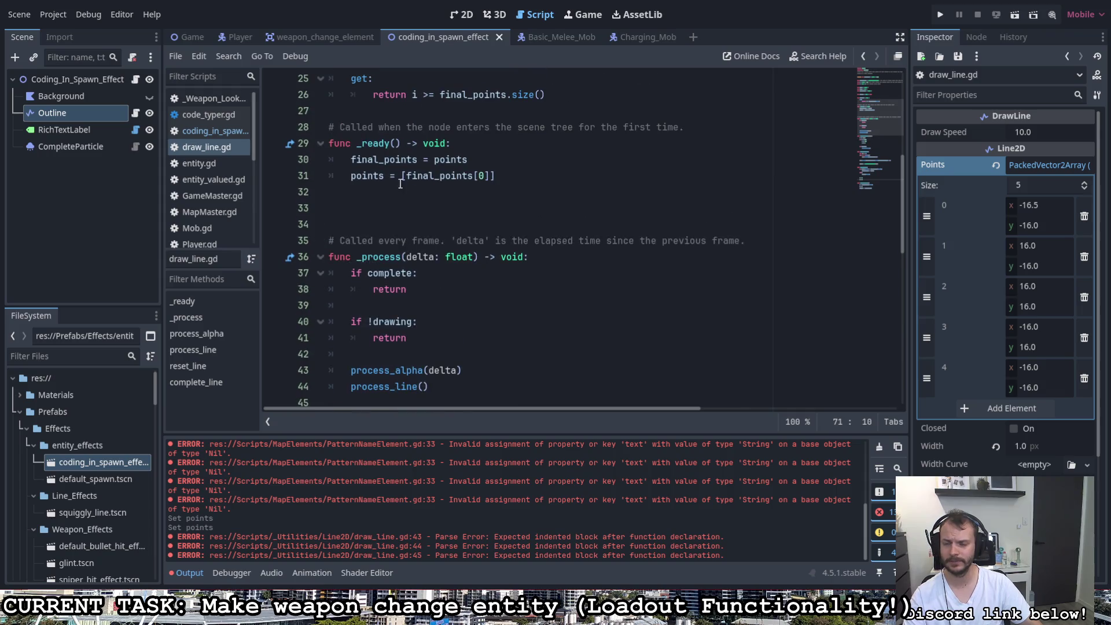
# Step: In reset_line(), add points.append(final_points[0]) right after points.clear()
pyautogui.moveTo(509, 175); pyautogui.dragTo(351, 160)
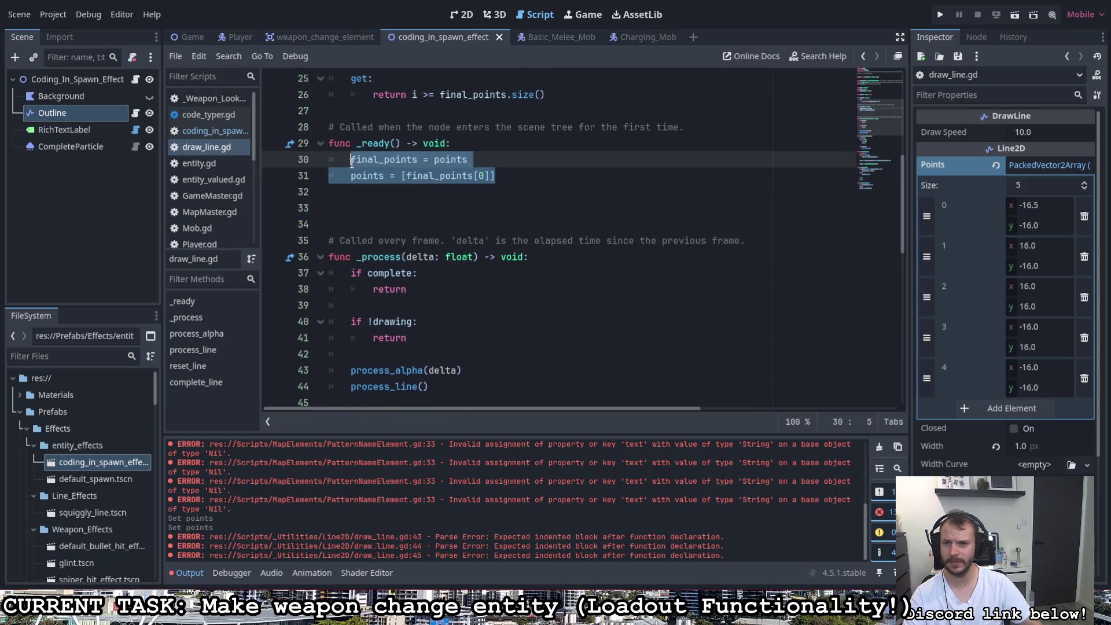
pyautogui.scroll(-4, 444, 248)
pyautogui.scroll(-3, 444, 248)
pyautogui.scroll(-2, 453, 294)
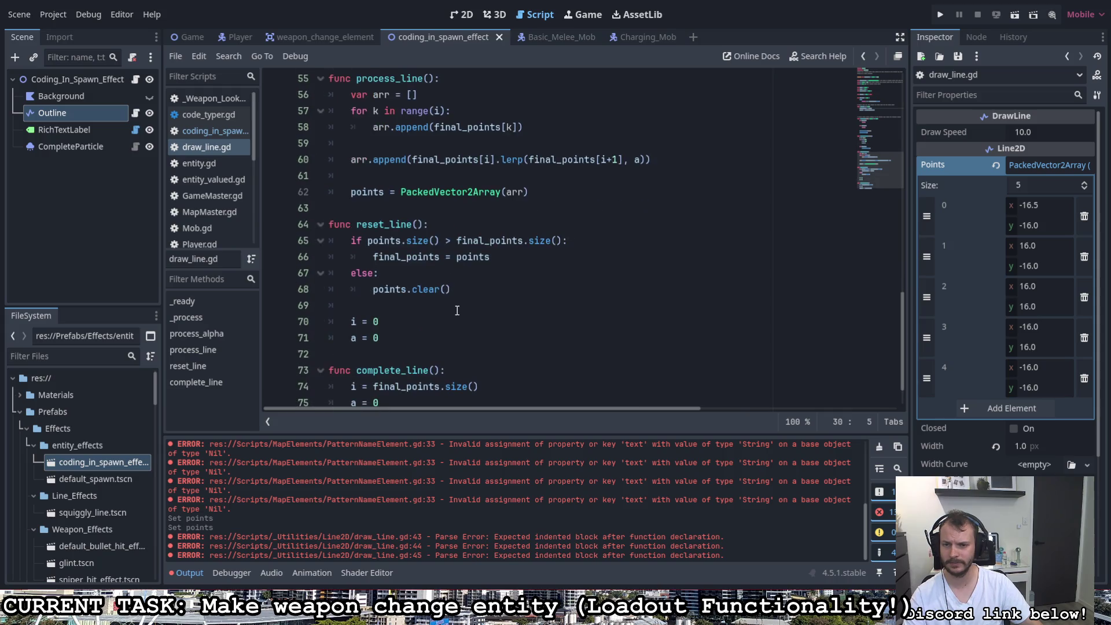
pyautogui.moveTo(450, 289); pyautogui.dragTo(413, 289)
pyautogui.click(478, 293)
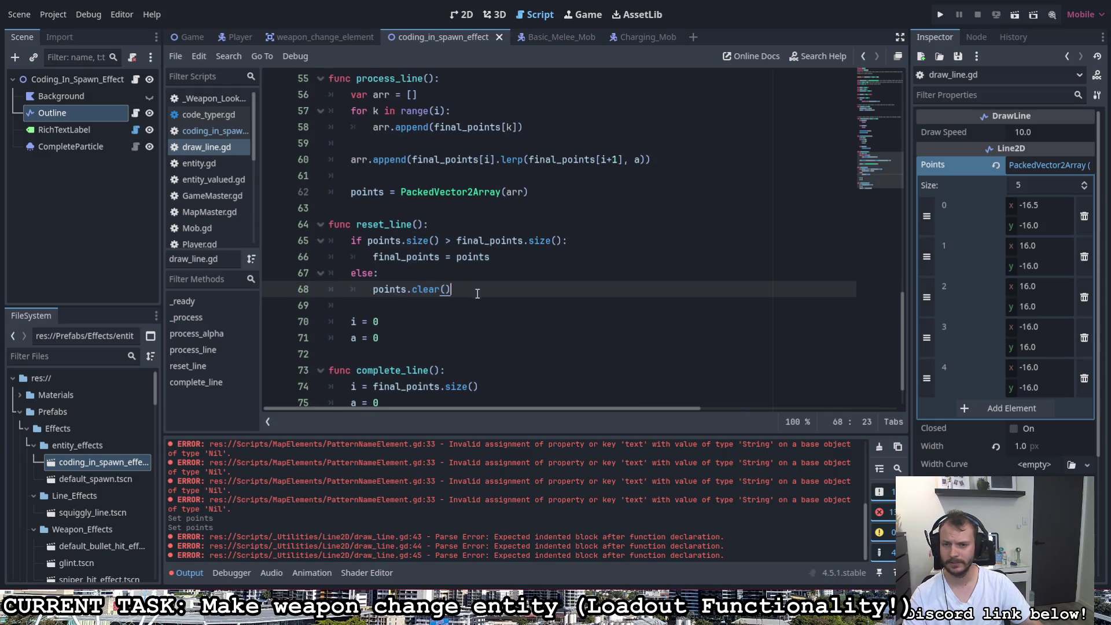
pyautogui.press('Return')
pyautogui.write('points.app')
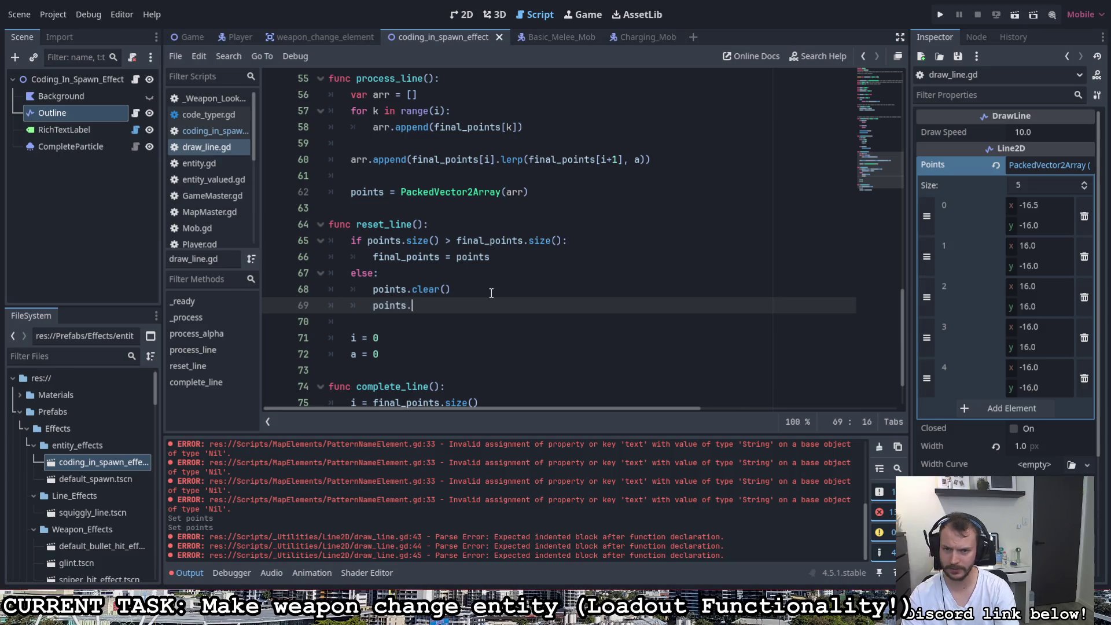
pyautogui.press('Return')
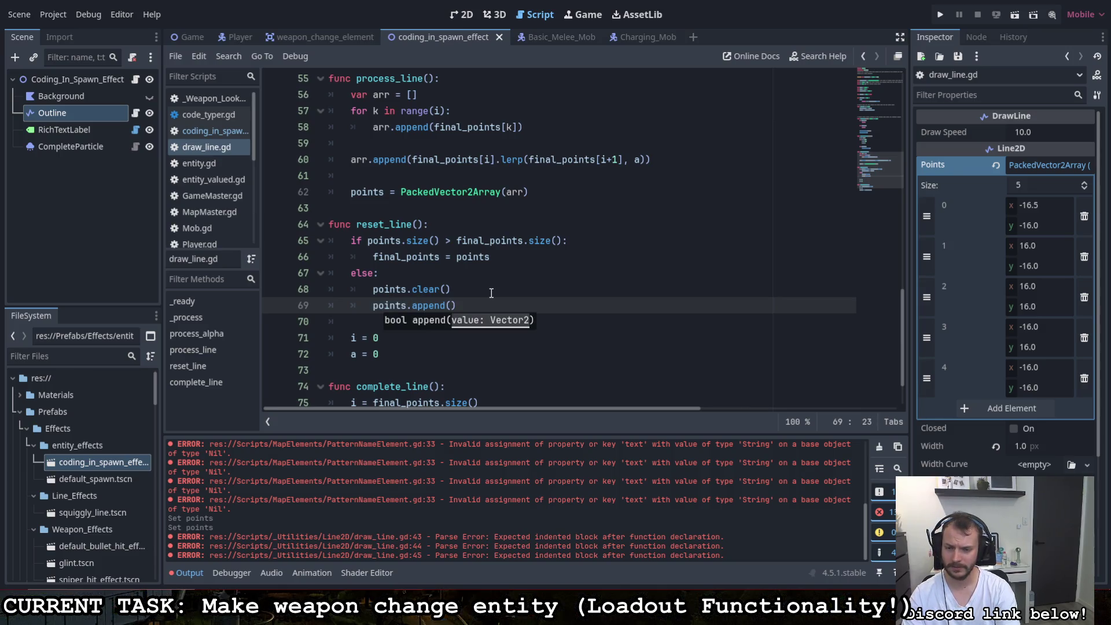
pyautogui.write('final')
pyautogui.press('Return')
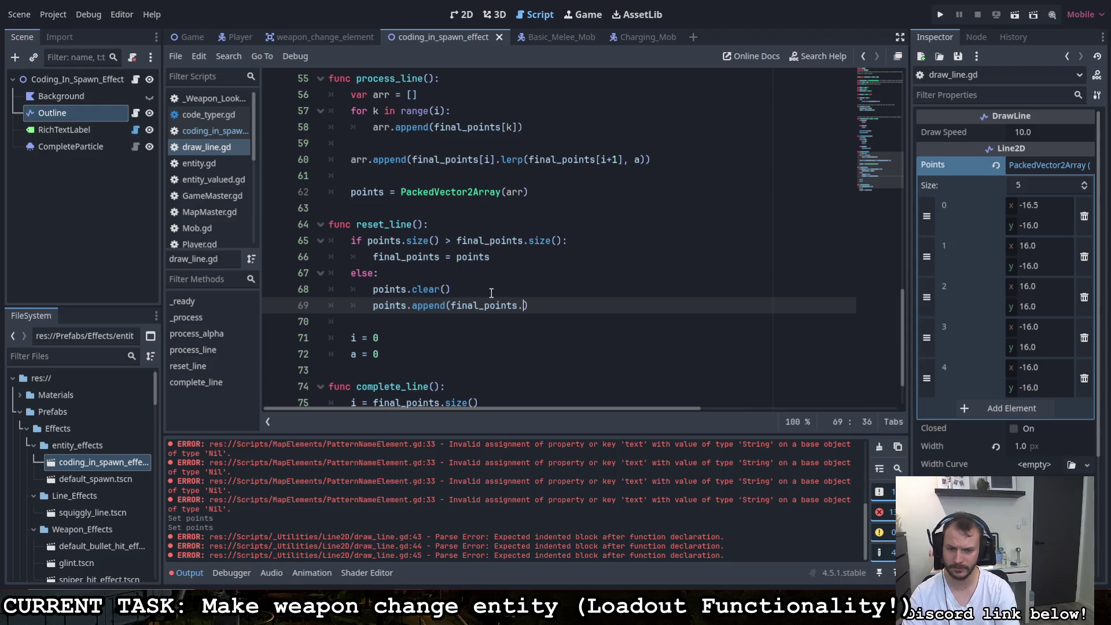
pyautogui.press('BackSpace')
pyautogui.write('[0')
pyautogui.click(485, 296)
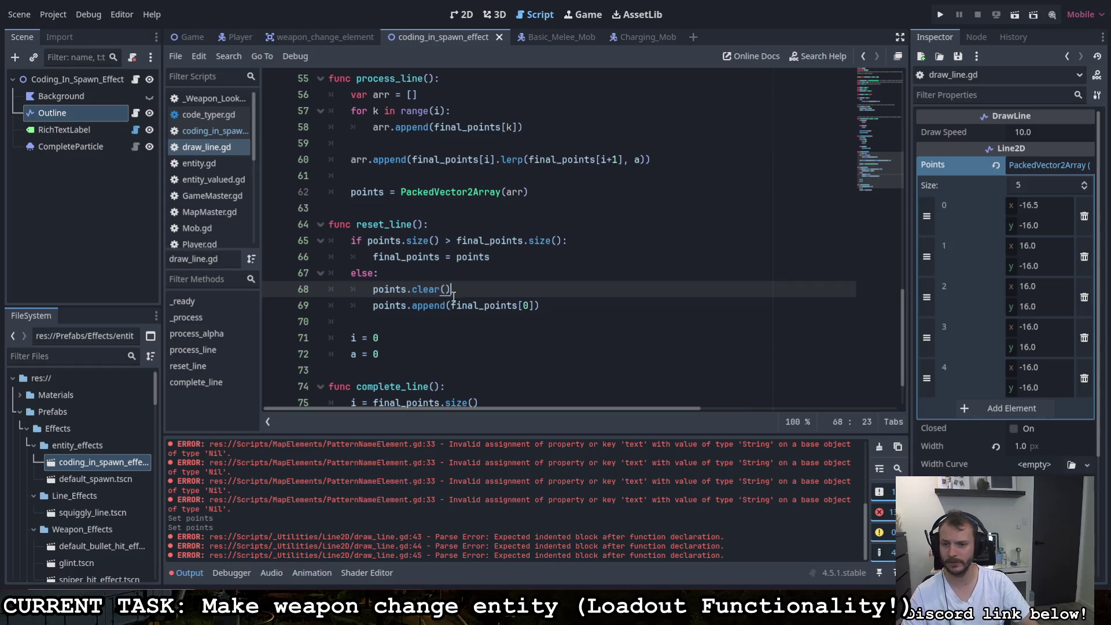
# Step: Replace the two setup lines in _ready() with a reset_line() call and save
pyautogui.scroll(3, 453, 296)
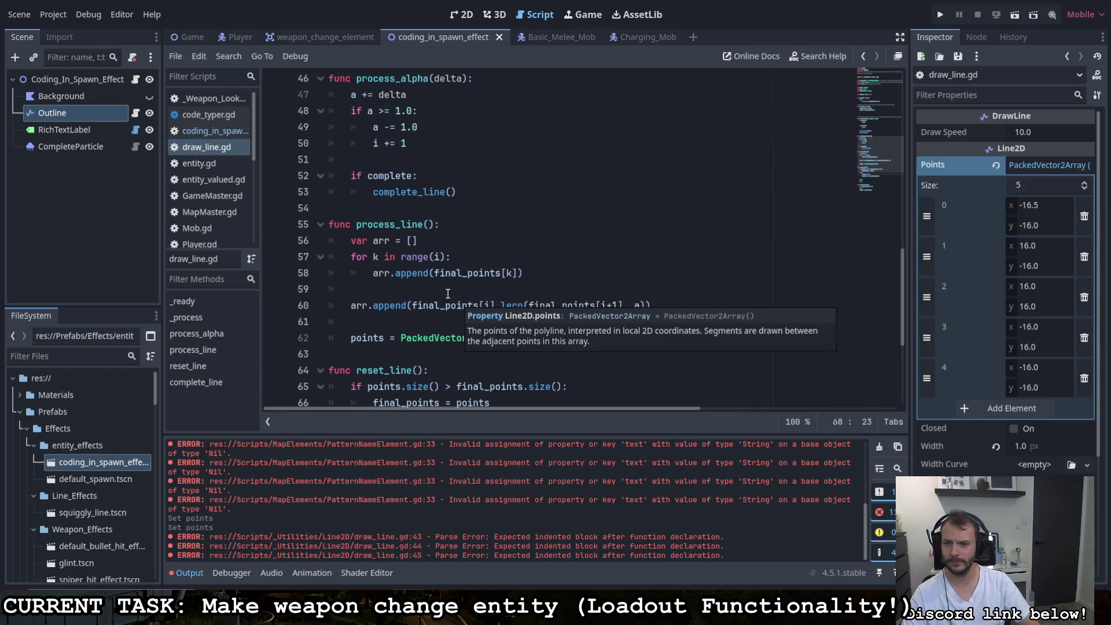
pyautogui.scroll(10, 447, 293)
pyautogui.moveTo(497, 273); pyautogui.dragTo(349, 258)
pyautogui.press('BackSpace')
pyautogui.write('re')
pyautogui.press('Return')
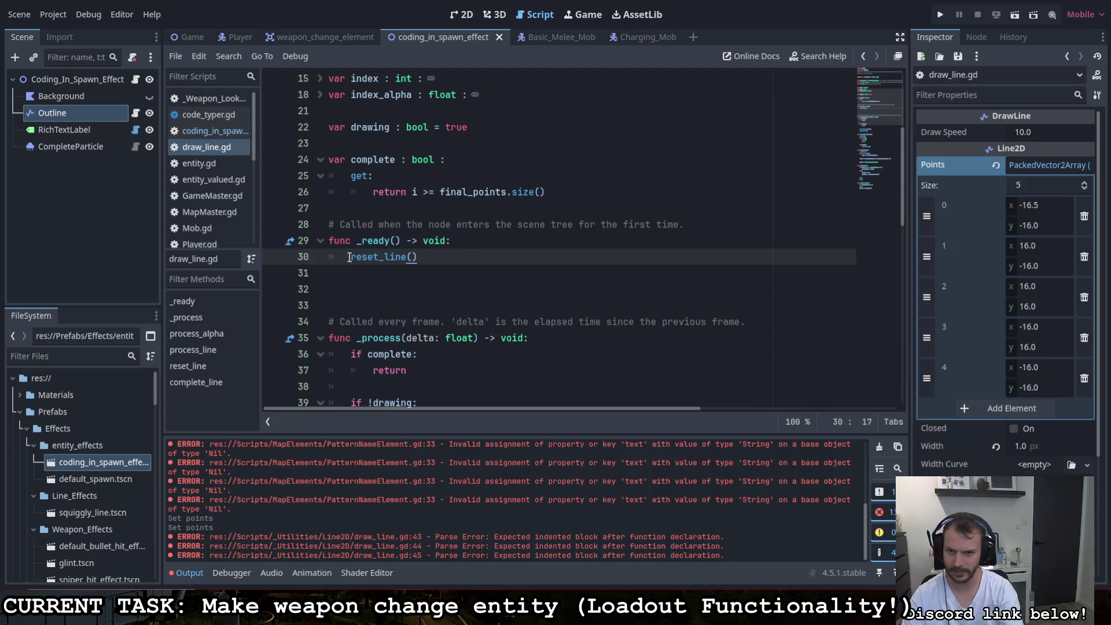
pyautogui.hotkey('ctrl', 's')
# Step: Add drawing = false below the i and a counter resets in reset_line()
pyautogui.scroll(-3, 417, 263)
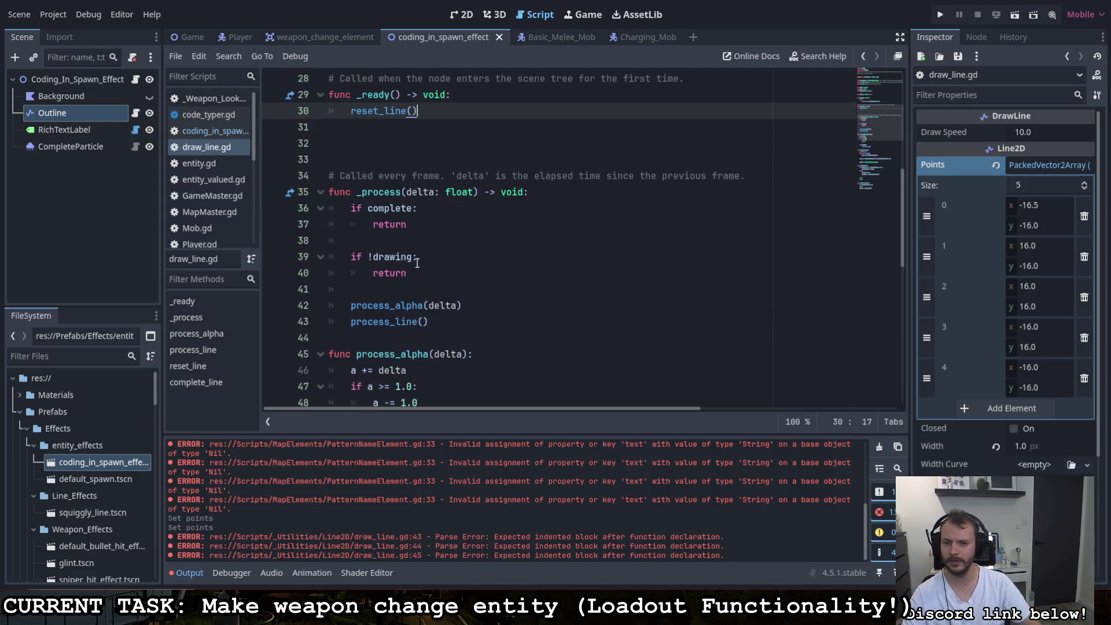
pyautogui.scroll(-9, 416, 263)
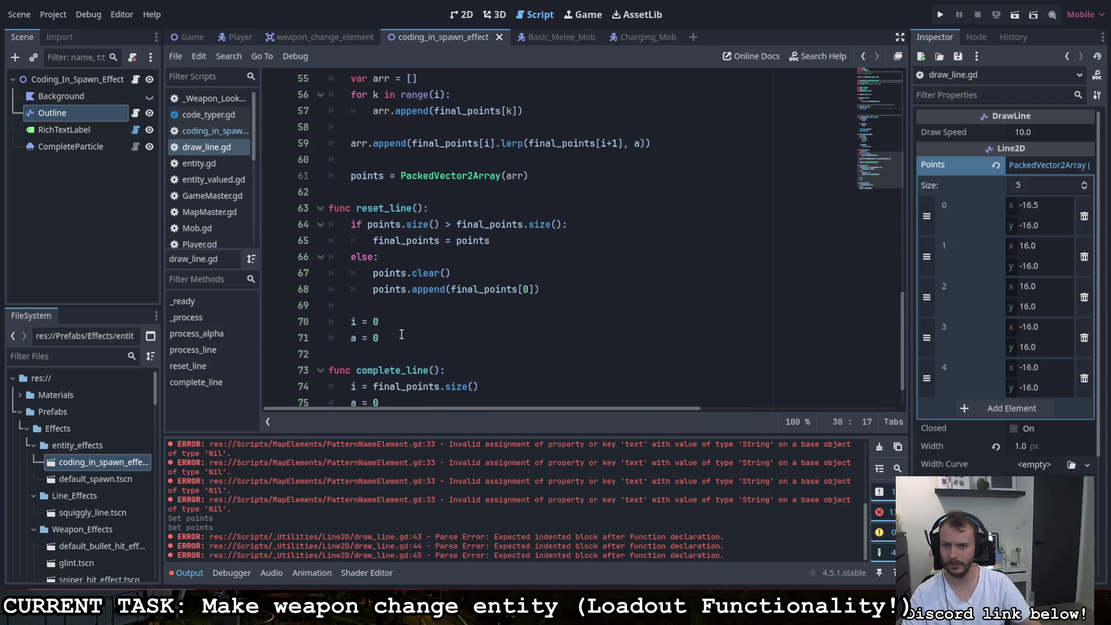
pyautogui.click(402, 335)
pyautogui.press('Return')
pyautogui.press('Return')
pyautogui.write('draw')
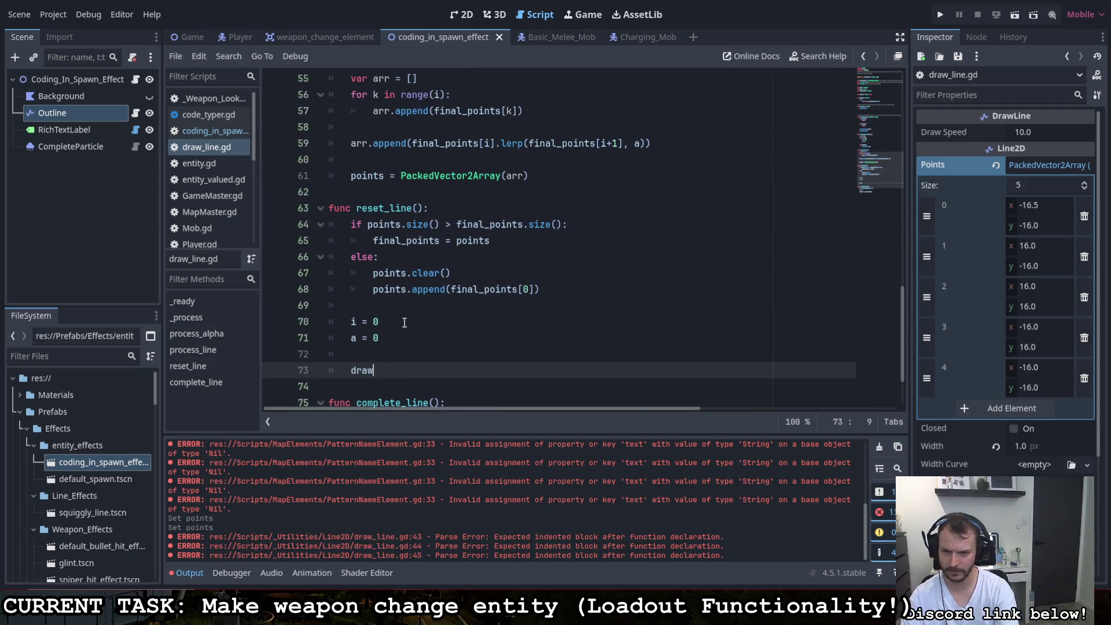
pyautogui.press('Return')
pyautogui.write('= true')
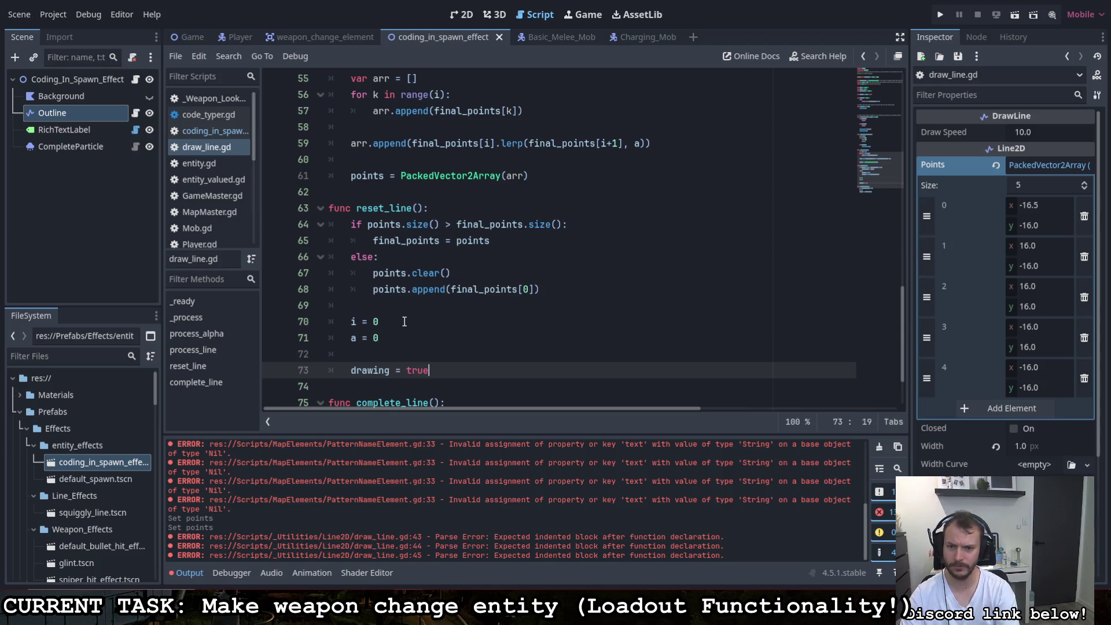
pyautogui.scroll(7, 404, 321)
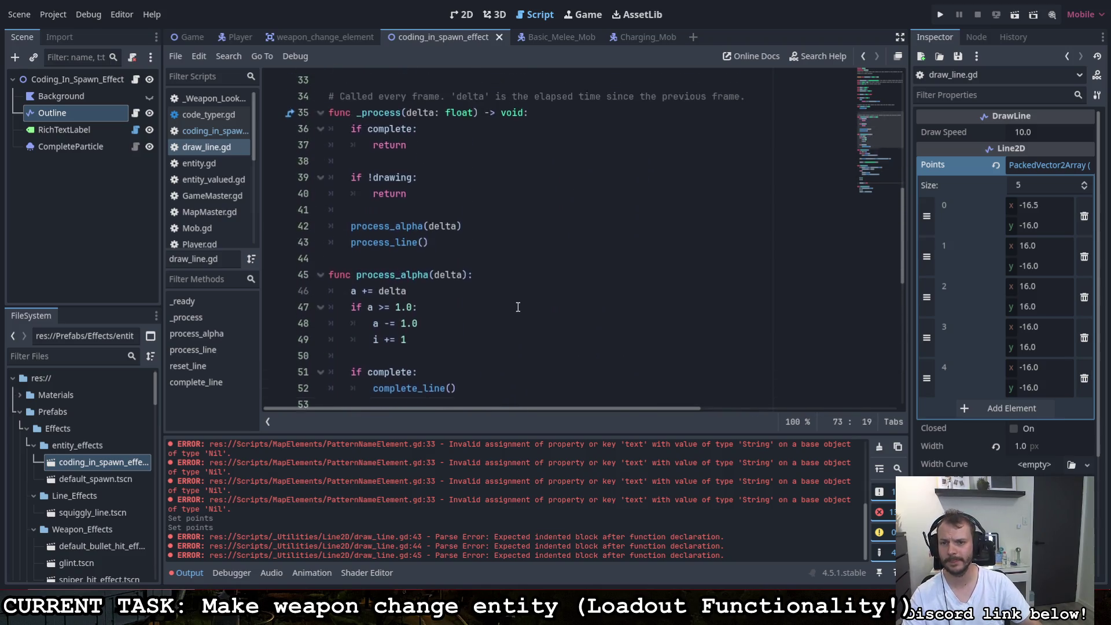
pyautogui.scroll(4, 518, 306)
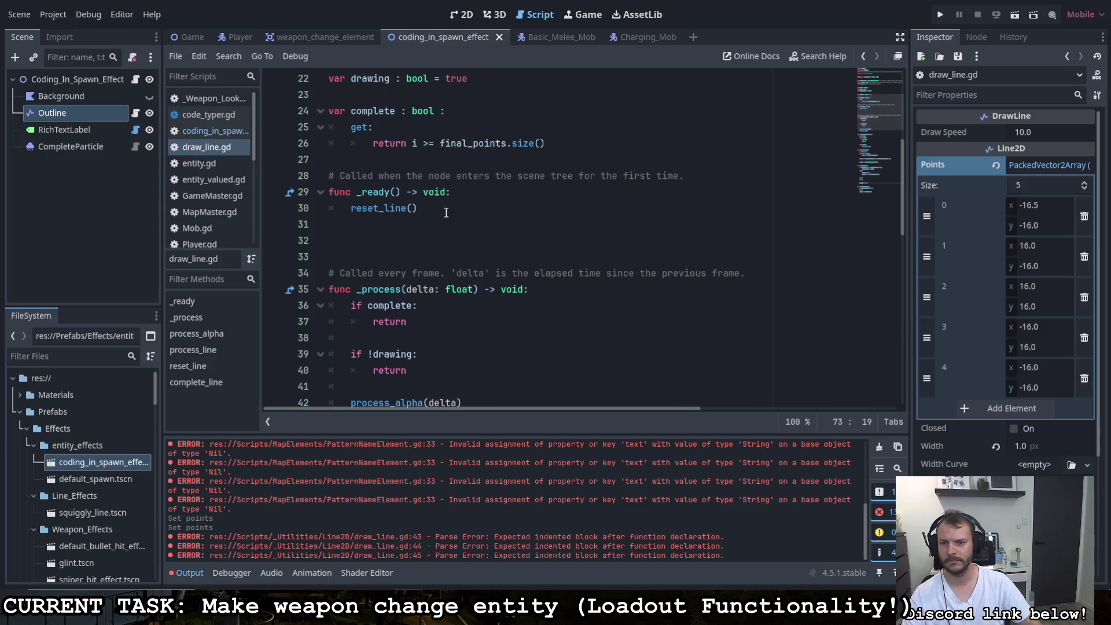
pyautogui.scroll(-11, 429, 251)
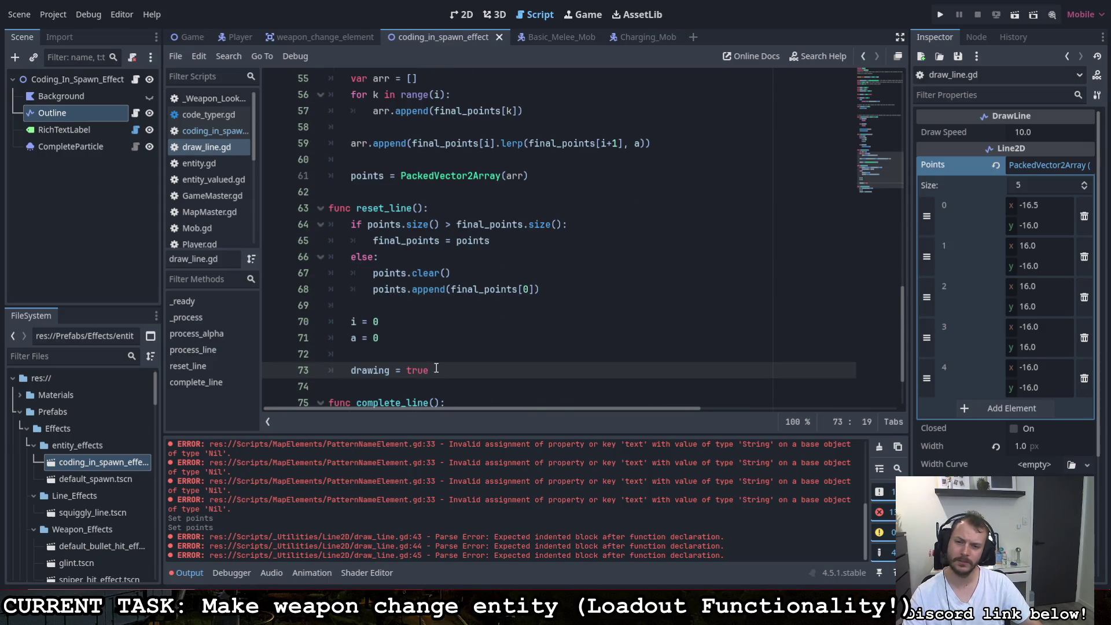
pyautogui.moveTo(429, 370); pyautogui.dragTo(407, 370)
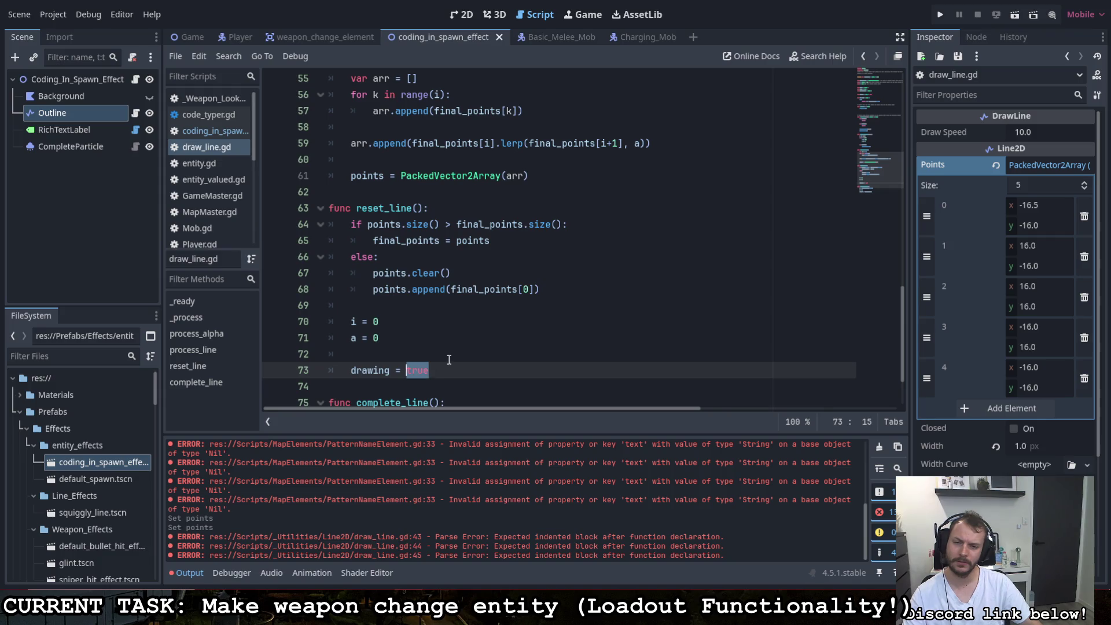
pyautogui.write('false')
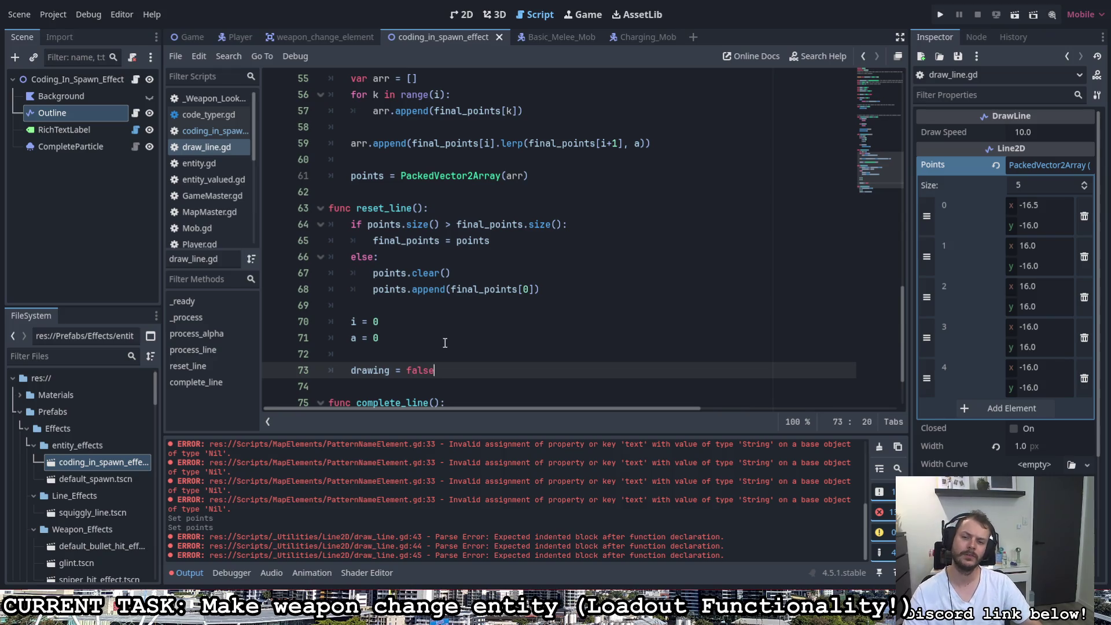
# Step: Review the reset_line() declaration and its call in _ready()
pyautogui.click(418, 210)
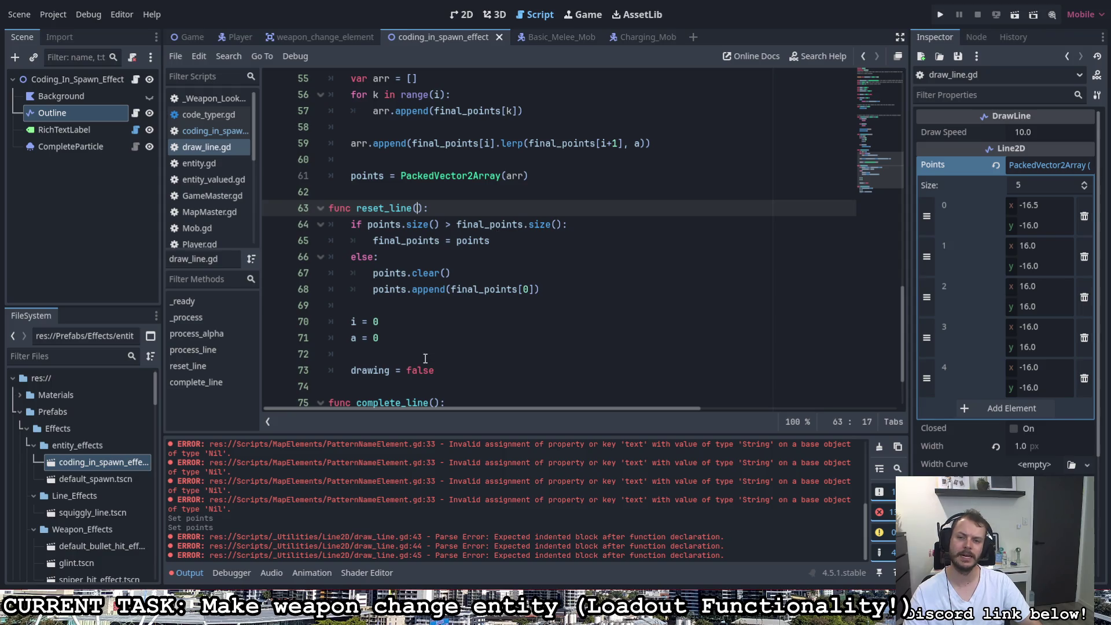
pyautogui.click(409, 305)
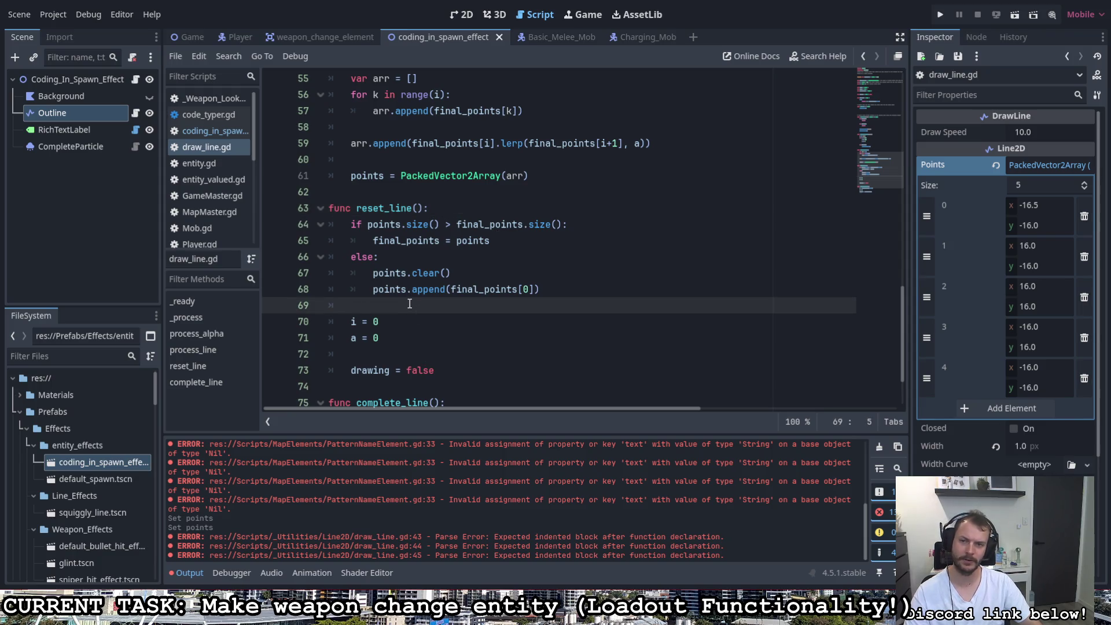
pyautogui.scroll(7, 431, 348)
pyautogui.scroll(4, 430, 348)
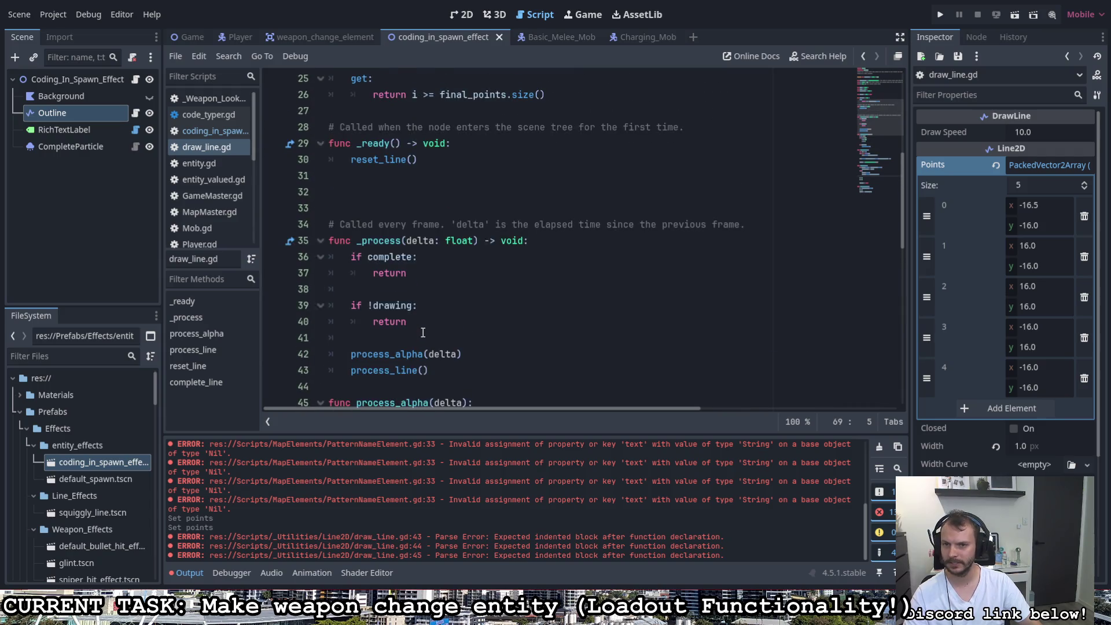
pyautogui.click(428, 210)
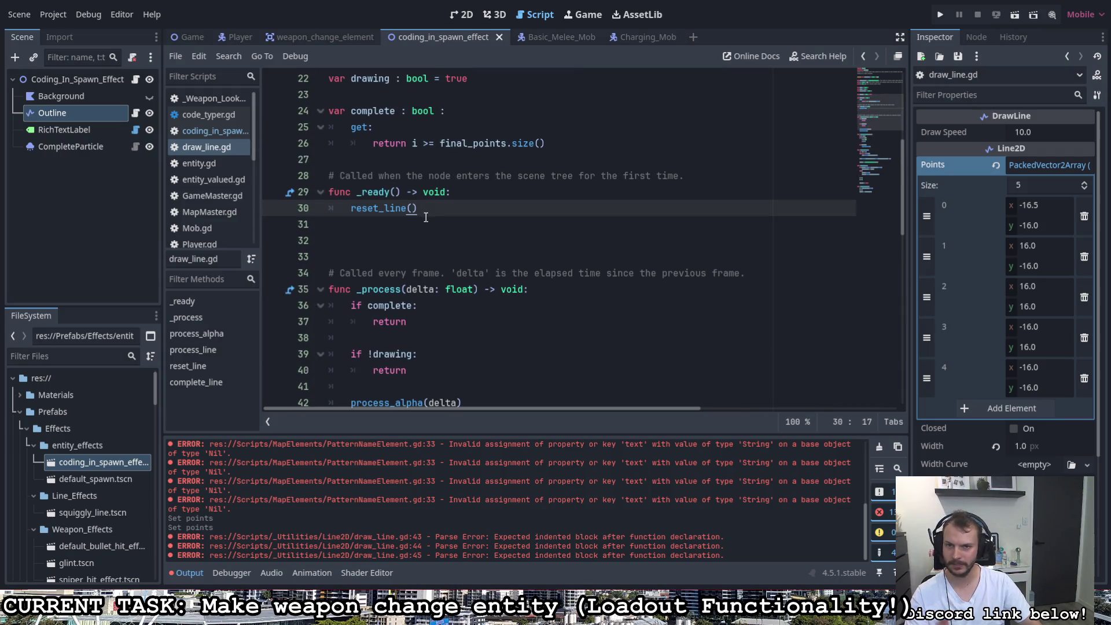
# Step: Open coding_in_spawn_effect.gd and strip stage 0's old outline-growing code down to a bare if
pyautogui.click(134, 80)
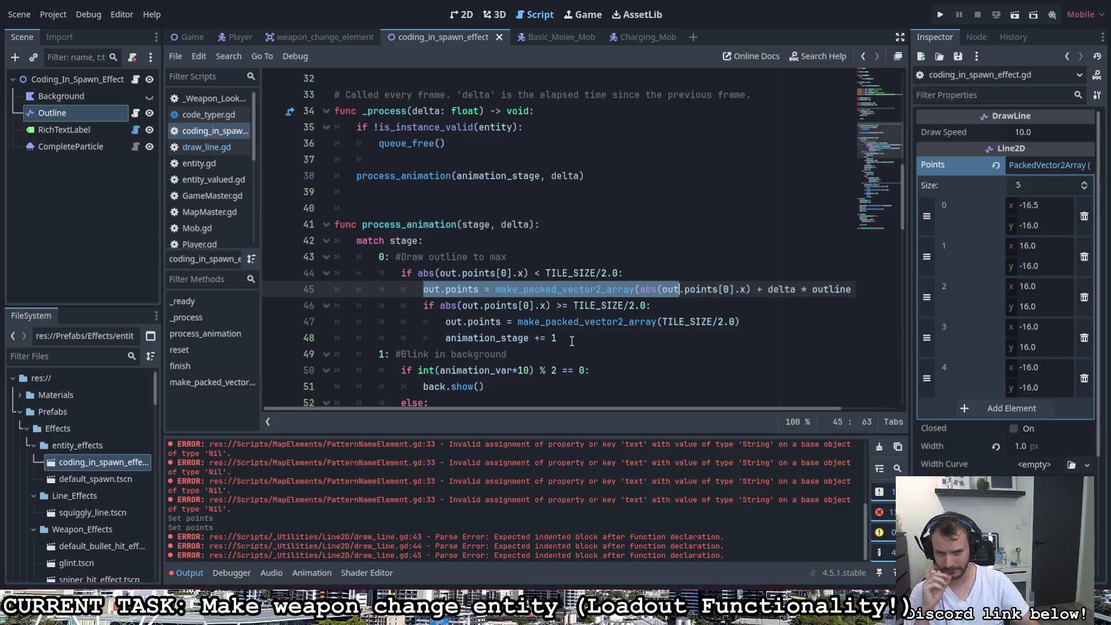
pyautogui.moveTo(588, 340)
pyautogui.mouseDown()
pyautogui.moveTo(556, 338)
pyautogui.moveTo(402, 272)
pyautogui.mouseUp()
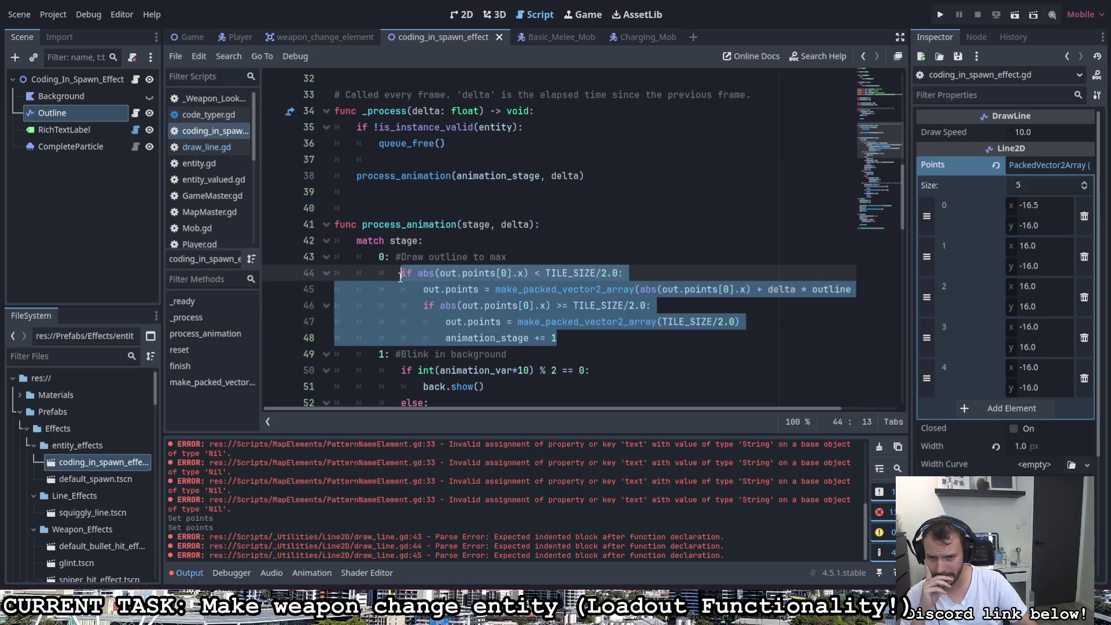
pyautogui.write('if ')
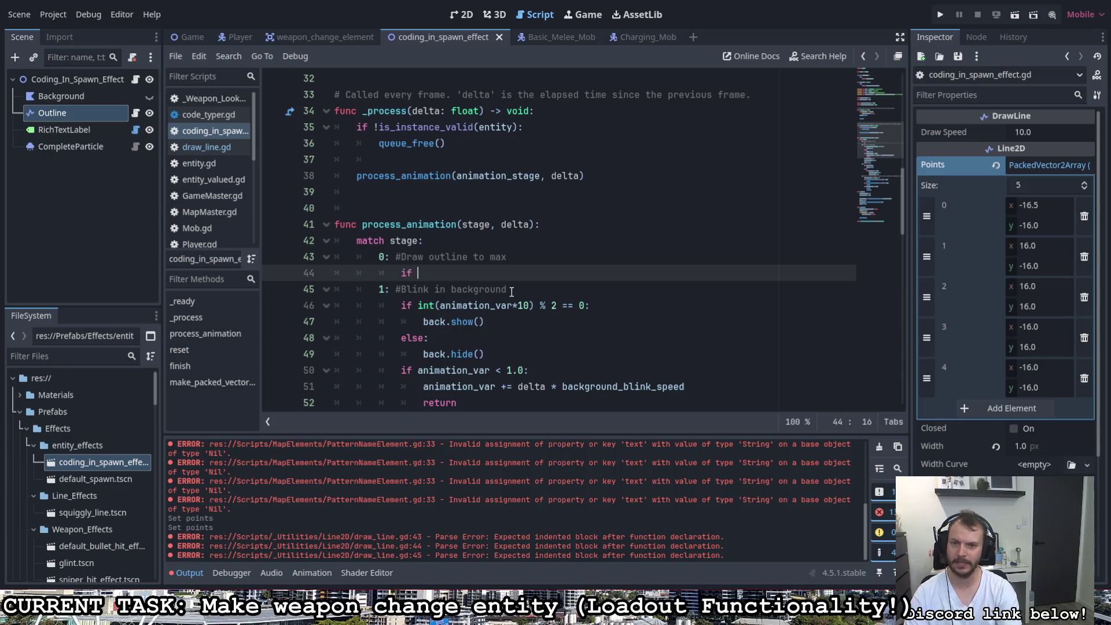
pyautogui.write('out.')
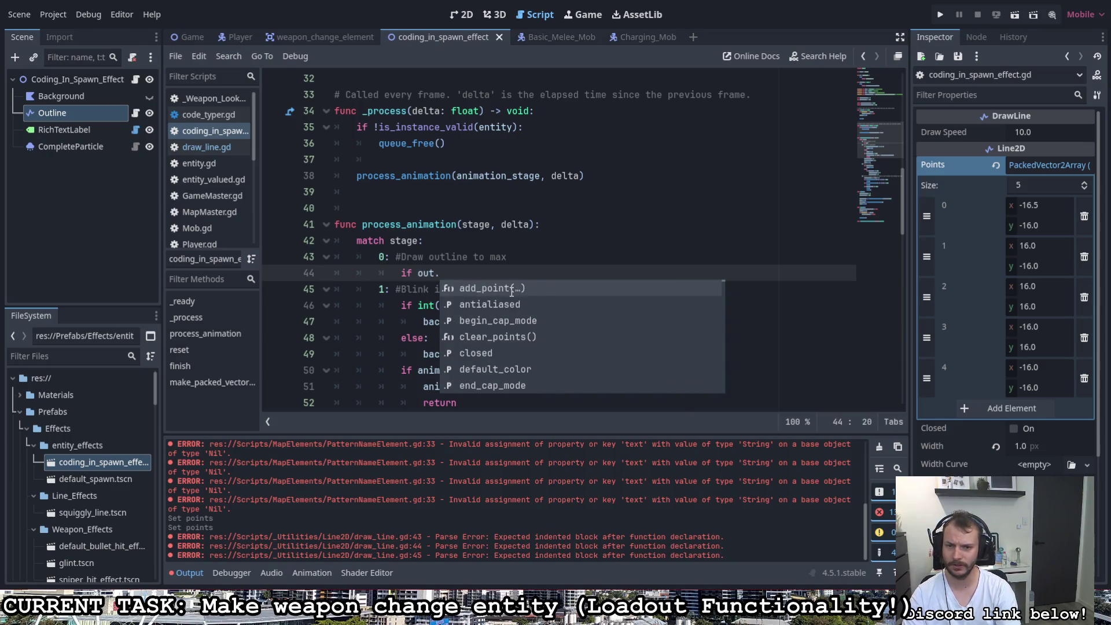
pyautogui.press('Left')
pyautogui.press('Left')
pyautogui.press('Left')
pyautogui.write('!out.')
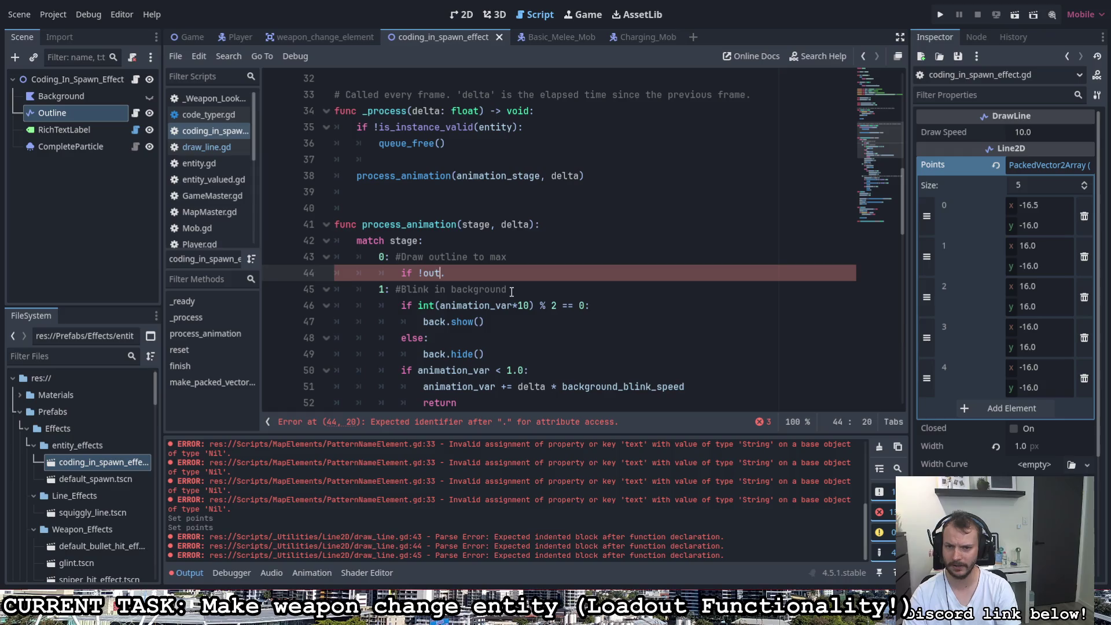
pyautogui.write('complete')
pyautogui.hotkey('ctrl', 'shift', 'Left')
pyautogui.hotkey('ctrl', 'shift', 'Left')
pyautogui.hotkey('ctrl', 'shift', 'Left')
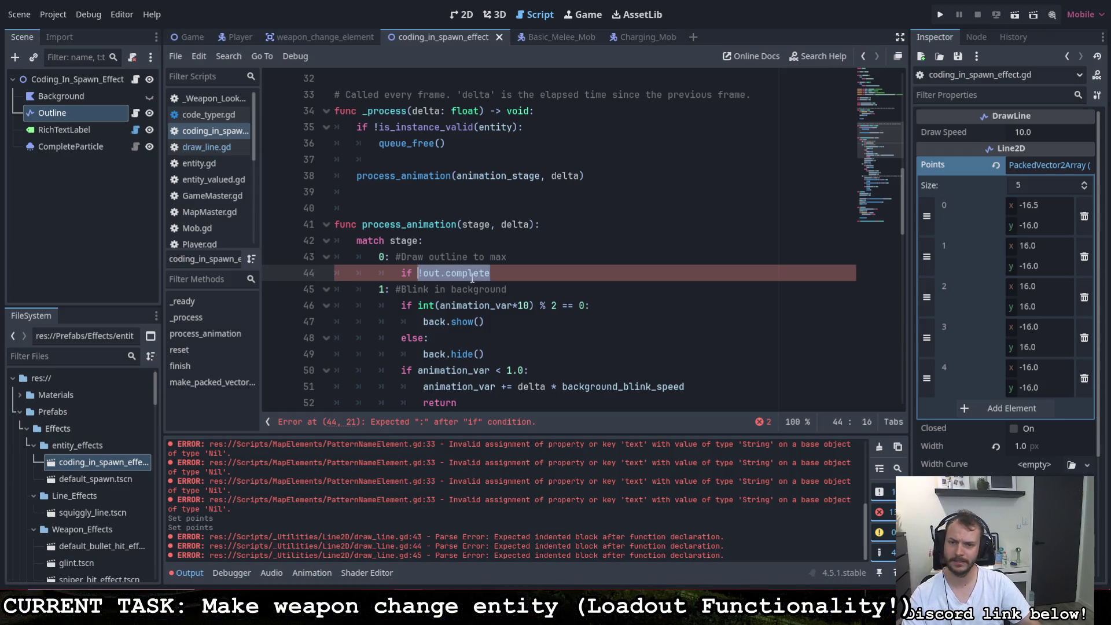
pyautogui.hotkey('ctrl', 'x')
pyautogui.scroll(10, 431, 275)
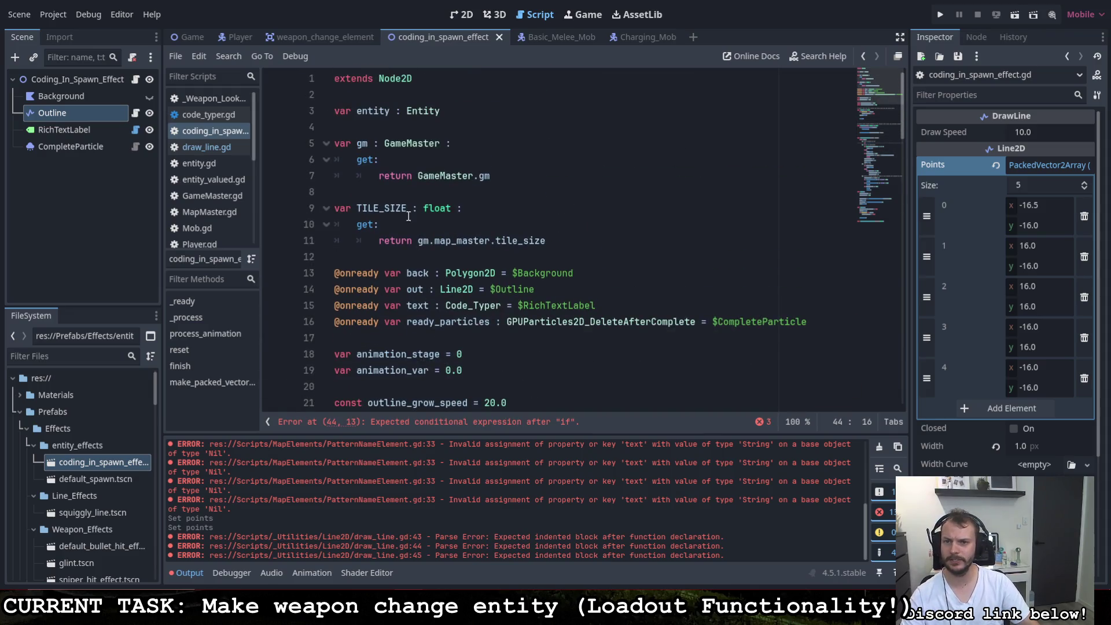
# Step: Change the out variable's type from Line2D to DrawLine
pyautogui.moveTo(474, 289); pyautogui.dragTo(440, 289)
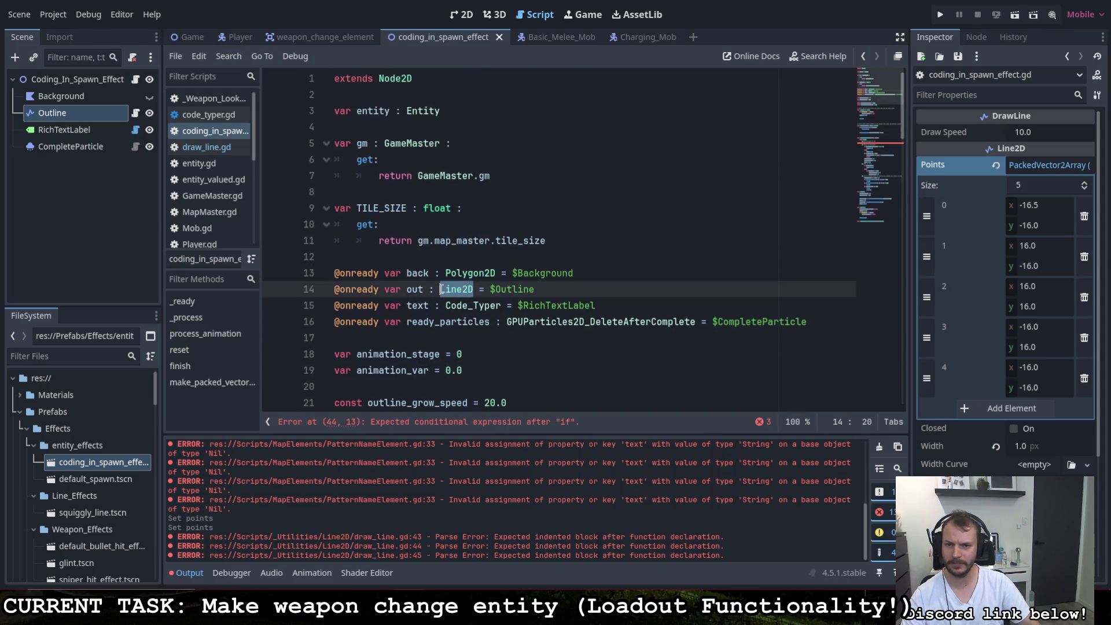
pyautogui.write('Draw')
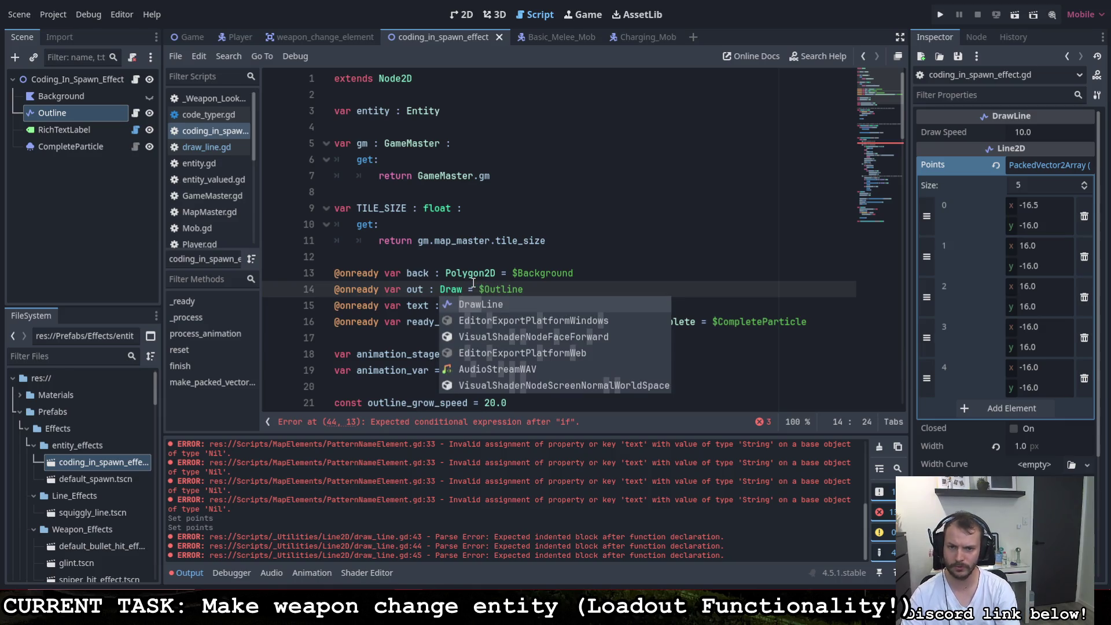
pyautogui.press('Return')
# Step: Complete stage 0's condition as 'if out.complete:'
pyautogui.scroll(-10, 460, 249)
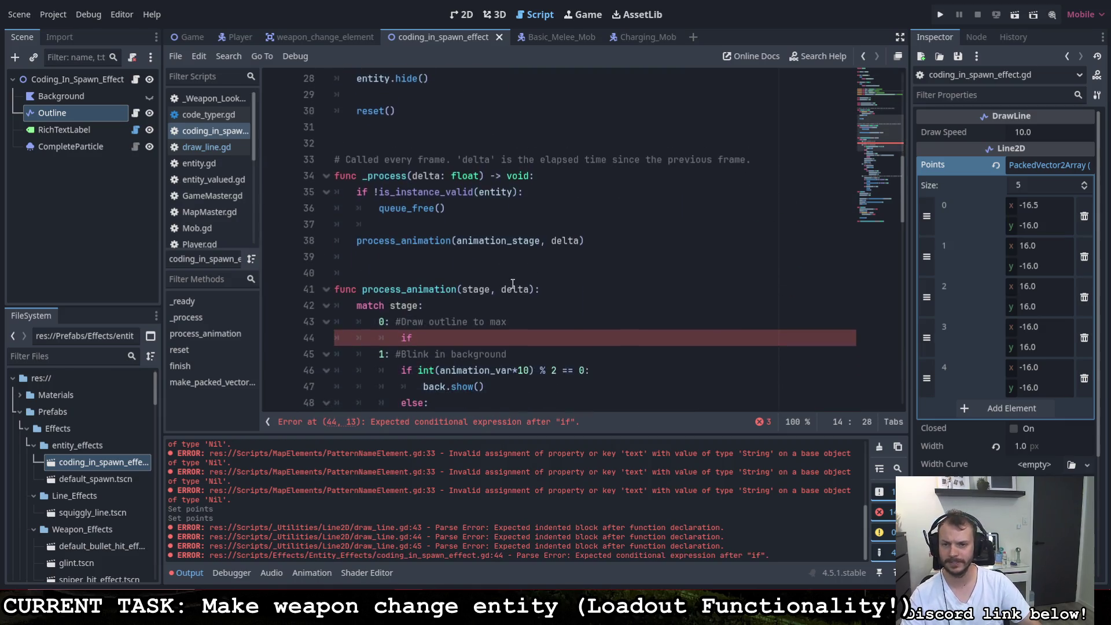
pyautogui.click(455, 240)
pyautogui.write('out.complete:')
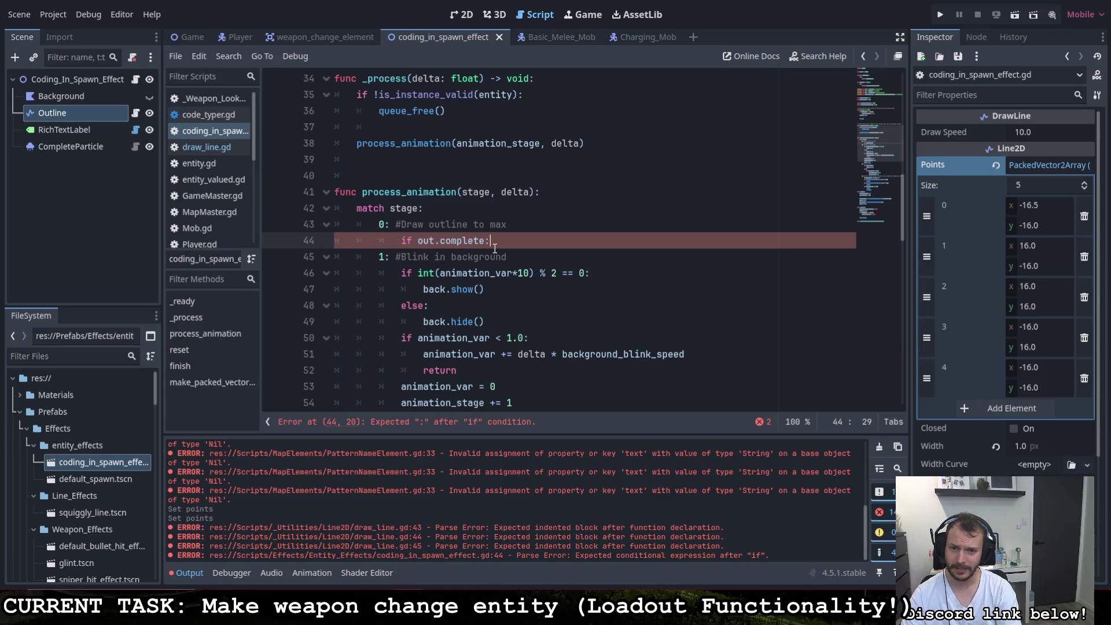
pyautogui.press('Return')
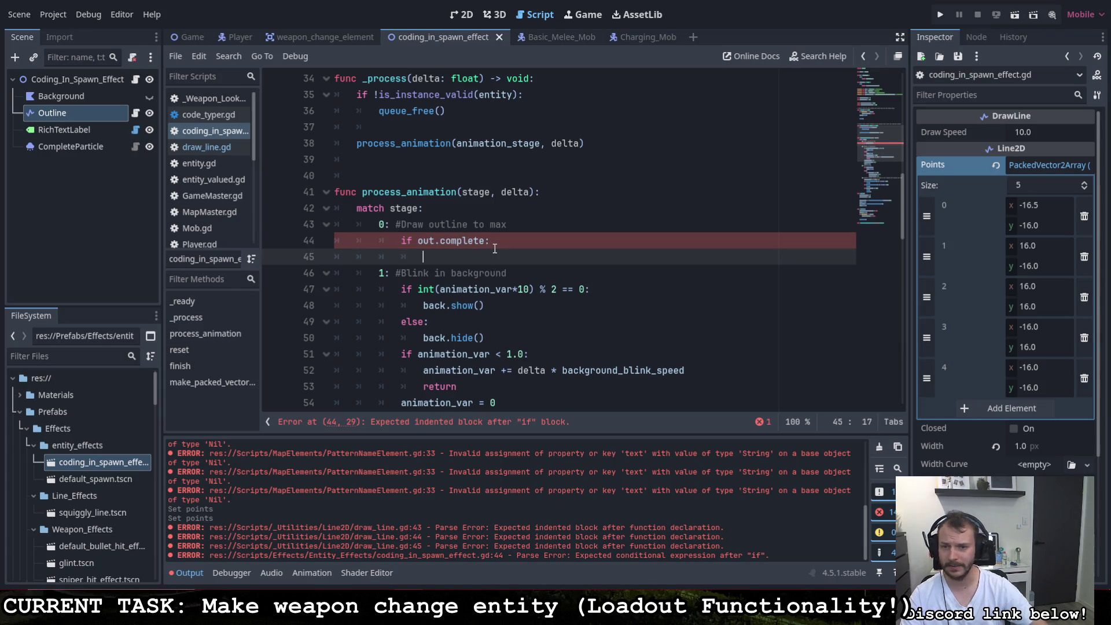
# Step: In that if block, increment animation_stage and set animation_var = 0
pyautogui.scroll(-2, 492, 247)
pyautogui.scroll(-2, 490, 247)
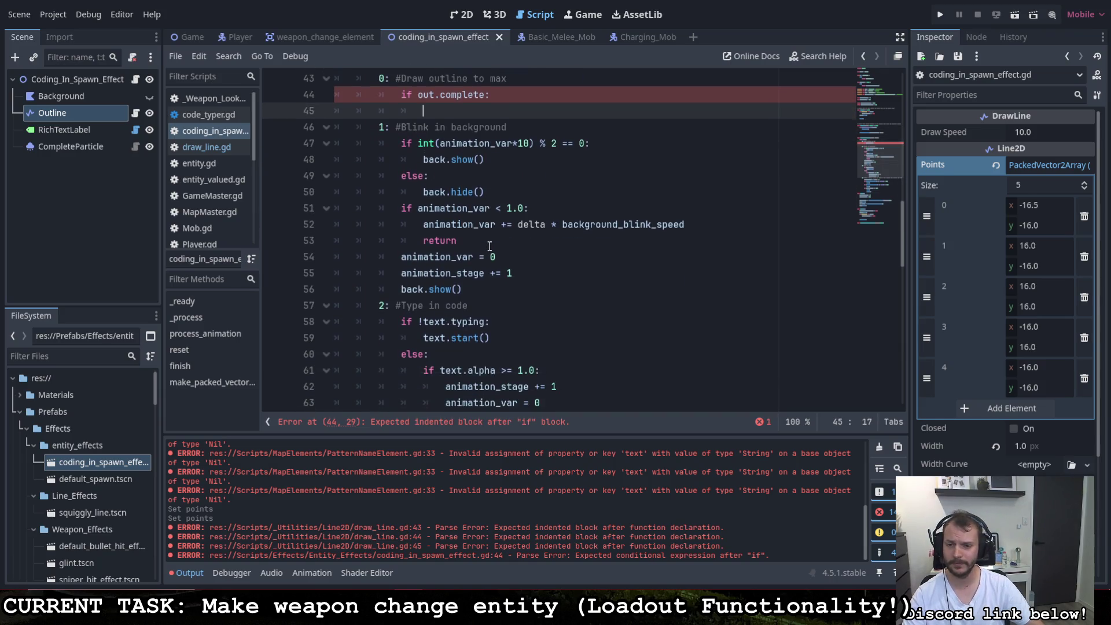
pyautogui.scroll(2, 489, 246)
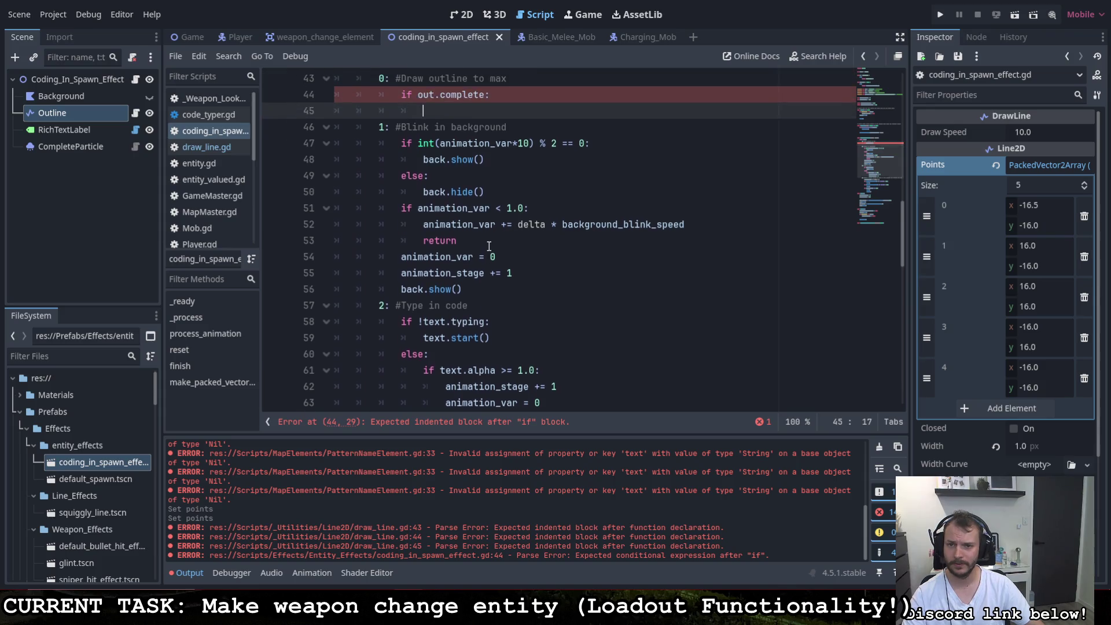
pyautogui.write('imati')
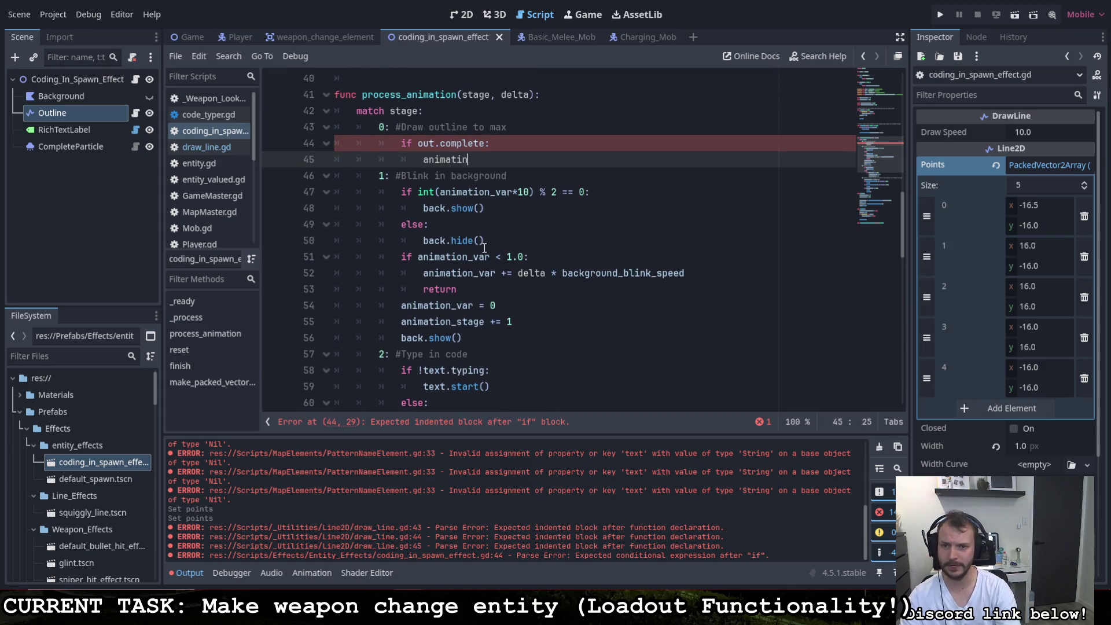
pyautogui.press('Return')
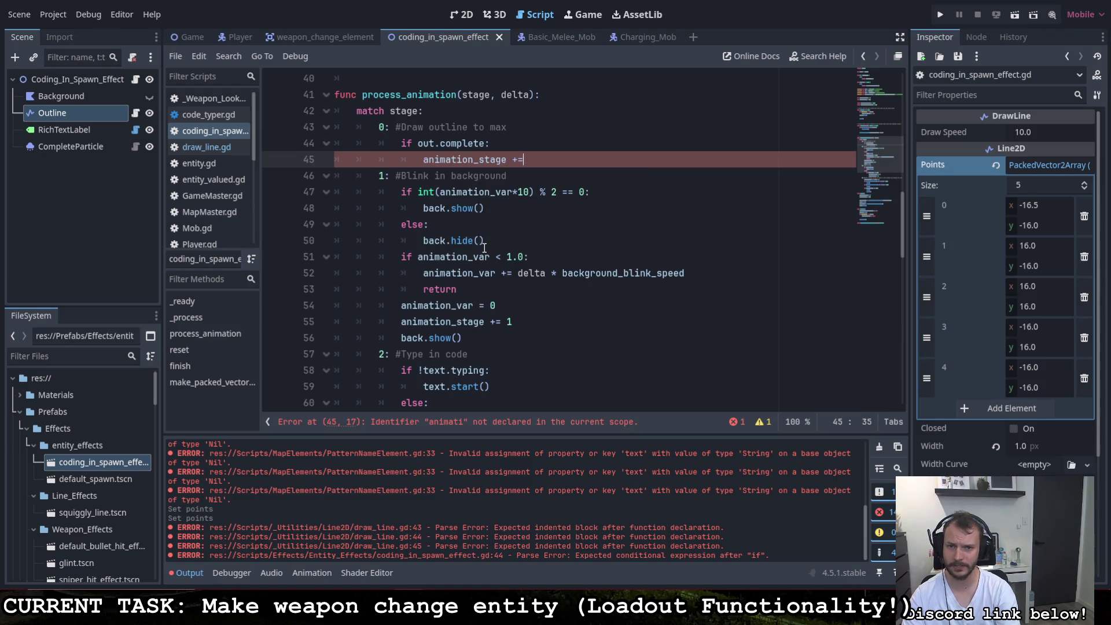
pyautogui.press('Return')
pyautogui.write('ani')
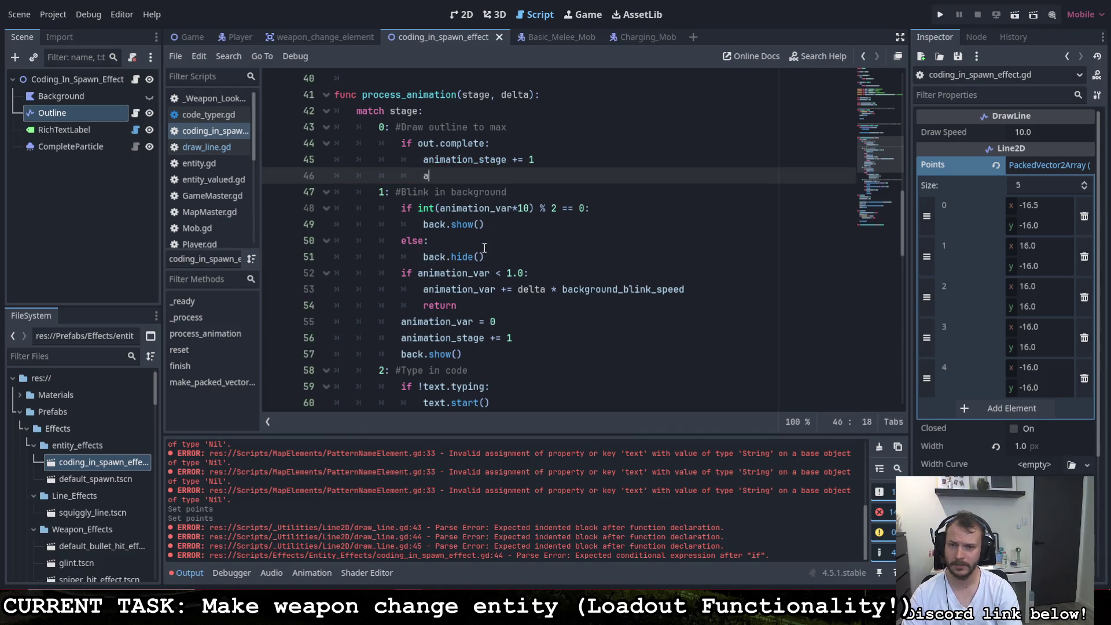
pyautogui.press('Return')
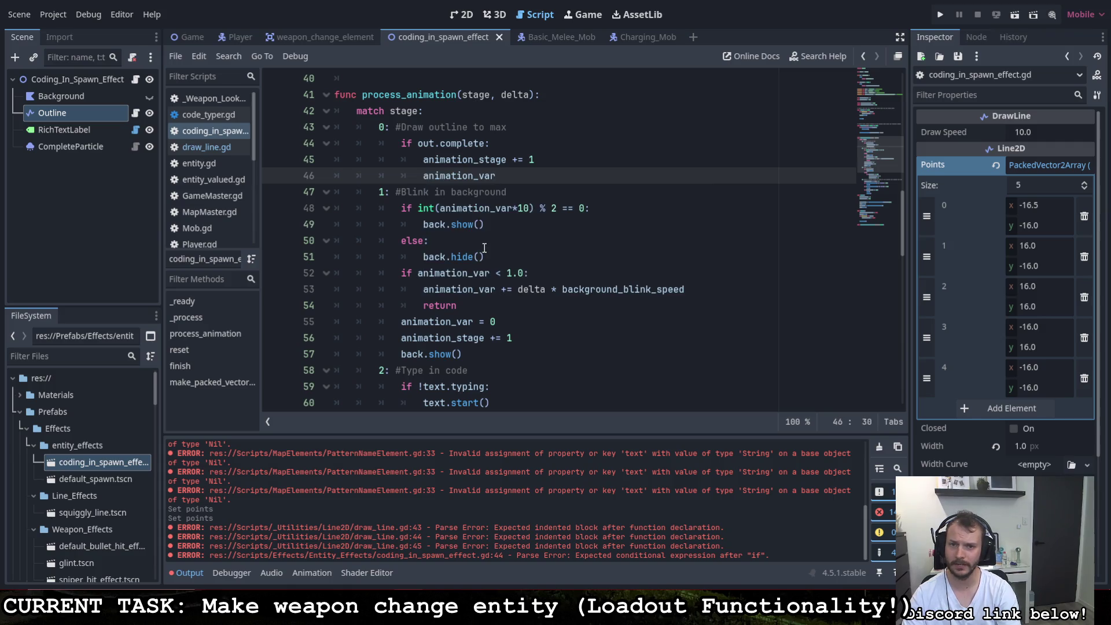
pyautogui.write('= 0')
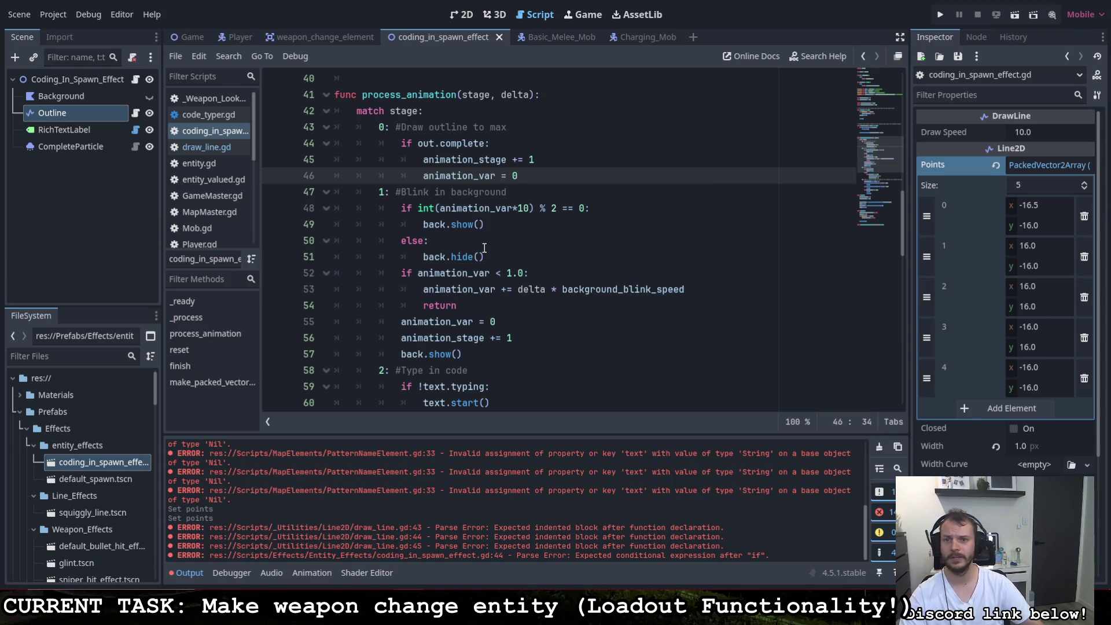
pyautogui.scroll(1, 461, 242)
pyautogui.scroll(1, 460, 241)
pyautogui.click(426, 173)
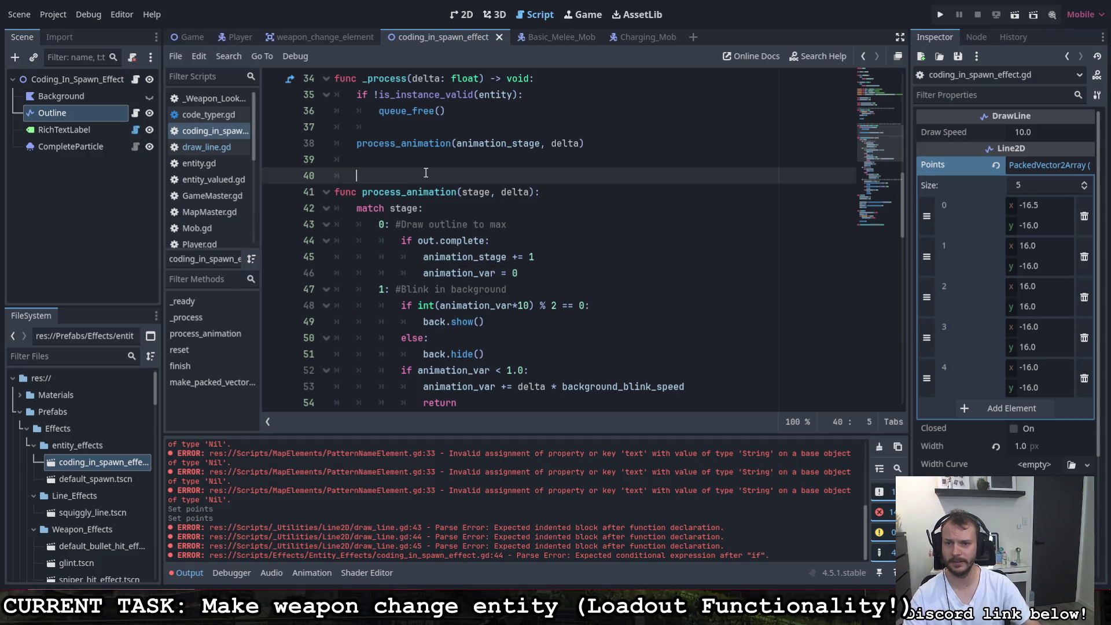
# Step: Declare a new func iterate_animation(): below the reset function
pyautogui.scroll(-10, 544, 241)
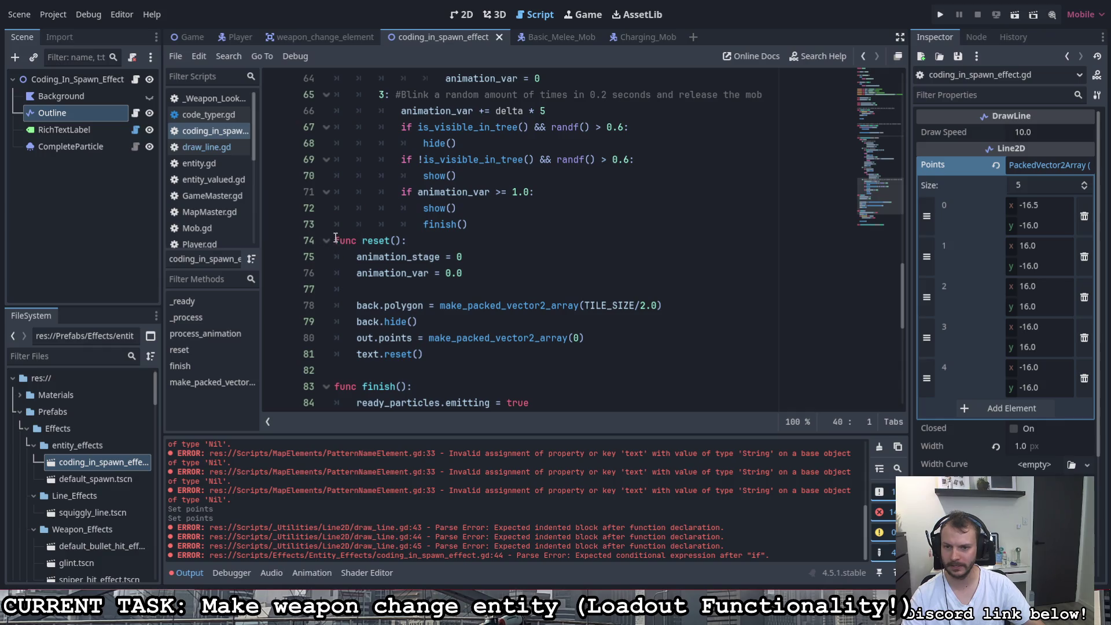
pyautogui.click(365, 386)
pyautogui.click(367, 369)
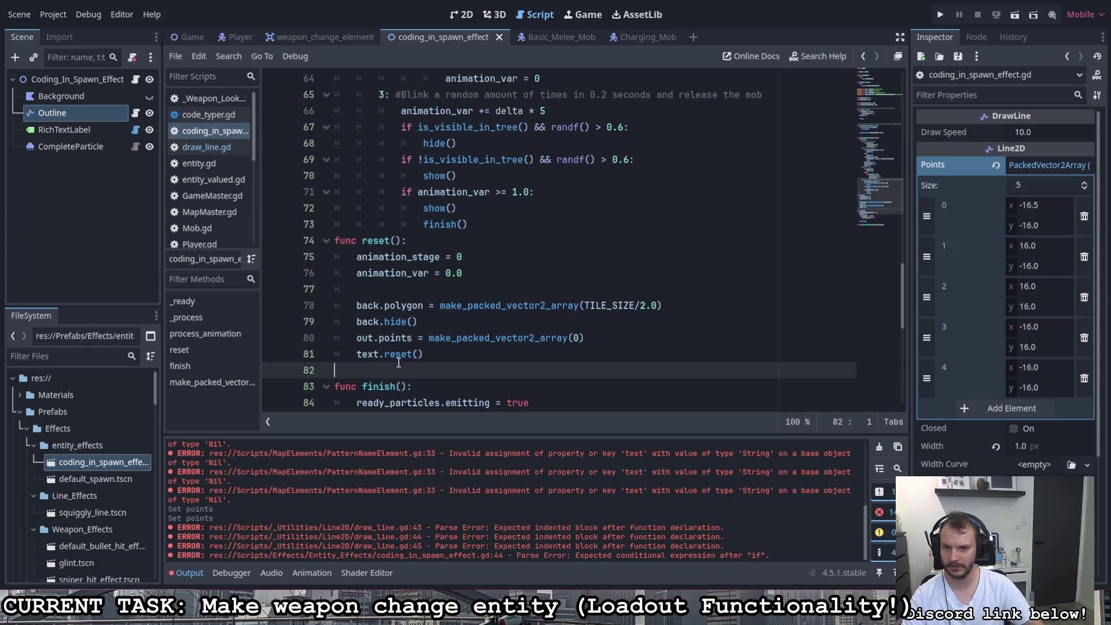
pyautogui.hotkey('ctrl', 'z')
pyautogui.write('finc')
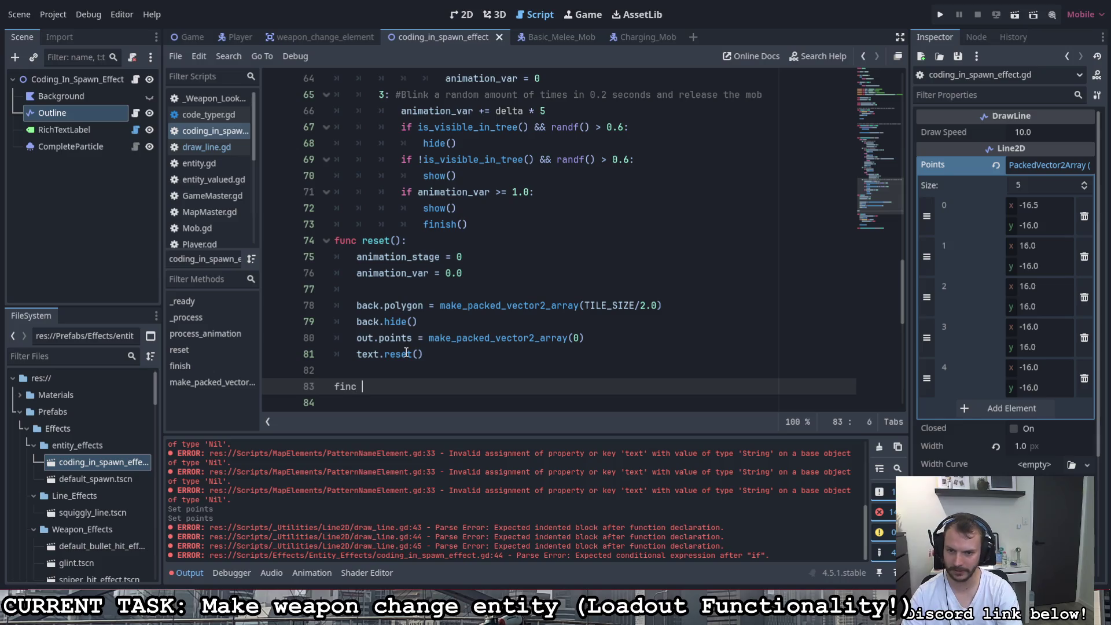
pyautogui.press('BackSpace')
pyautogui.press('BackSpace')
pyautogui.write('unc itera')
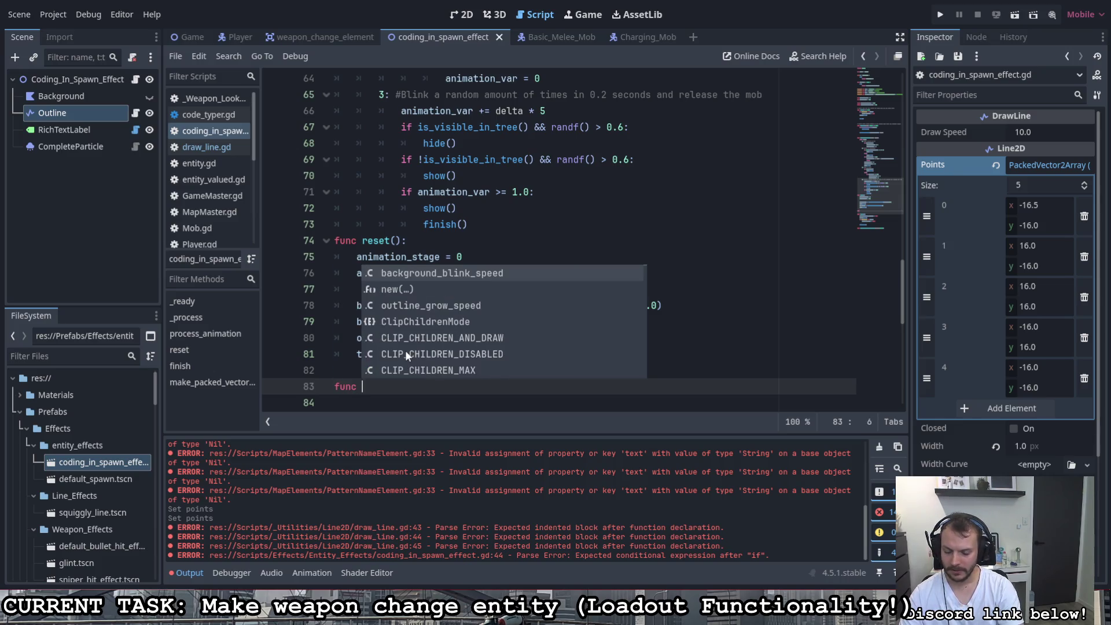
pyautogui.write('te_ania')
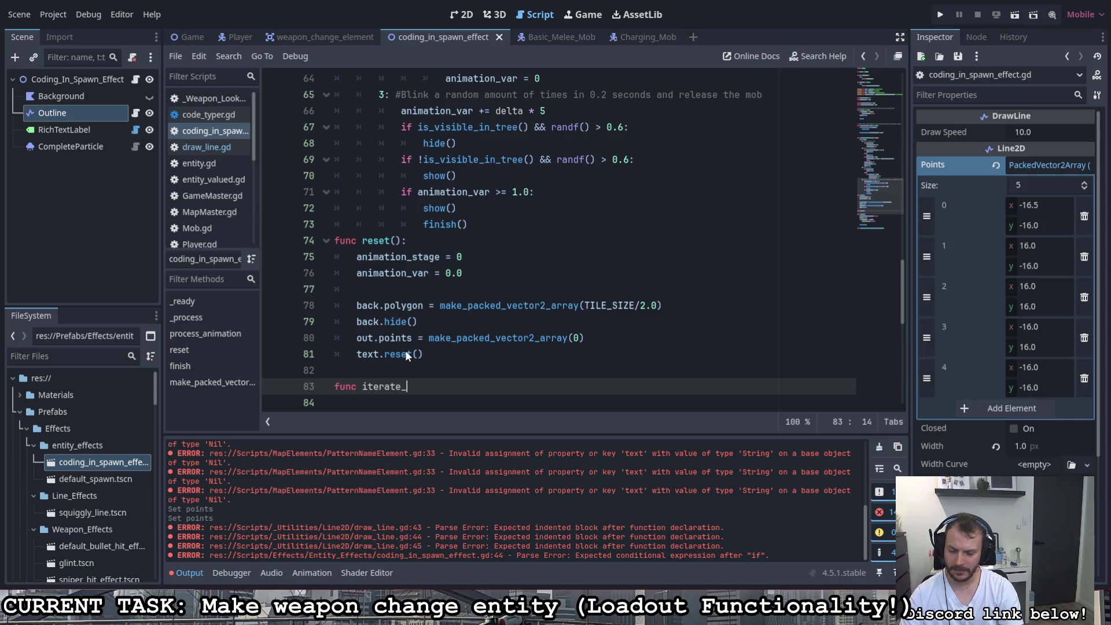
pyautogui.write('tion')
pyautogui.press('BackSpace')
pyautogui.press('BackSpace')
pyautogui.press('BackSpace')
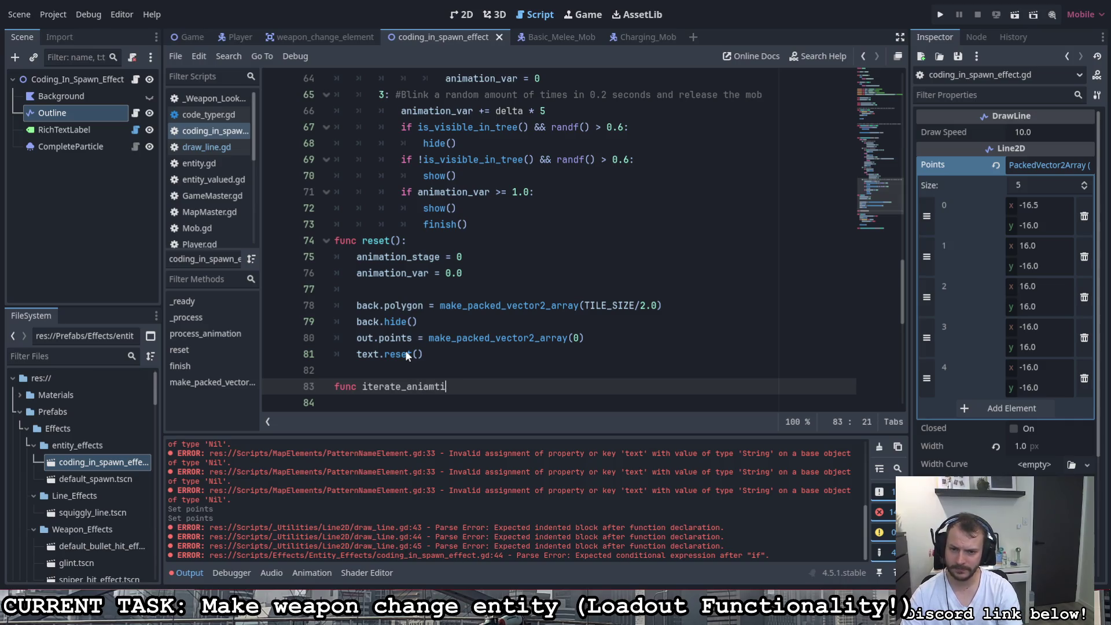
pyautogui.write('mation(')
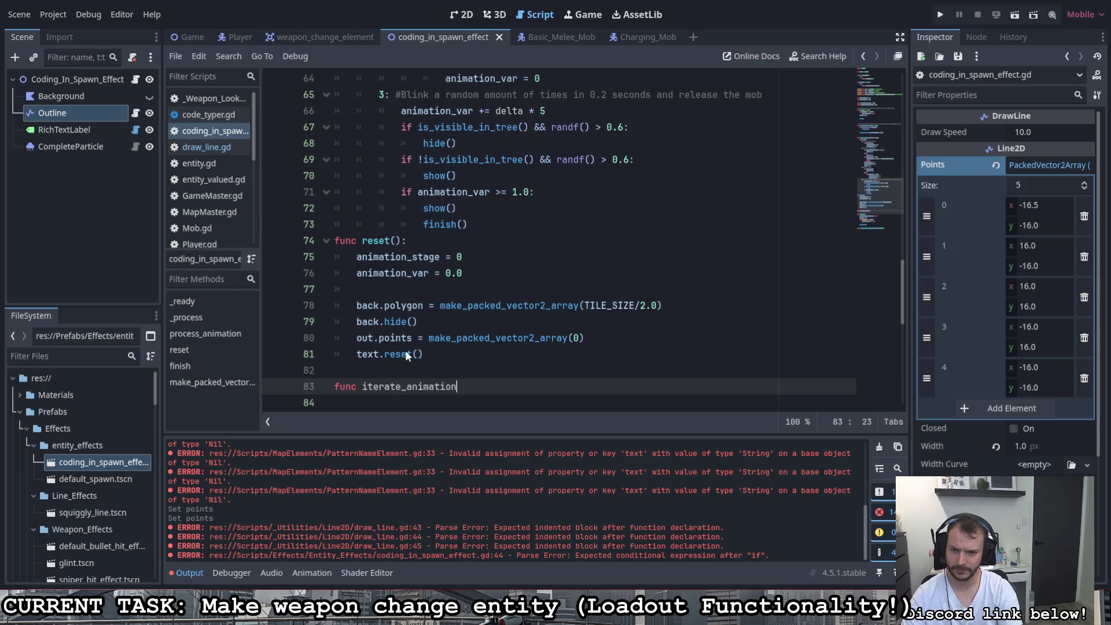
pyautogui.write('):')
pyautogui.press('Return')
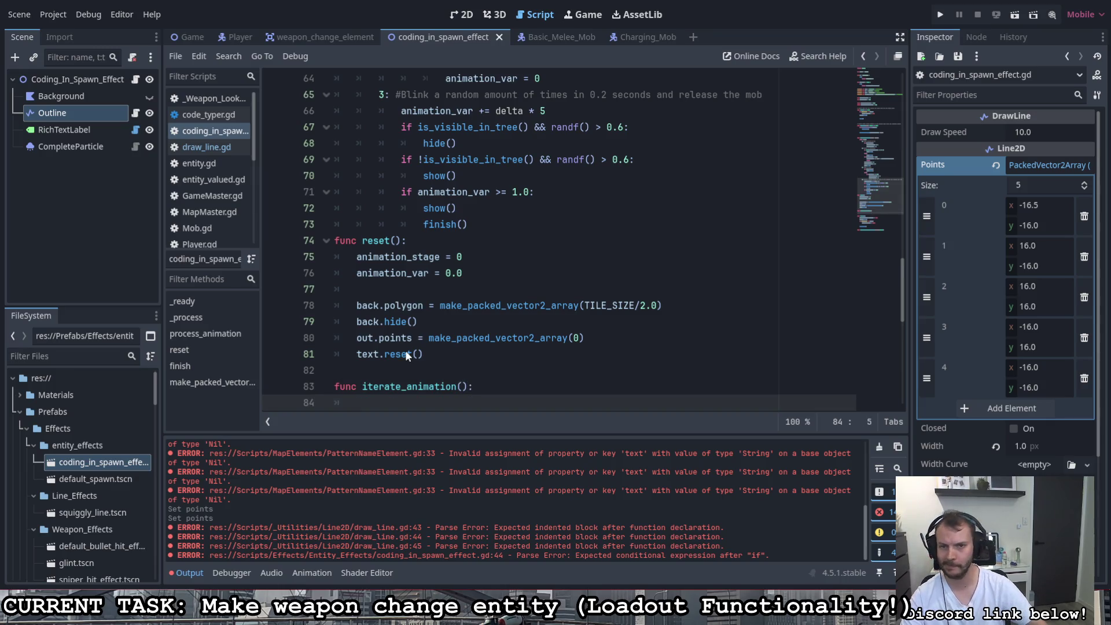
# Step: Put animation_stage += 1 and animation_var = 0 into the iterate_animation() body
pyautogui.scroll(4, 555, 284)
pyautogui.moveTo(554, 283)
pyautogui.mouseDown()
pyautogui.moveTo(448, 271)
pyautogui.moveTo(465, 256)
pyautogui.mouseUp()
pyautogui.hotkey('ctrl', 'c')
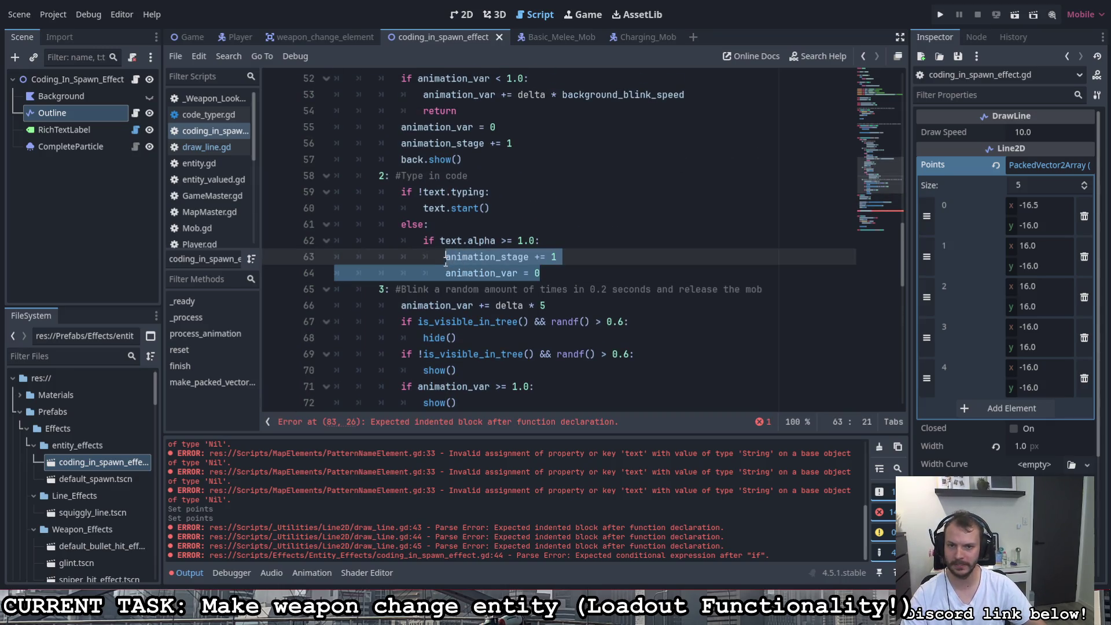
pyautogui.scroll(-5, 445, 323)
pyautogui.scroll(-2, 445, 323)
pyautogui.click(437, 305)
pyautogui.hotkey('ctrl', 'v')
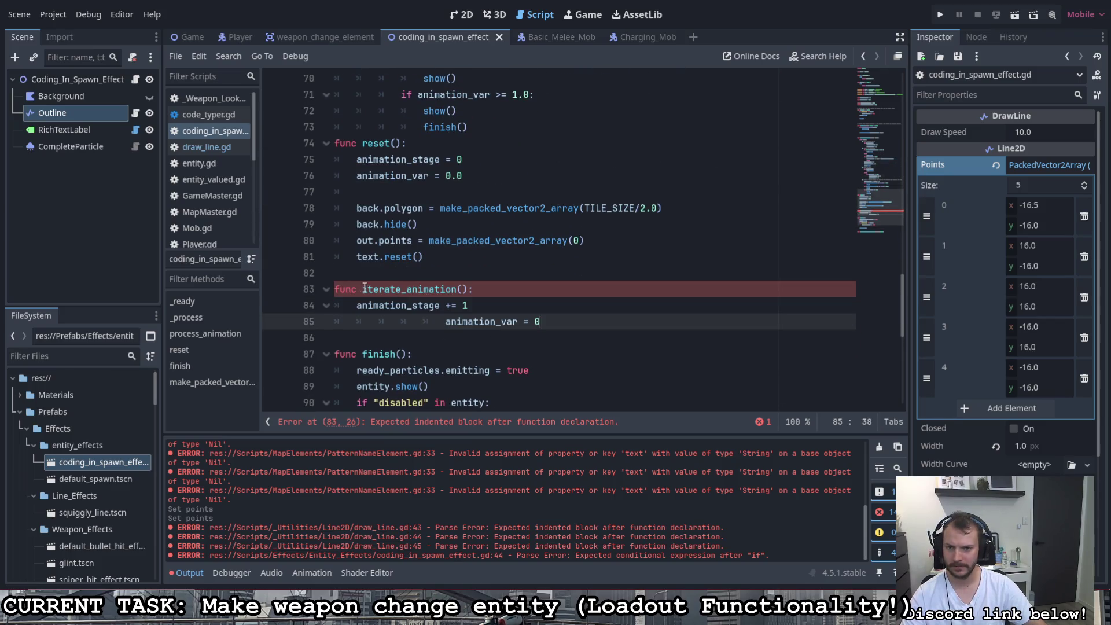
pyautogui.click(446, 322)
pyautogui.press('BackSpace')
pyautogui.press('BackSpace')
pyautogui.press('BackSpace')
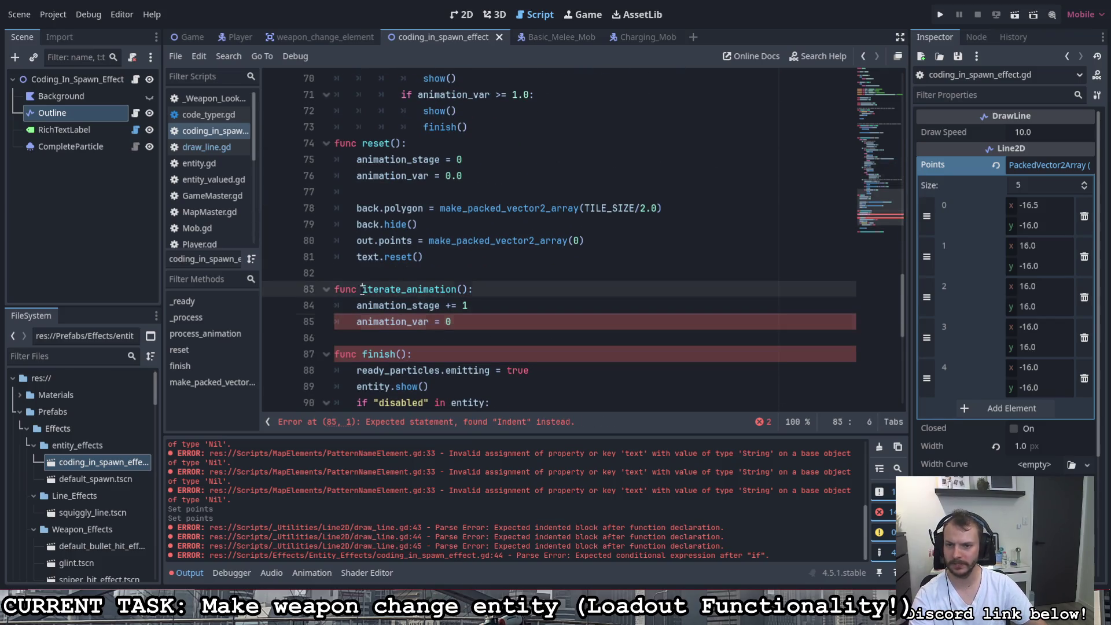
# Step: Replace the stage-advance pairs in stages 2, 1 and 0 with iterate_animation() calls
pyautogui.moveTo(362, 289); pyautogui.dragTo(469, 291)
pyautogui.hotkey('ctrl', 'c')
pyautogui.scroll(4, 480, 305)
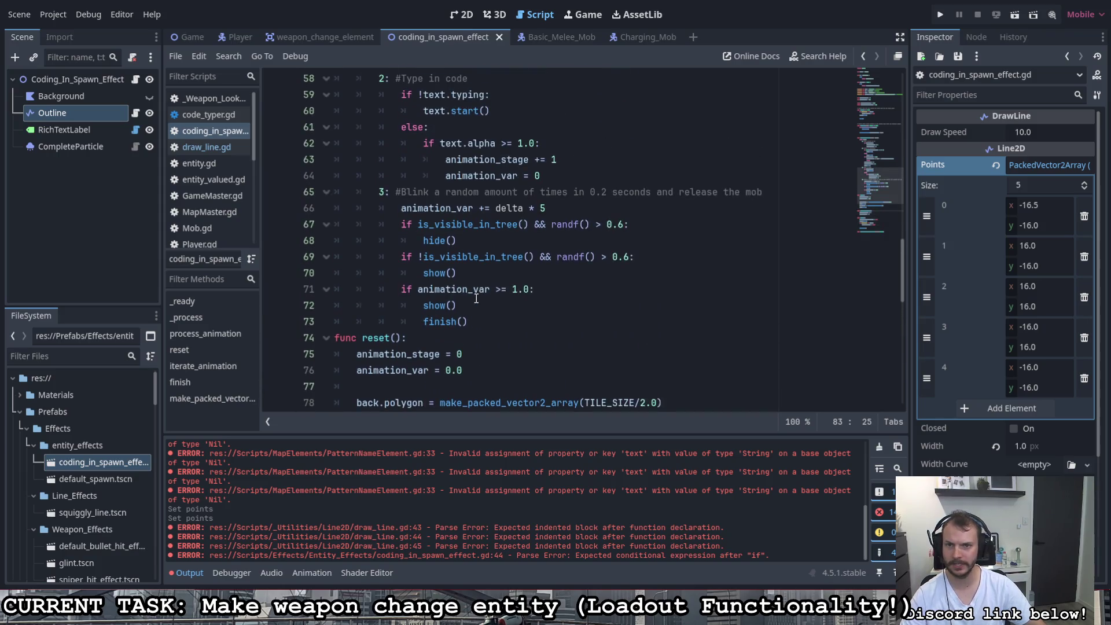
pyautogui.moveTo(543, 176); pyautogui.dragTo(399, 159)
pyautogui.hotkey('ctrl', 'v')
pyautogui.scroll(3, 488, 204)
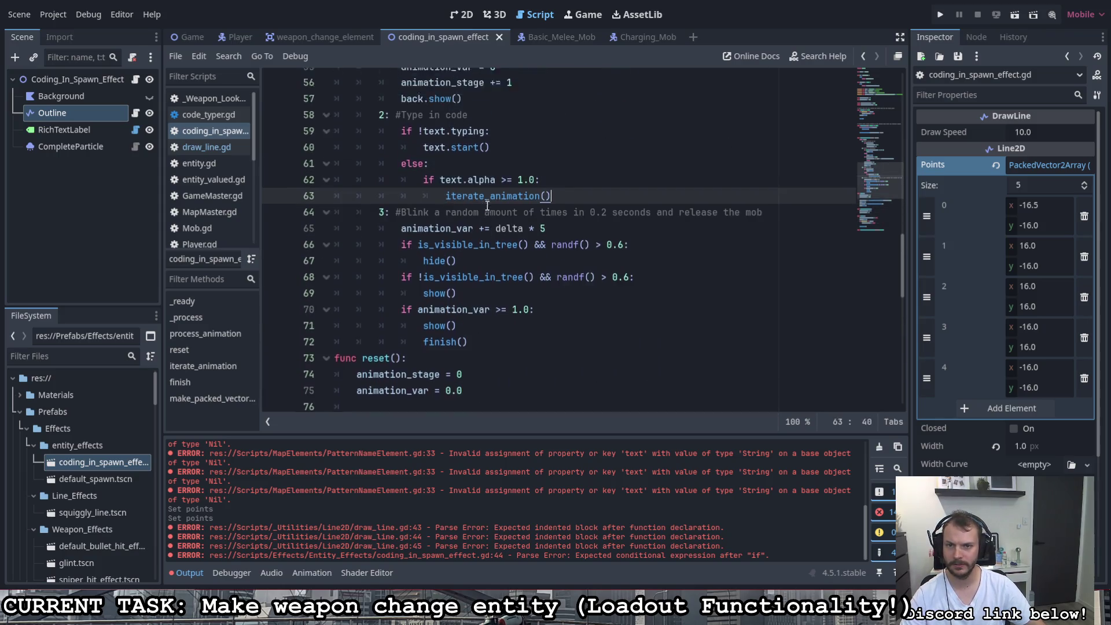
pyautogui.scroll(1, 488, 204)
pyautogui.moveTo(512, 240); pyautogui.dragTo(400, 224)
pyautogui.hotkey('ctrl', 'v')
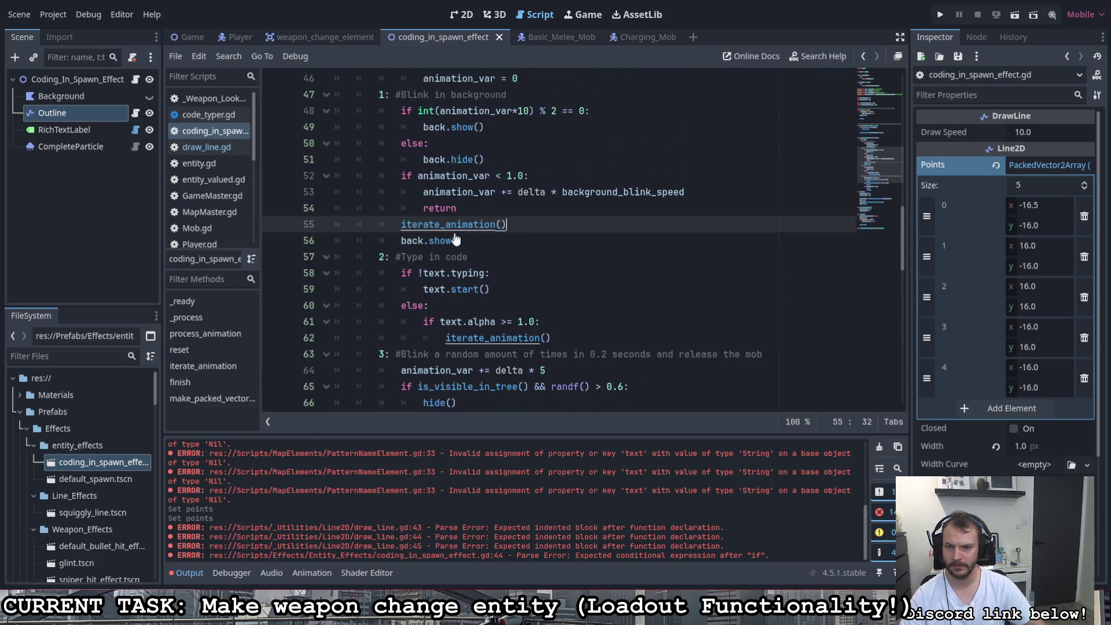
pyautogui.scroll(4, 473, 232)
pyautogui.moveTo(523, 278); pyautogui.dragTo(422, 257)
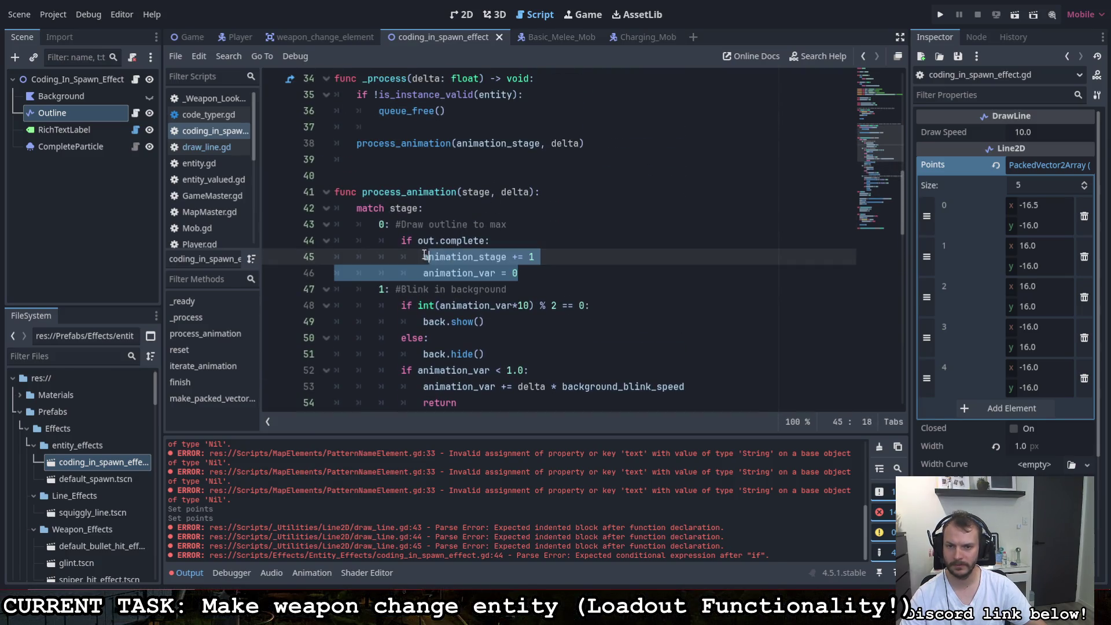
pyautogui.hotkey('ctrl', 'v')
pyautogui.scroll(-6, 535, 281)
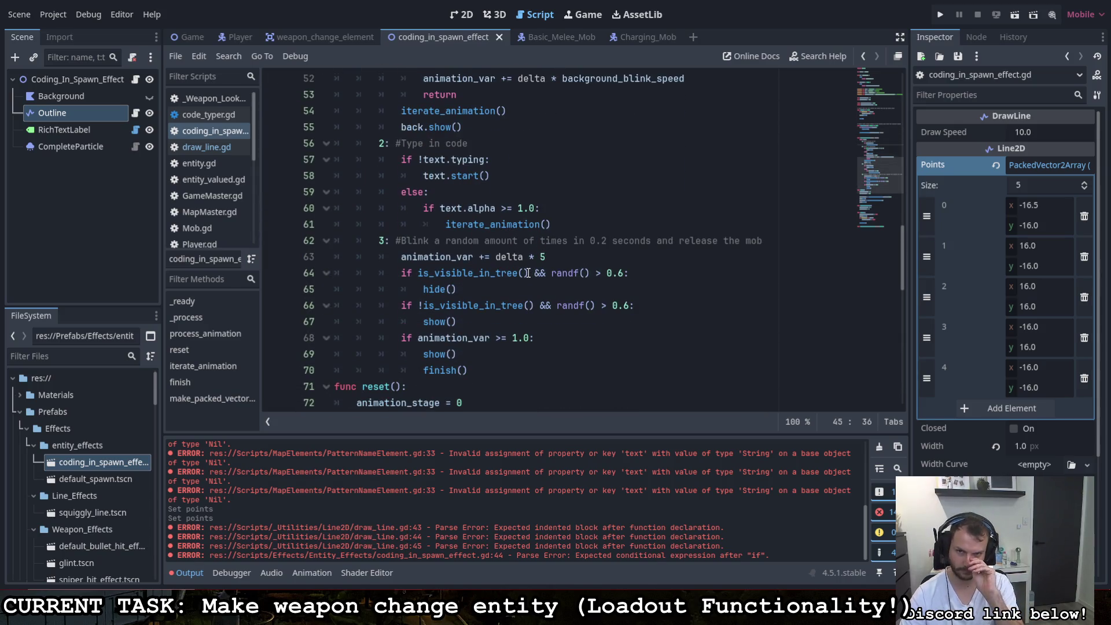
pyautogui.scroll(2, 528, 272)
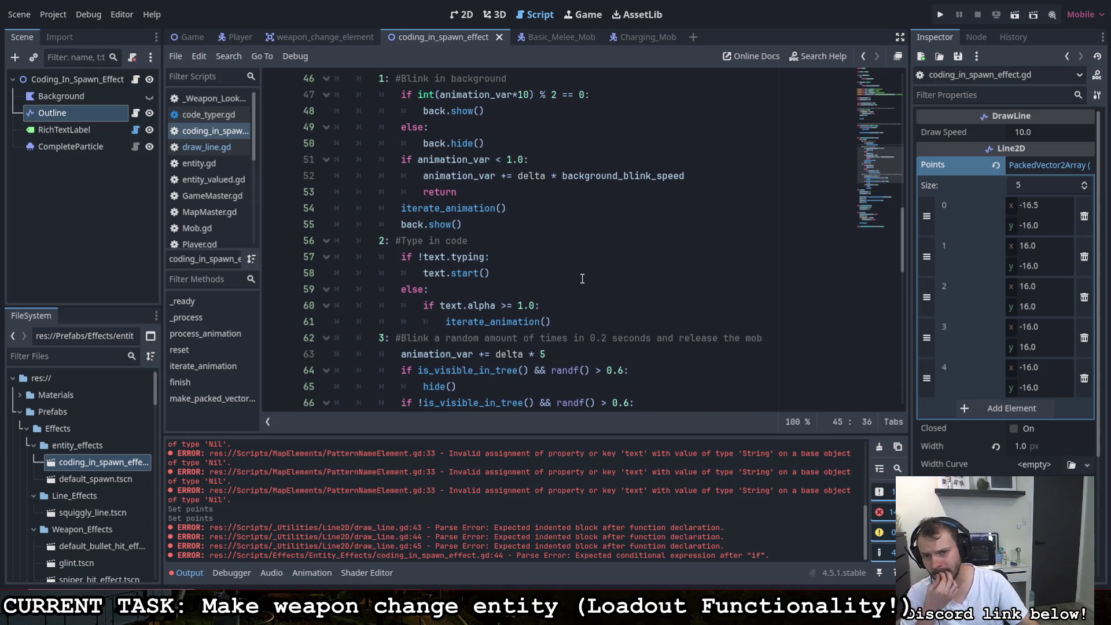
pyautogui.scroll(1, 588, 273)
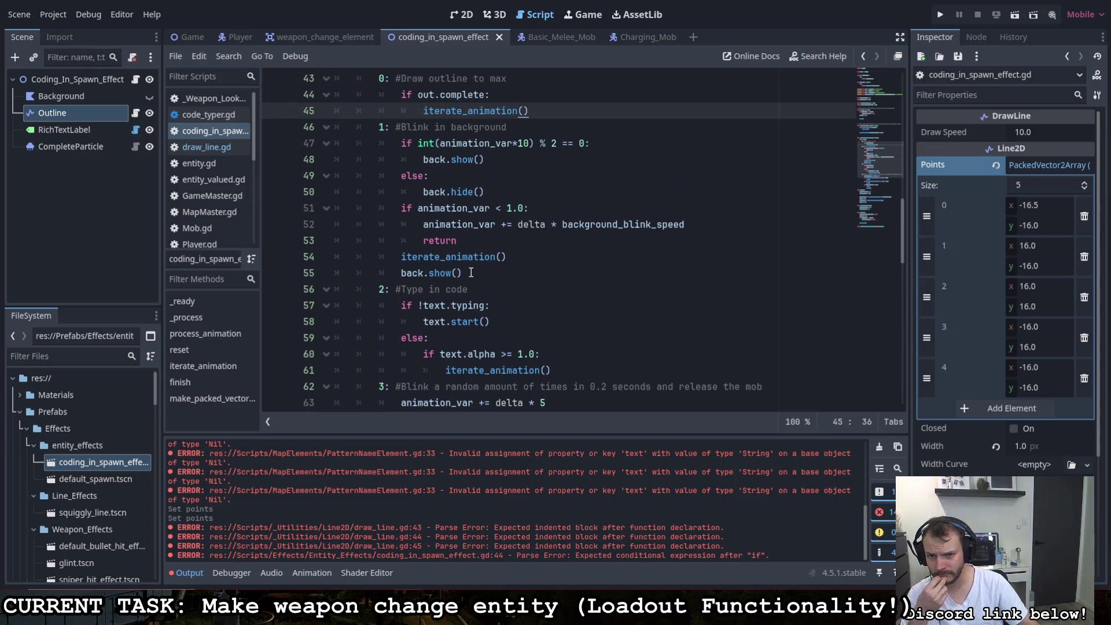
pyautogui.scroll(1, 471, 273)
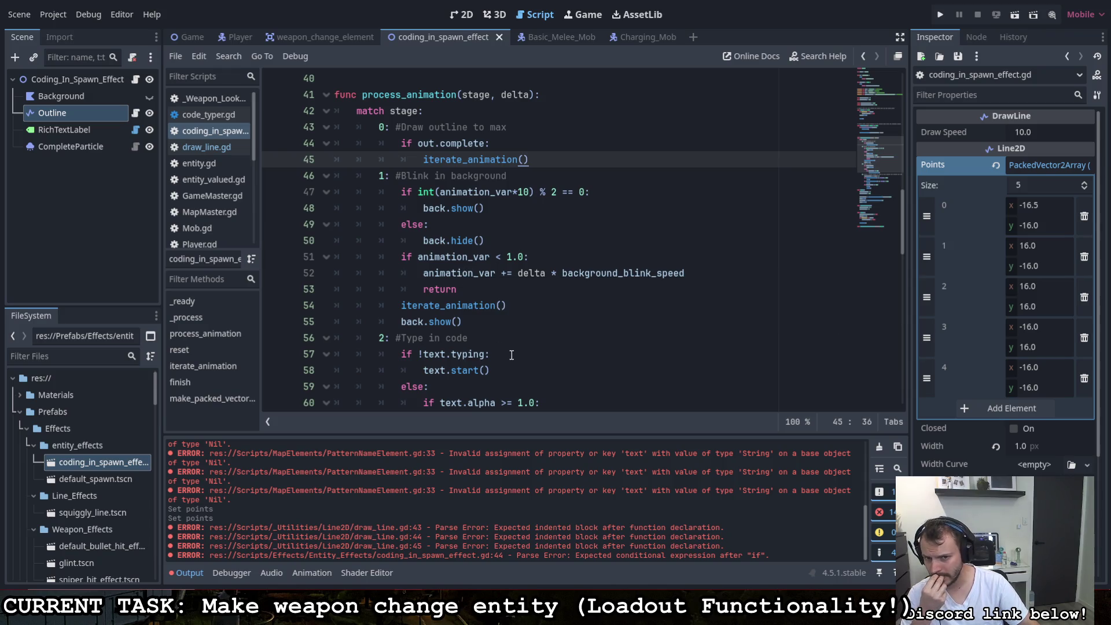
pyautogui.scroll(2, 500, 336)
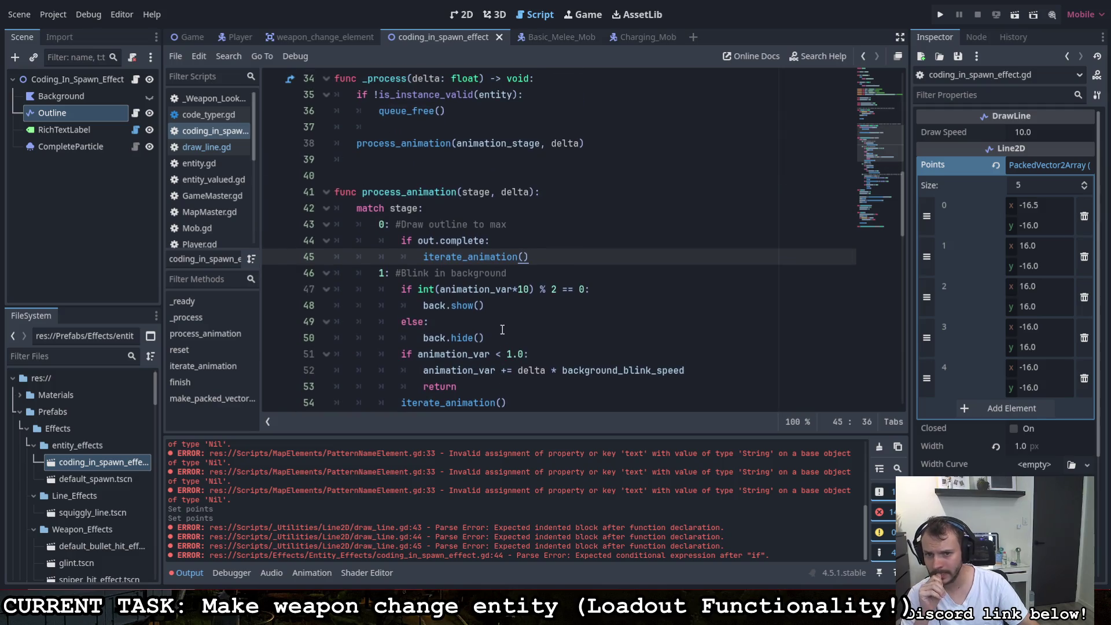
pyautogui.click(527, 227)
# Step: Under the stage 0 comment, add 'if !out.drawing:' with out.drawing = true
pyautogui.press('Return')
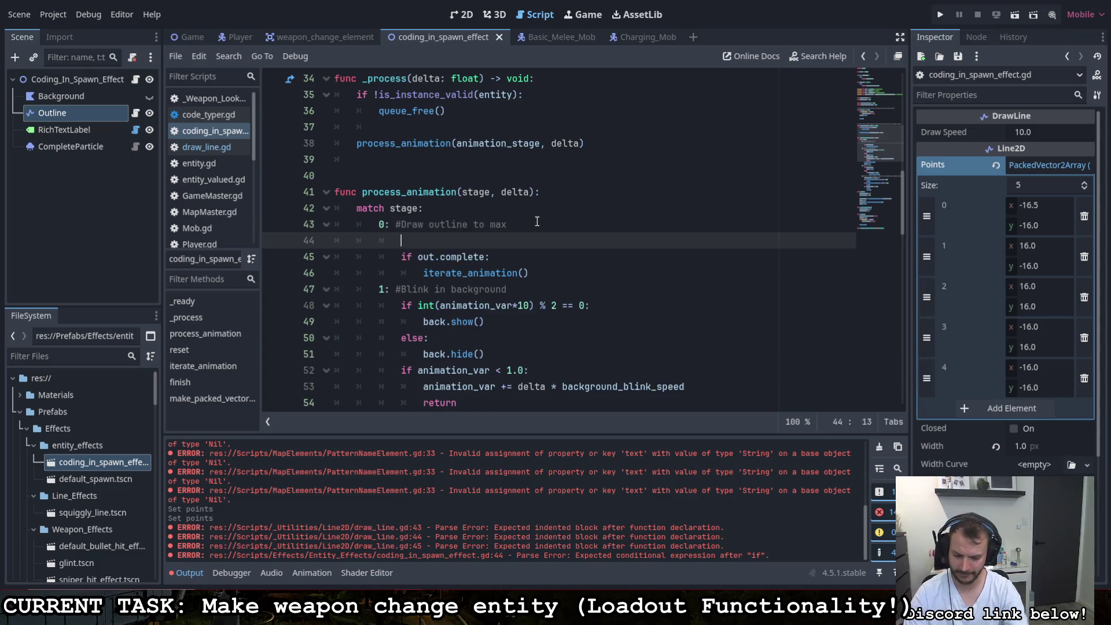
pyautogui.write('out.')
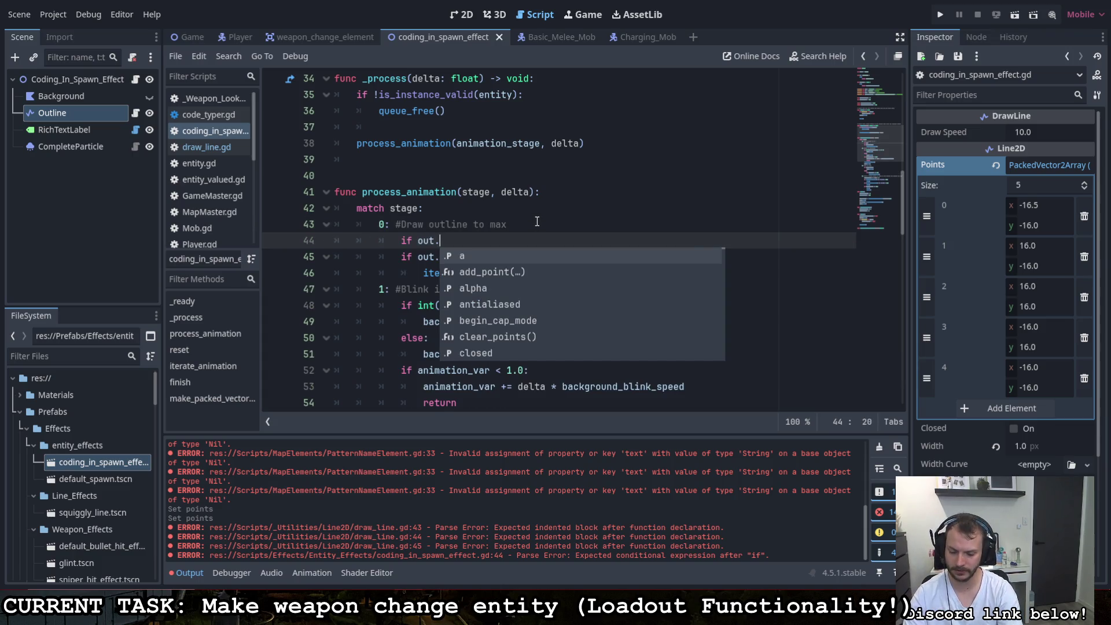
pyautogui.write('drawing')
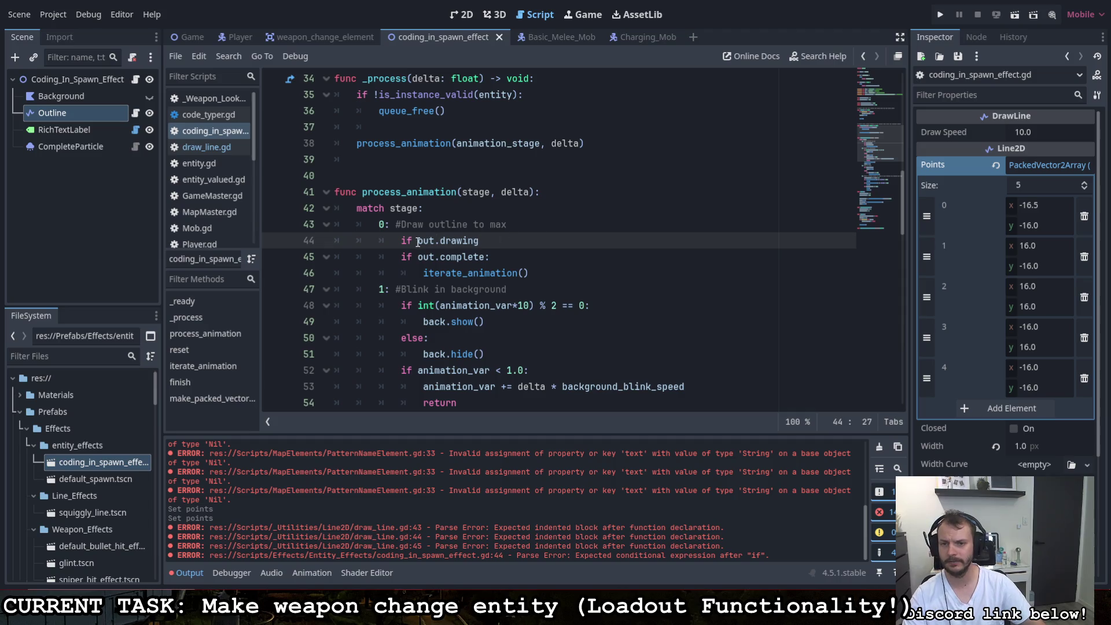
pyautogui.click(417, 241)
pyautogui.write('!')
pyautogui.click(513, 238)
pyautogui.write(':')
pyautogui.press('Return')
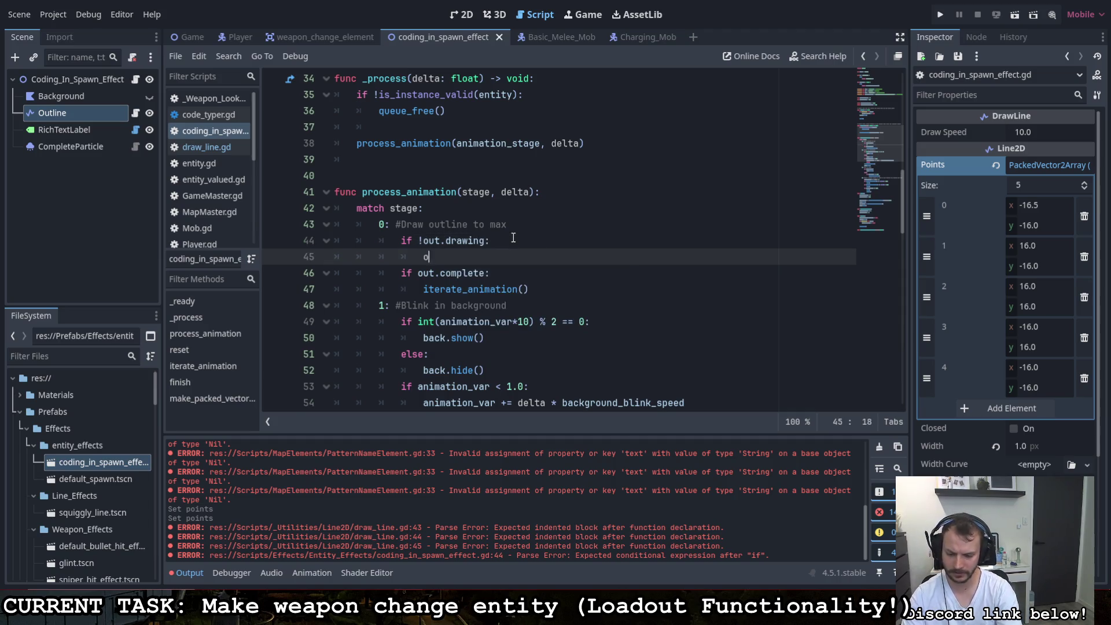
pyautogui.write('ut.d')
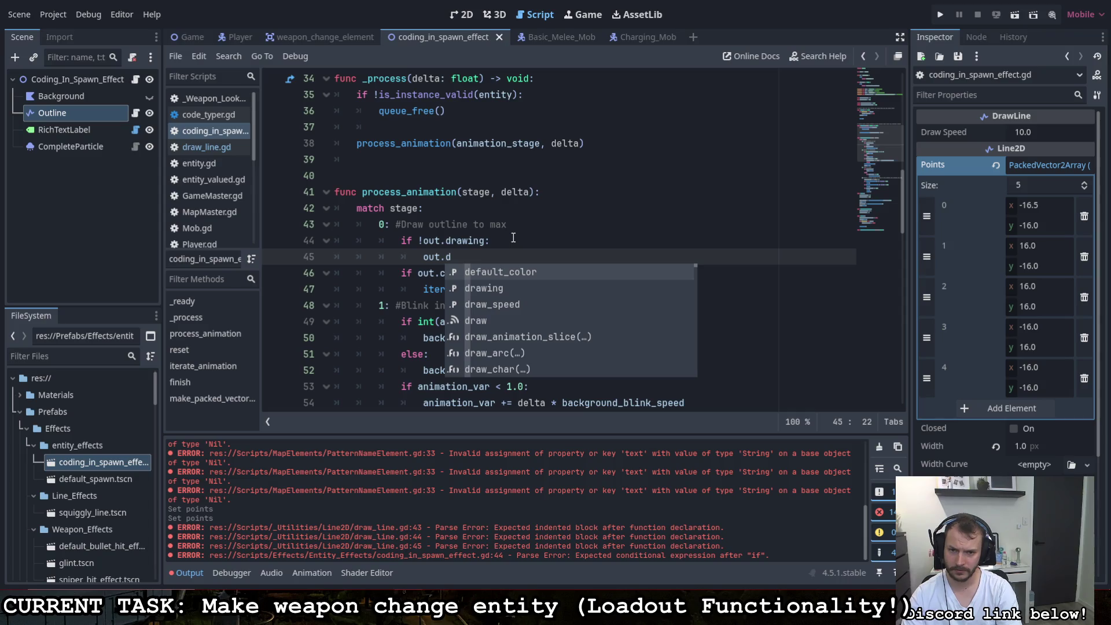
pyautogui.write('rawing =- ')
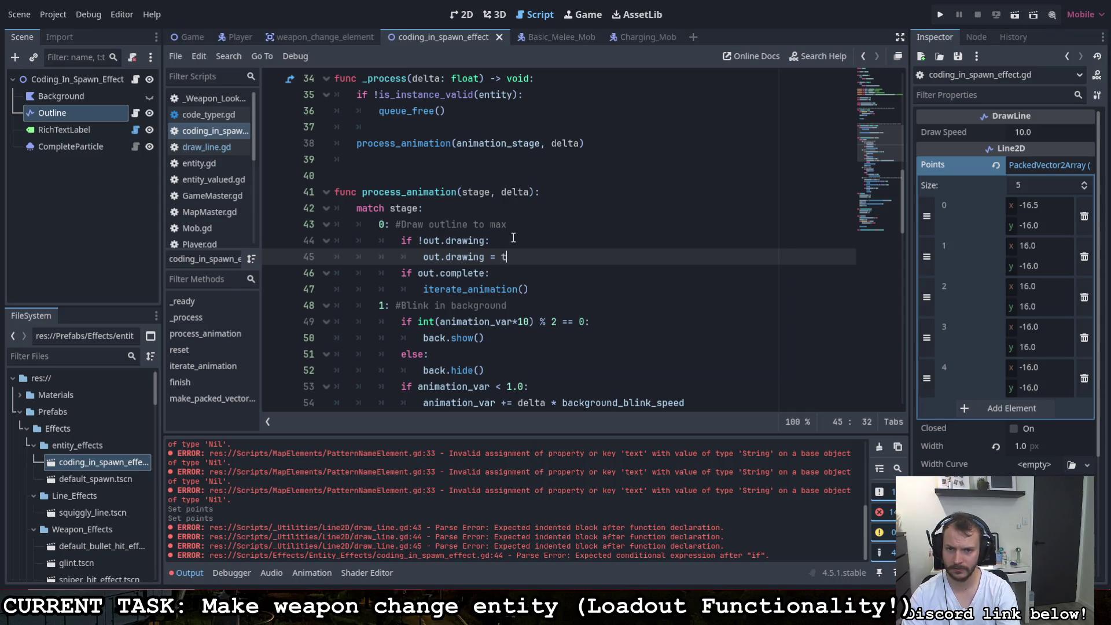
pyautogui.write('rut')
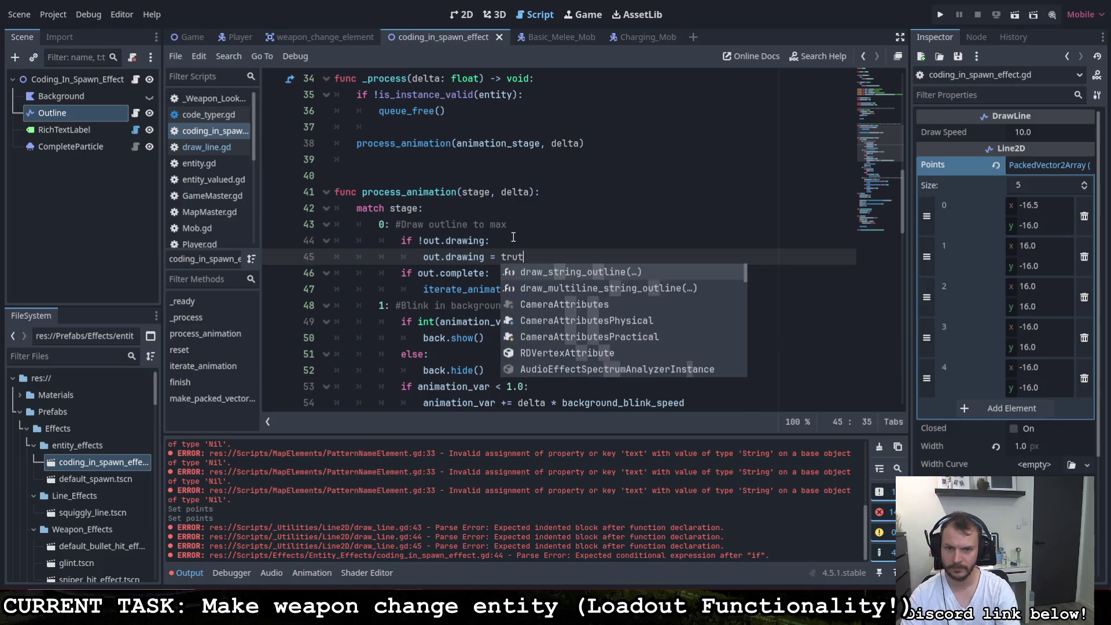
pyautogui.press('BackSpace')
pyautogui.write('e')
# Step: Add a trial out.reset_line() call in that block, then delete it again
pyautogui.hotkey('ctrl', 'shift', 'Return')
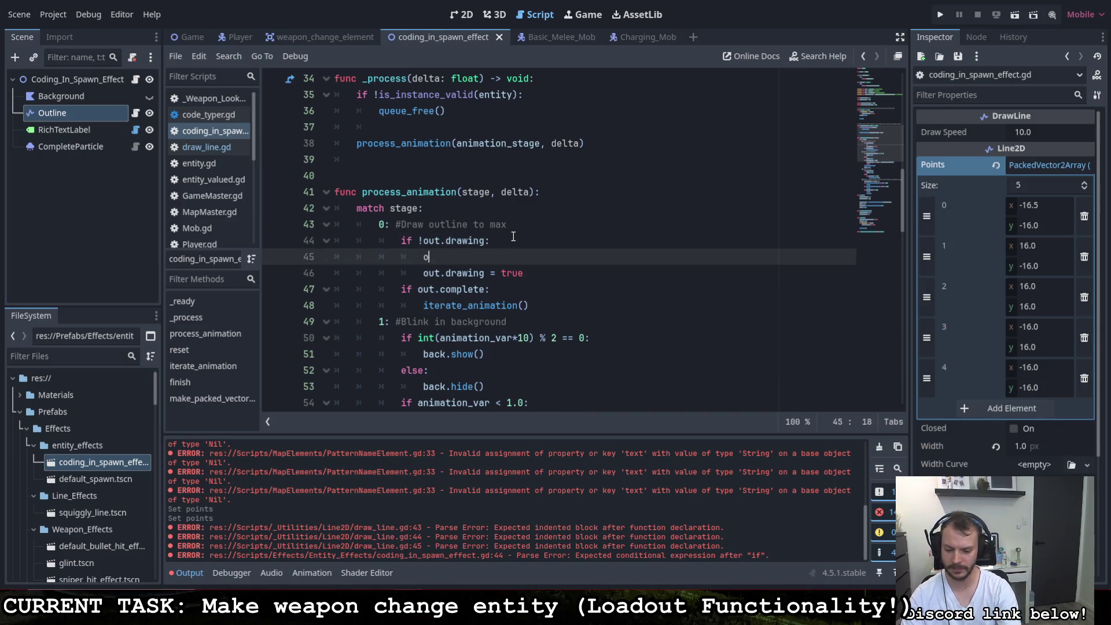
pyautogui.write('ut.rese')
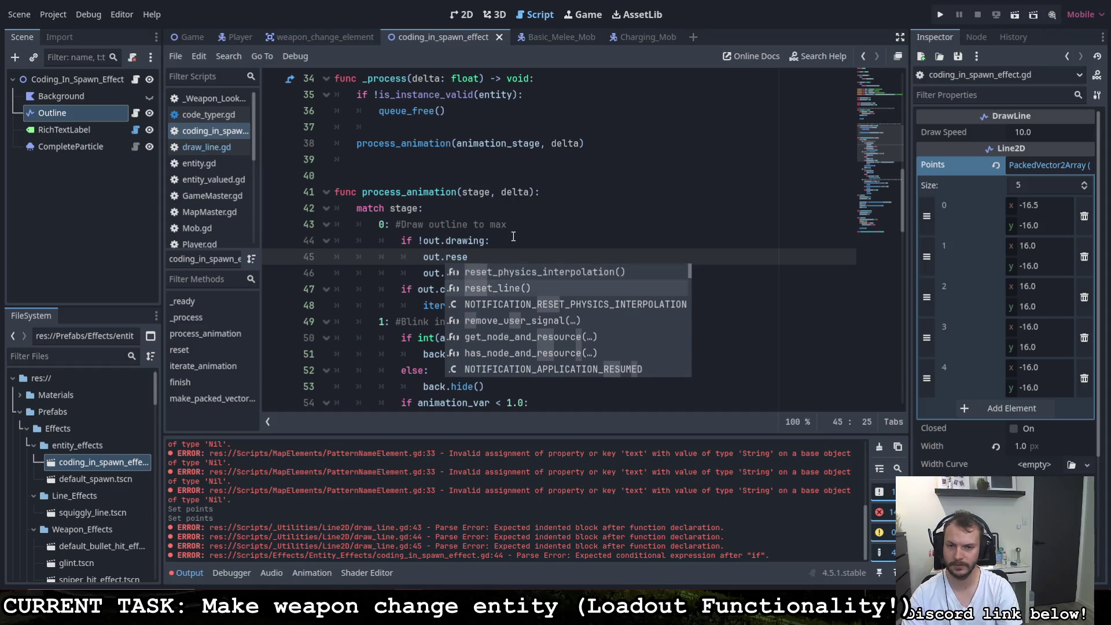
pyautogui.press('Return')
pyautogui.click(550, 240)
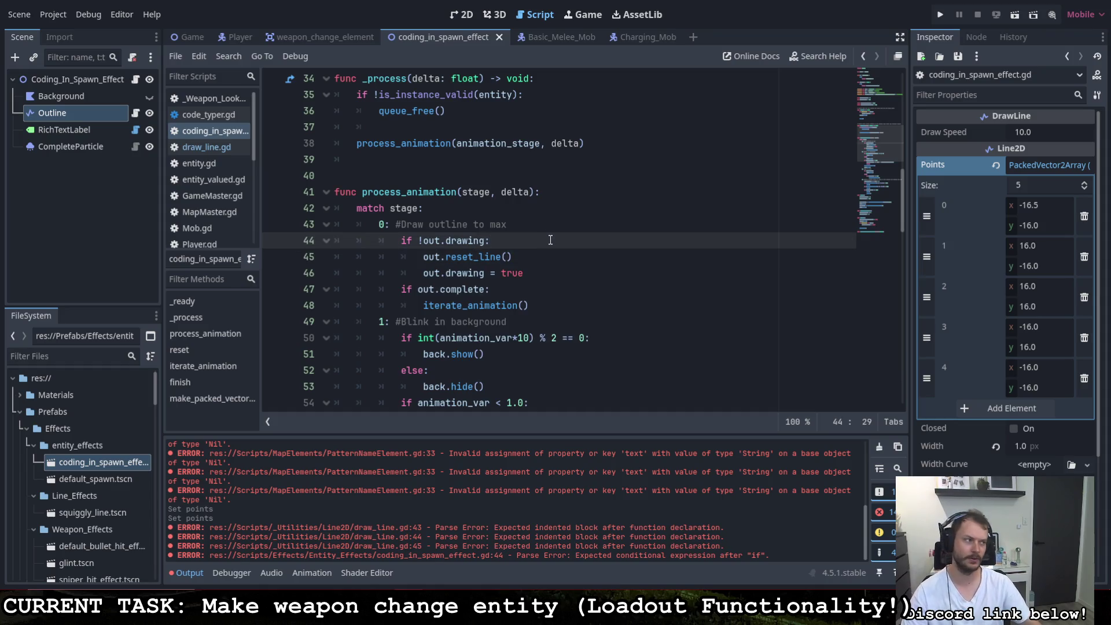
pyautogui.moveTo(521, 257); pyautogui.dragTo(489, 244)
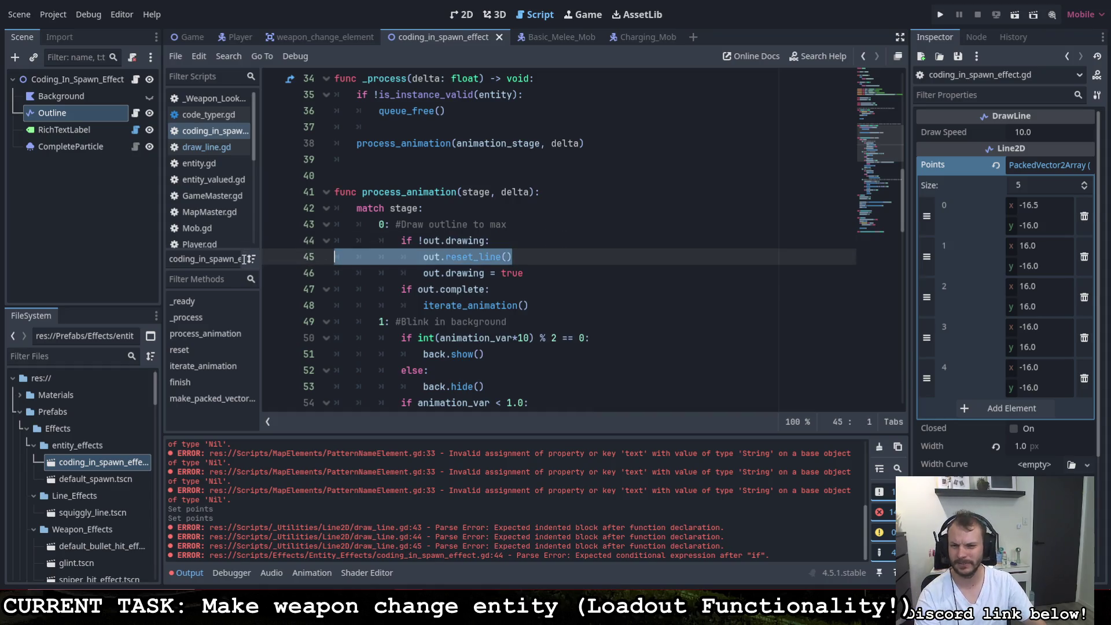
pyautogui.press('BackSpace')
# Step: Save the script and run the game to test the changes
pyautogui.hotkey('ctrl', 's')
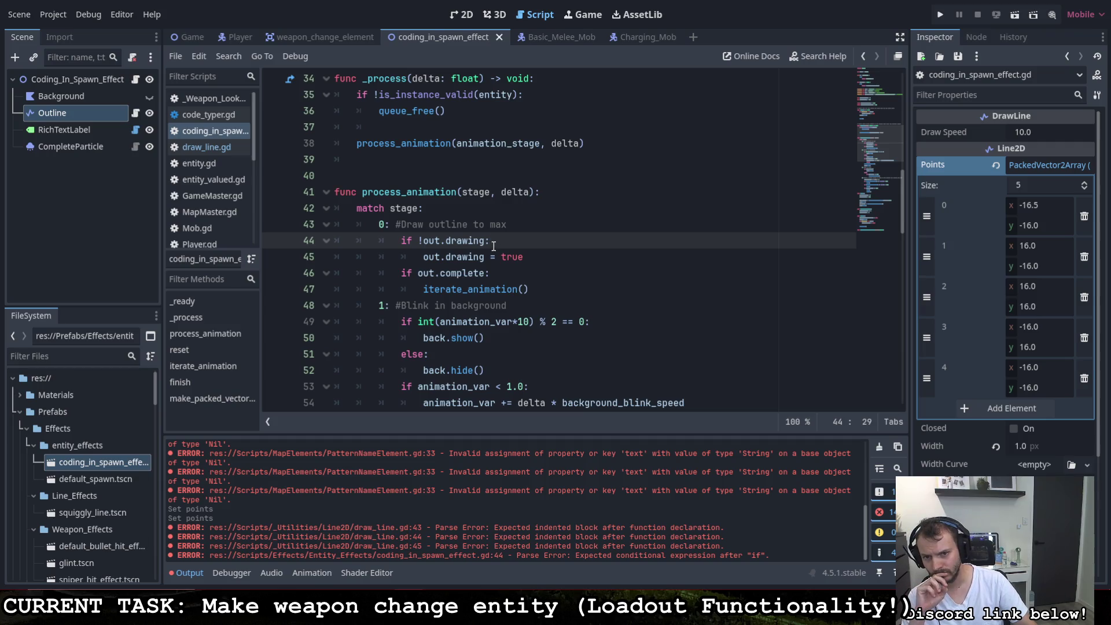
pyautogui.hotkey('ctrl', 's')
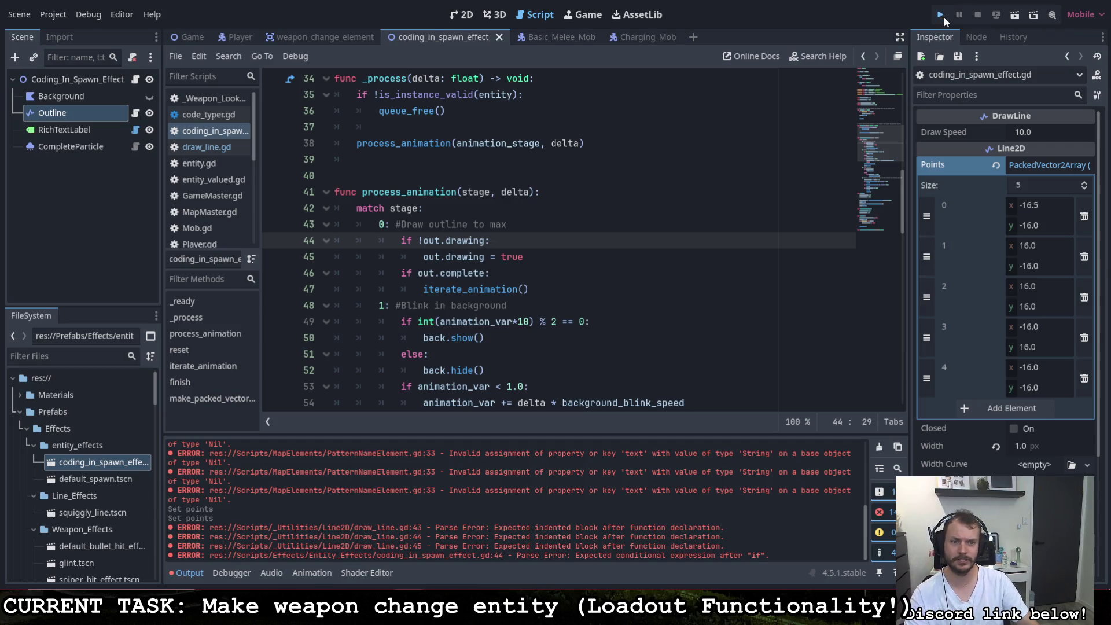
pyautogui.click(943, 16)
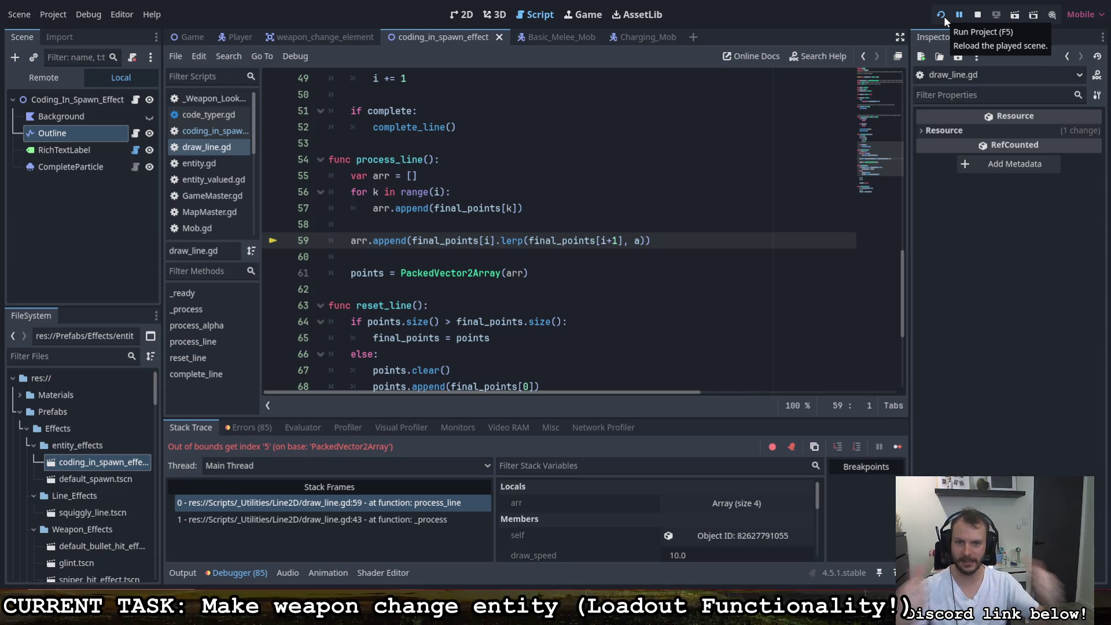
# Step: Correct the final_points index on line 59 by dropping the +1, save, and restart the game
pyautogui.click(483, 243)
pyautogui.press('Right')
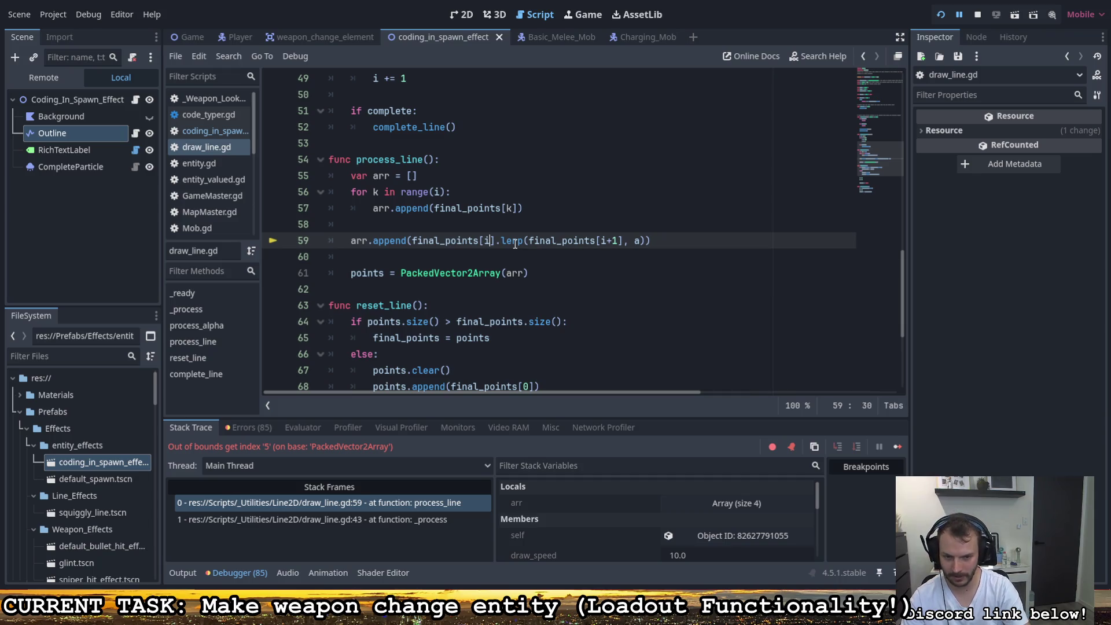
pyautogui.write('-1')
pyautogui.click(627, 240)
pyautogui.press('BackSpace')
pyautogui.press('BackSpace')
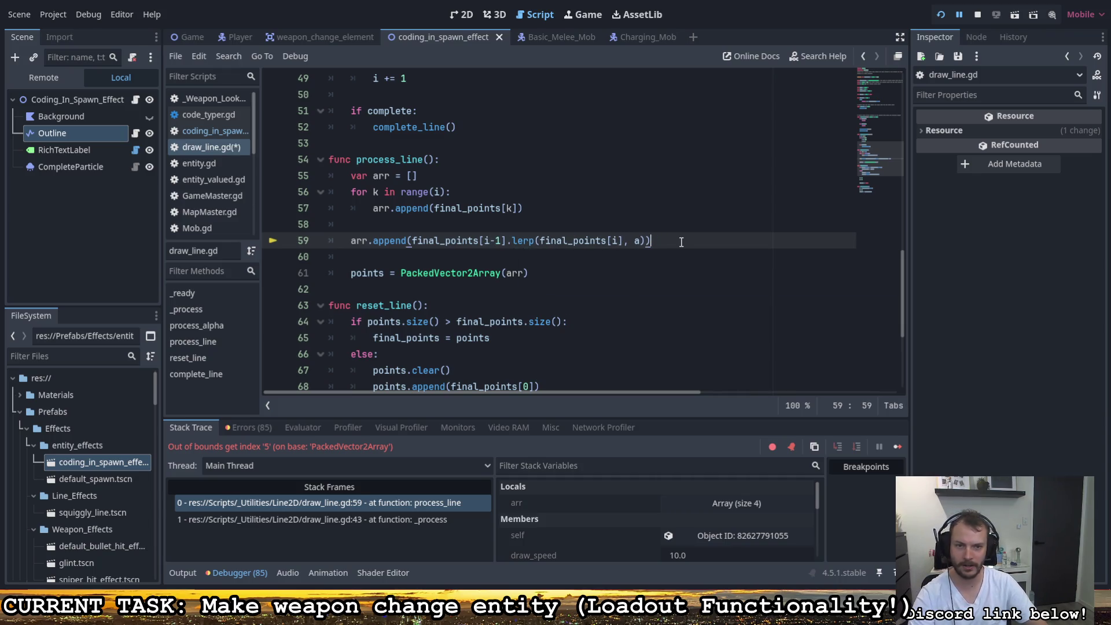
pyautogui.click(678, 241)
pyautogui.hotkey('ctrl', 's')
pyautogui.click(943, 15)
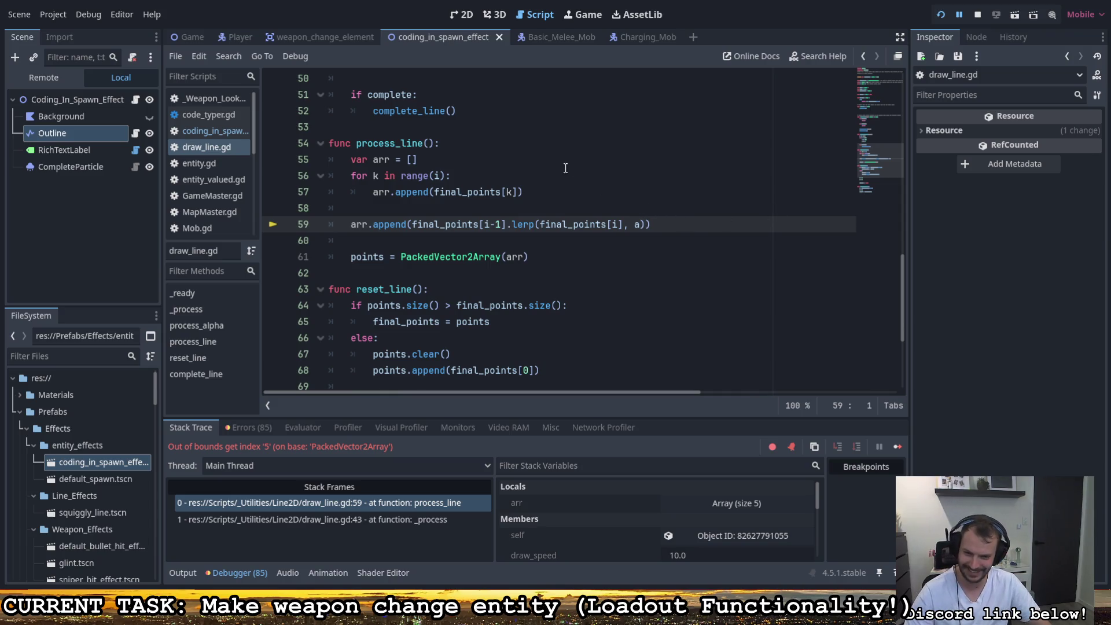
# Step: Wrap the lerp append in 'if i < final_points.size():', save, and rerun the game
pyautogui.click(553, 206)
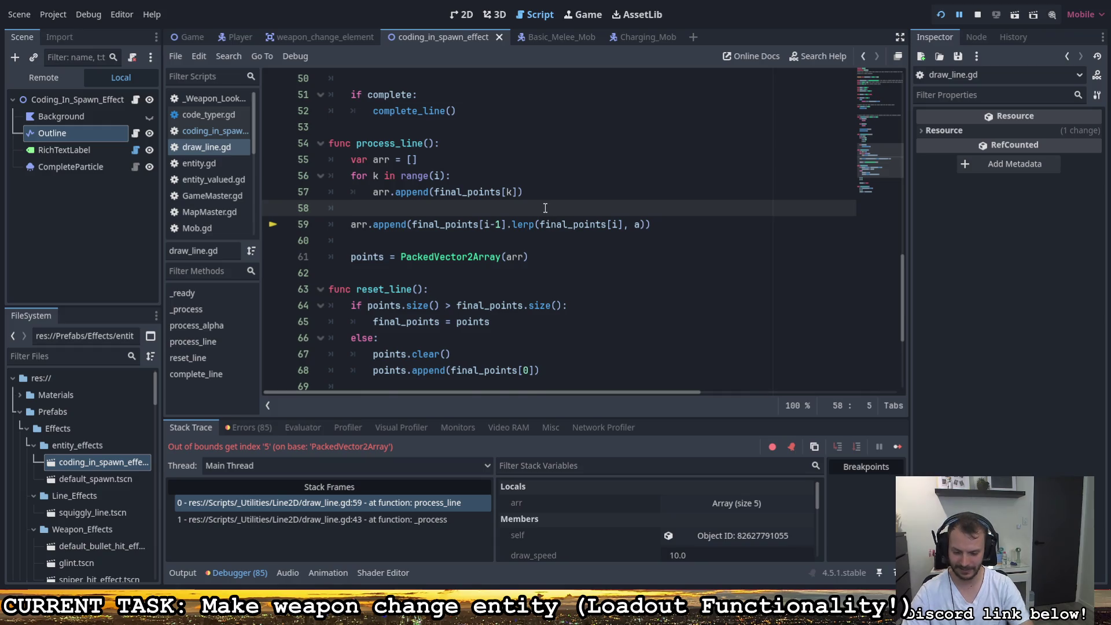
pyautogui.press('Return')
pyautogui.write('f')
pyautogui.write('f i ')
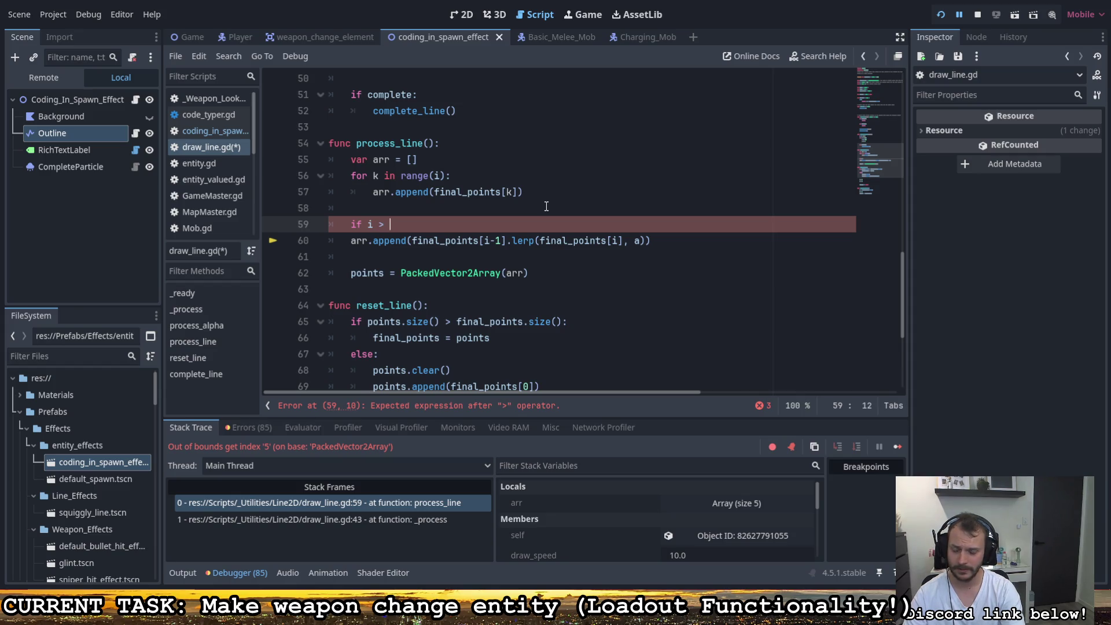
pyautogui.write('final_points.')
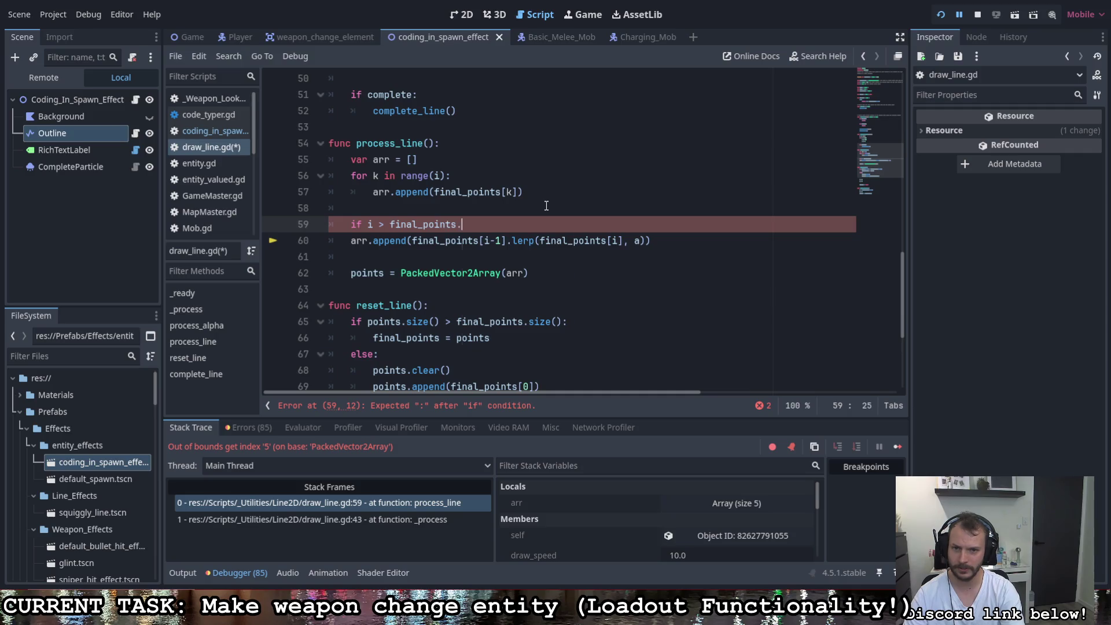
pyautogui.write('si')
pyautogui.press('Return')
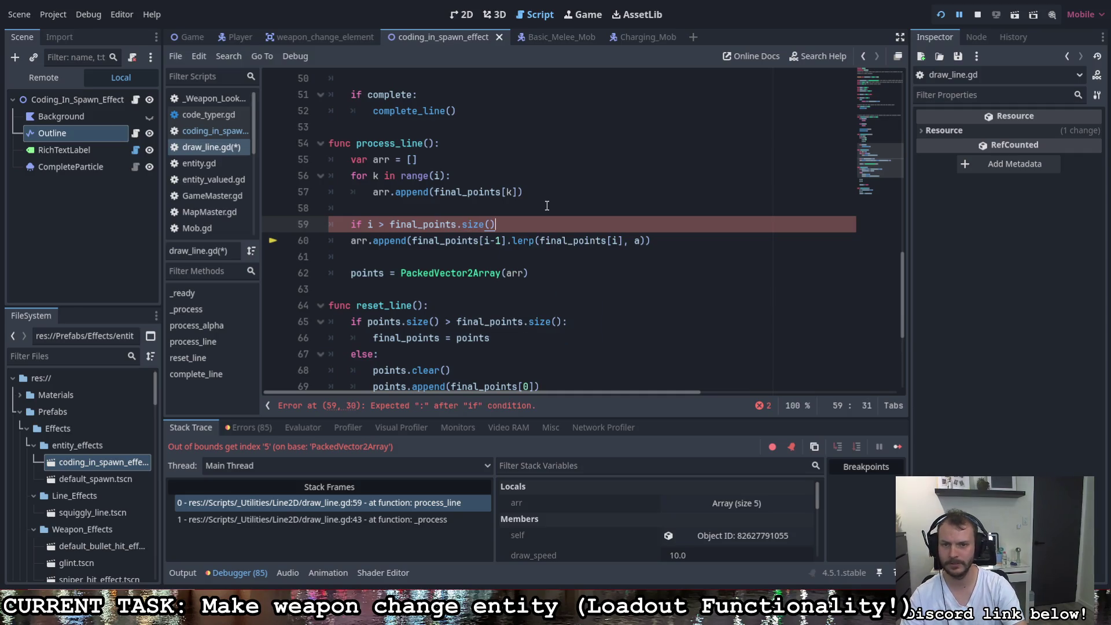
pyautogui.write(':')
pyautogui.click(351, 240)
pyautogui.press('Tab')
pyautogui.click(382, 224)
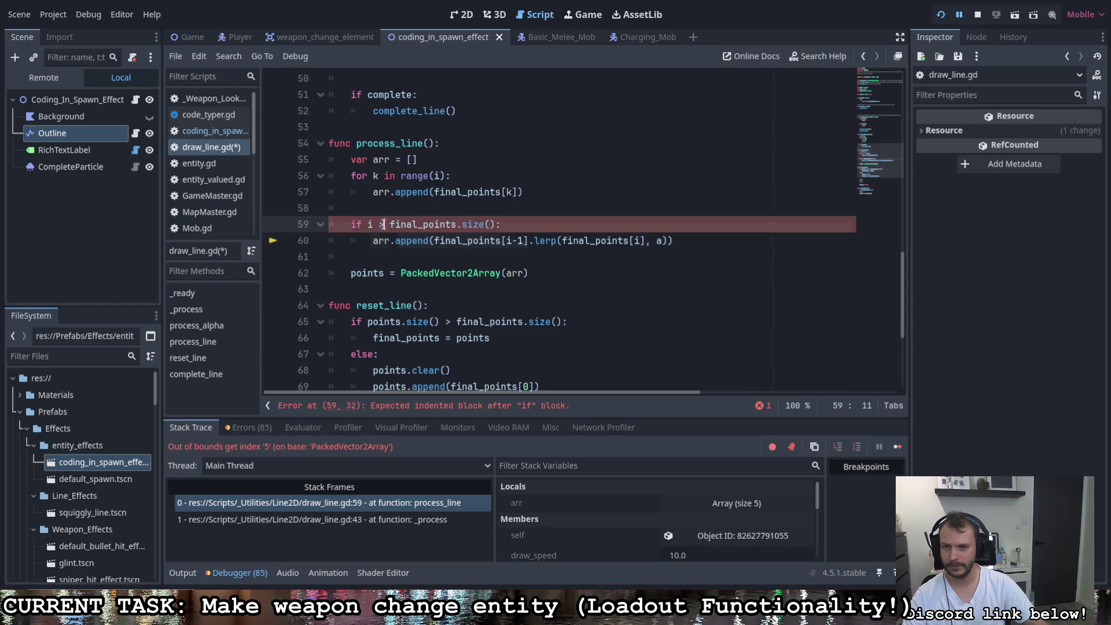
pyautogui.press('BackSpace')
pyautogui.write('<')
pyautogui.moveTo(428, 231)
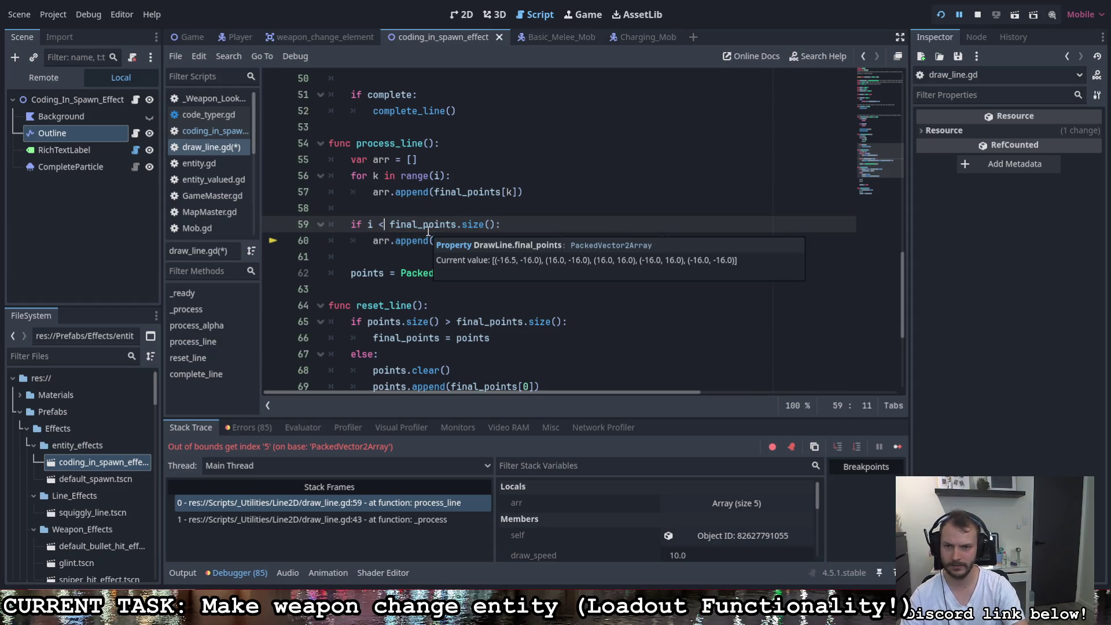
pyautogui.hotkey('ctrl', 's')
pyautogui.click(510, 209)
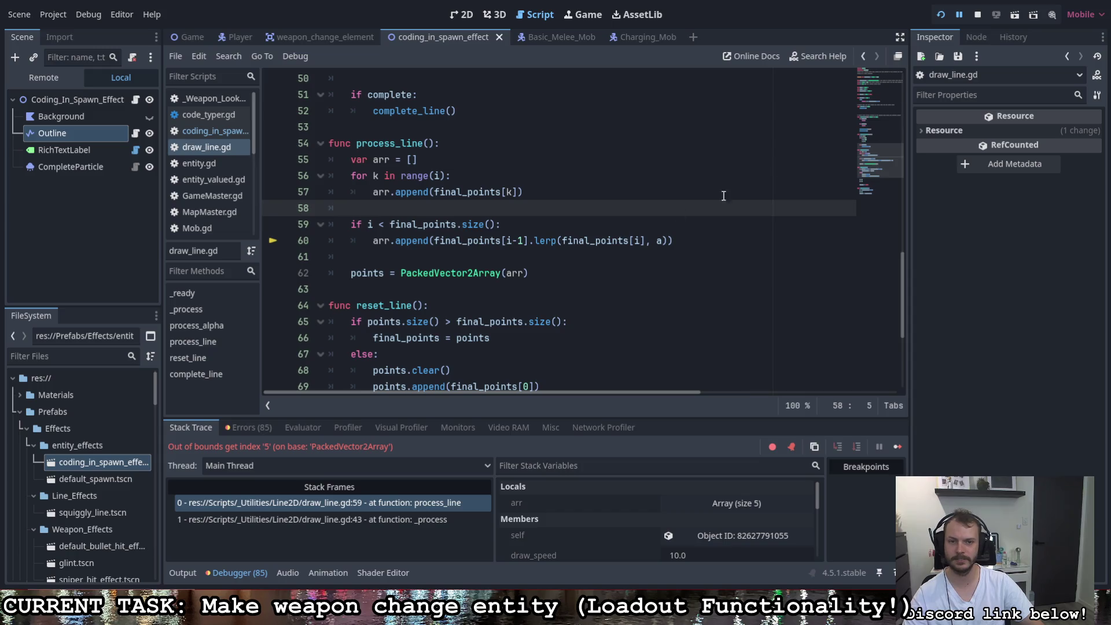
pyautogui.click(941, 16)
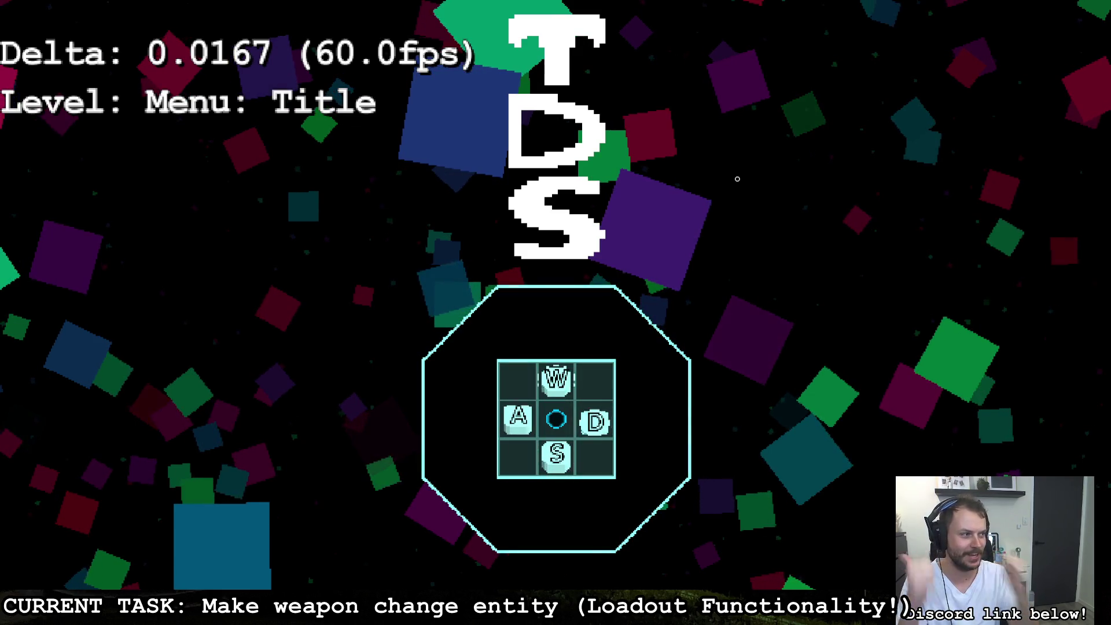
# Step: Bring up the game's quit menu, then return to the draw_line.gd script
pyautogui.press('Escape')
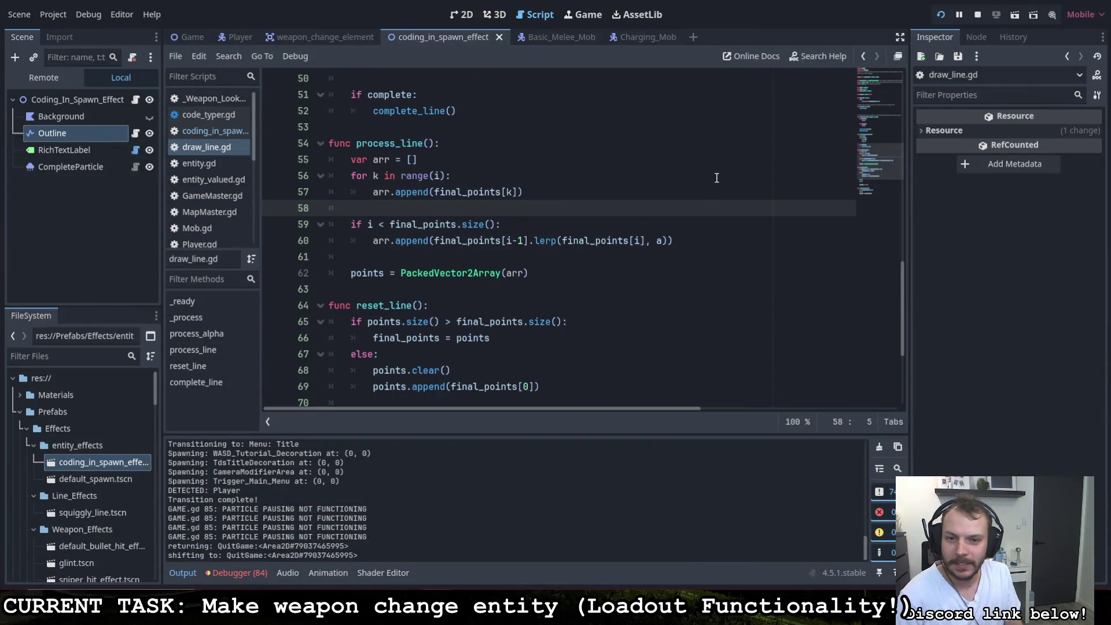
pyautogui.click(600, 193)
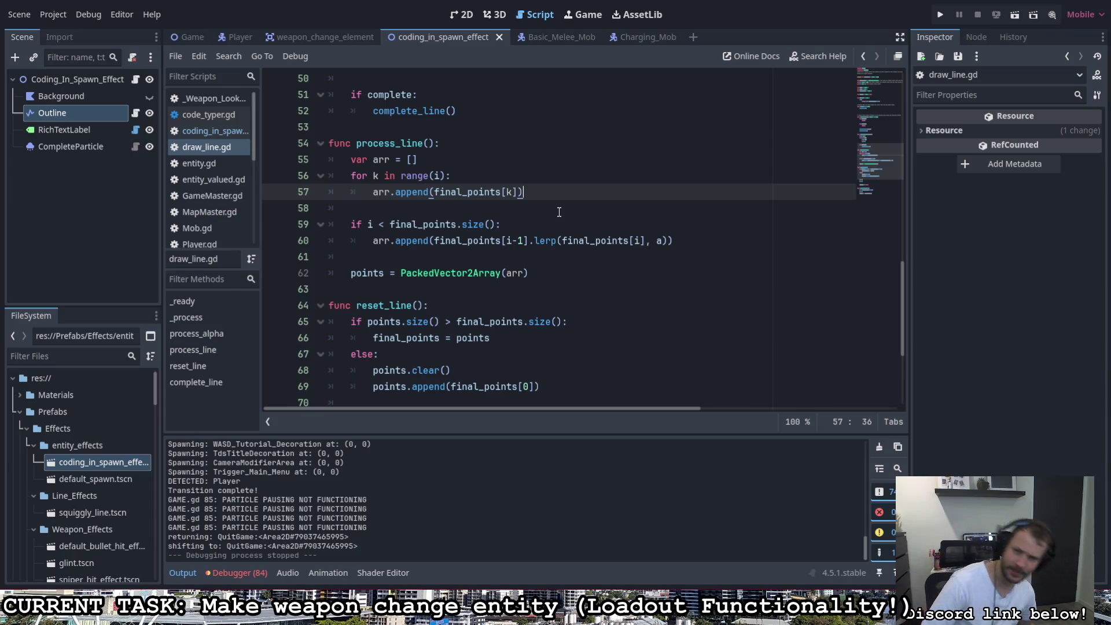
# Step: Delete the size-check line in process_line and outdent the append back one level
pyautogui.click(500, 225)
pyautogui.hotkey('shift', 'Home')
pyautogui.press('BackSpace')
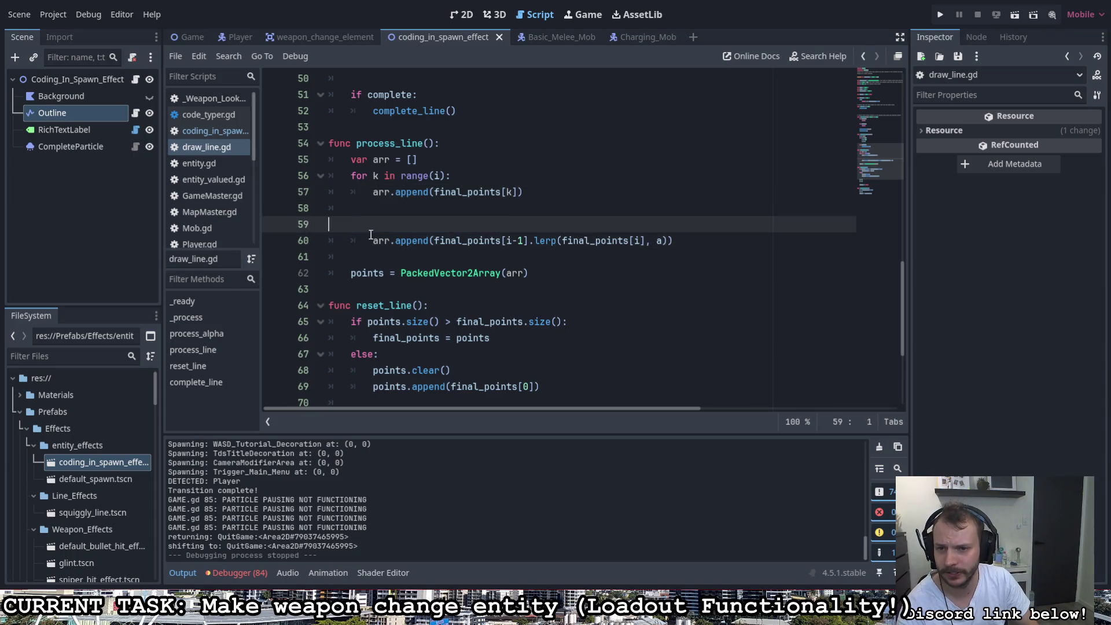
pyautogui.press('Delete')
pyautogui.press('BackSpace')
# Step: In _process, guard the process_line() call with 'if !complete:' and save
pyautogui.scroll(3, 433, 231)
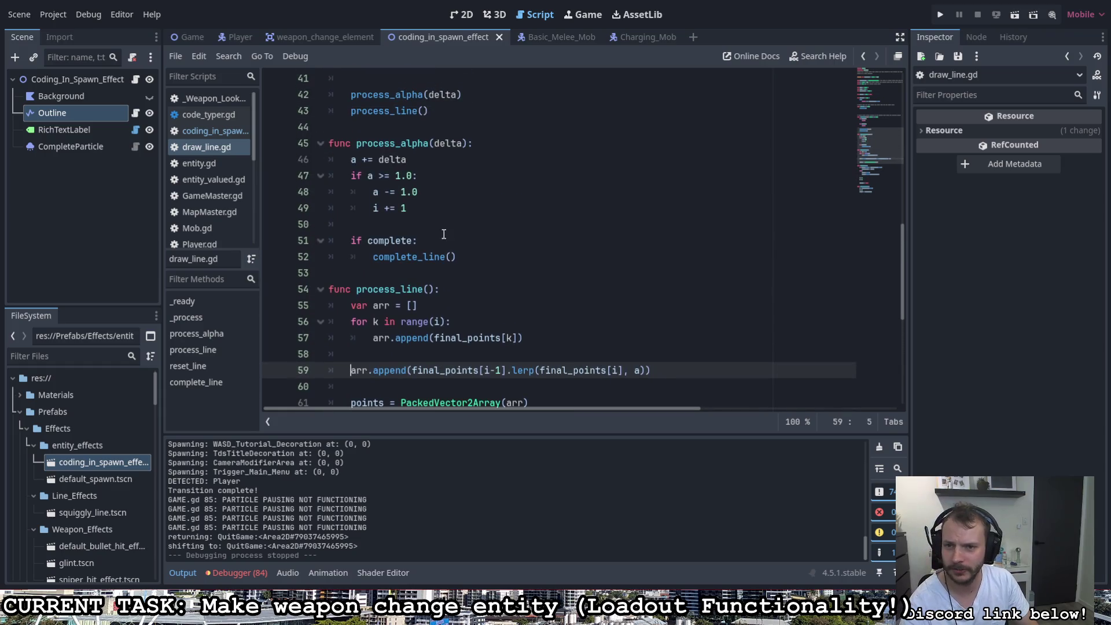
pyautogui.scroll(2, 431, 214)
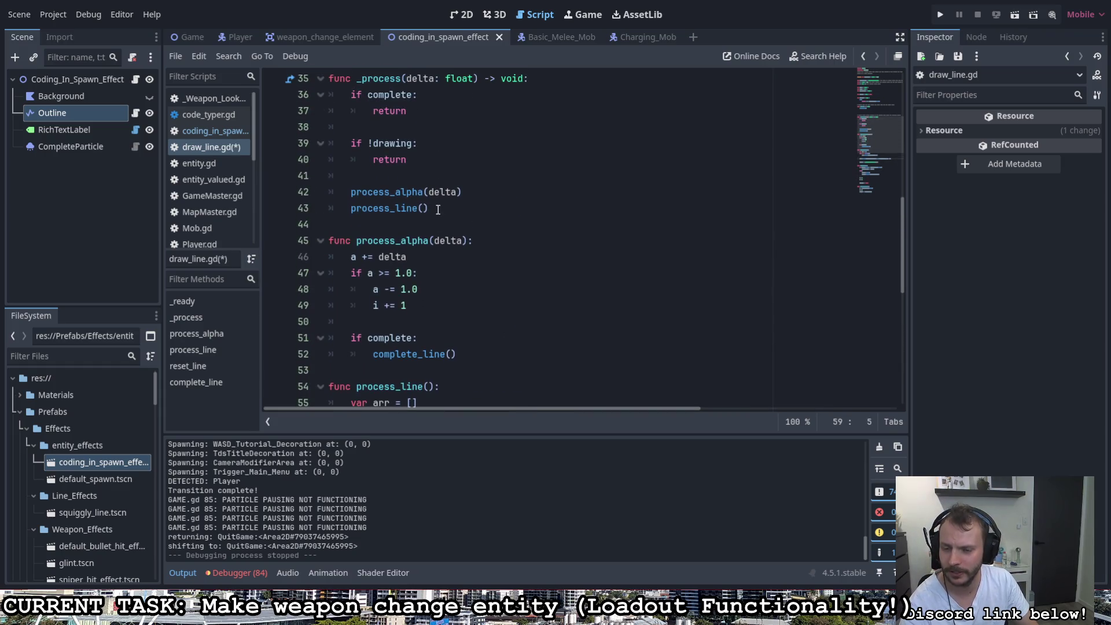
pyautogui.click(470, 191)
pyautogui.press('Return')
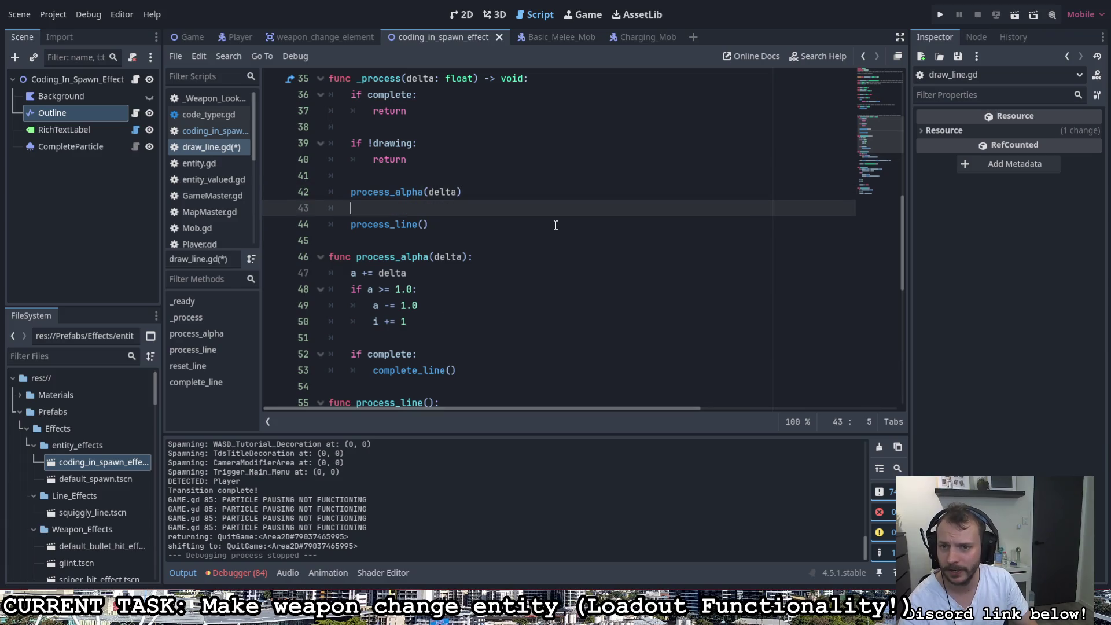
pyautogui.press('Return')
pyautogui.write('if !')
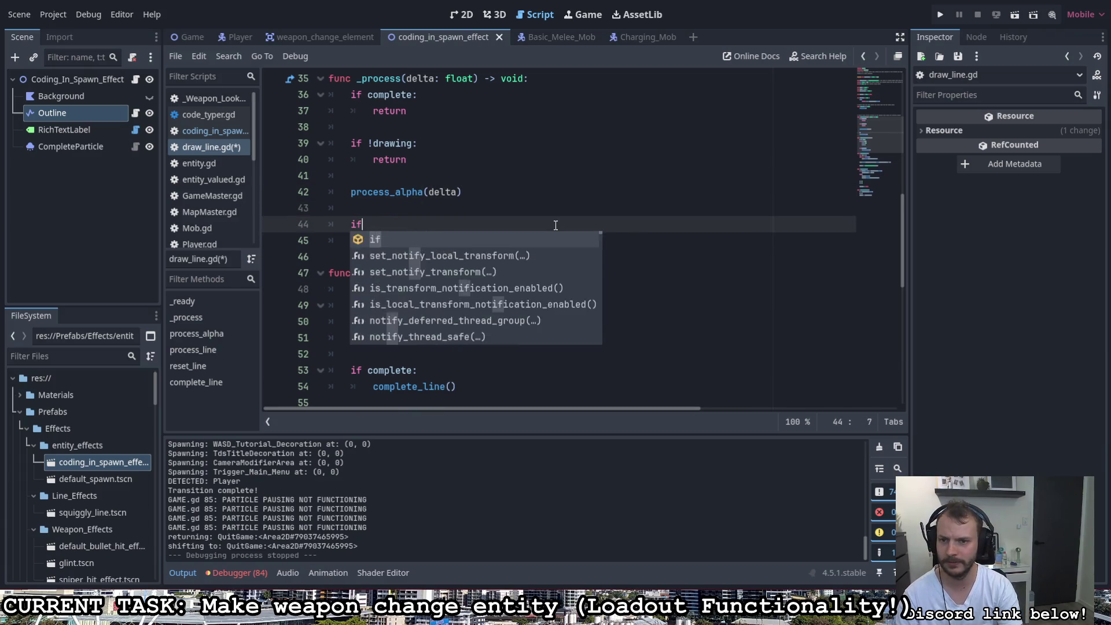
pyautogui.write('complete:L')
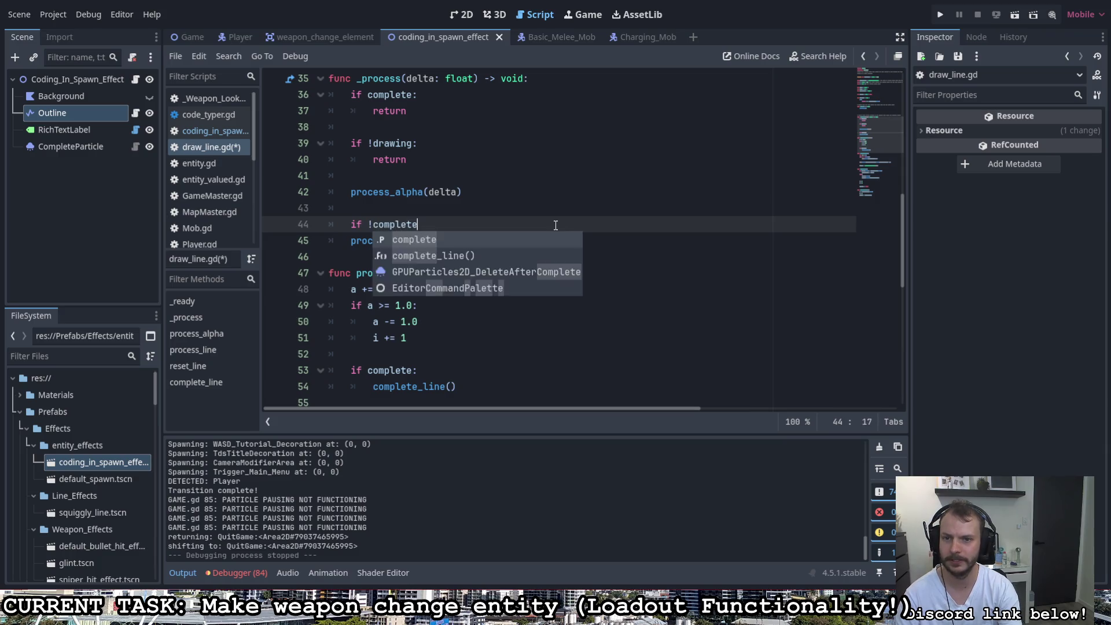
pyautogui.press('BackSpace')
pyautogui.click(482, 243)
pyautogui.press('Tab')
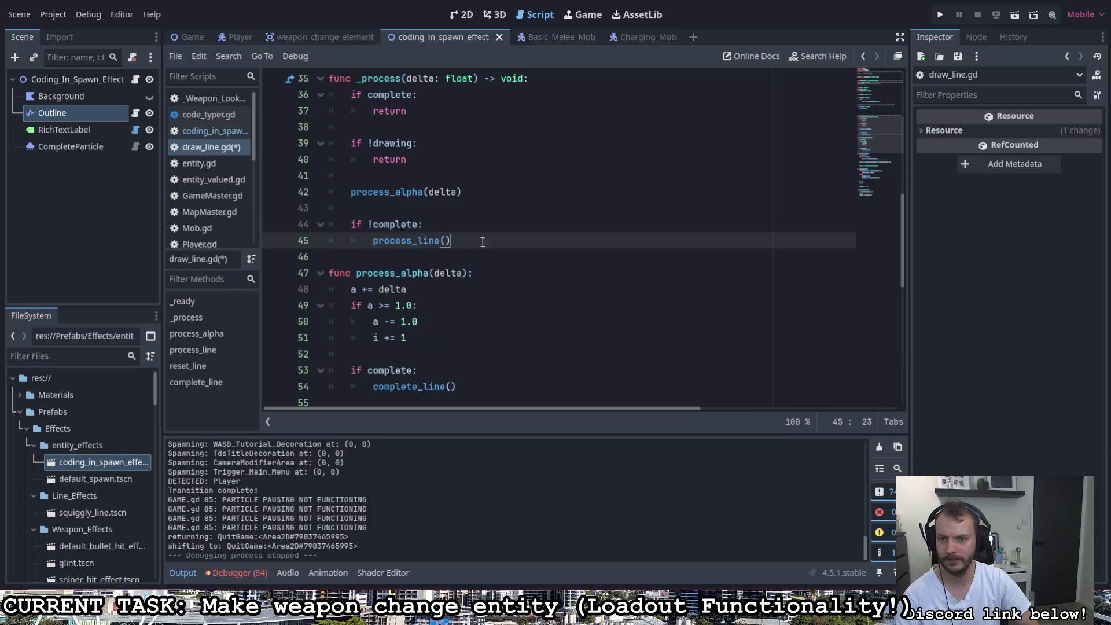
pyautogui.hotkey('ctrl', 's')
# Step: Remove the blank line 38 after the return and save the script
pyautogui.moveTo(457, 386); pyautogui.dragTo(367, 385)
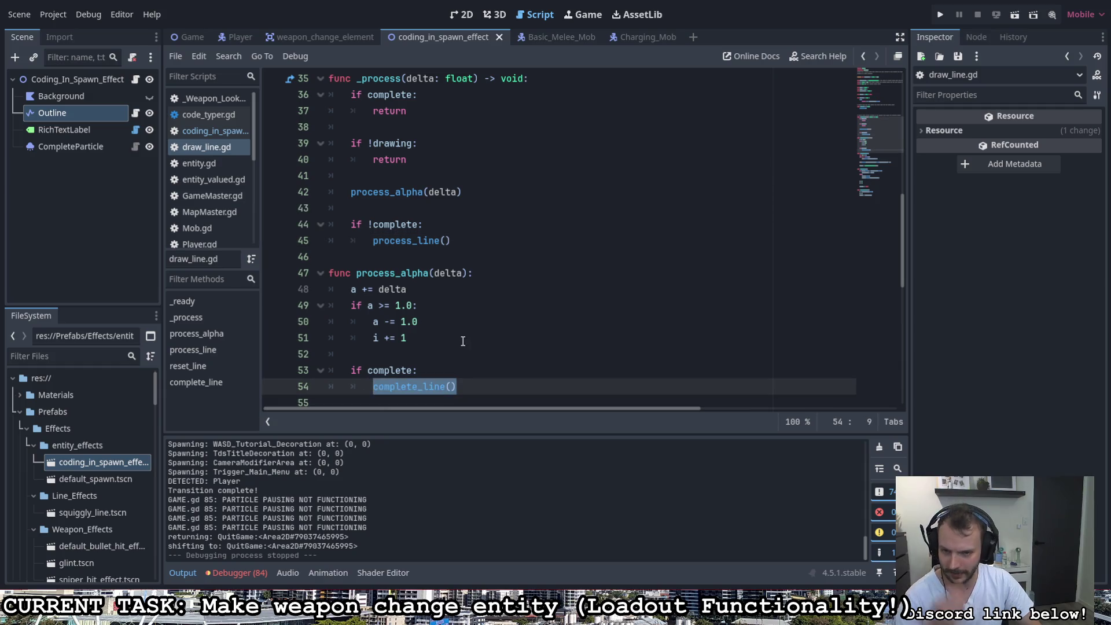
pyautogui.moveTo(454, 240); pyautogui.dragTo(371, 240)
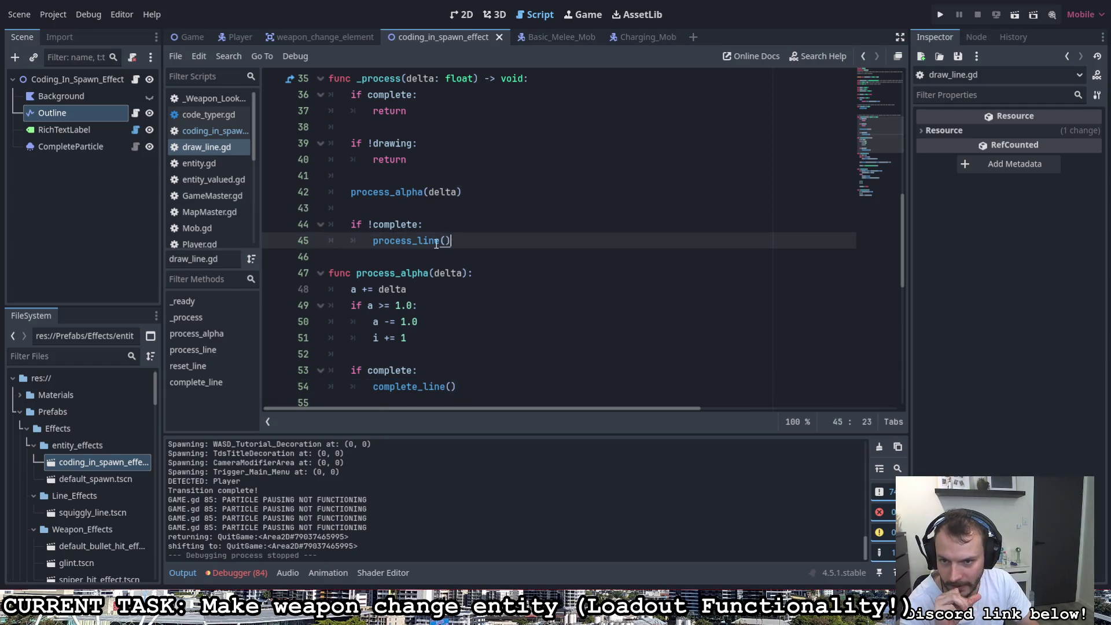
pyautogui.click(477, 237)
pyautogui.scroll(-6, 526, 277)
pyautogui.scroll(7, 533, 307)
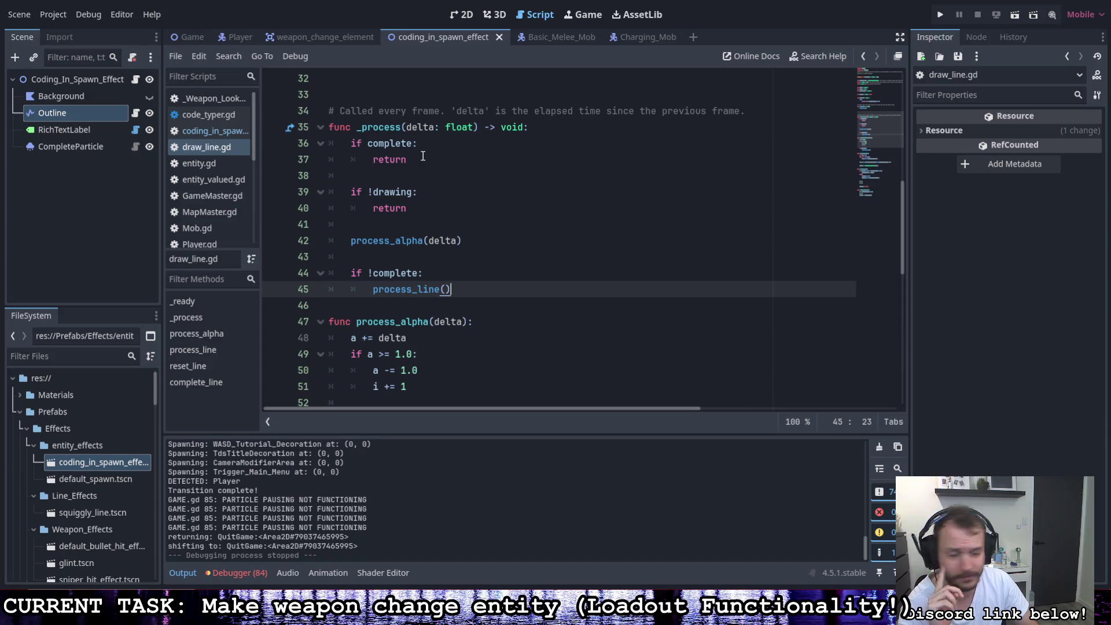
pyautogui.click(405, 170)
pyautogui.press('BackSpace')
pyautogui.press('BackSpace')
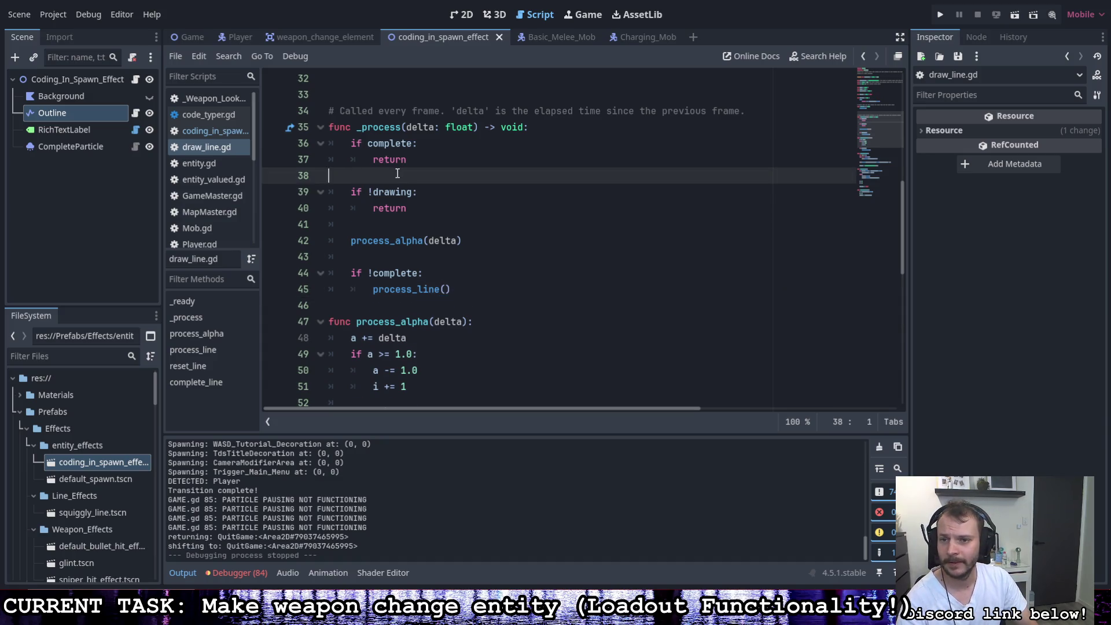
pyautogui.hotkey('ctrl', 's')
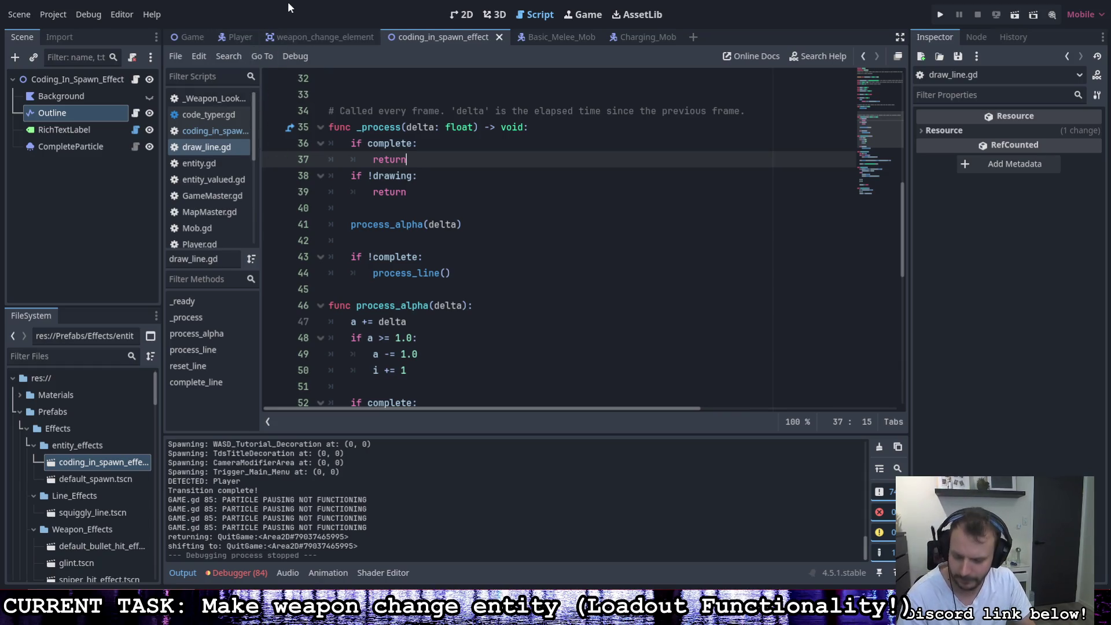
pyautogui.scroll(10, 463, 206)
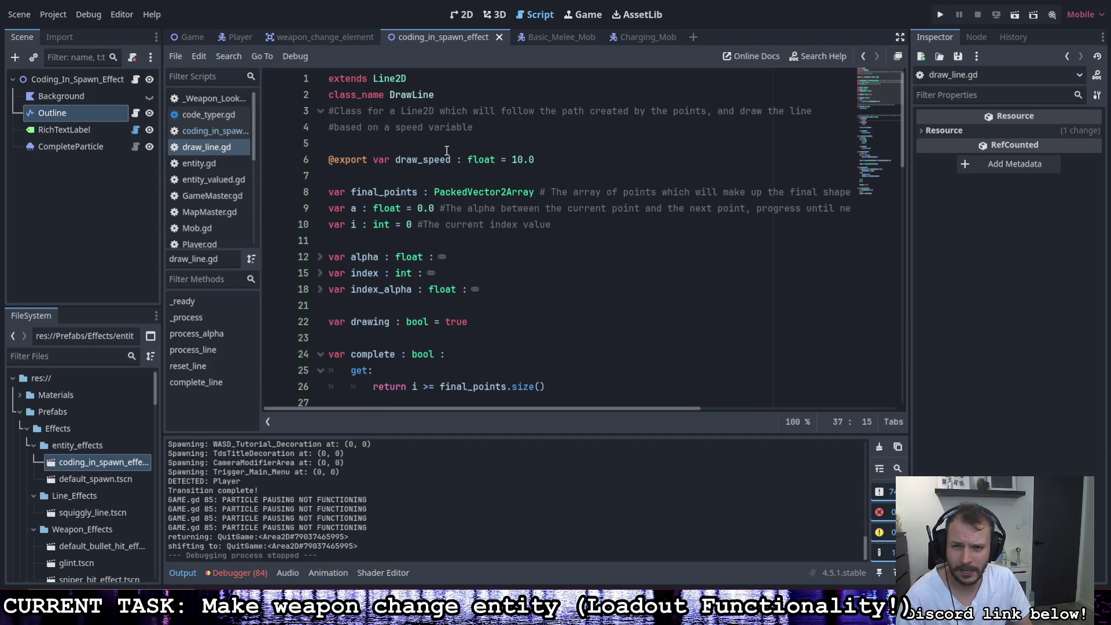
pyautogui.scroll(-15, 448, 201)
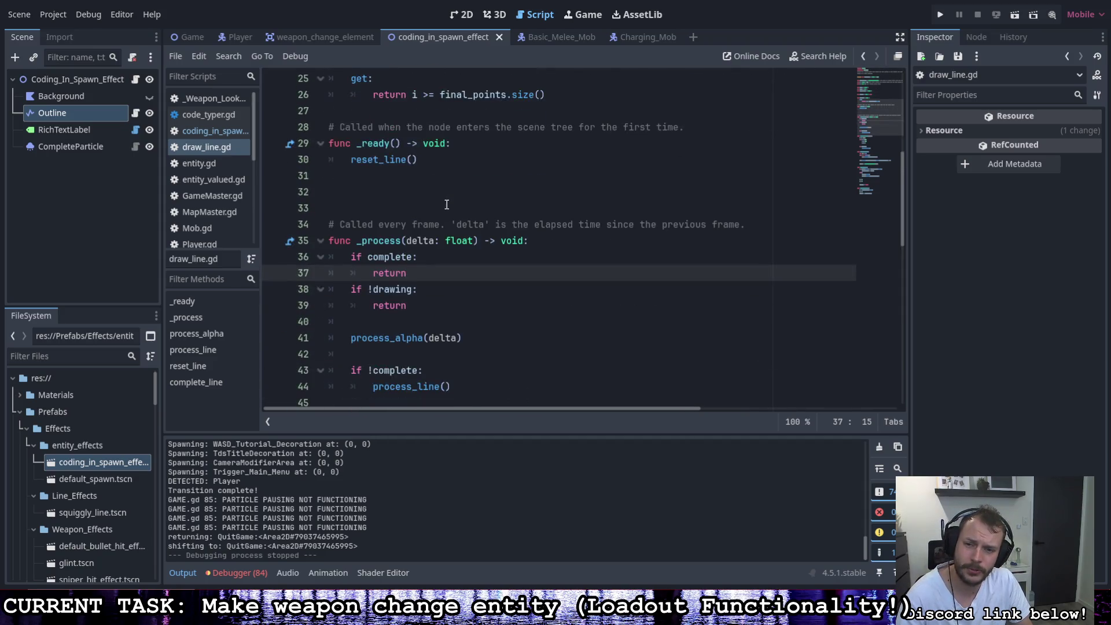
pyautogui.scroll(-3, 448, 201)
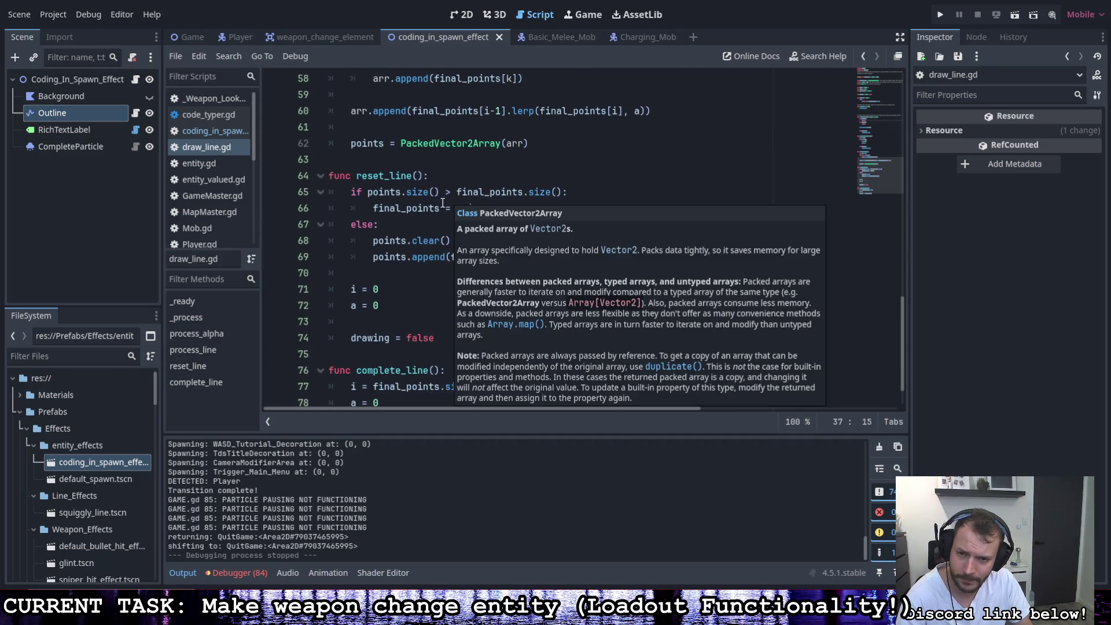
pyautogui.scroll(19, 406, 282)
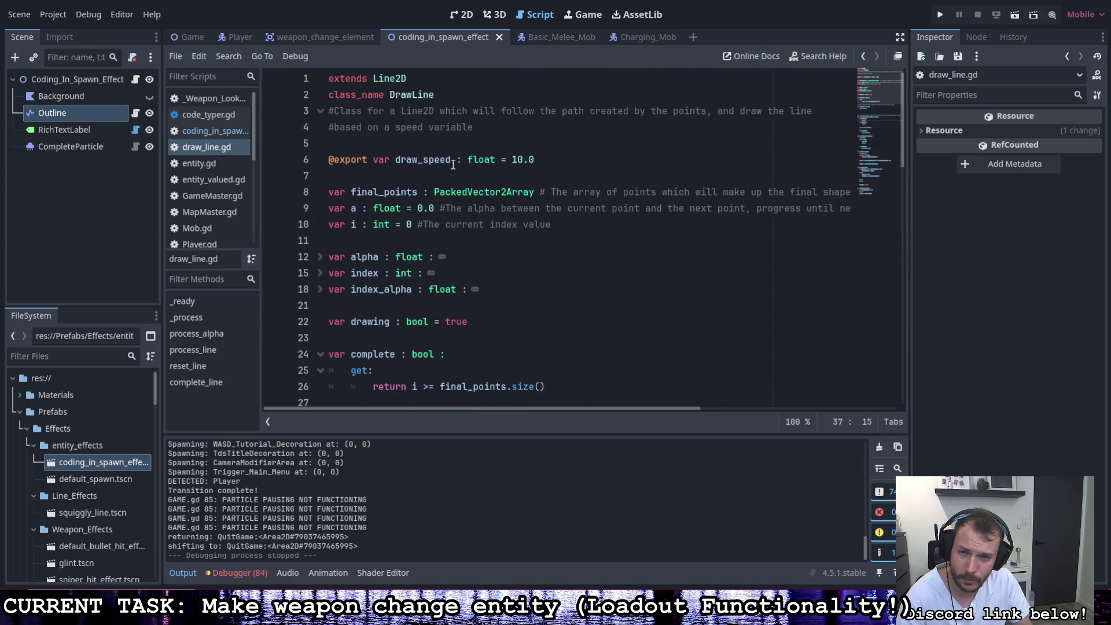
# Step: Rename draw_speed to draw_time and add a ## doc comment: seconds to complete the drawing
pyautogui.click(423, 160)
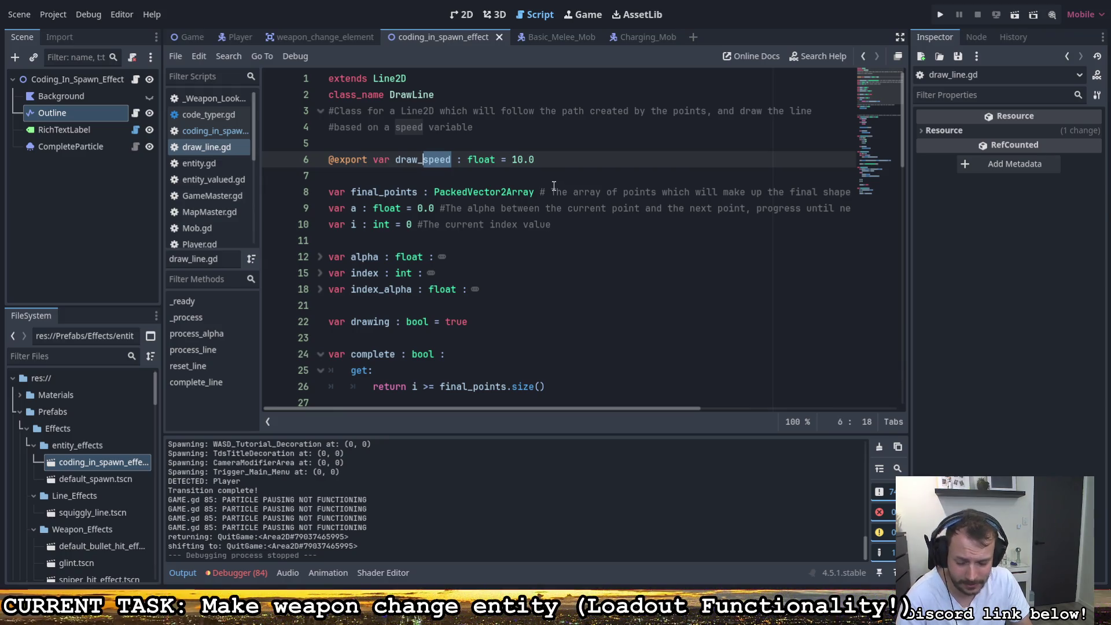
pyautogui.hotkey('ctrl', 'Delete')
pyautogui.write('time')
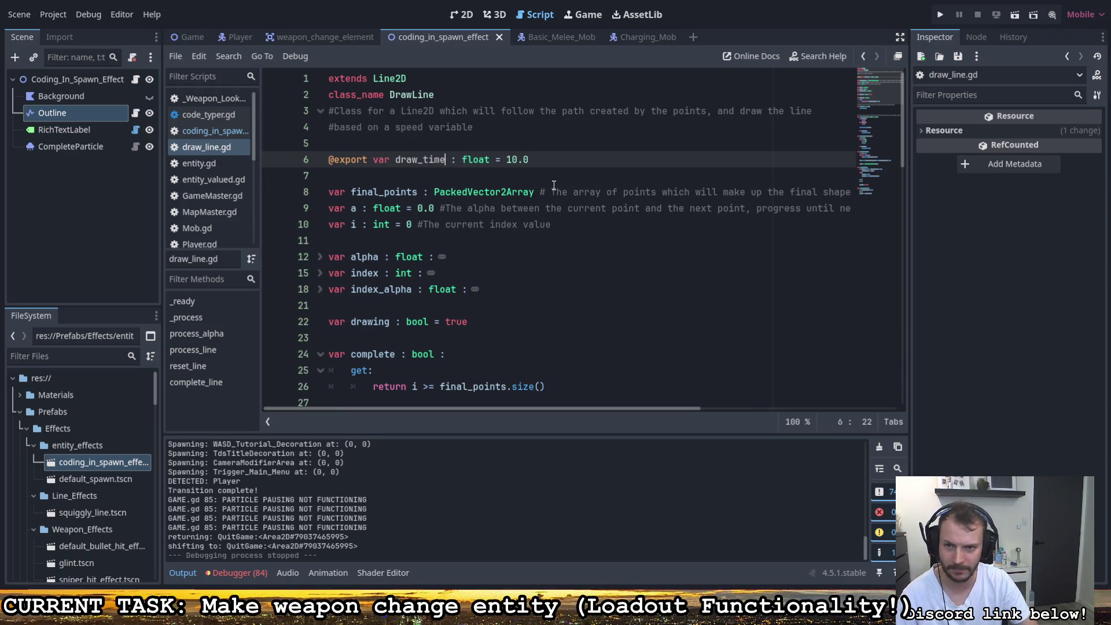
pyautogui.moveTo(529, 159); pyautogui.dragTo(507, 159)
pyautogui.click(535, 160)
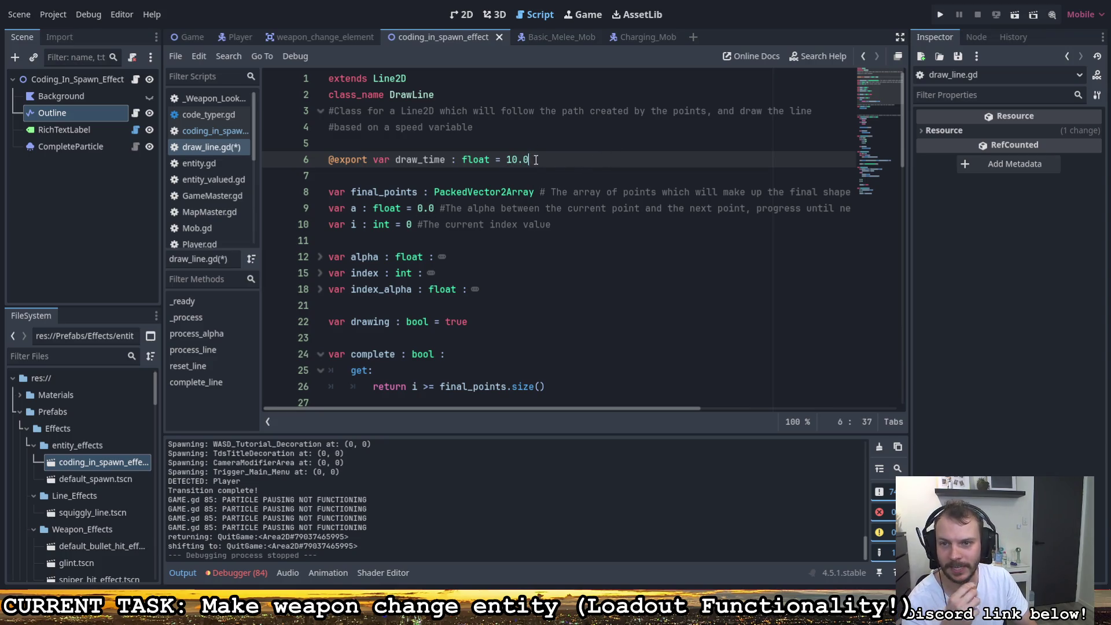
pyautogui.write('# The')
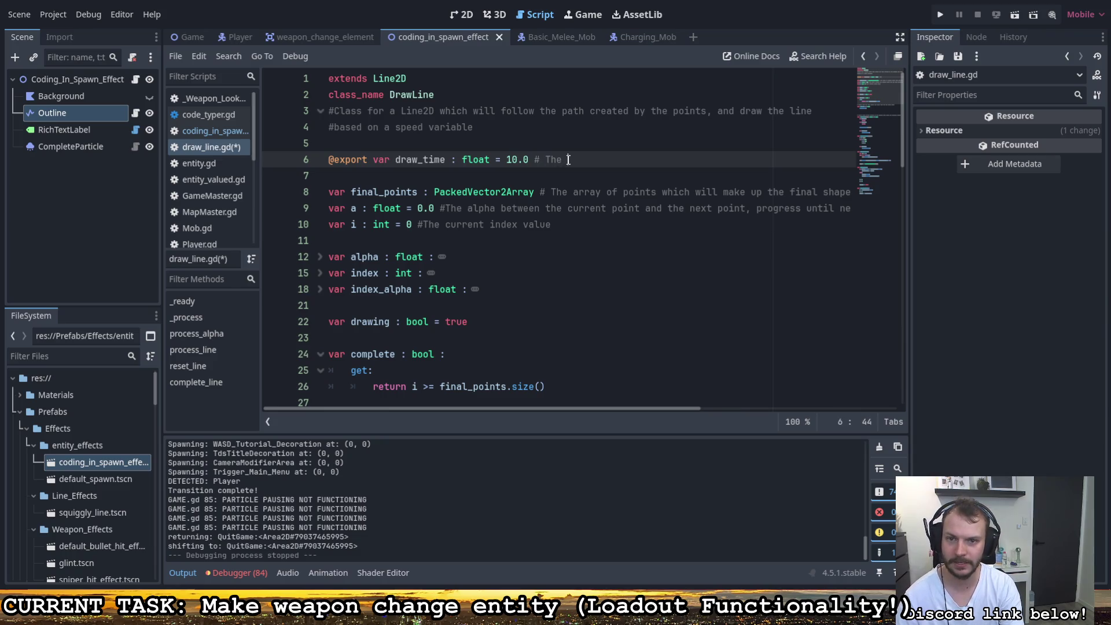
pyautogui.press('BackSpace')
pyautogui.press('BackSpace')
pyautogui.press('BackSpace')
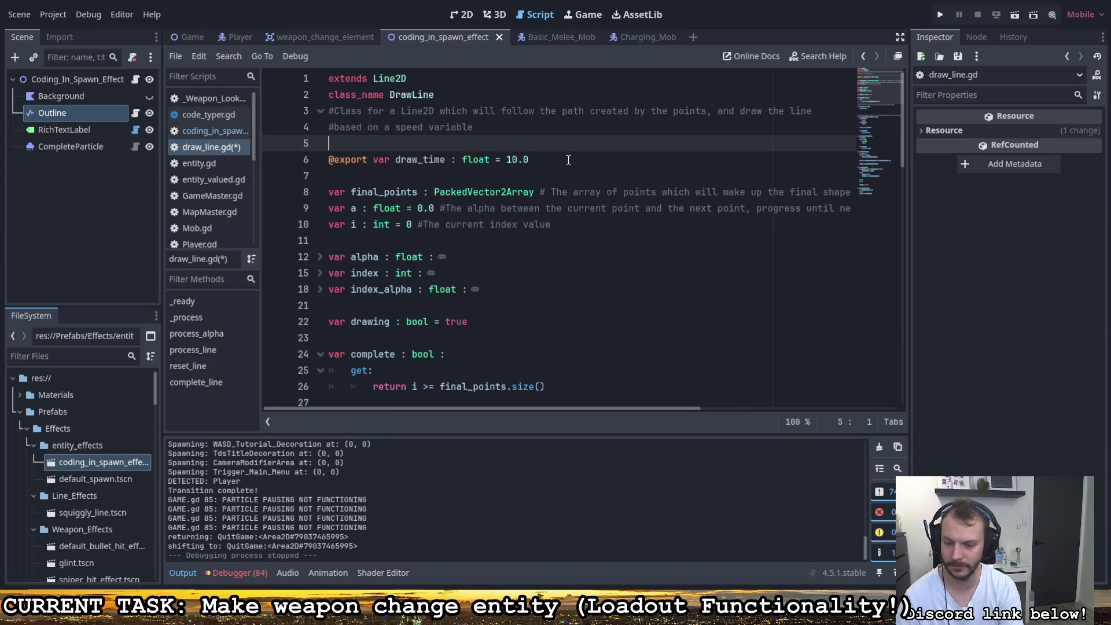
pyautogui.hotkey('ctrl', 'shift', 'Return')
pyautogui.write('##Th')
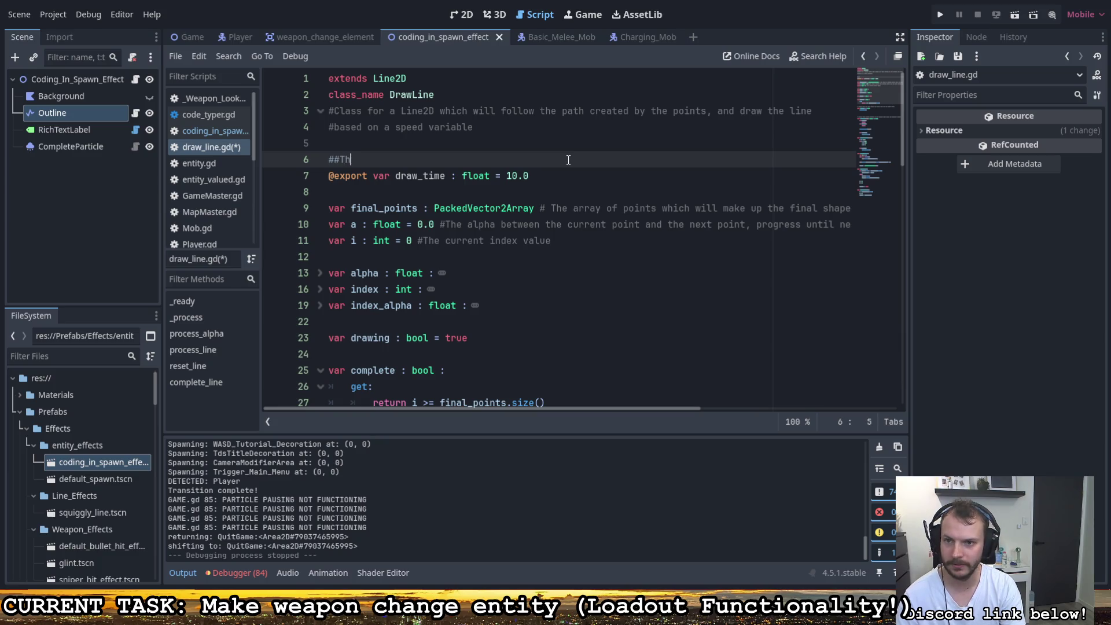
pyautogui.press('BackSpace')
pyautogui.press('BackSpace')
pyautogui.write('The amount of')
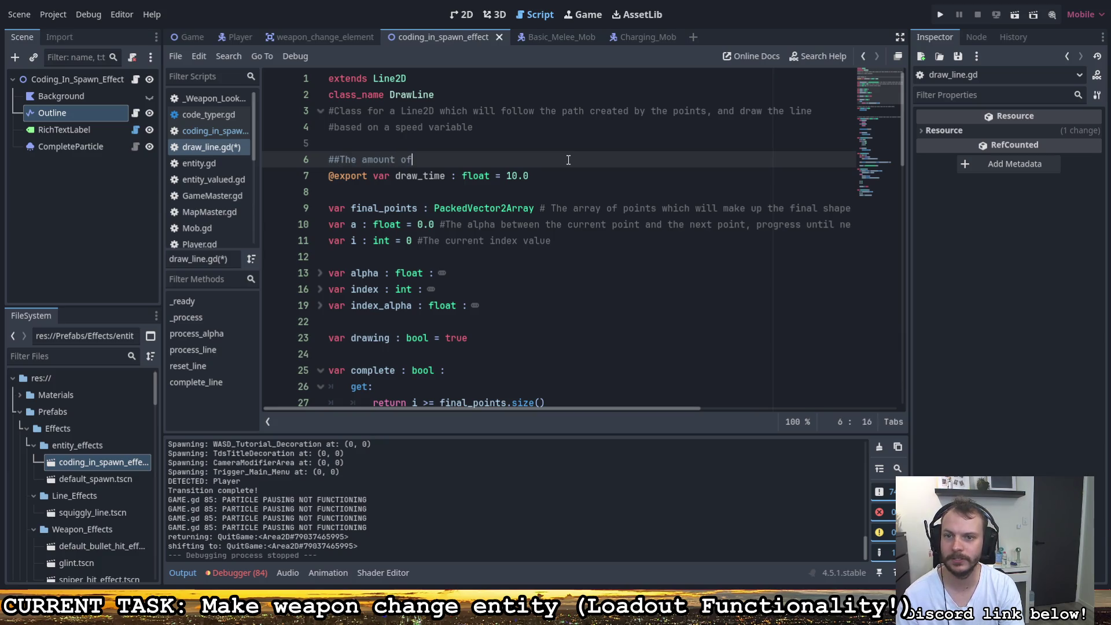
pyautogui.press('BackSpace')
pyautogui.press('BackSpace')
pyautogui.write('in seconds it will t')
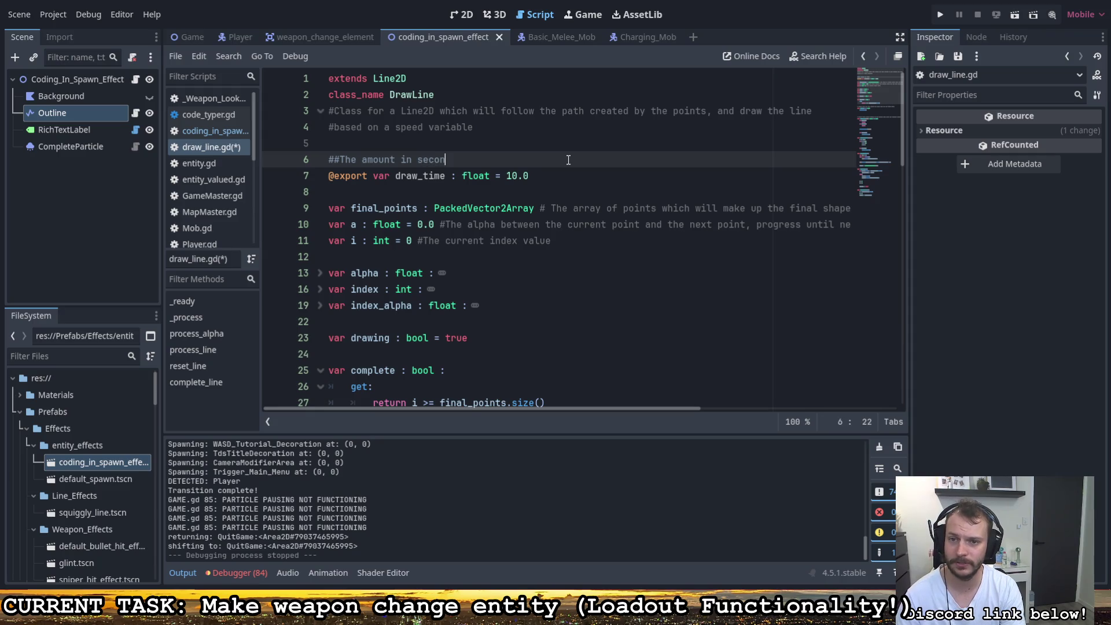
pyautogui.write('ake to ')
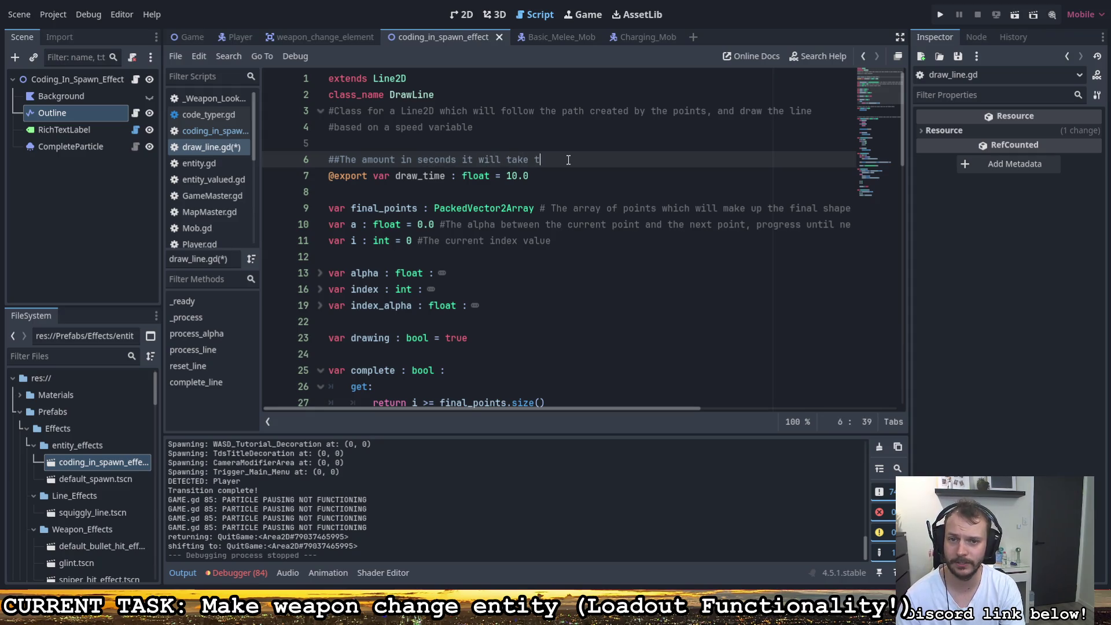
pyautogui.write('complete the d')
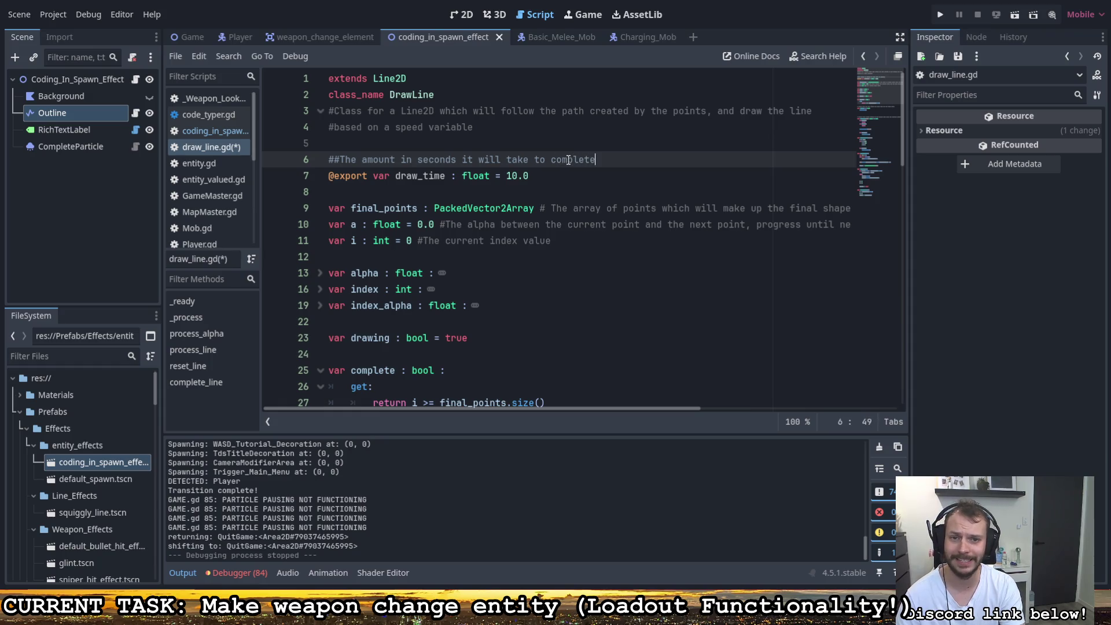
pyautogui.write('rawing')
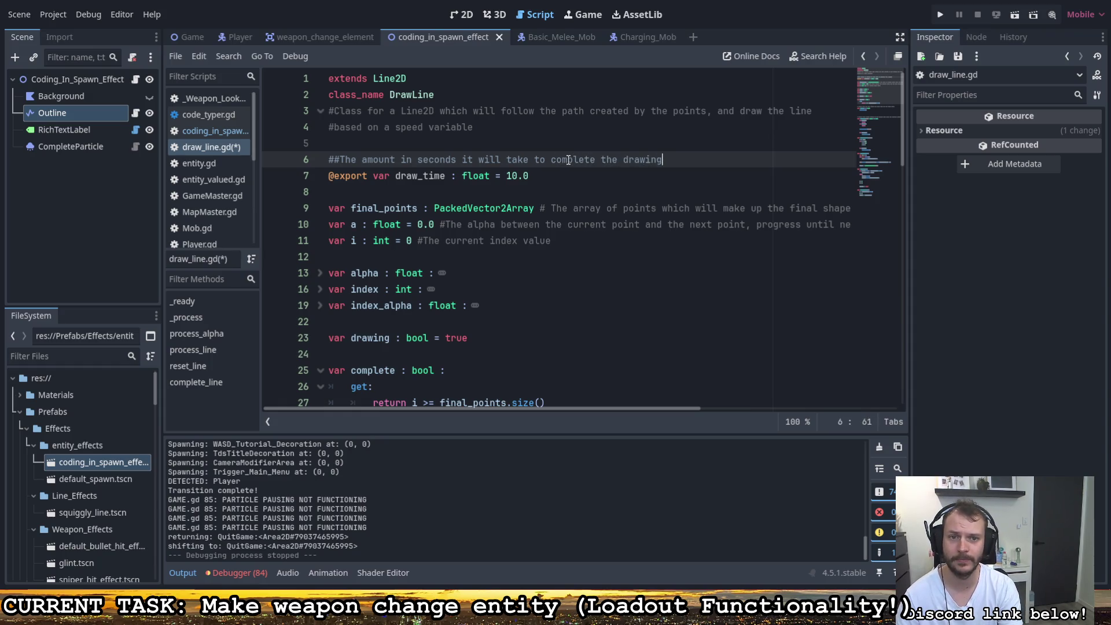
pyautogui.hotkey('ctrl', 's')
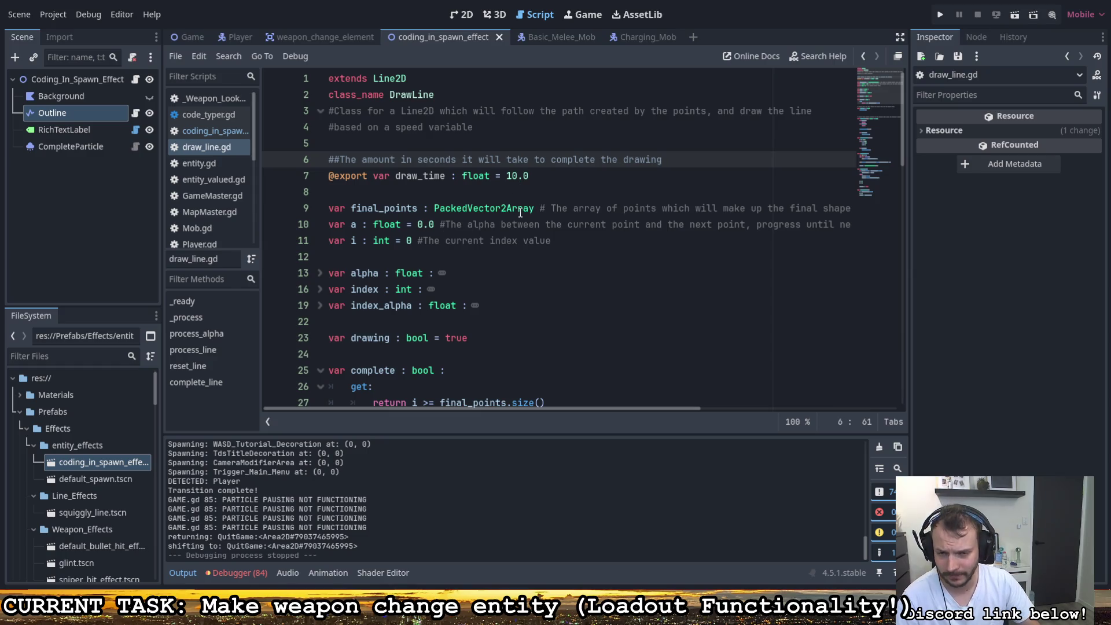
# Step: Change draw_time's default from 10.0 to 2.0 and save
pyautogui.moveTo(528, 177); pyautogui.dragTo(506, 178)
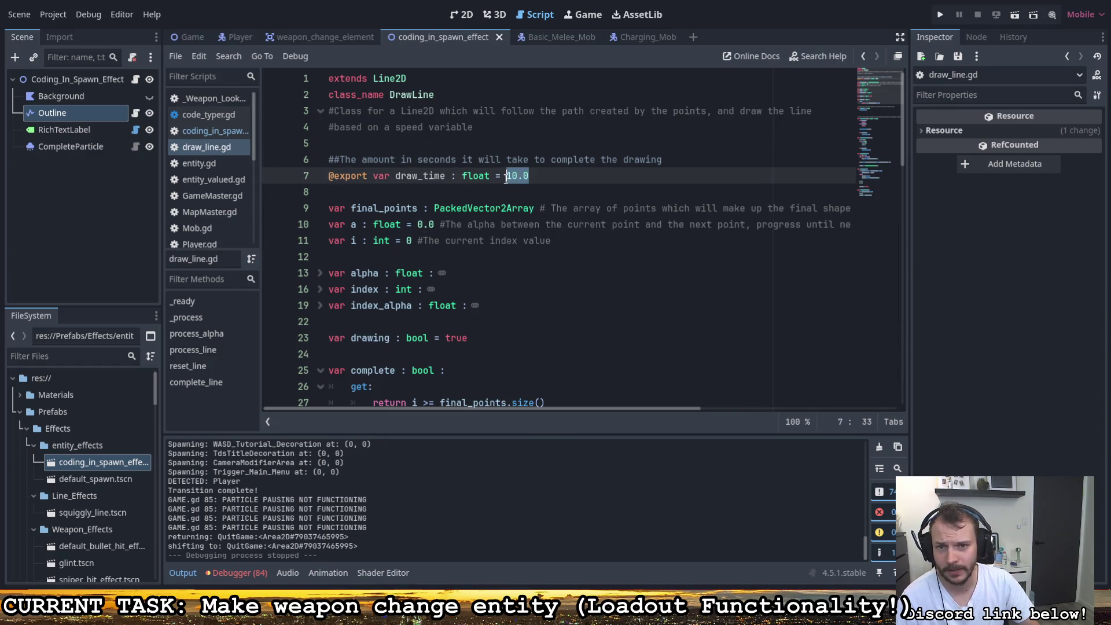
pyautogui.write('1.0')
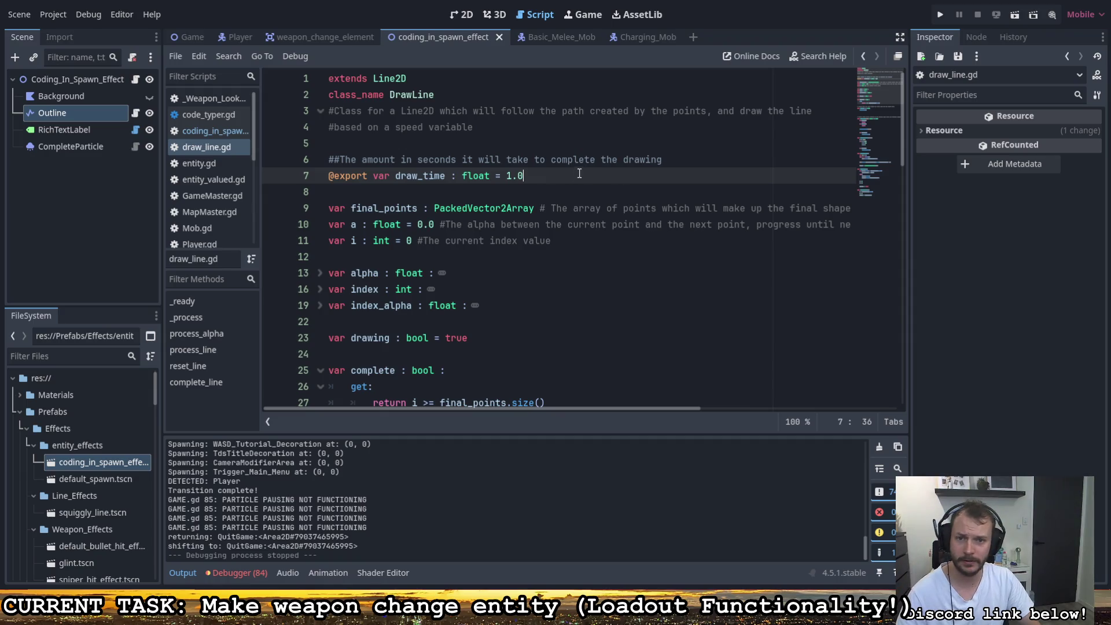
pyautogui.press('BackSpace')
pyautogui.press('BackSpace')
pyautogui.press('BackSpace')
pyautogui.write('2.0')
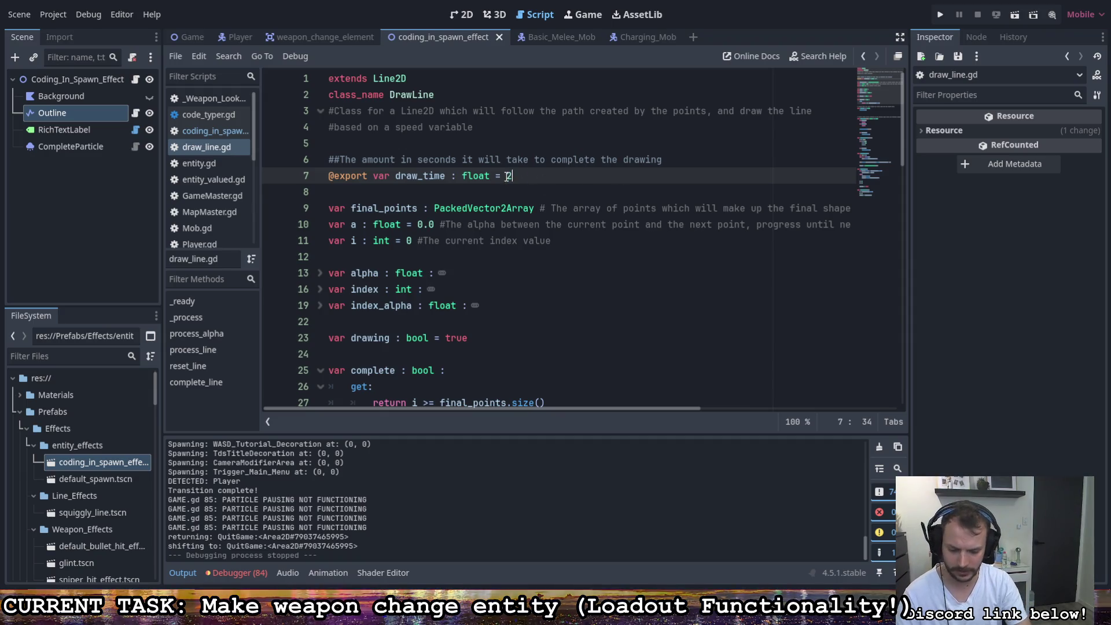
pyautogui.click(535, 186)
pyautogui.hotkey('ctrl', 's')
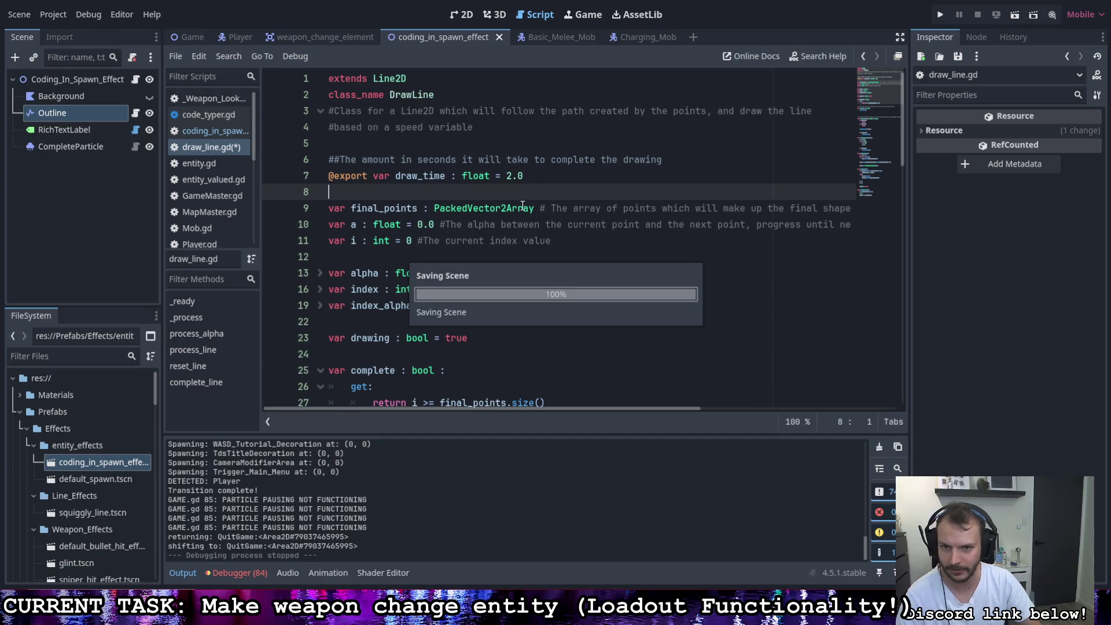
pyautogui.scroll(-5, 521, 202)
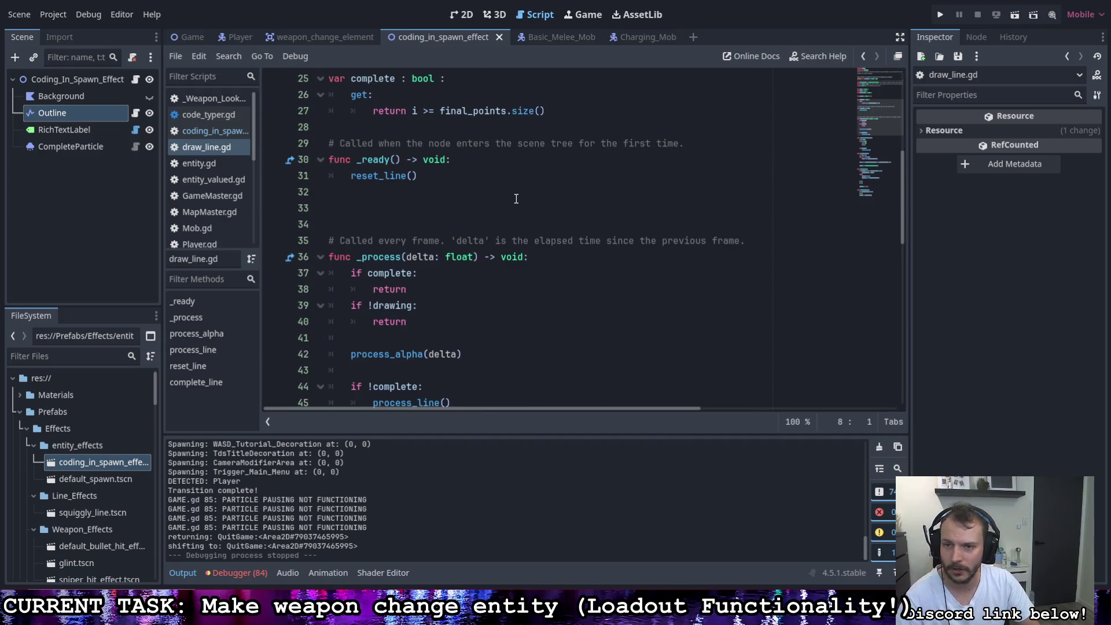
pyautogui.scroll(5, 512, 183)
pyautogui.scroll(1, 510, 180)
pyautogui.press('Return')
pyautogui.press('Return')
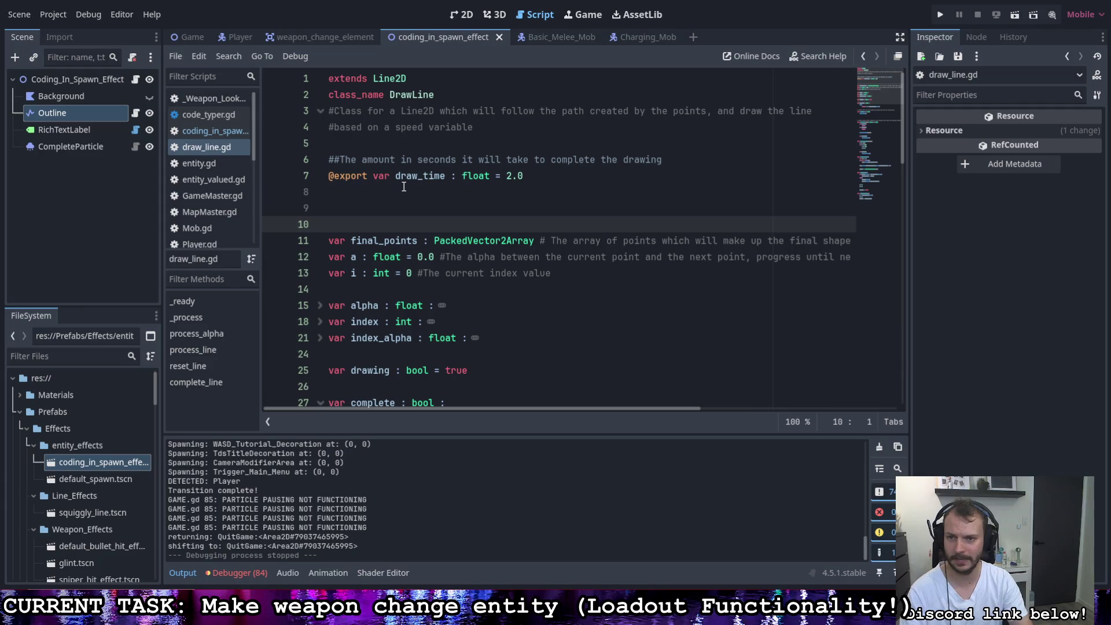
# Step: Declare 'var draw_speed : float :' with a get: block and an unfinished return line
pyautogui.press('Up')
pyautogui.write('var draw_speed : ')
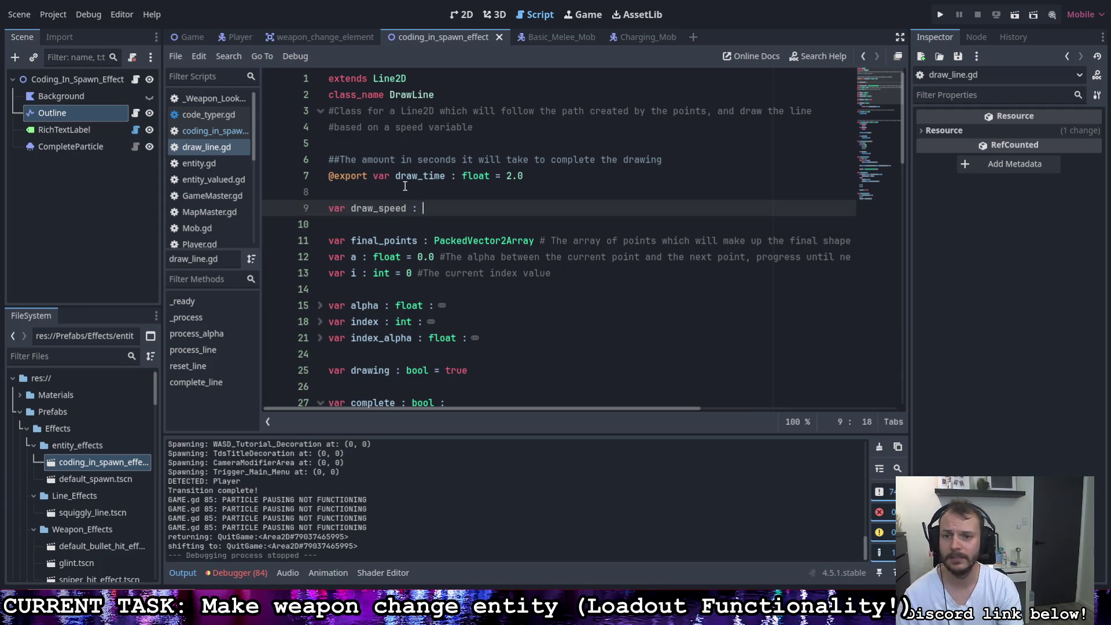
pyautogui.write('float :')
pyautogui.press('Return')
pyautogui.write('get')
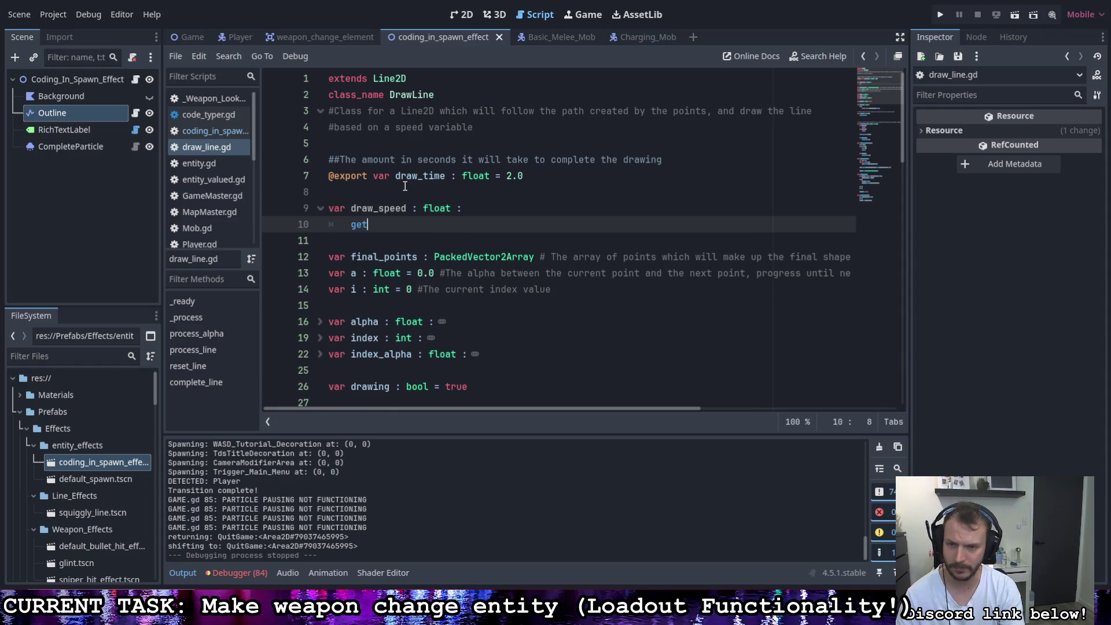
pyautogui.write(':')
pyautogui.press('Return')
pyautogui.write('return -')
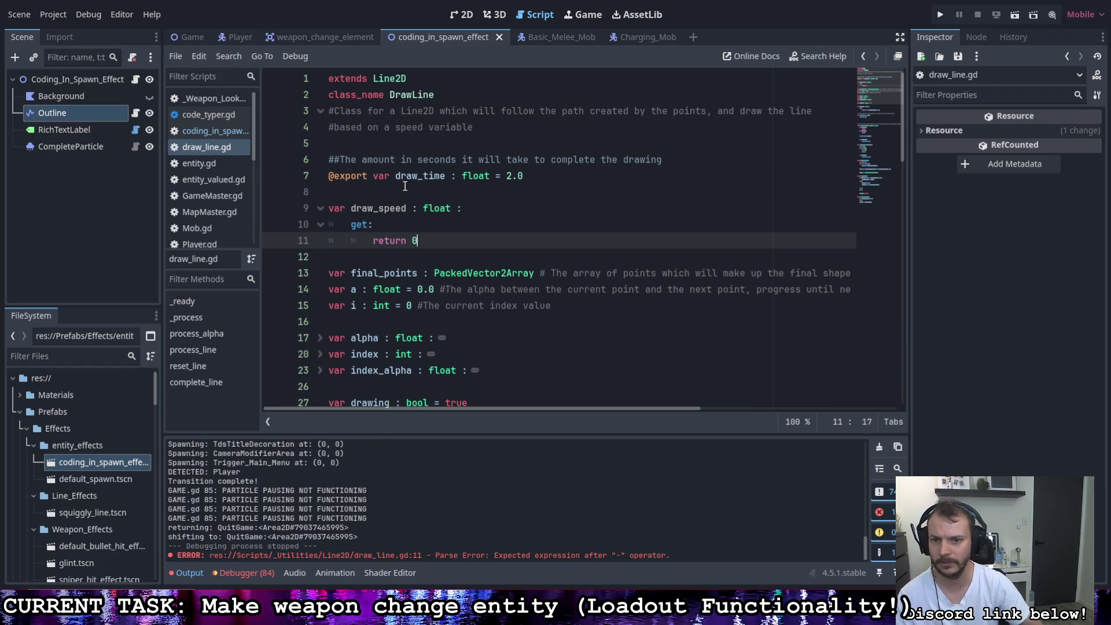
# Step: Change process_alpha(delta) in _process to process_alpha(delta * draw_speed)
pyautogui.scroll(-14, 478, 297)
pyautogui.scroll(-3, 479, 298)
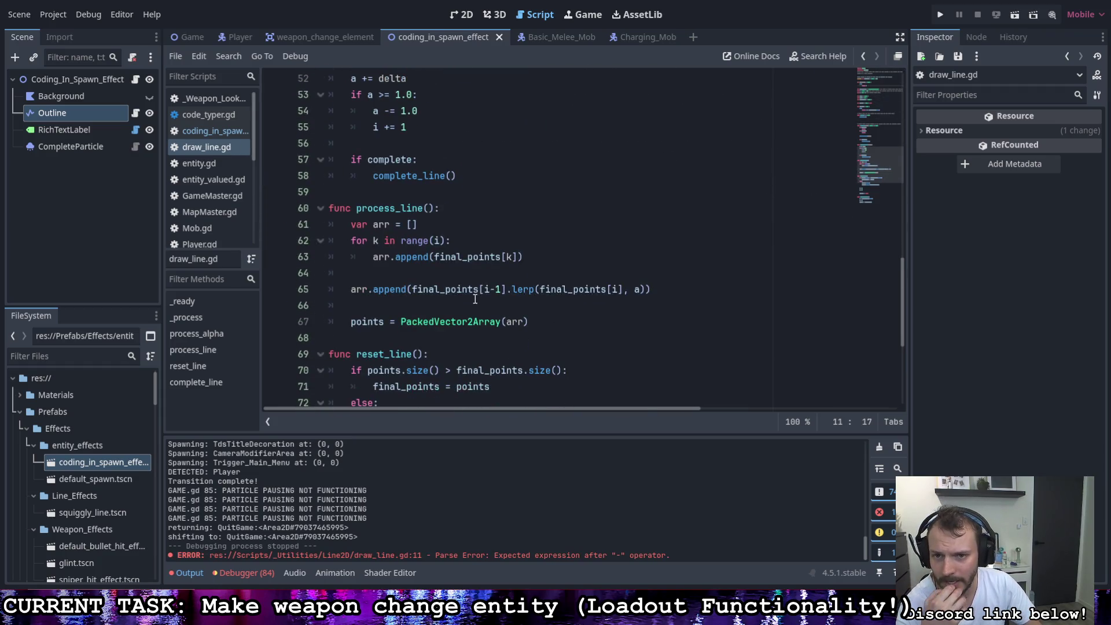
pyautogui.scroll(5, 463, 284)
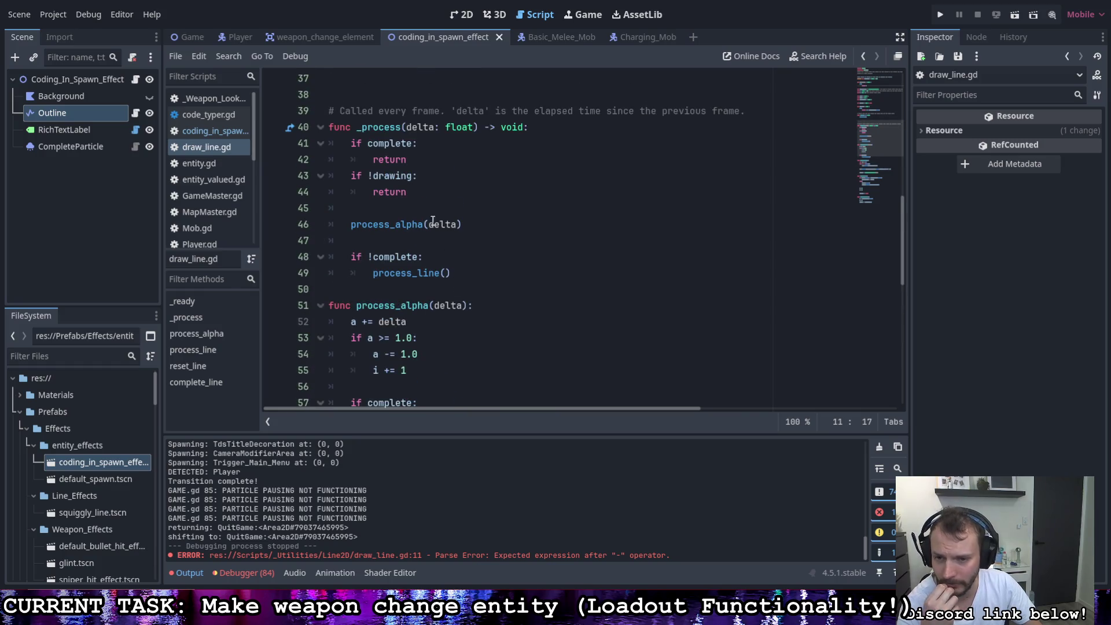
pyautogui.scroll(-5, 432, 235)
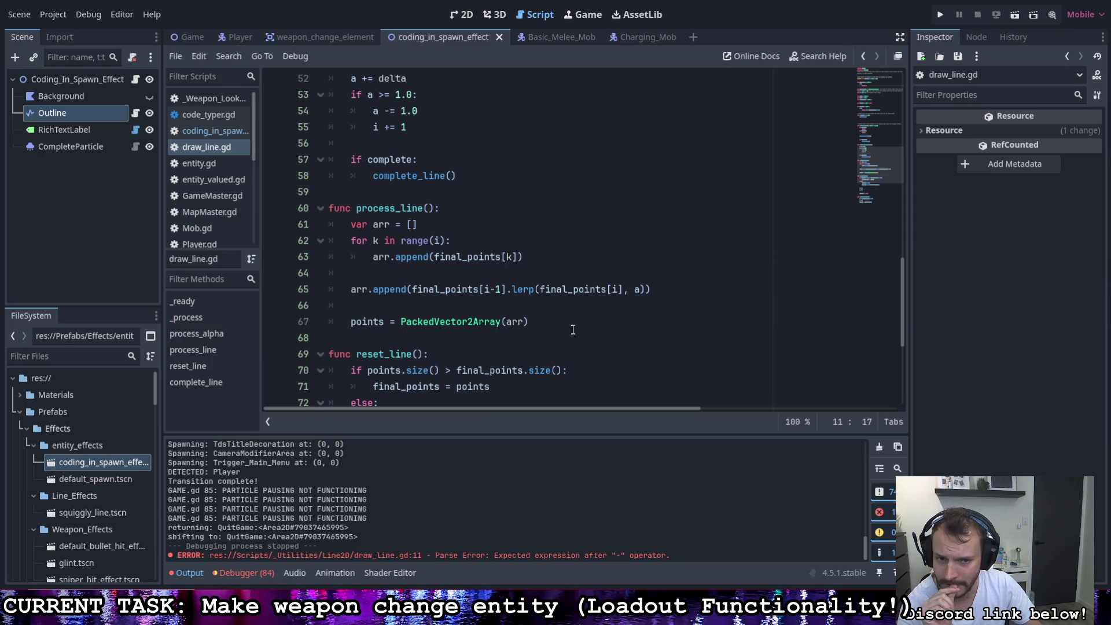
pyautogui.scroll(3, 564, 325)
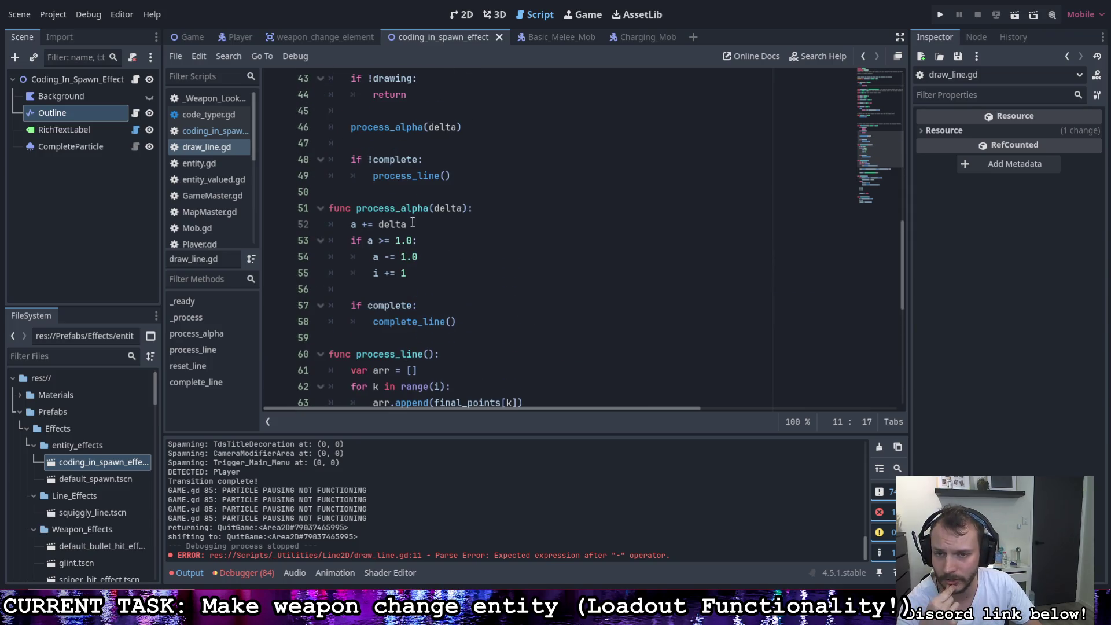
pyautogui.scroll(2, 442, 226)
pyautogui.write('* draw')
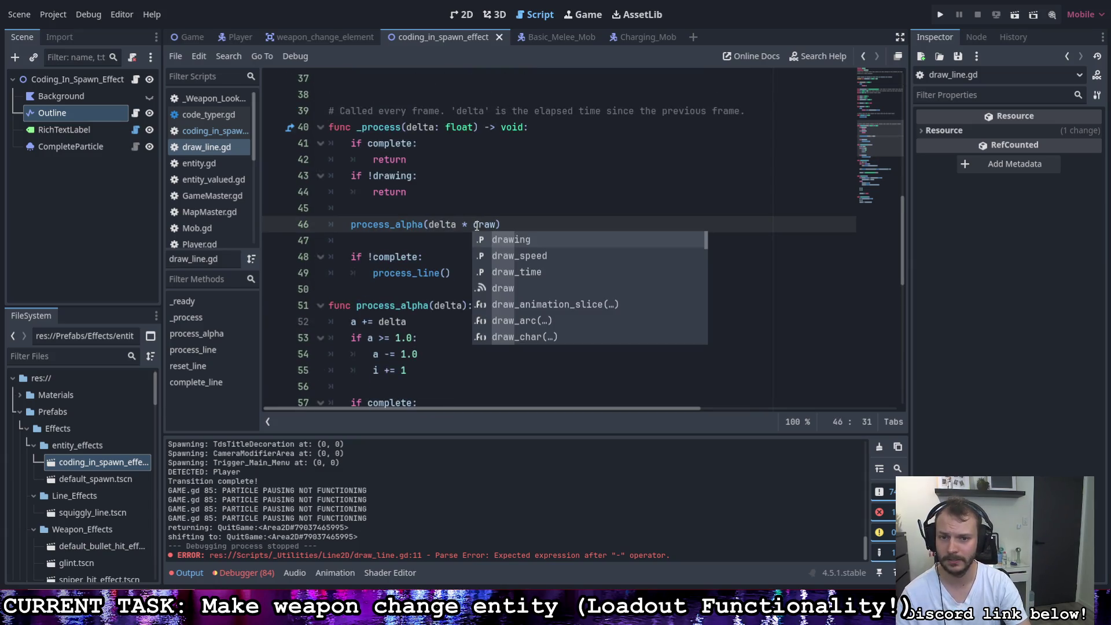
pyautogui.press('Down')
pyautogui.press('Return')
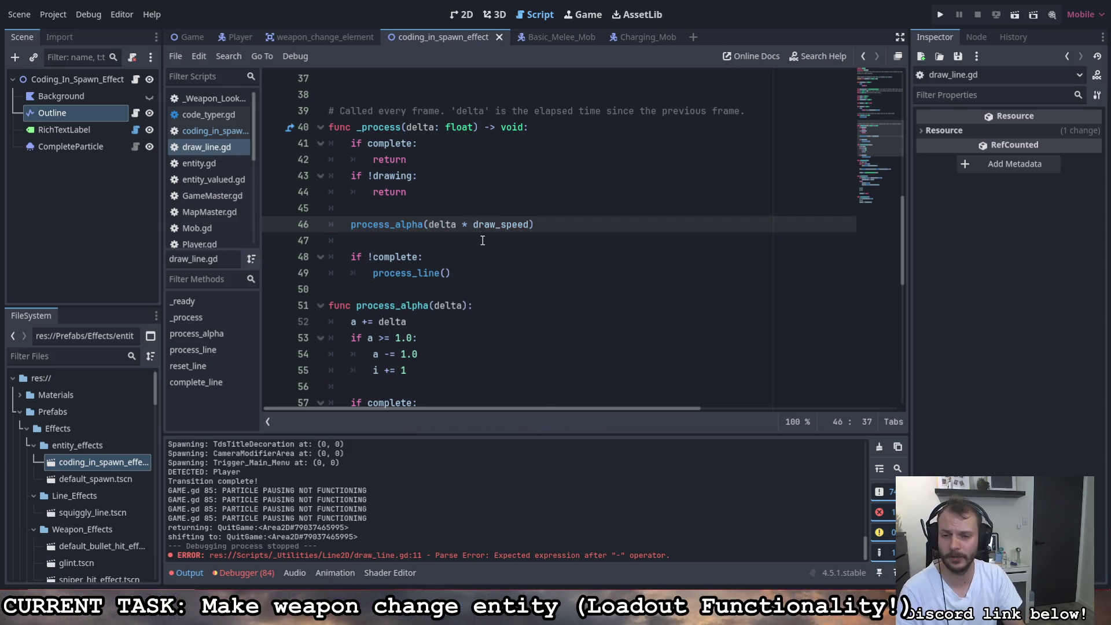
pyautogui.doubleClick(456, 306)
pyautogui.click(441, 325)
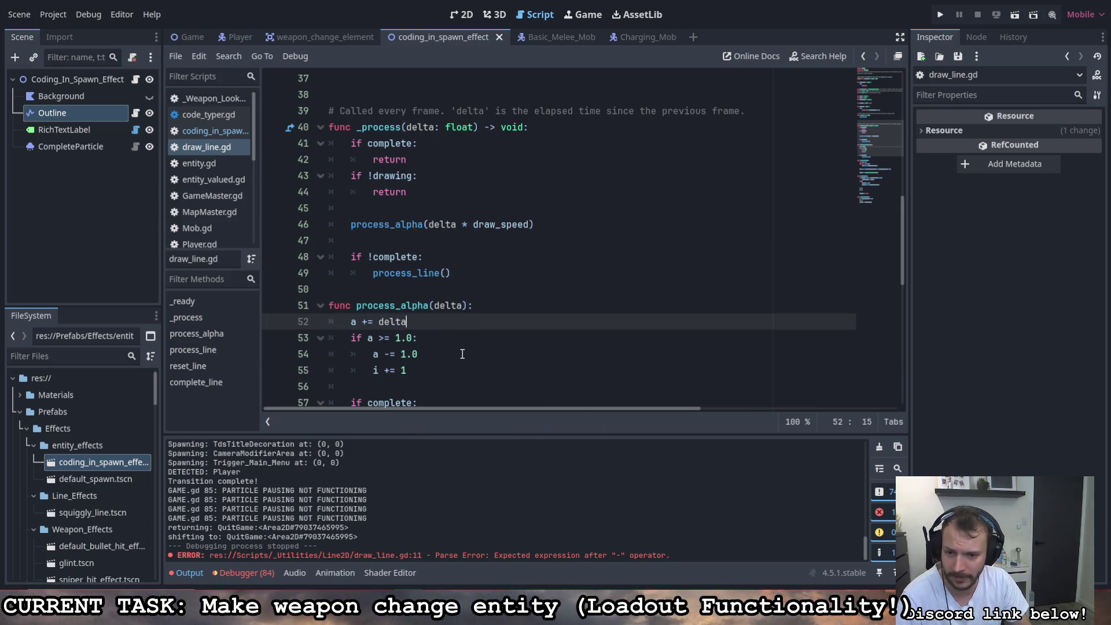
pyautogui.scroll(-1, 462, 354)
pyautogui.scroll(3, 461, 332)
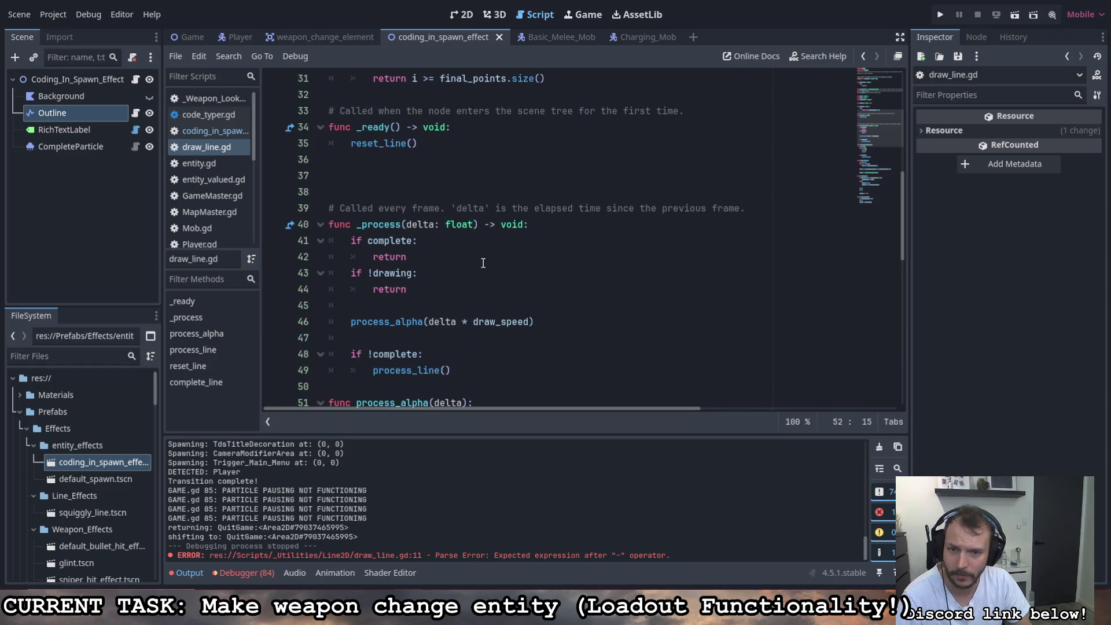
pyautogui.scroll(10, 483, 263)
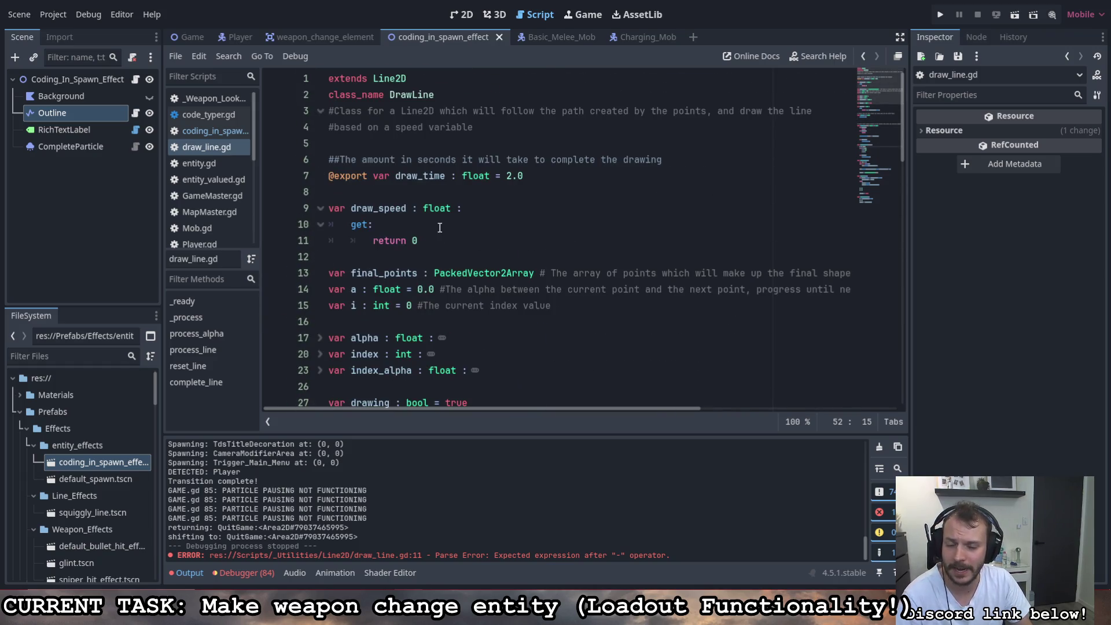
# Step: Make the draw_speed getter return 1 / draw_time and run the game with F5
pyautogui.click(450, 240)
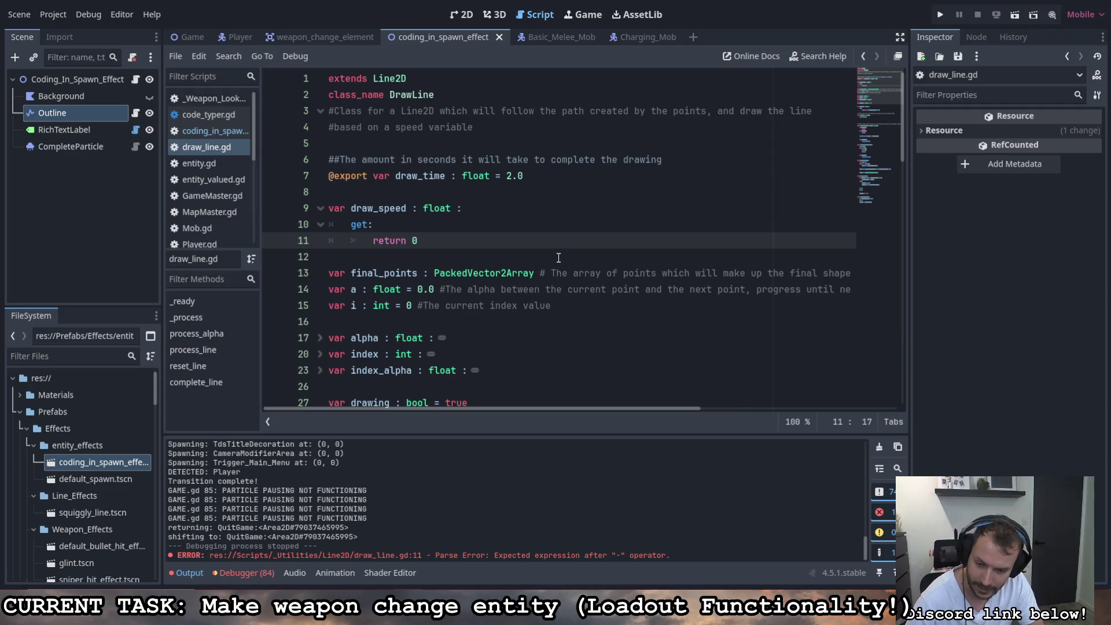
pyautogui.write('/draw')
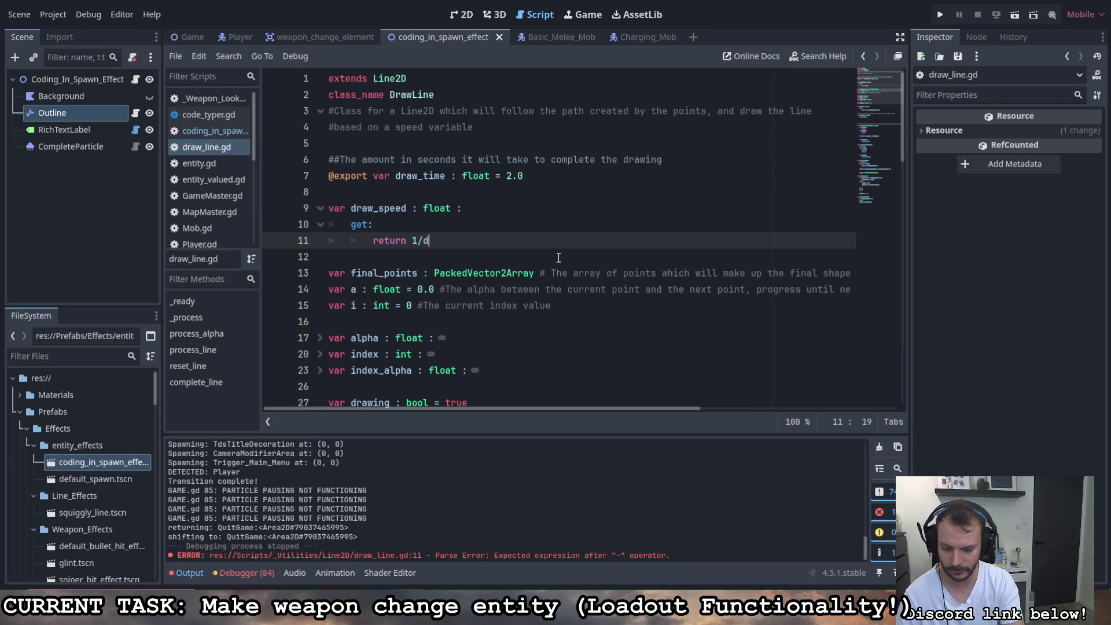
pyautogui.write('_time')
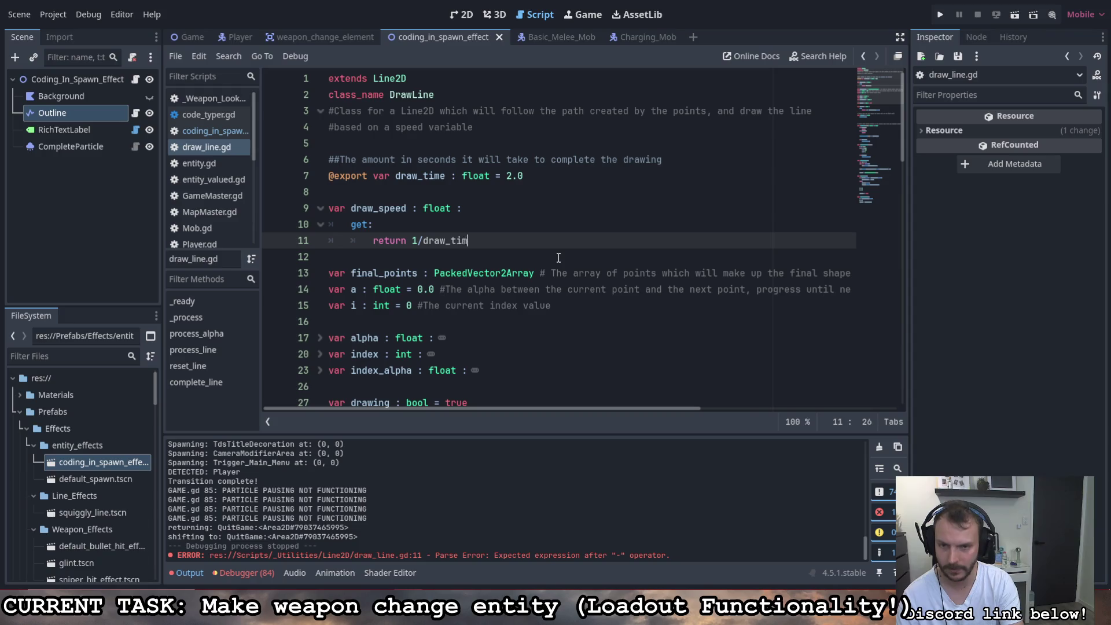
pyautogui.click(415, 240)
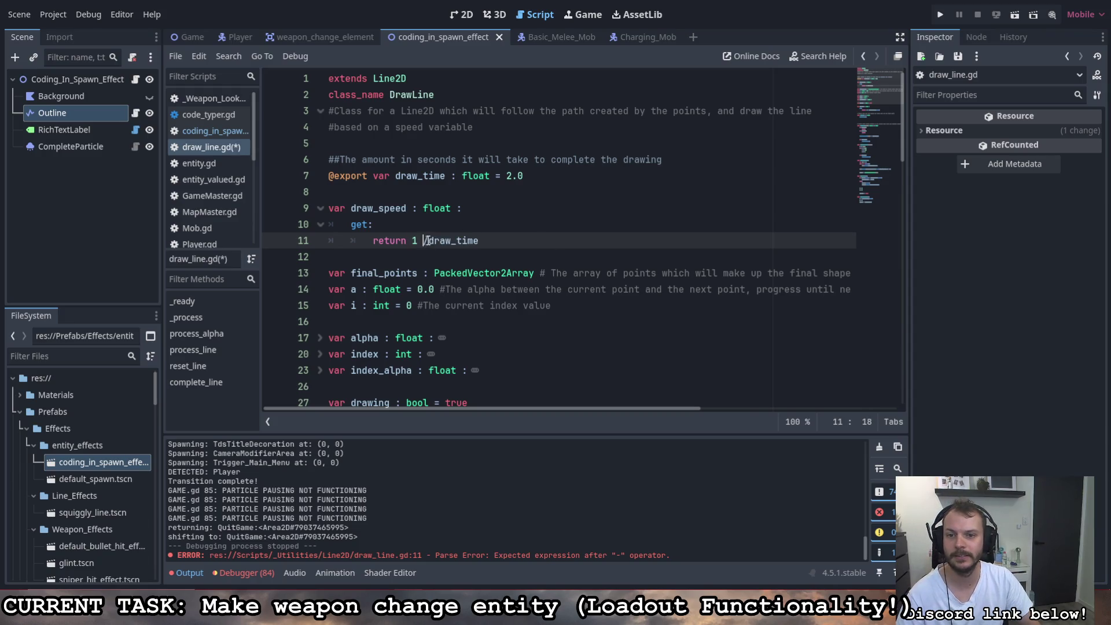
pyautogui.press('Right')
pyautogui.moveTo(524, 175); pyautogui.dragTo(508, 175)
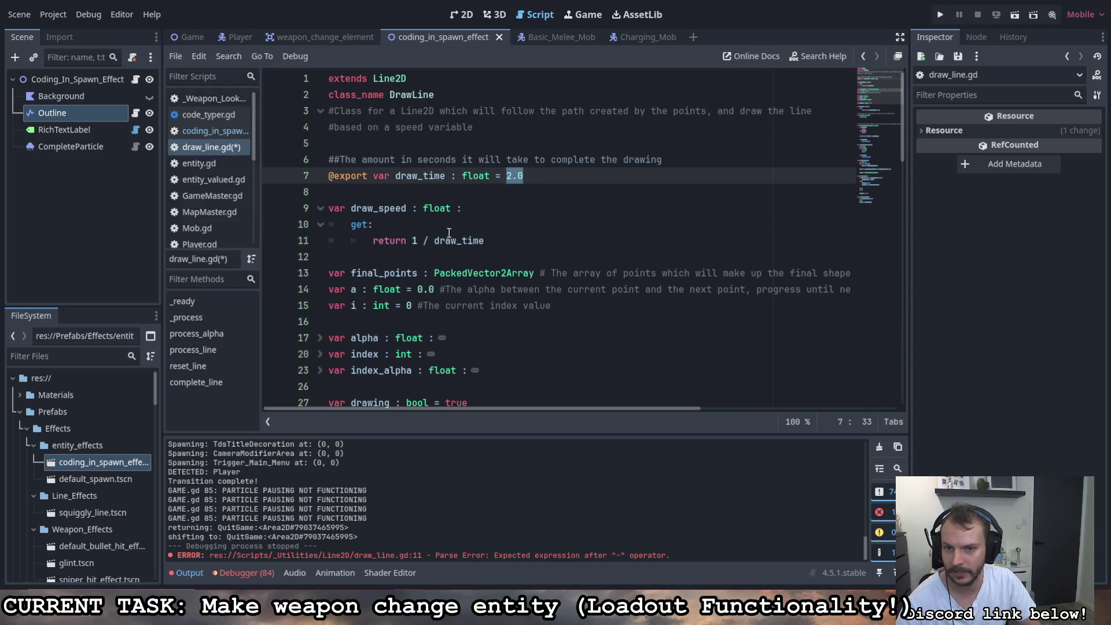
pyautogui.press('F5')
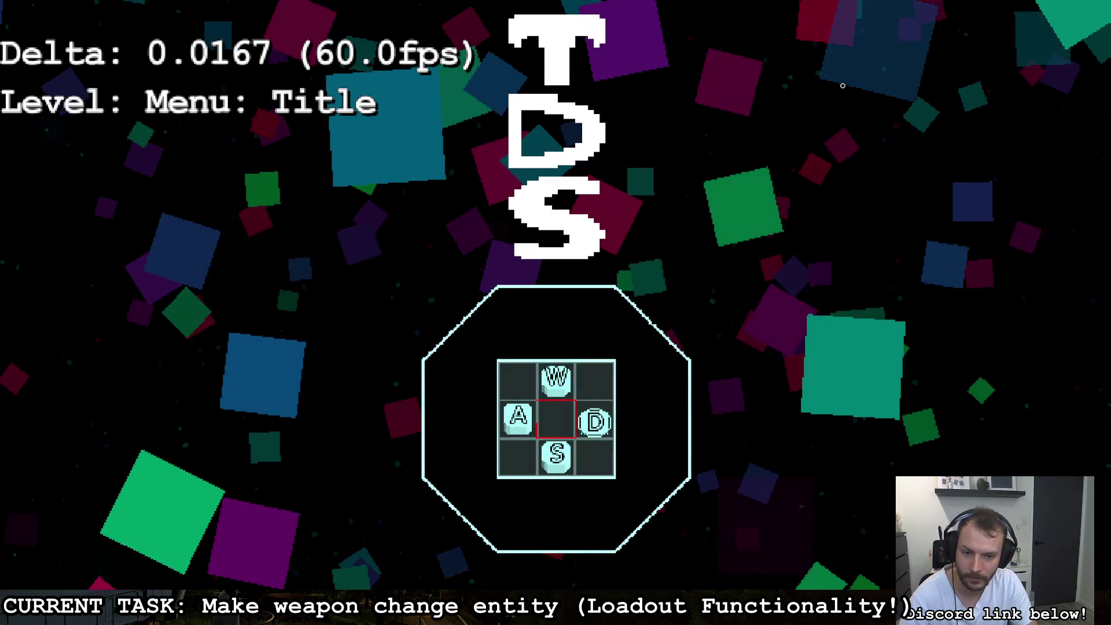
# Step: Trigger the title grid's centre square with space, then go back to draw_line.gd in the editor
pyautogui.press('space')
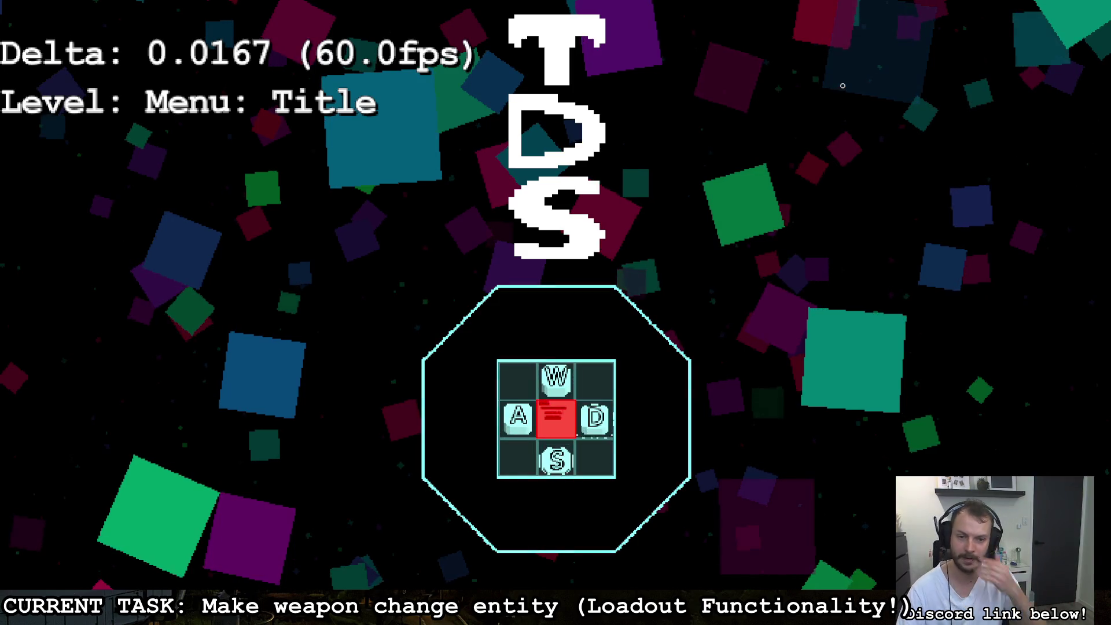
pyautogui.hotkey('alt', 'Tab')
pyautogui.click(535, 15)
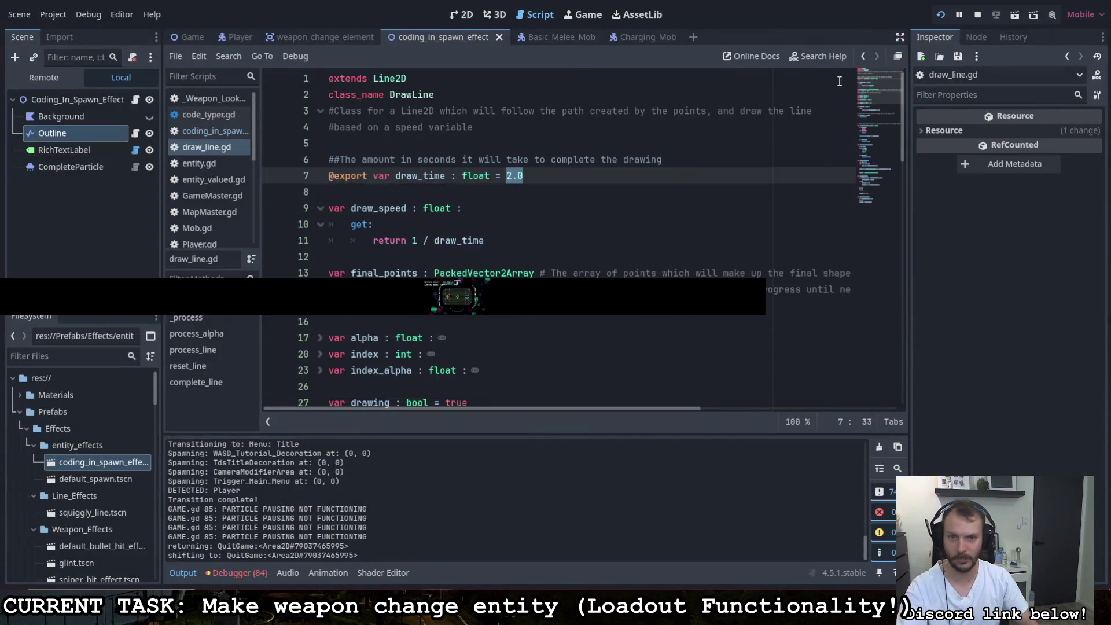
# Step: Inspect the getter's 1 / draw_time expression and draw_time's tooltip, then bring up the Windows Start menu
pyautogui.doubleClick(414, 240)
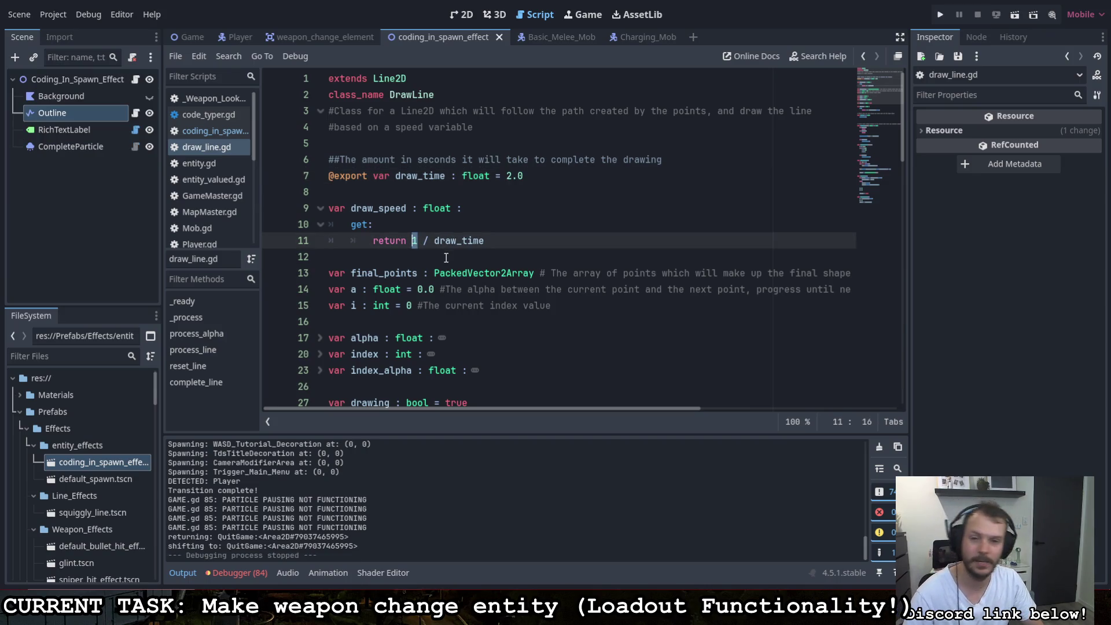
pyautogui.doubleClick(425, 240)
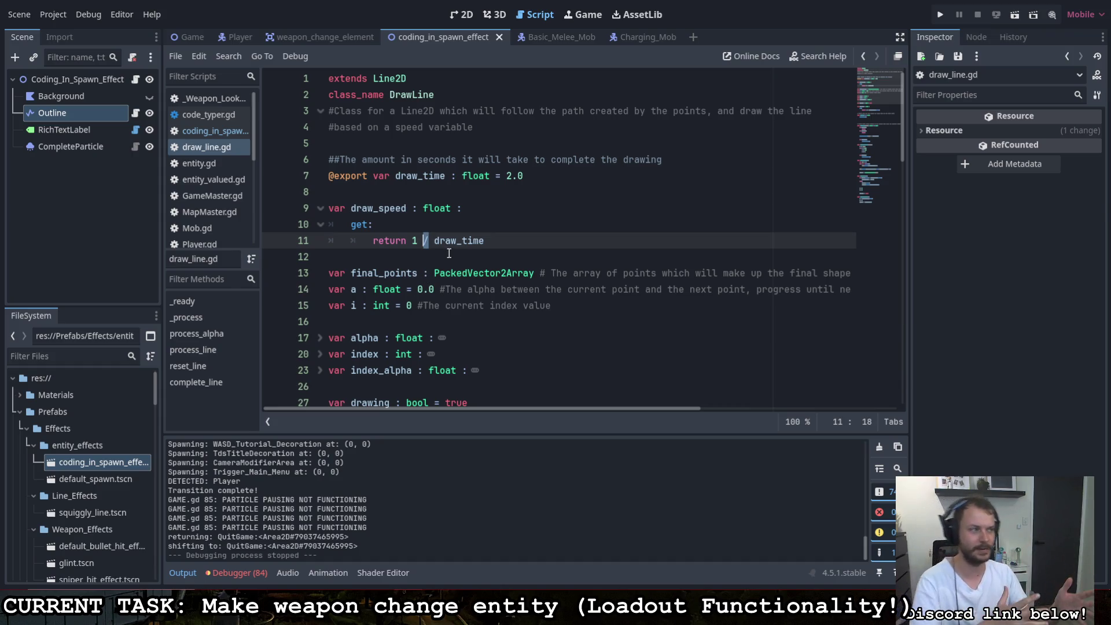
pyautogui.doubleClick(415, 240)
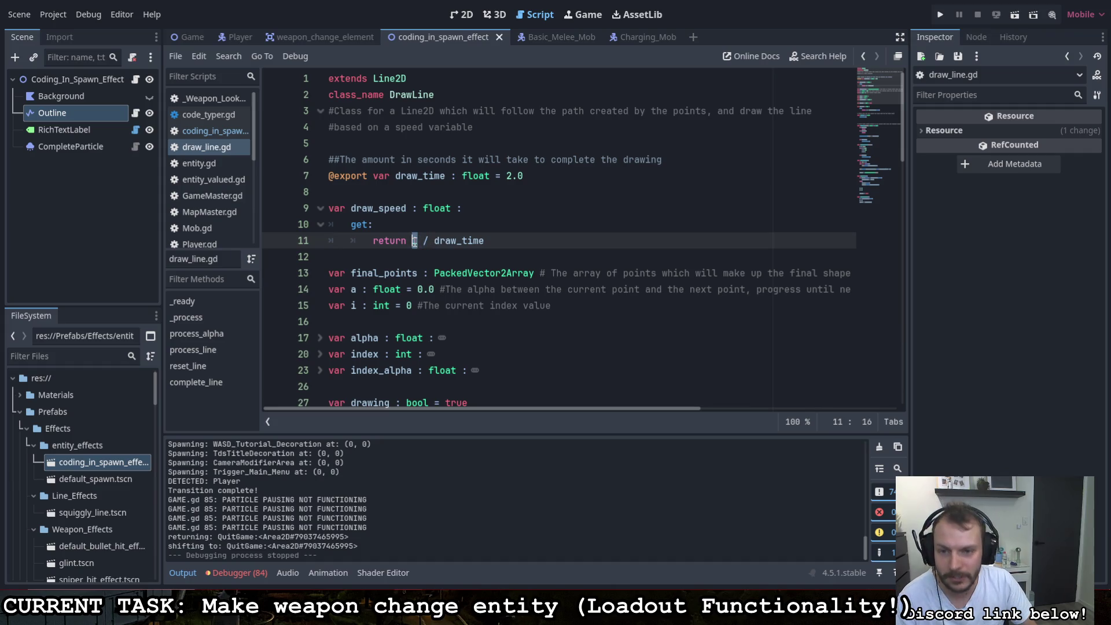
pyautogui.moveTo(455, 245)
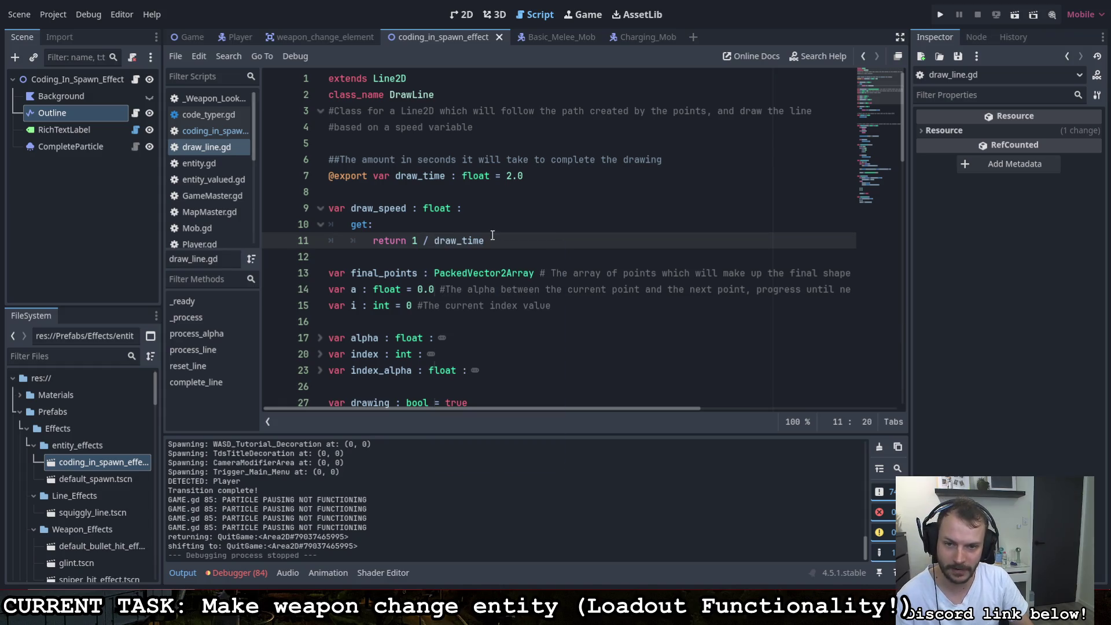
pyautogui.doubleClick(435, 240)
pyautogui.moveTo(435, 240)
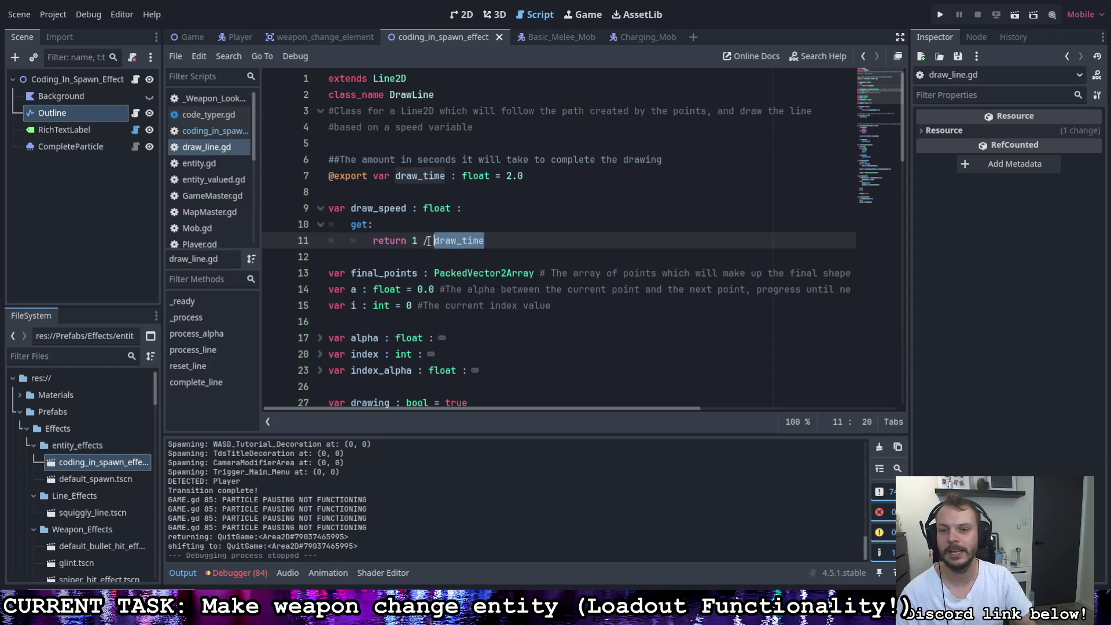
pyautogui.moveTo(434, 240); pyautogui.dragTo(484, 240)
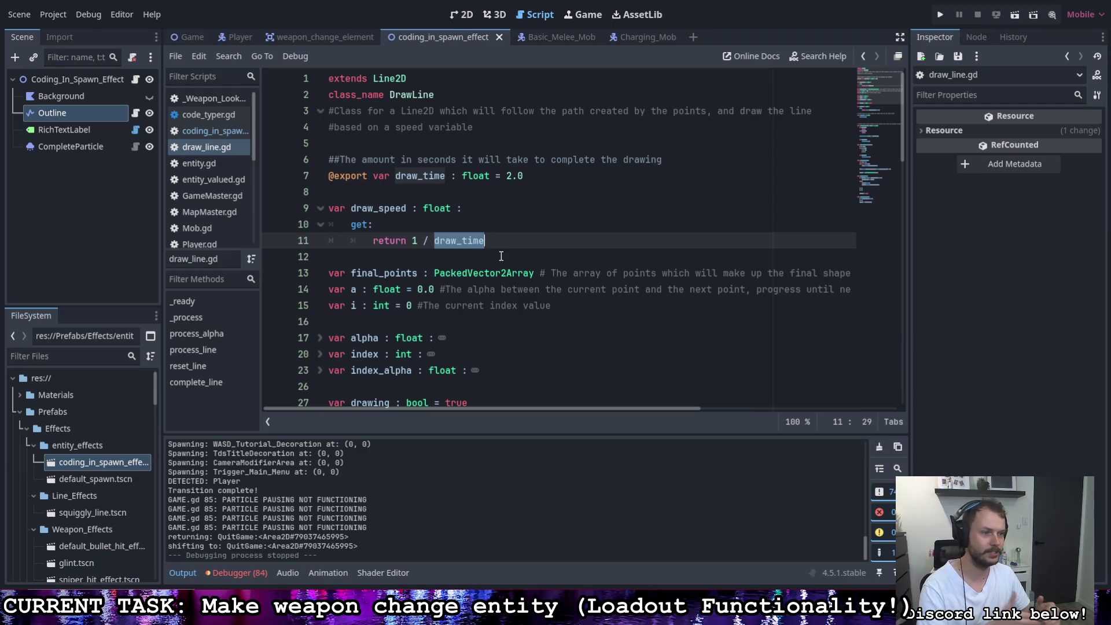
pyautogui.press('super')
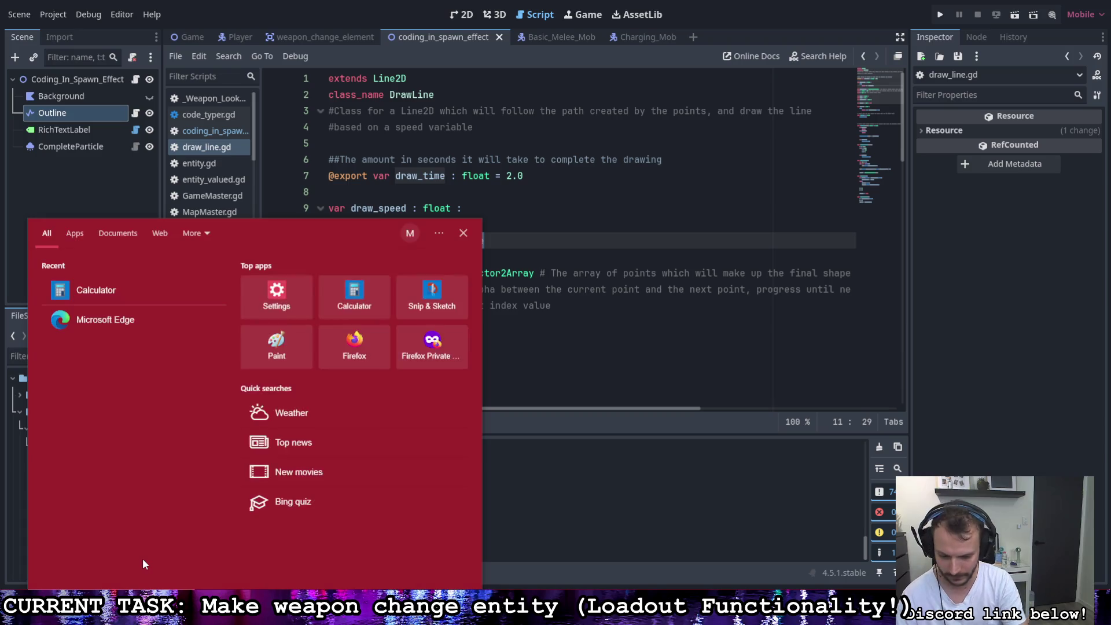
# Step: Launch Paint from the Start menu search
pyautogui.write('point')
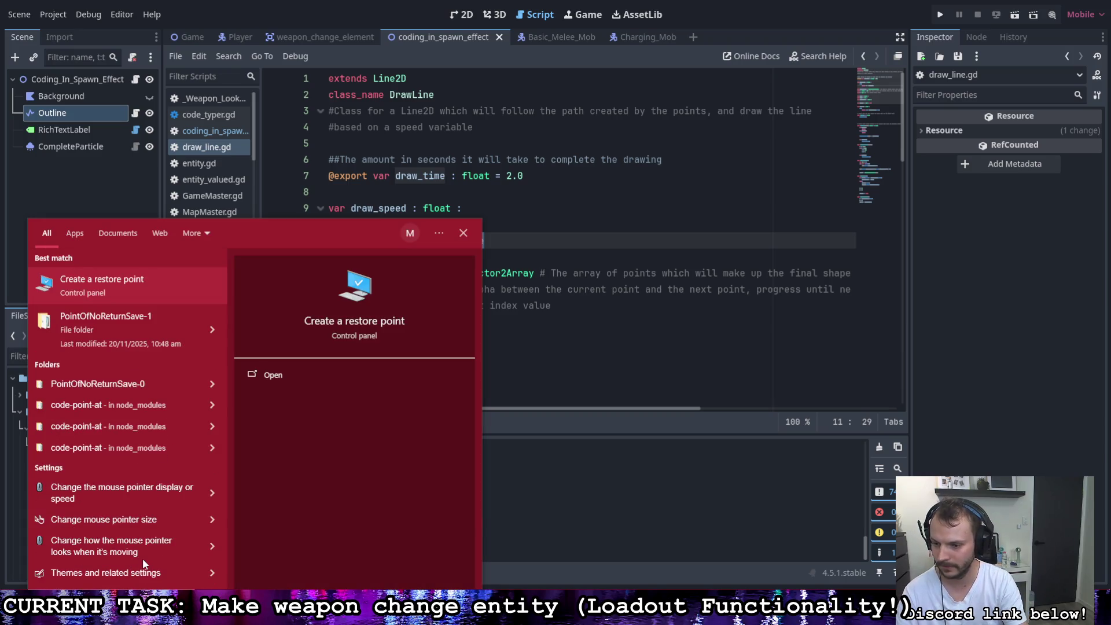
pyautogui.press('BackSpace')
pyautogui.press('BackSpace')
pyautogui.press('BackSpace')
pyautogui.write('paint')
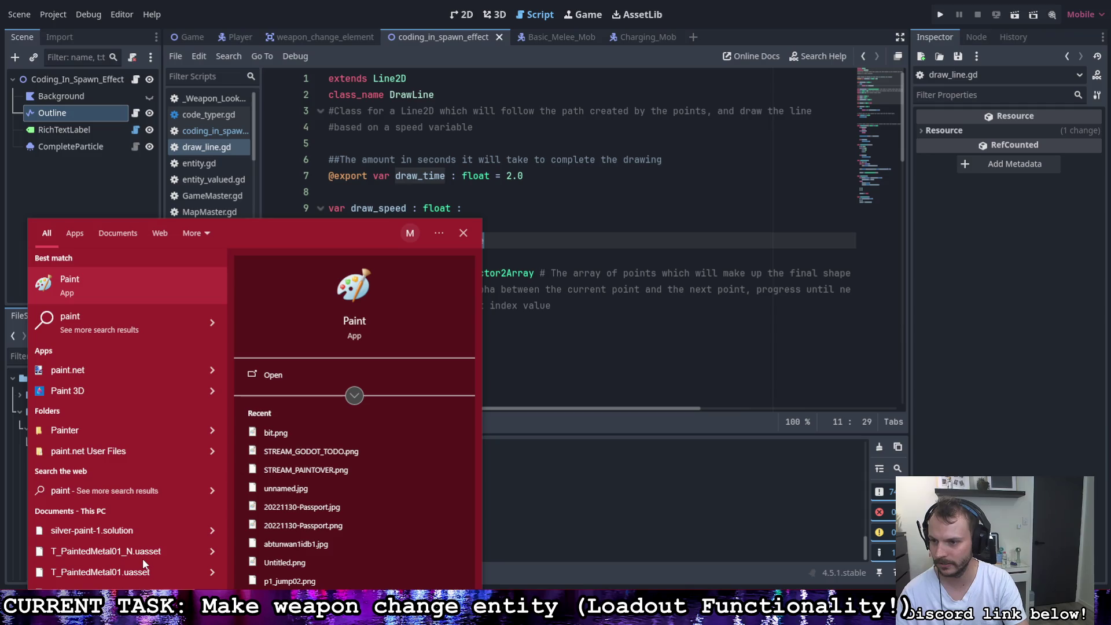
pyautogui.press('Return')
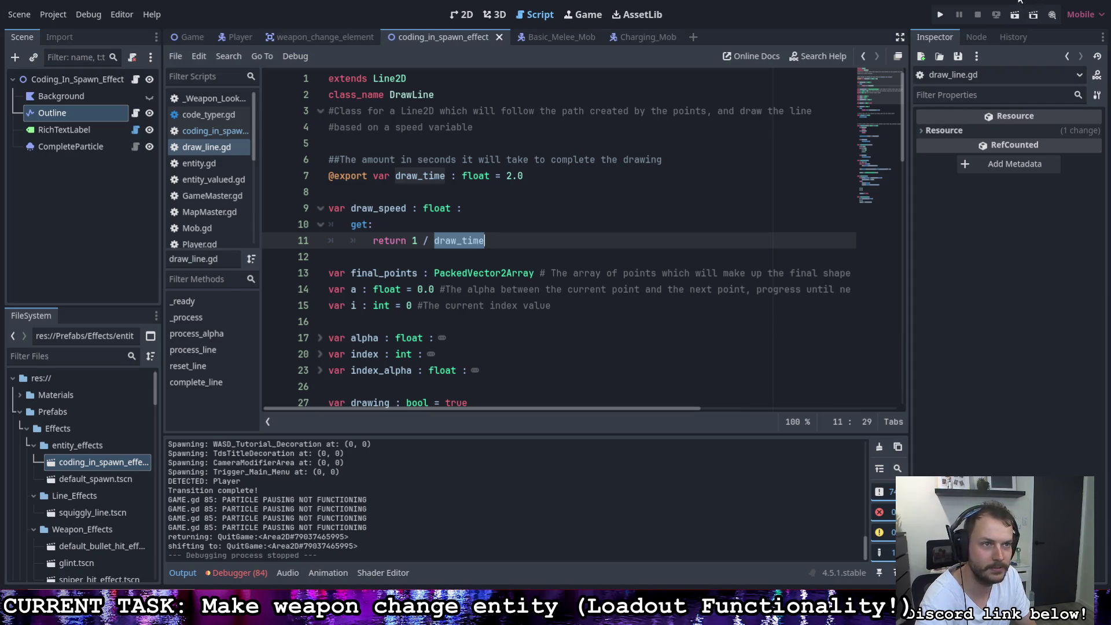
# Step: Open the STREAM_PAINTOVER image for editing from the desktop, then switch back to Godot
pyautogui.click(1044, 2)
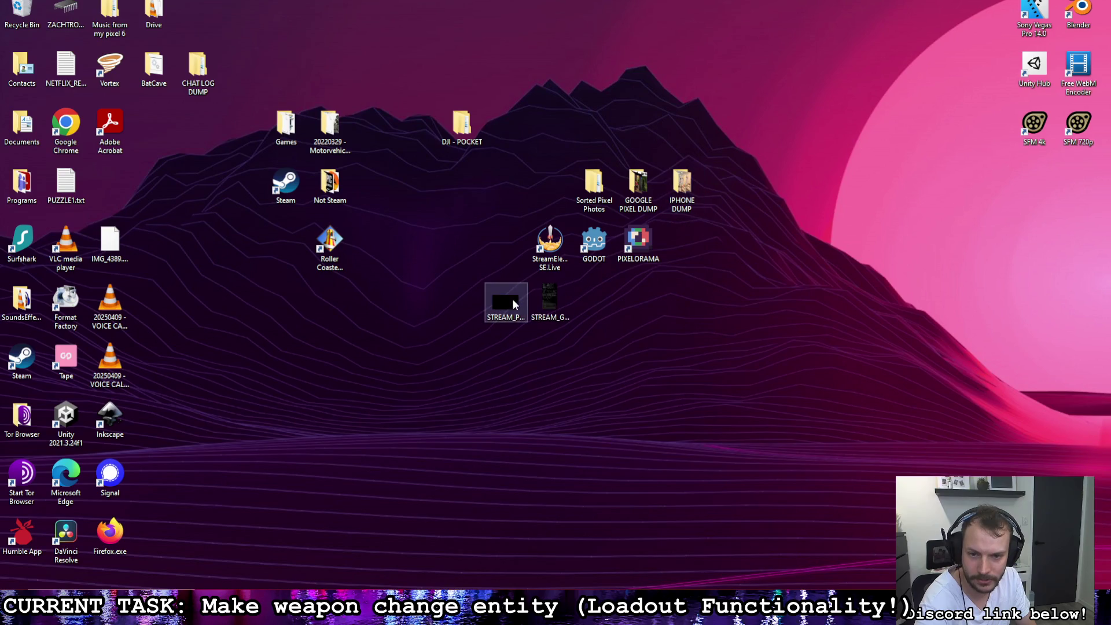
pyautogui.rightClick(512, 300)
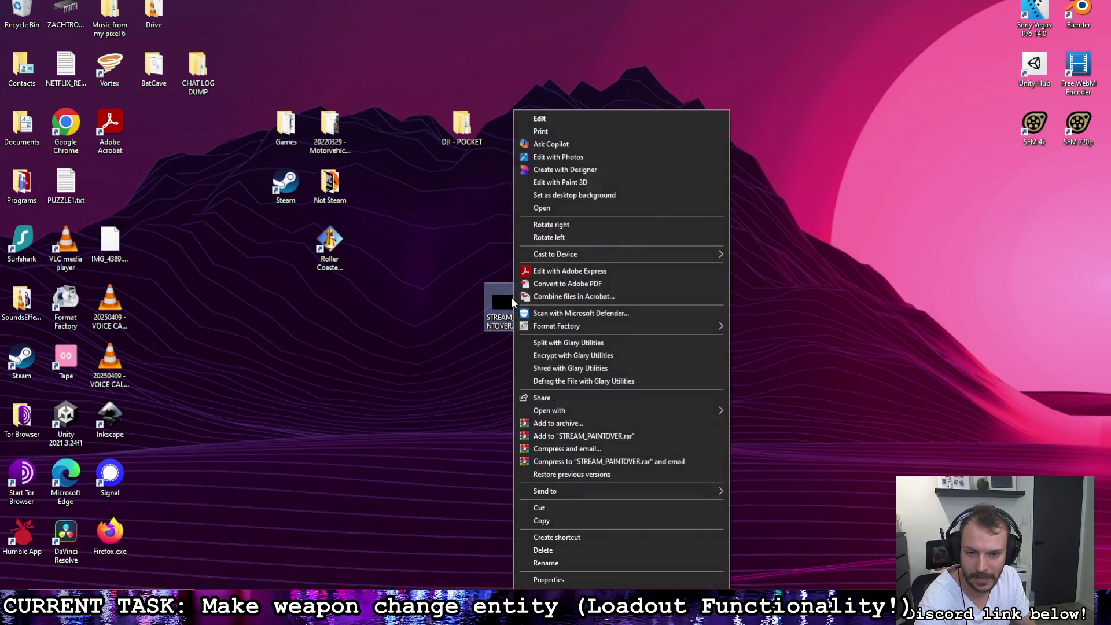
pyautogui.click(544, 118)
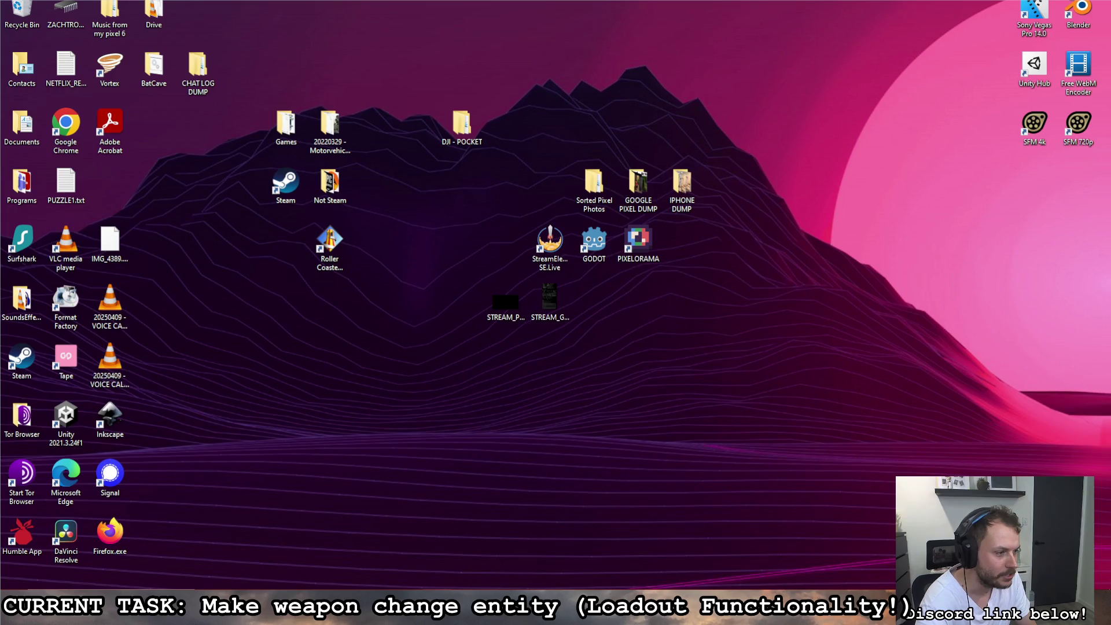
pyautogui.hotkey('alt', 'Tab')
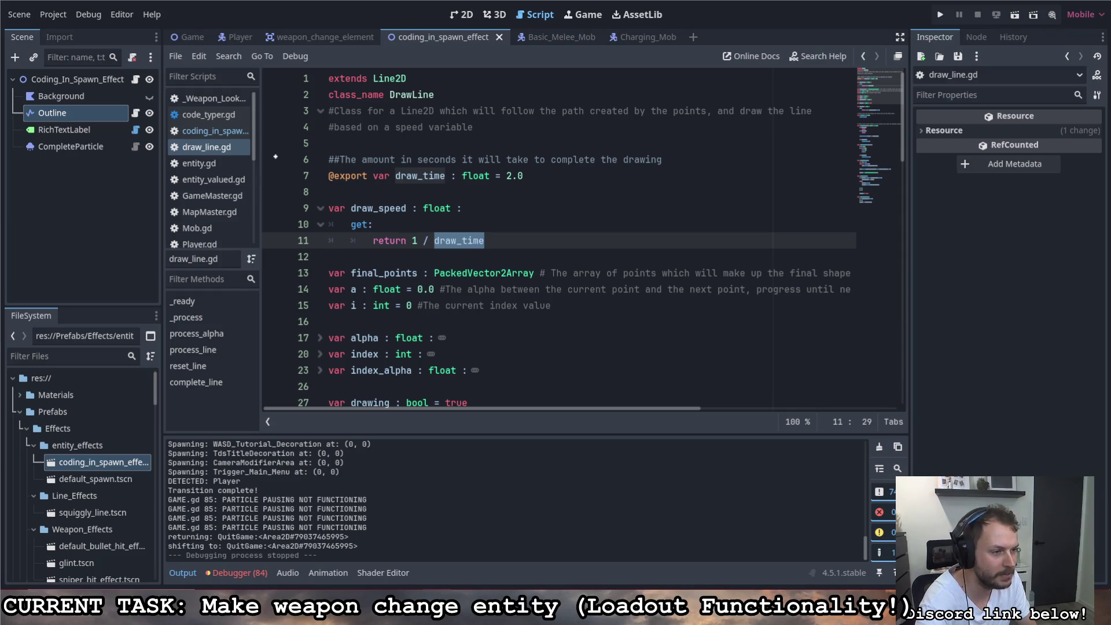
# Step: Sketch A over B with an equals sign beside the draw_speed getter
pyautogui.moveTo(558, 30)
pyautogui.mouseDown()
pyautogui.moveTo(536, 42)
pyautogui.moveTo(598, 58)
pyautogui.moveTo(514, 78)
pyautogui.moveTo(513, 61)
pyautogui.mouseUp()
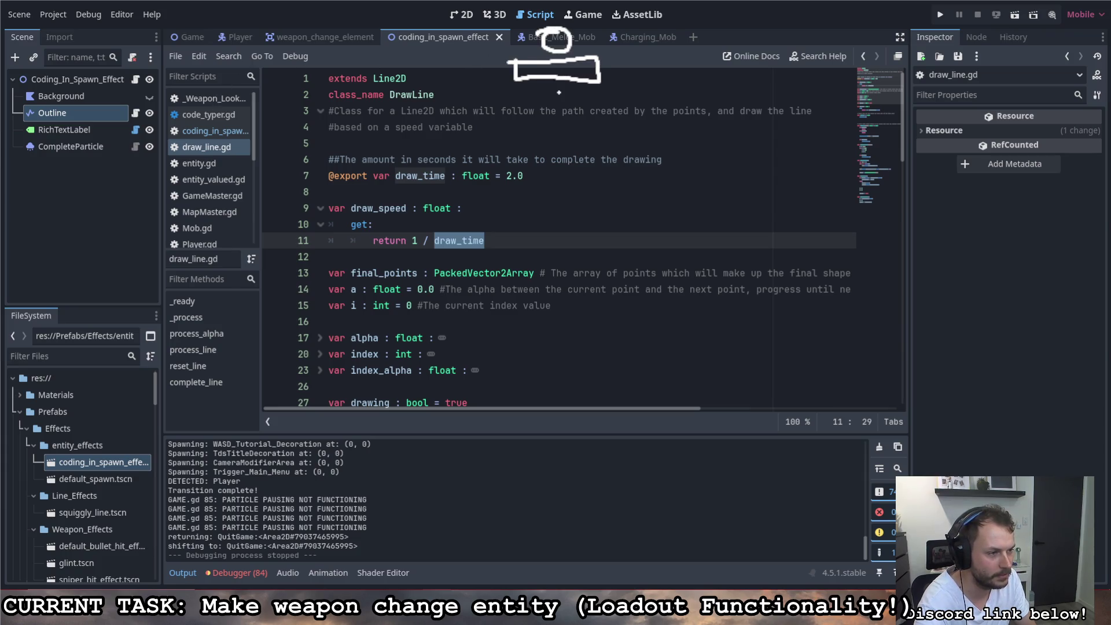
pyautogui.moveTo(559, 93)
pyautogui.mouseDown()
pyautogui.moveTo(554, 116)
pyautogui.moveTo(561, 91)
pyautogui.mouseUp()
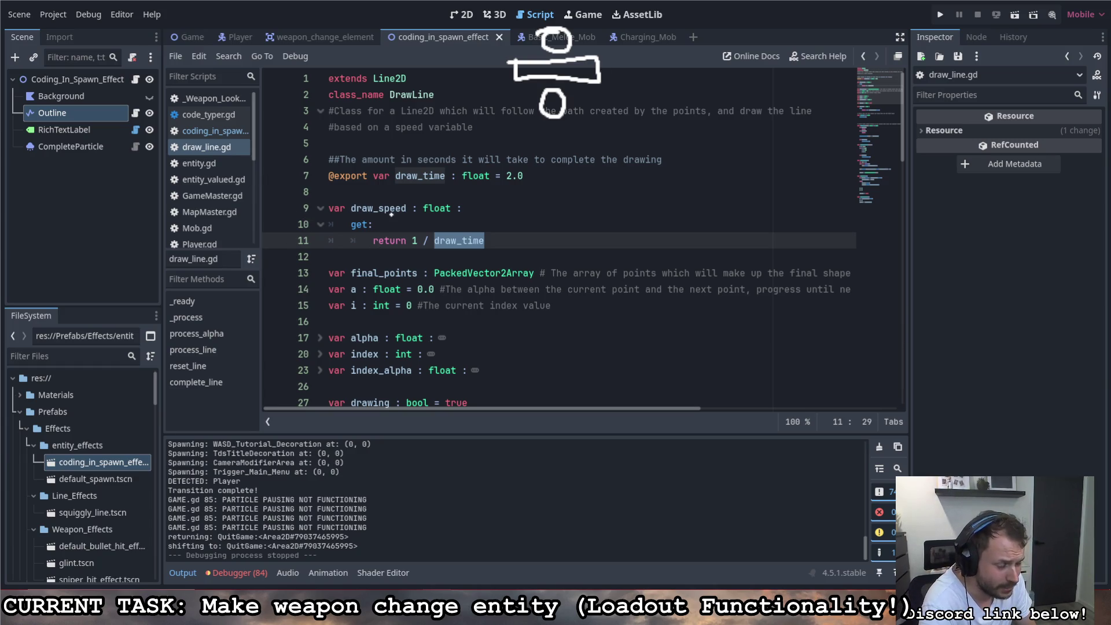
pyautogui.moveTo(408, 102)
pyautogui.mouseDown()
pyautogui.moveTo(417, 60)
pyautogui.moveTo(463, 101)
pyautogui.mouseUp()
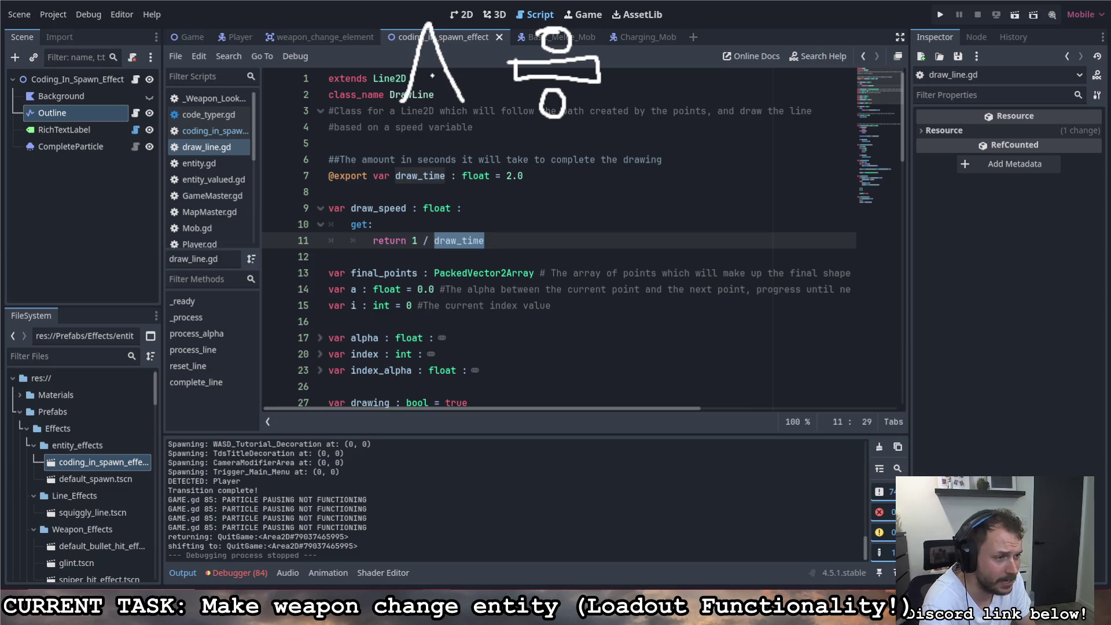
pyautogui.moveTo(427, 70); pyautogui.dragTo(449, 63)
pyautogui.moveTo(664, 26)
pyautogui.mouseDown()
pyautogui.moveTo(673, 89)
pyautogui.moveTo(677, 58)
pyautogui.moveTo(668, 81)
pyautogui.mouseUp()
pyautogui.moveTo(866, 35)
pyautogui.mouseDown()
pyautogui.moveTo(889, 43)
pyautogui.moveTo(888, 30)
pyautogui.mouseUp()
pyautogui.moveTo(866, 67)
pyautogui.mouseDown()
pyautogui.moveTo(905, 56)
pyautogui.moveTo(877, 102)
pyautogui.mouseUp()
pyautogui.moveTo(879, 72)
pyautogui.mouseDown()
pyautogui.moveTo(896, 74)
pyautogui.moveTo(877, 107)
pyautogui.mouseUp()
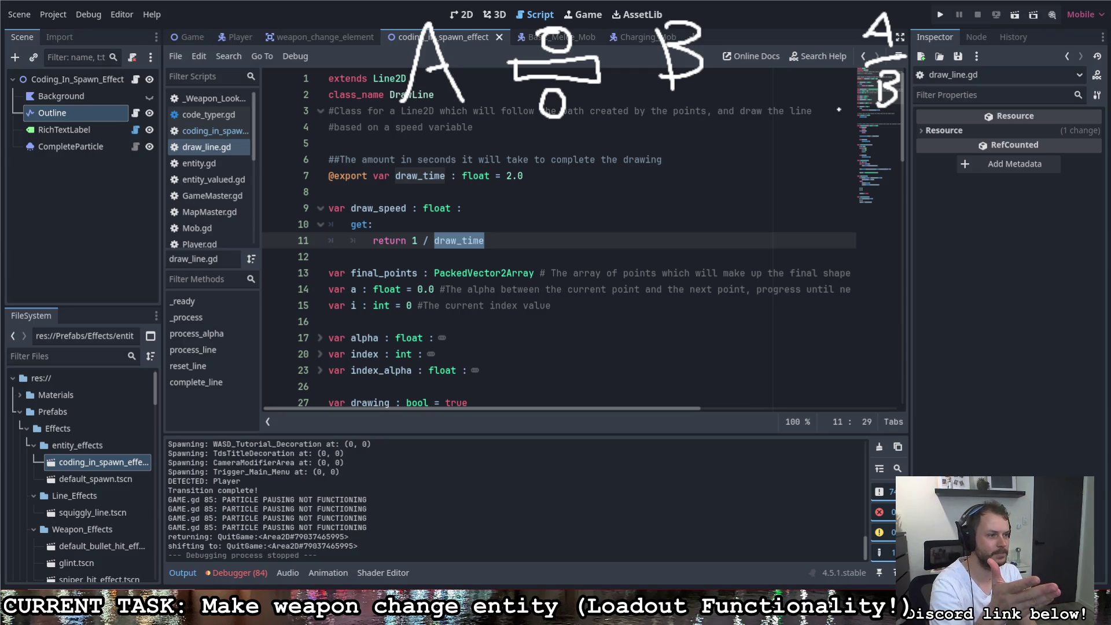
pyautogui.moveTo(740, 57)
pyautogui.mouseDown()
pyautogui.moveTo(799, 55)
pyautogui.moveTo(791, 79)
pyautogui.mouseUp()
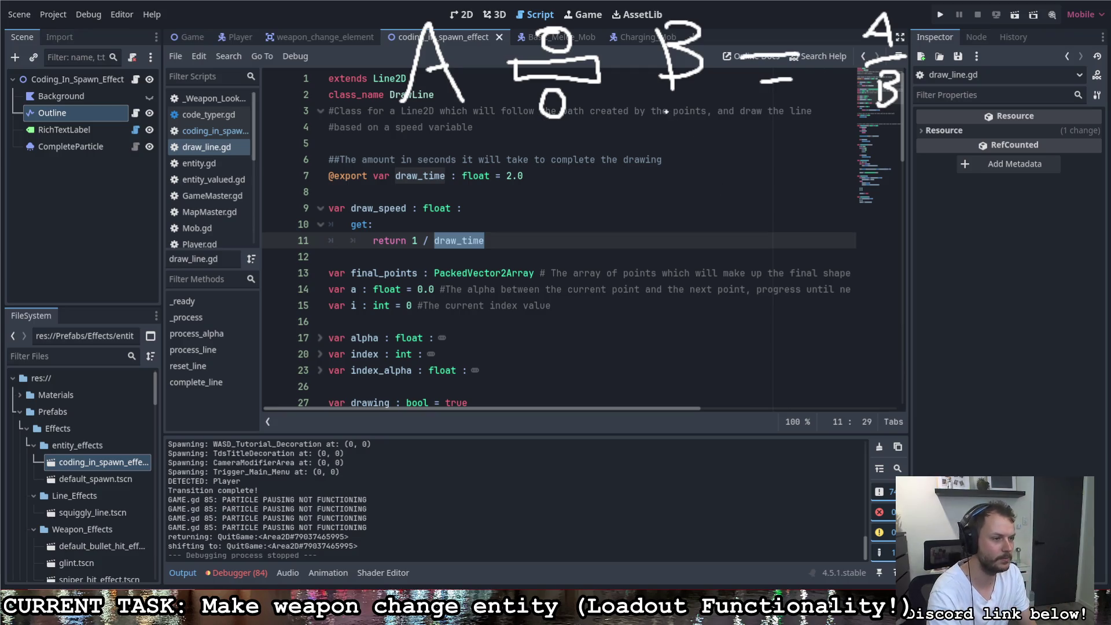
pyautogui.moveTo(428, 134)
pyautogui.mouseDown()
pyautogui.moveTo(642, 144)
pyautogui.moveTo(626, 166)
pyautogui.mouseUp()
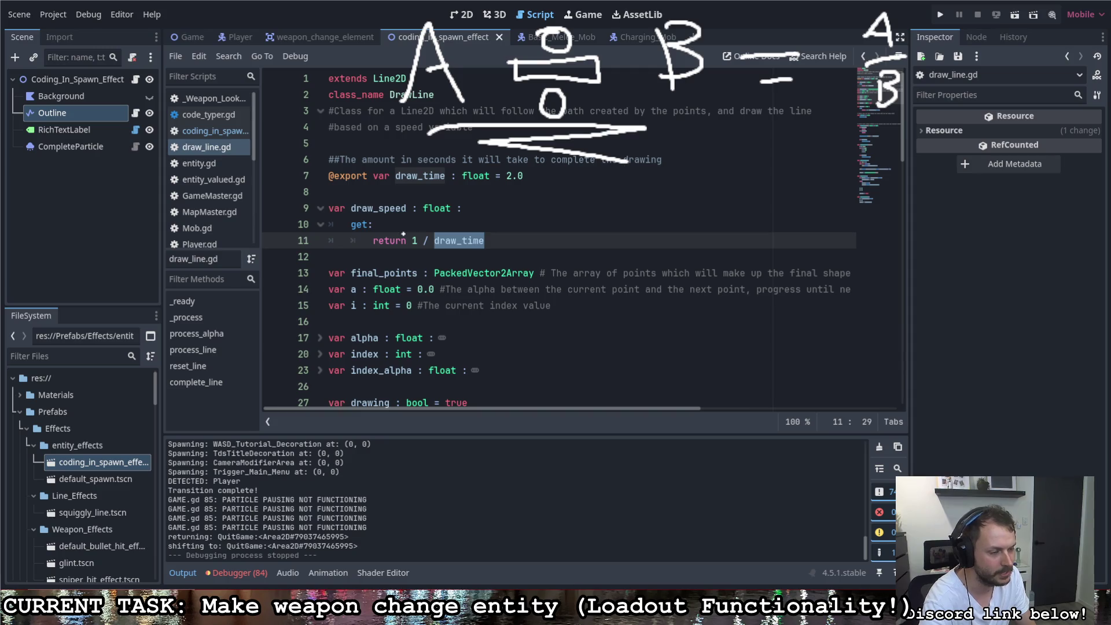
# Step: Add a large A on the left and write C as the result, forming C = A ÷ B
pyautogui.moveTo(91, 281)
pyautogui.mouseDown()
pyautogui.moveTo(95, 258)
pyautogui.moveTo(149, 287)
pyautogui.mouseUp()
pyautogui.moveTo(92, 260); pyautogui.dragTo(148, 261)
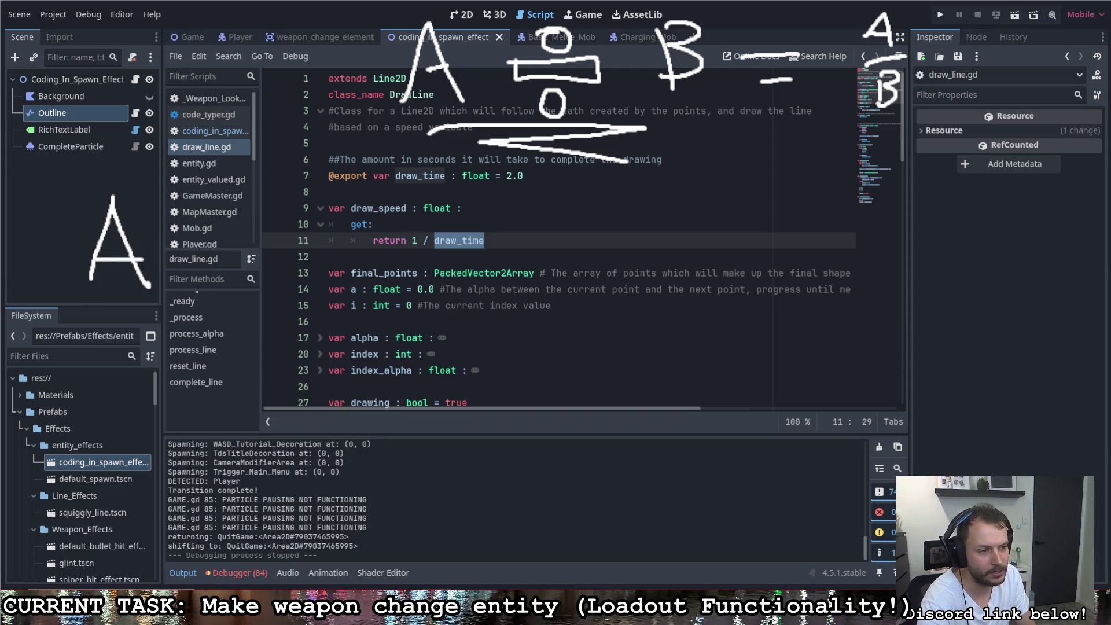
pyautogui.moveTo(191, 292)
pyautogui.mouseDown()
pyautogui.moveTo(174, 234)
pyautogui.moveTo(214, 223)
pyautogui.mouseUp()
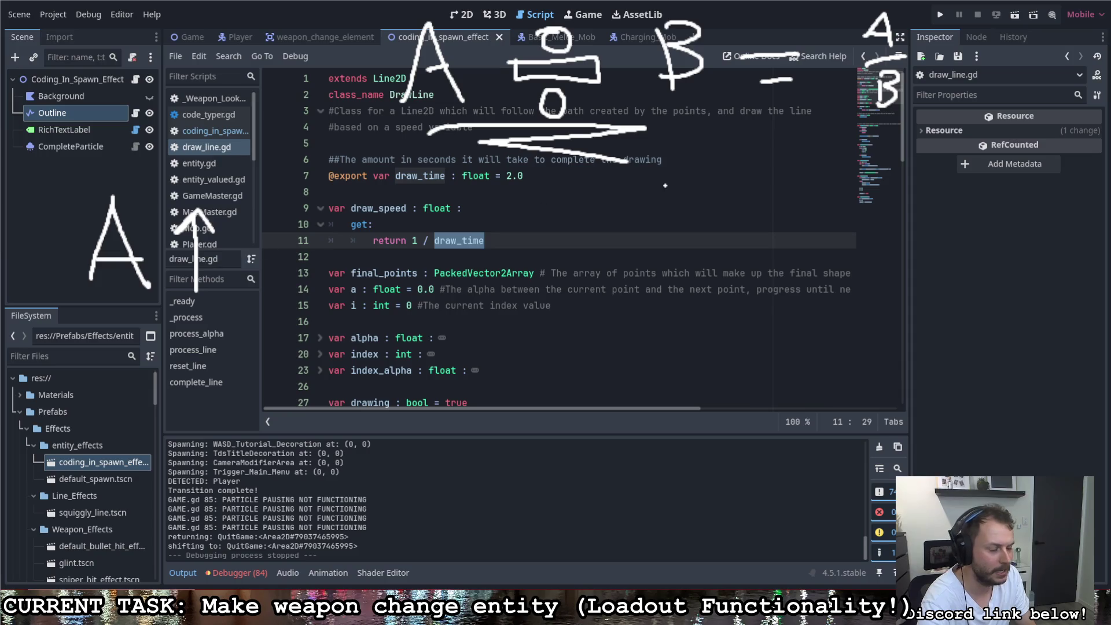
pyautogui.moveTo(926, 51); pyautogui.dragTo(987, 53)
pyautogui.moveTo(937, 70); pyautogui.dragTo(999, 69)
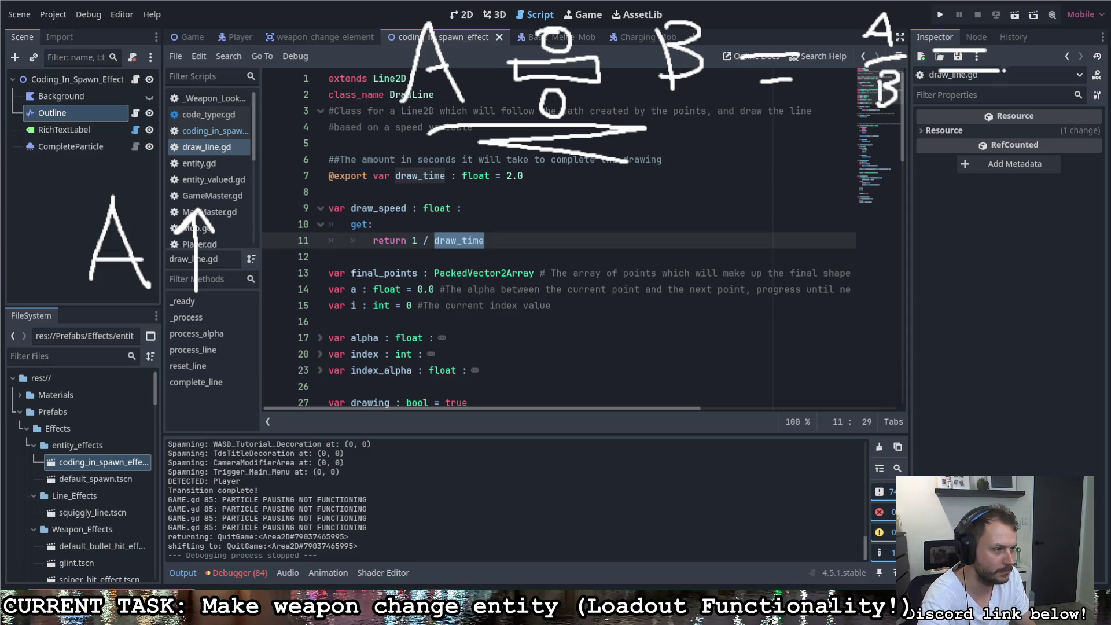
pyautogui.moveTo(1068, 26)
pyautogui.mouseDown()
pyautogui.moveTo(1024, 46)
pyautogui.moveTo(1081, 103)
pyautogui.mouseUp()
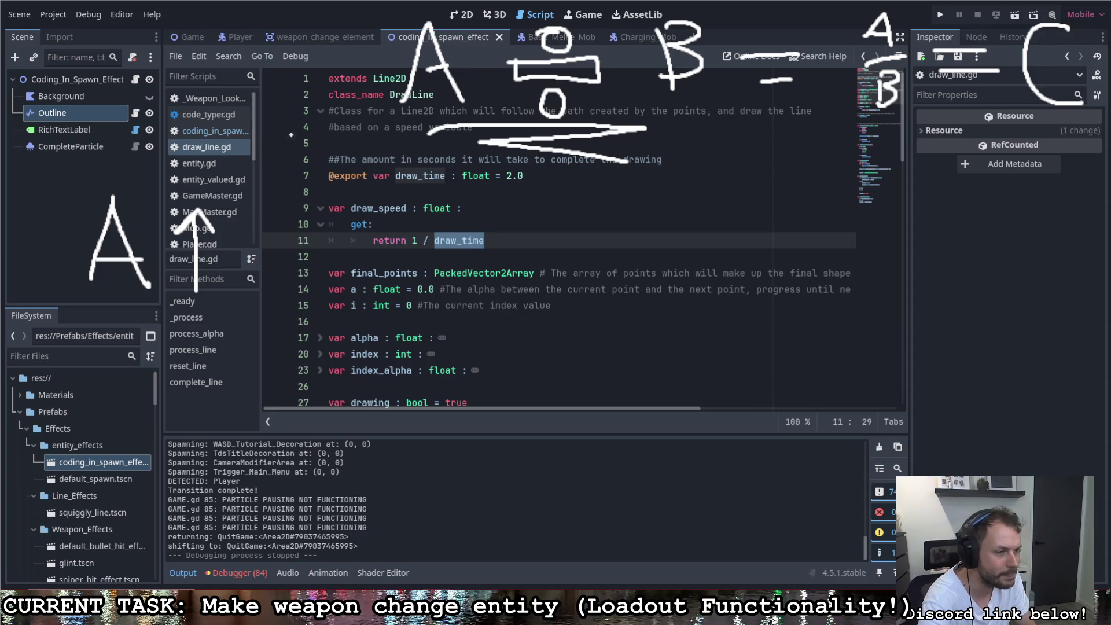
pyautogui.moveTo(267, 30); pyautogui.dragTo(272, 86)
pyautogui.moveTo(294, 49)
pyautogui.mouseDown()
pyautogui.moveTo(337, 50)
pyautogui.moveTo(376, 72)
pyautogui.mouseUp()
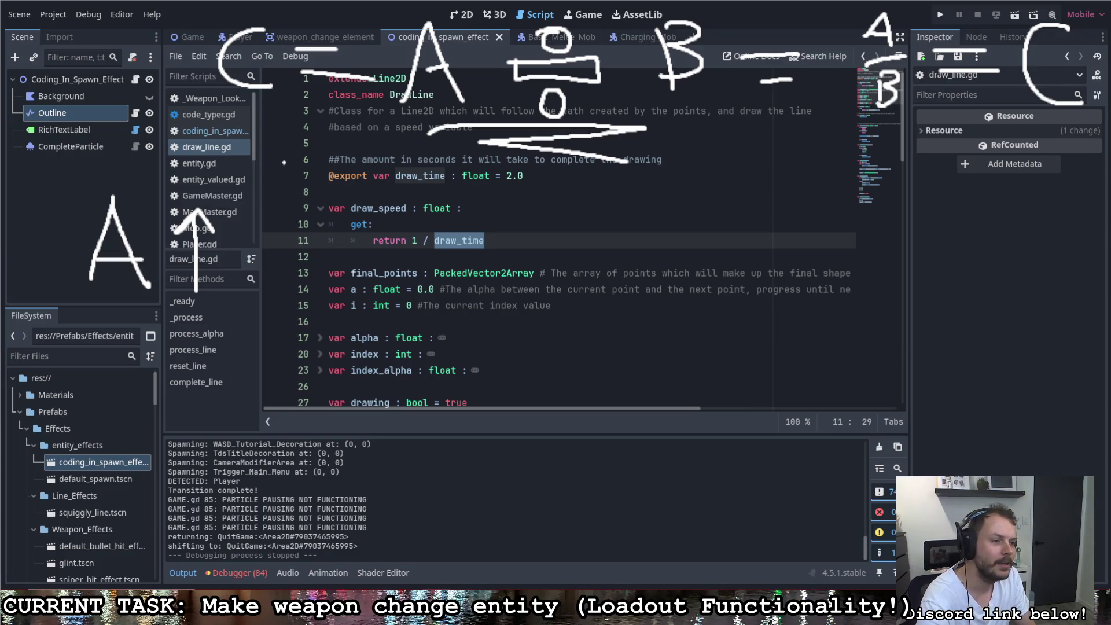
# Step: Sketch notes beside the getter: A↑ and A↓ with C's response, then B↑ making C go down
pyautogui.moveTo(321, 222)
pyautogui.mouseDown()
pyautogui.moveTo(279, 249)
pyautogui.moveTo(324, 278)
pyautogui.mouseUp()
pyautogui.moveTo(352, 281)
pyautogui.mouseDown()
pyautogui.moveTo(351, 230)
pyautogui.moveTo(370, 233)
pyautogui.mouseUp()
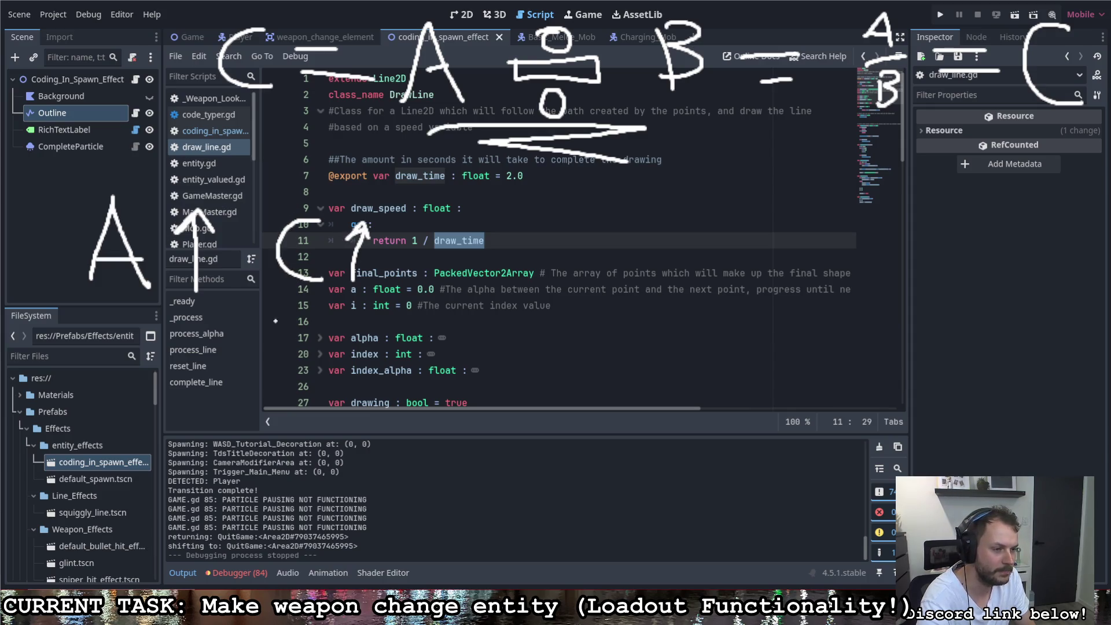
pyautogui.moveTo(91, 375)
pyautogui.mouseDown()
pyautogui.moveTo(129, 372)
pyautogui.moveTo(125, 352)
pyautogui.mouseUp()
pyautogui.moveTo(175, 325); pyautogui.dragTo(196, 384)
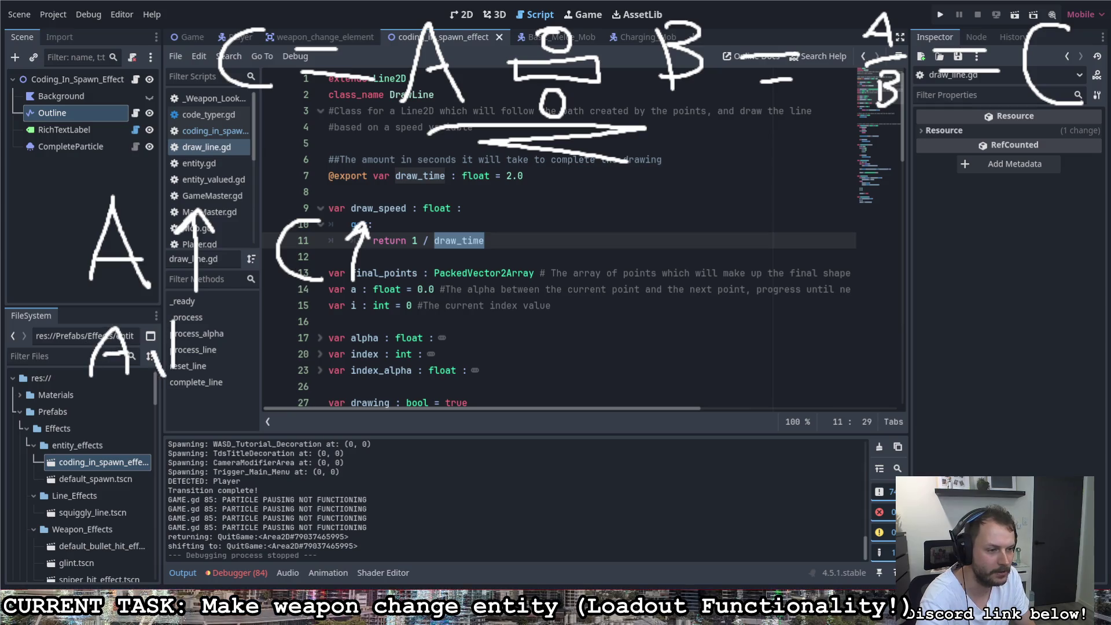
pyautogui.moveTo(310, 315)
pyautogui.mouseDown()
pyautogui.moveTo(311, 359)
pyautogui.moveTo(357, 346)
pyautogui.mouseUp()
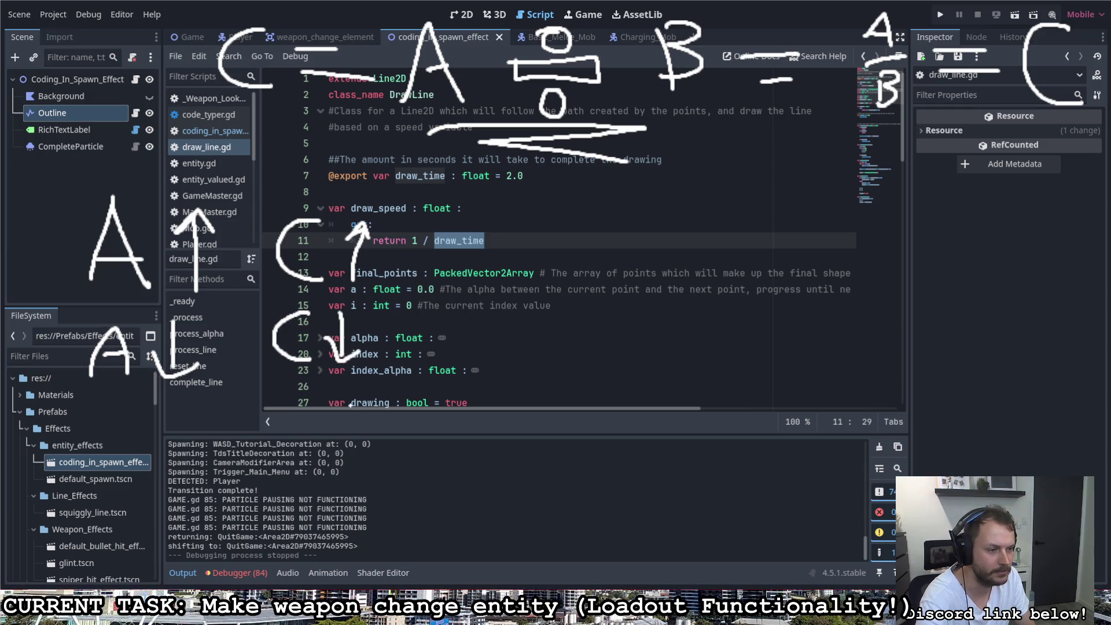
pyautogui.moveTo(506, 234)
pyautogui.mouseDown()
pyautogui.moveTo(501, 286)
pyautogui.moveTo(554, 236)
pyautogui.moveTo(568, 252)
pyautogui.mouseUp()
pyautogui.moveTo(669, 234); pyautogui.dragTo(671, 272)
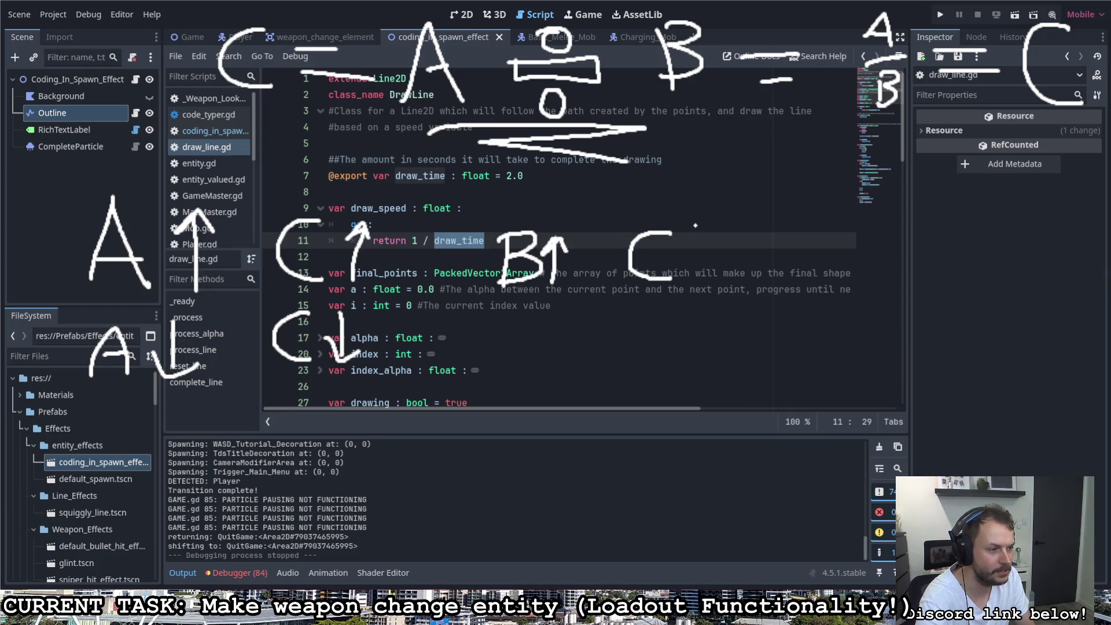
pyautogui.moveTo(697, 222); pyautogui.dragTo(699, 280)
pyautogui.moveTo(683, 258); pyautogui.dragTo(700, 282)
# Step: Annotate B↓ with C↑, circle A and C in the fraction, and draw a separator line
pyautogui.moveTo(503, 313); pyautogui.dragTo(502, 366)
pyautogui.moveTo(506, 317)
pyautogui.mouseDown()
pyautogui.moveTo(522, 327)
pyautogui.moveTo(508, 364)
pyautogui.mouseUp()
pyautogui.moveTo(554, 313); pyautogui.dragTo(555, 357)
pyautogui.moveTo(536, 346)
pyautogui.mouseDown()
pyautogui.moveTo(547, 358)
pyautogui.moveTo(566, 347)
pyautogui.mouseUp()
pyautogui.moveTo(657, 316)
pyautogui.mouseDown()
pyautogui.moveTo(653, 360)
pyautogui.moveTo(687, 315)
pyautogui.mouseUp()
pyautogui.moveTo(687, 315); pyautogui.dragTo(698, 333)
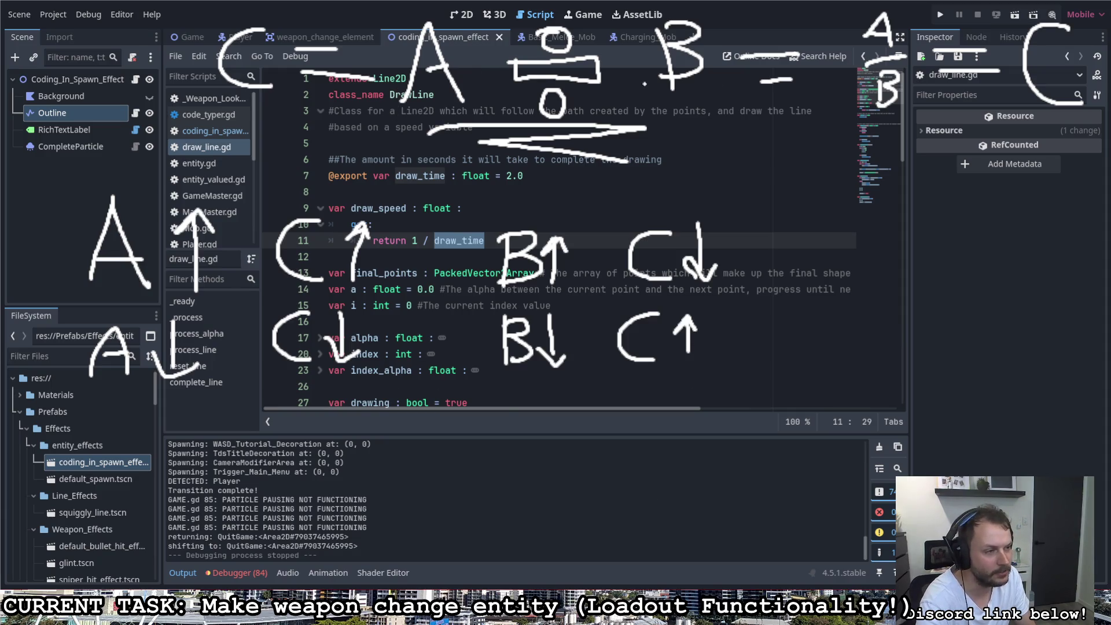
pyautogui.moveTo(911, 21)
pyautogui.mouseDown()
pyautogui.moveTo(899, 50)
pyautogui.moveTo(909, 7)
pyautogui.mouseUp()
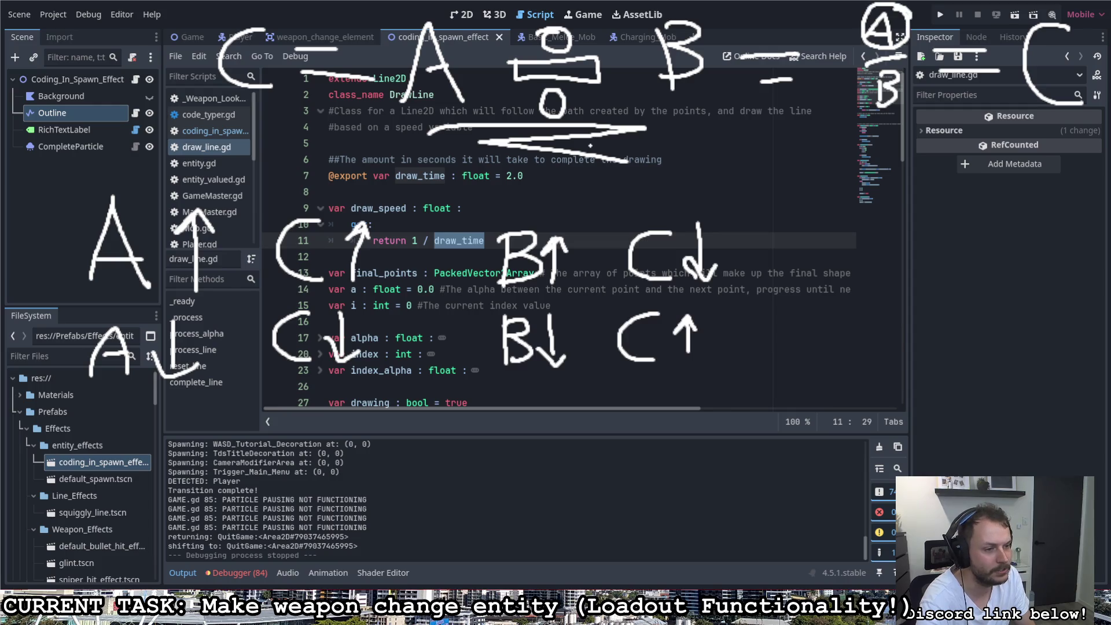
pyautogui.moveTo(69, 307); pyautogui.dragTo(331, 300)
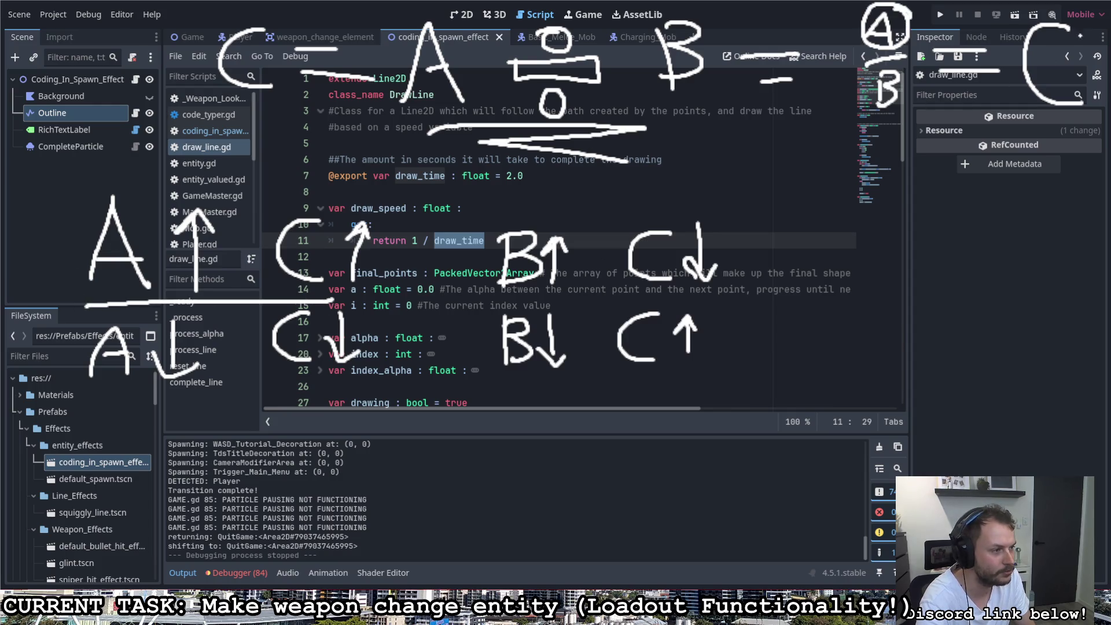
pyautogui.moveTo(1088, 21)
pyautogui.mouseDown()
pyautogui.moveTo(1035, 129)
pyautogui.moveTo(1021, 26)
pyautogui.mouseUp()
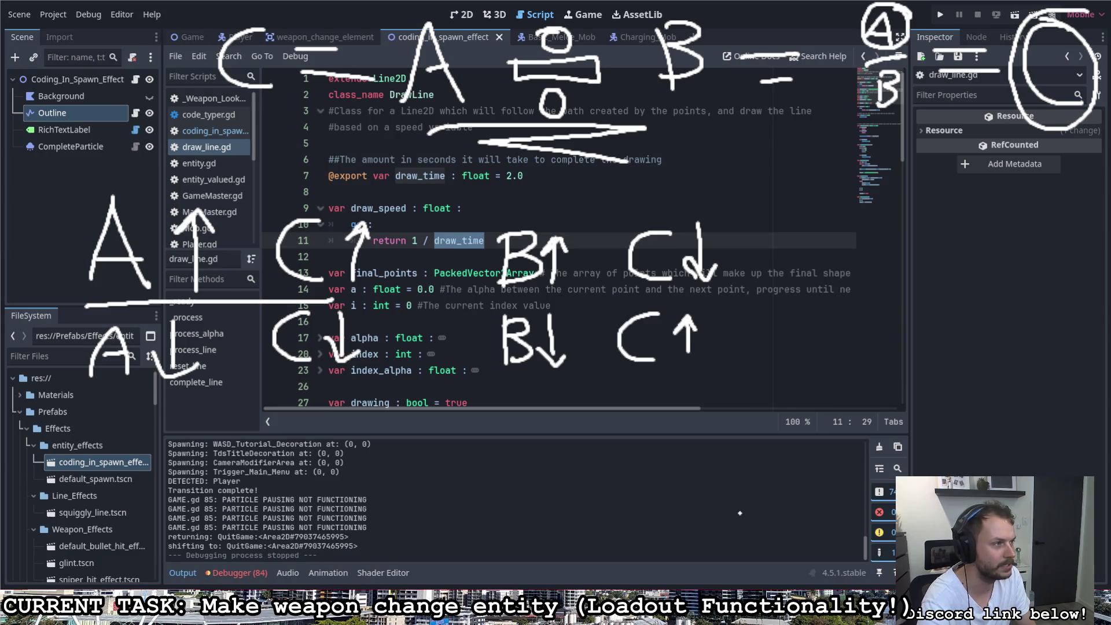
# Step: Circle B and C, underline the B↑ and C↓ cases, undo strokes, then erase all drawn notes
pyautogui.hotkey('ctrl', 'z')
pyautogui.hotkey('ctrl', 'z')
pyautogui.hotkey('ctrl', 'z')
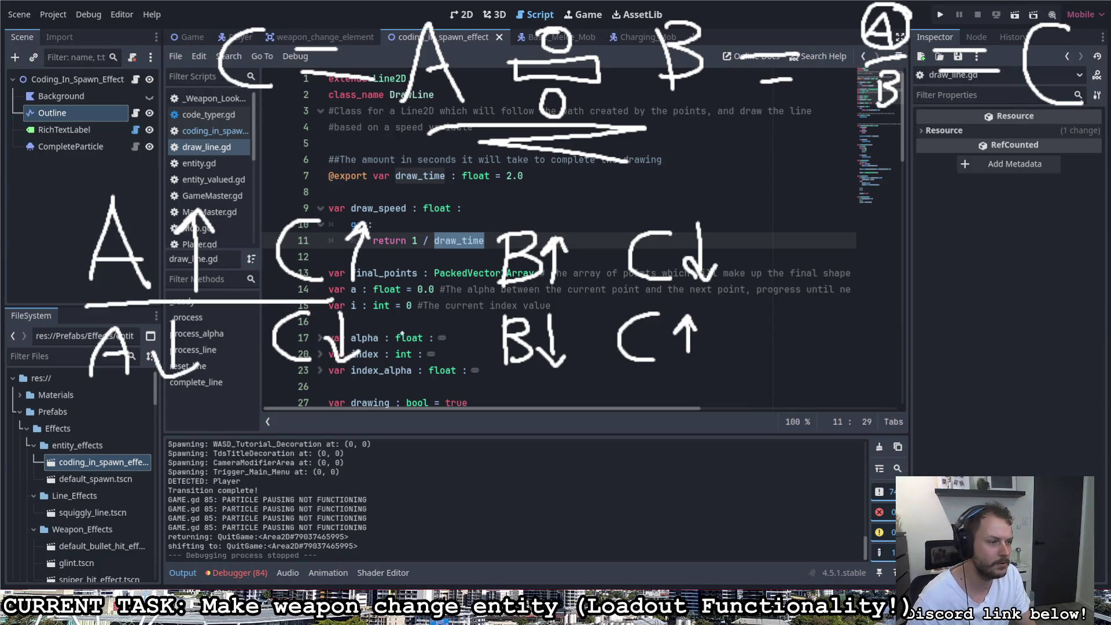
pyautogui.moveTo(917, 62)
pyautogui.mouseDown()
pyautogui.moveTo(905, 72)
pyautogui.moveTo(894, 65)
pyautogui.mouseUp()
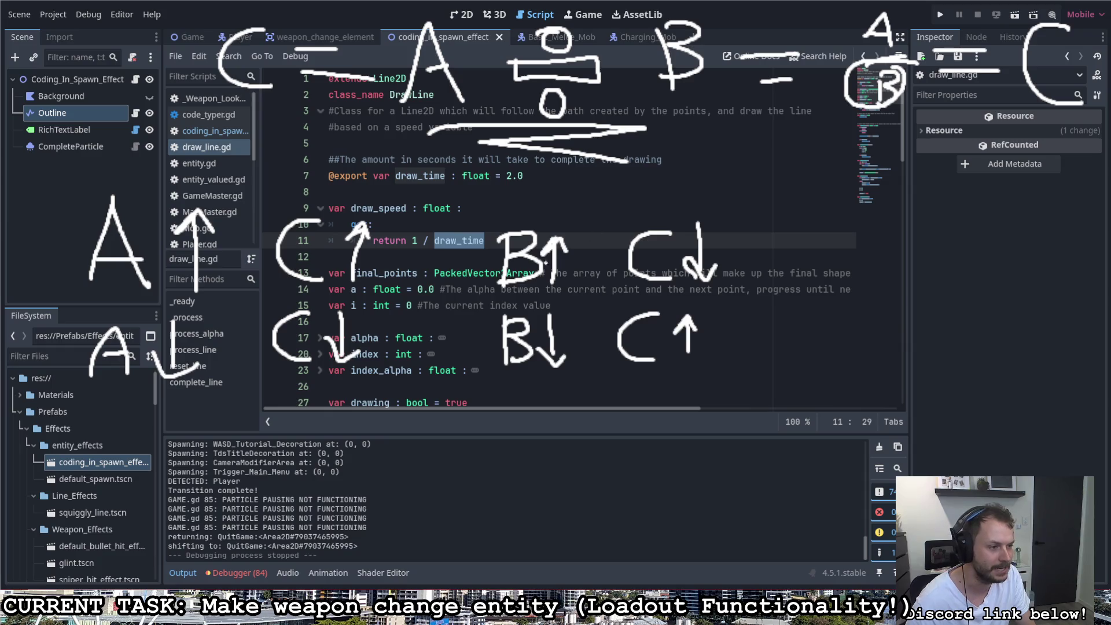
pyautogui.moveTo(490, 291); pyautogui.dragTo(567, 286)
pyautogui.moveTo(1028, 119)
pyautogui.mouseDown()
pyautogui.moveTo(1070, 10)
pyautogui.moveTo(1038, 131)
pyautogui.moveTo(1047, 240)
pyautogui.mouseUp()
pyautogui.moveTo(1024, 193); pyautogui.dragTo(1081, 202)
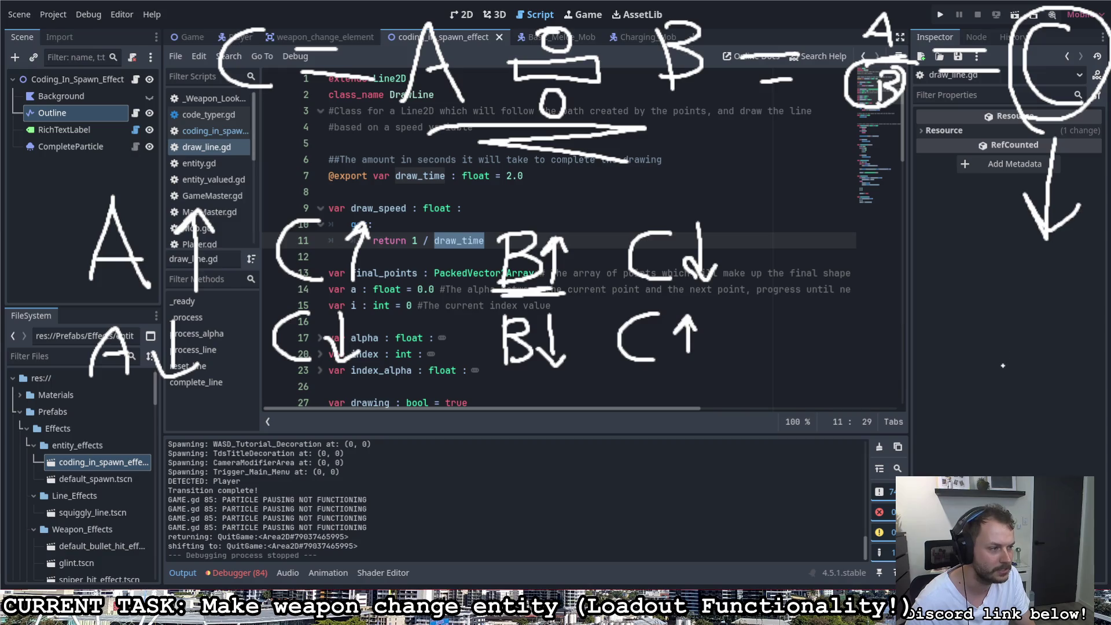
pyautogui.moveTo(513, 298); pyautogui.dragTo(687, 305)
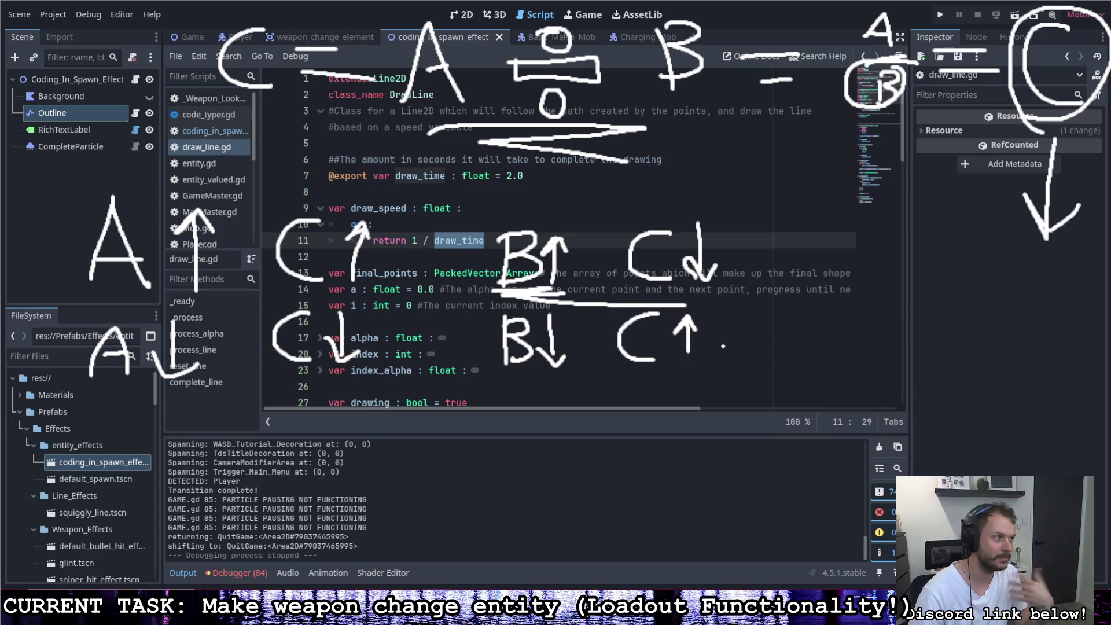
pyautogui.hotkey('ctrl', 'z')
pyautogui.hotkey('ctrl', 'z')
pyautogui.hotkey('ctrl', 'z')
pyautogui.hotkey('ctrl', 'z')
pyautogui.hotkey('ctrl', 'z')
pyautogui.hotkey('ctrl', 'z')
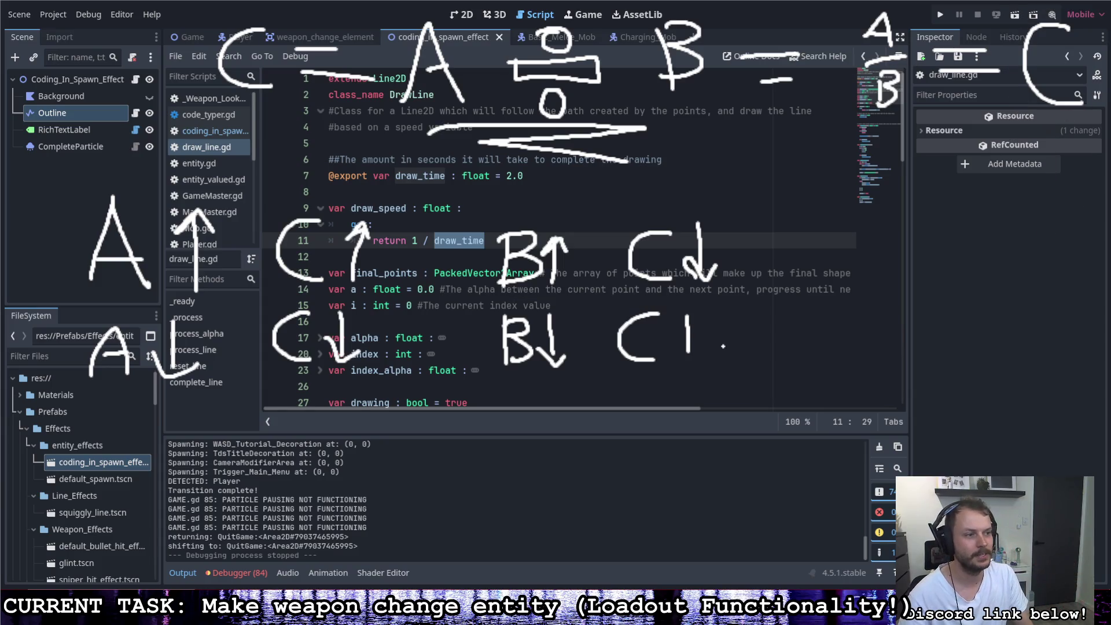
pyautogui.hotkey('ctrl', 'z')
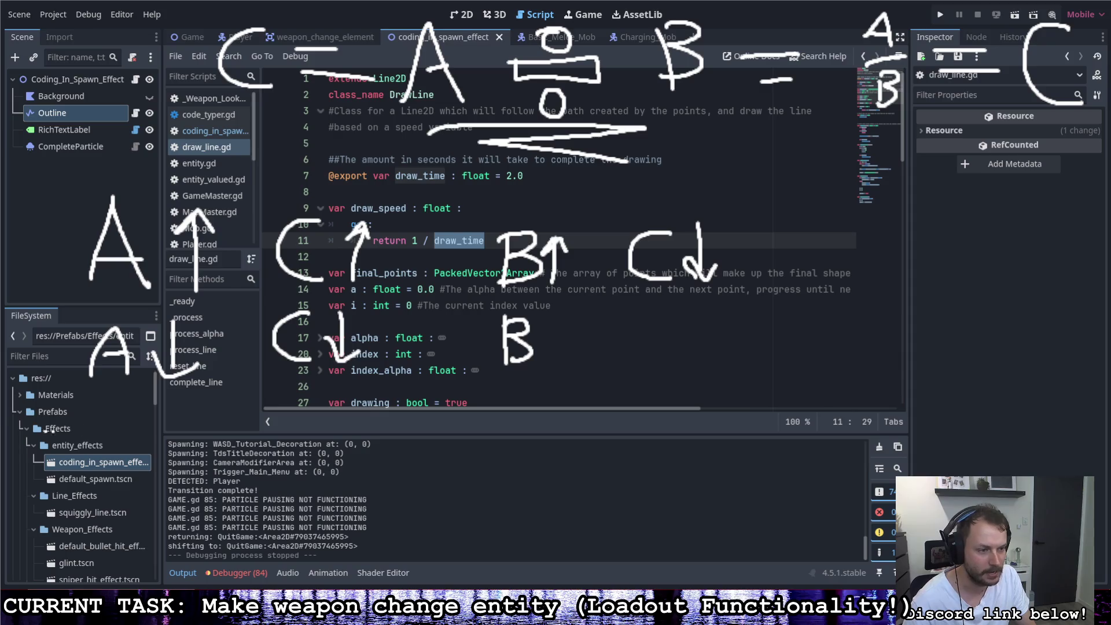
pyautogui.moveTo(46, 431); pyautogui.dragTo(44, 433)
pyautogui.press('Delete')
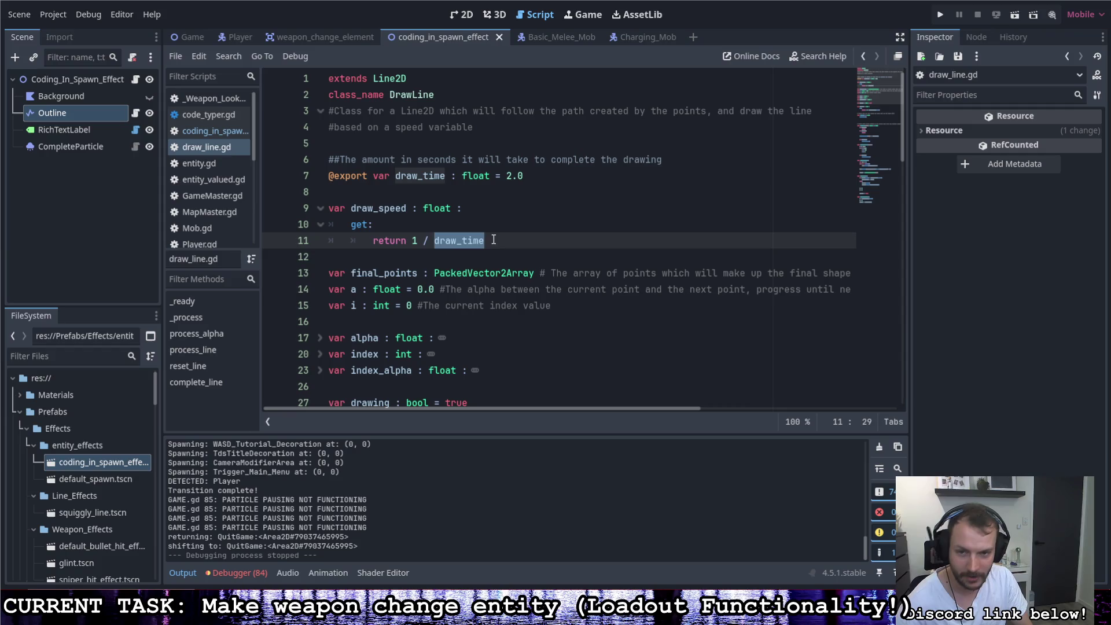
# Step: Highlight draw_speed, the 2.0 draw_time default, draw_time in the getter, and final_points
pyautogui.press('Escape')
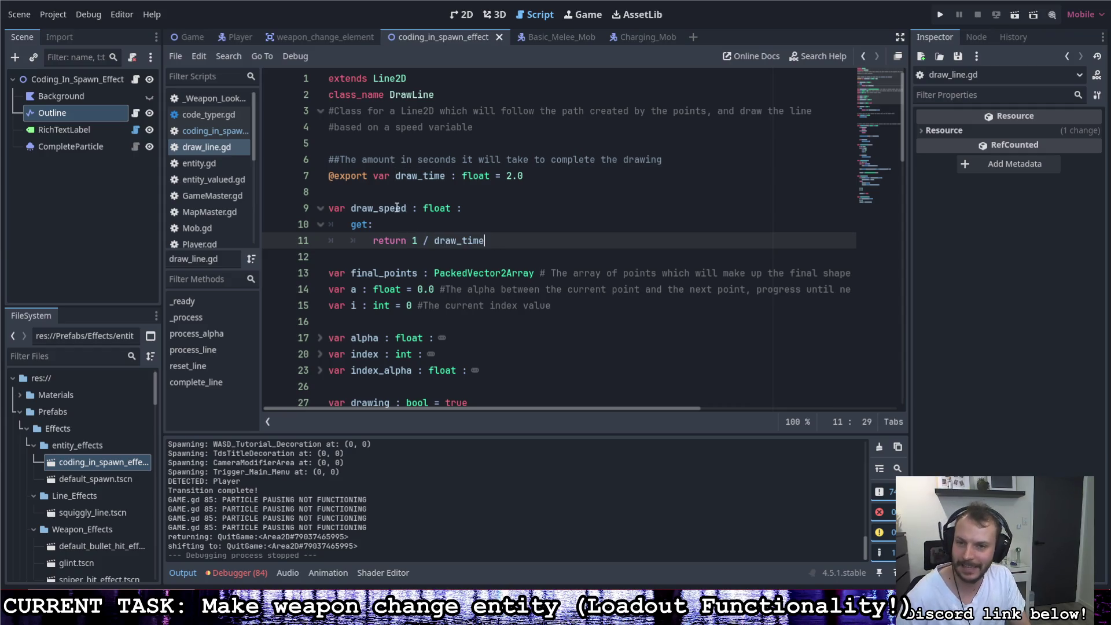
pyautogui.moveTo(351, 208); pyautogui.dragTo(407, 208)
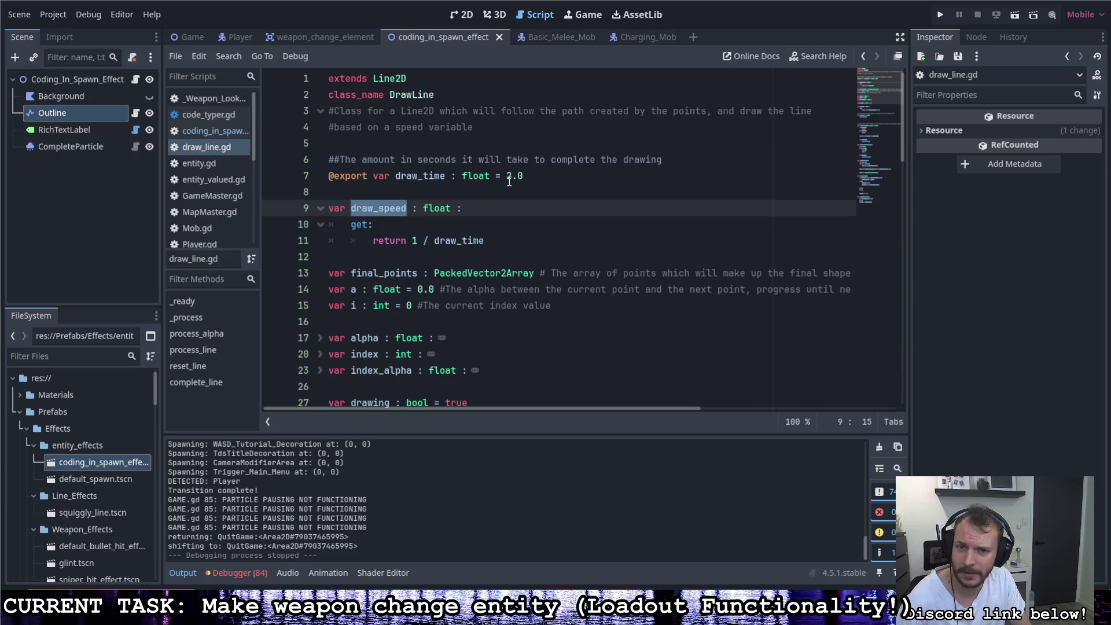
pyautogui.moveTo(506, 176); pyautogui.dragTo(528, 178)
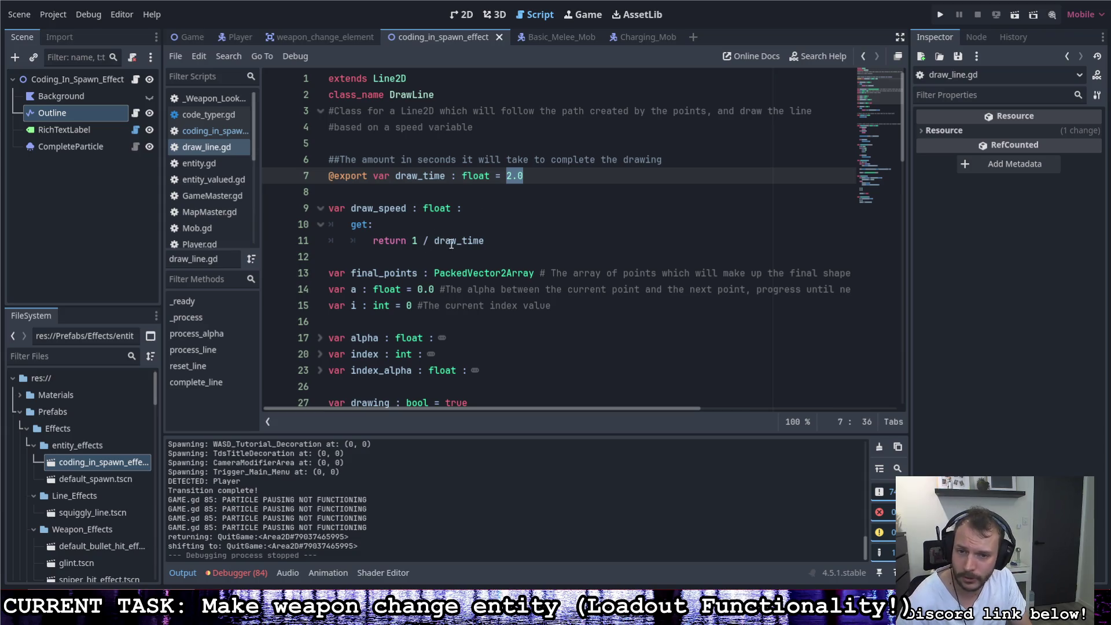
pyautogui.moveTo(434, 240); pyautogui.dragTo(484, 241)
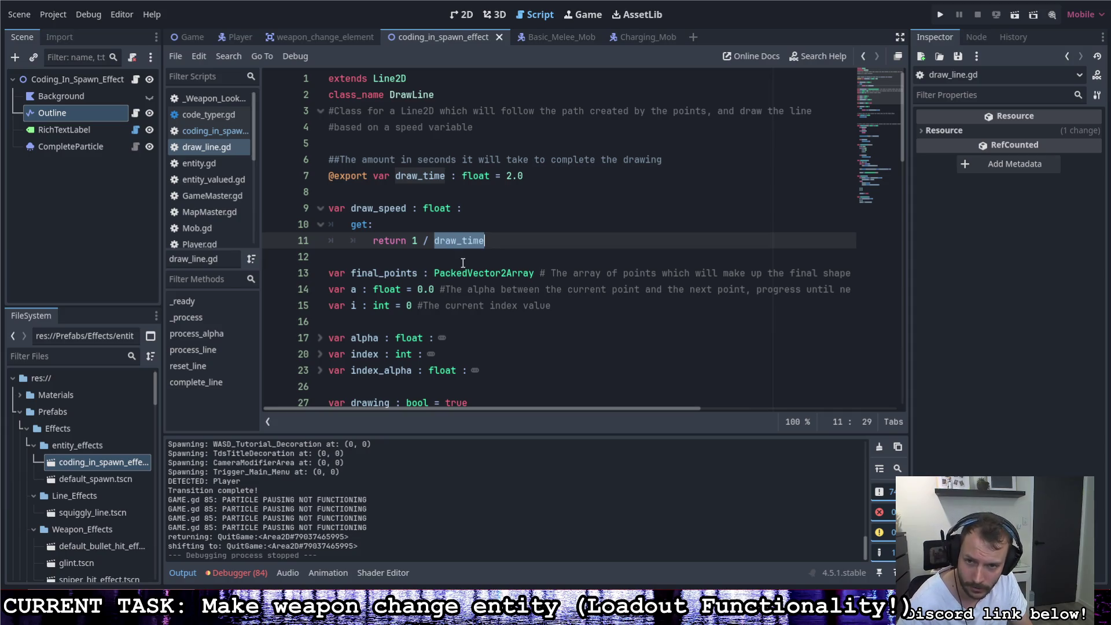
pyautogui.moveTo(407, 208); pyautogui.dragTo(350, 209)
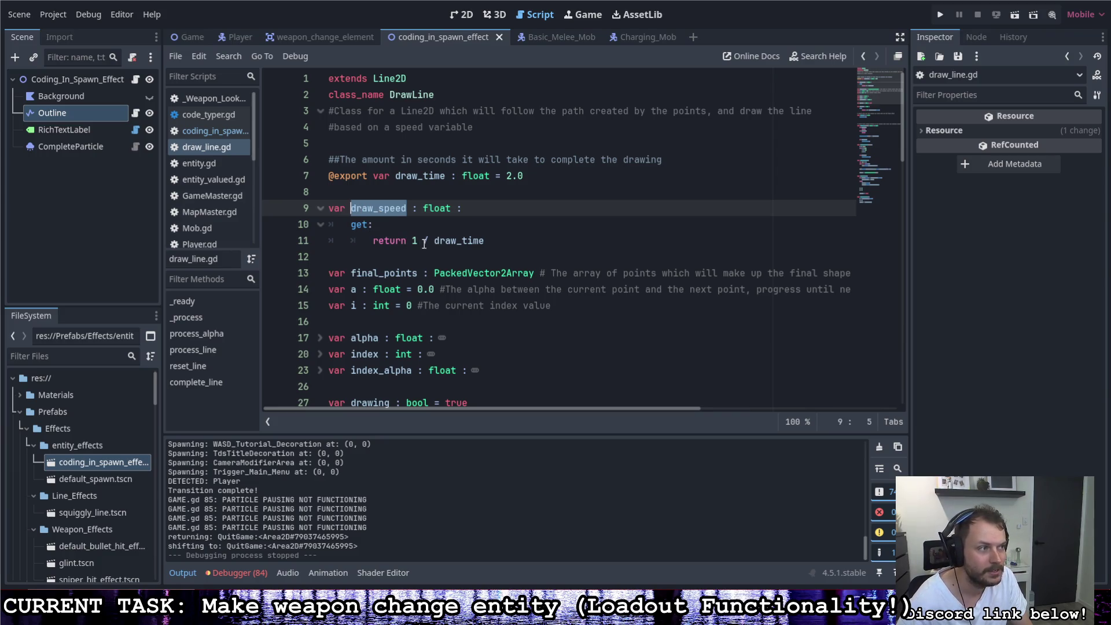
pyautogui.click(414, 241)
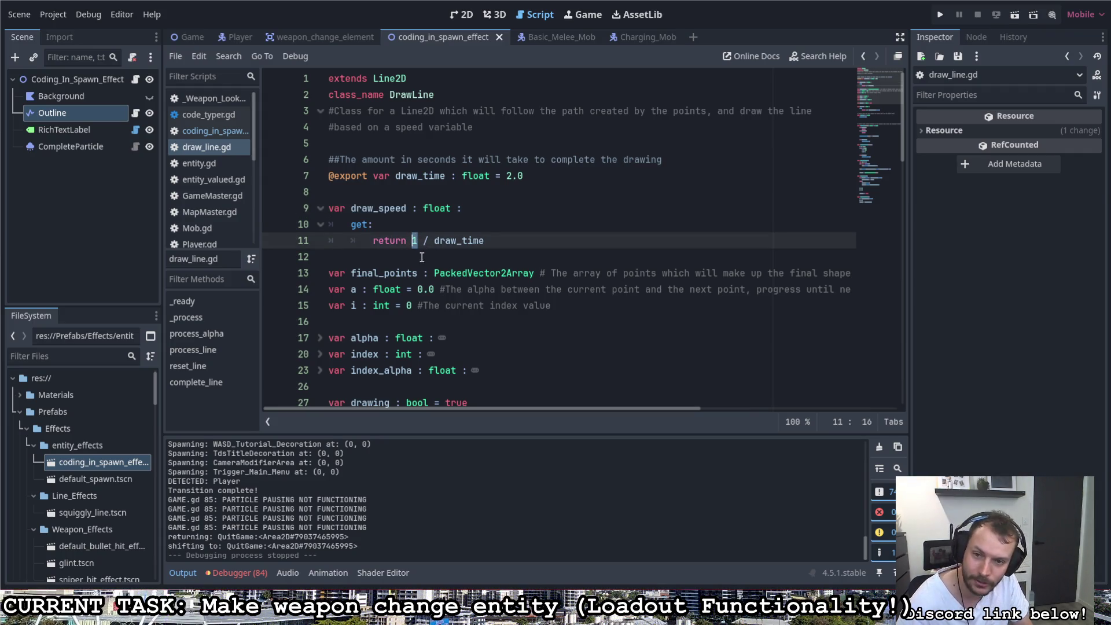
pyautogui.moveTo(349, 273); pyautogui.dragTo(418, 273)
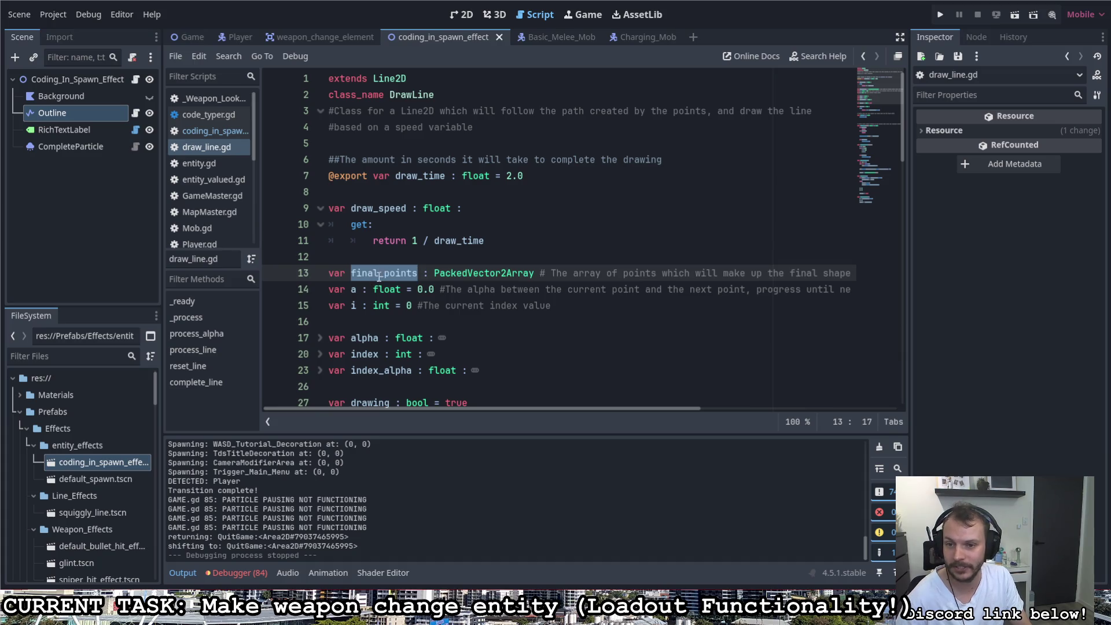
# Step: Replace the 1 in 'return 1 / draw_time' with final_point.size()
pyautogui.doubleClick(414, 240)
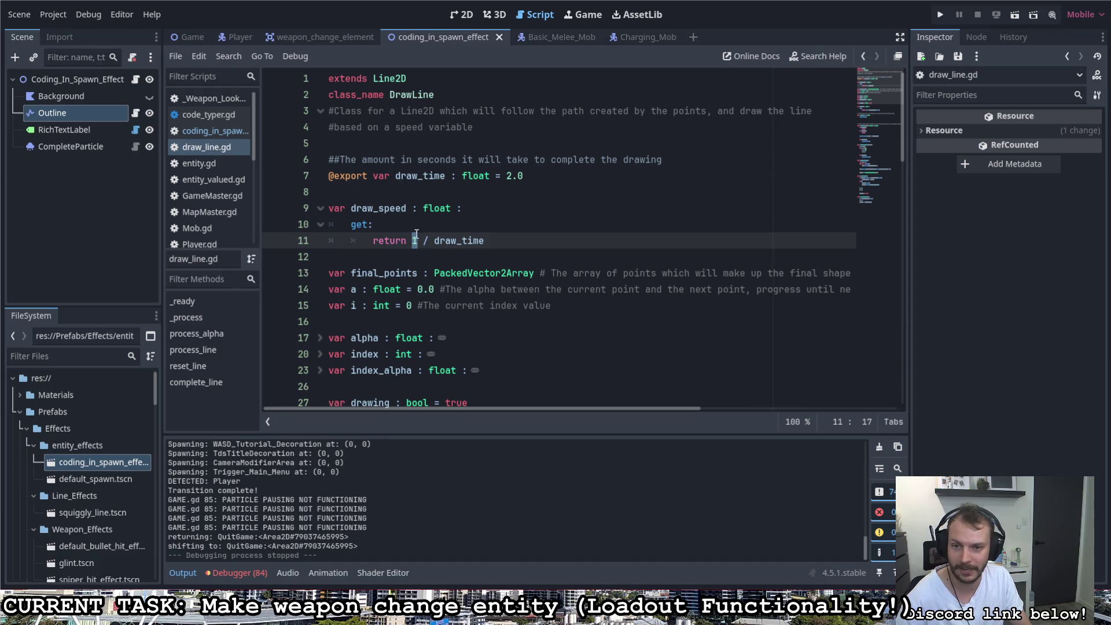
pyautogui.moveTo(449, 249)
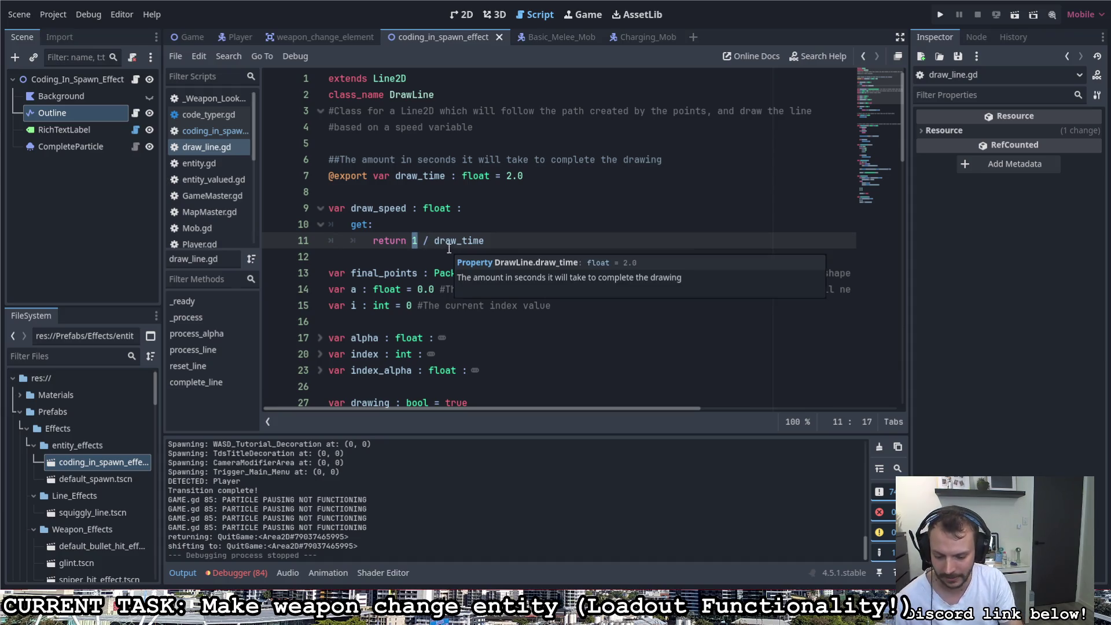
pyautogui.write('final_point.siz')
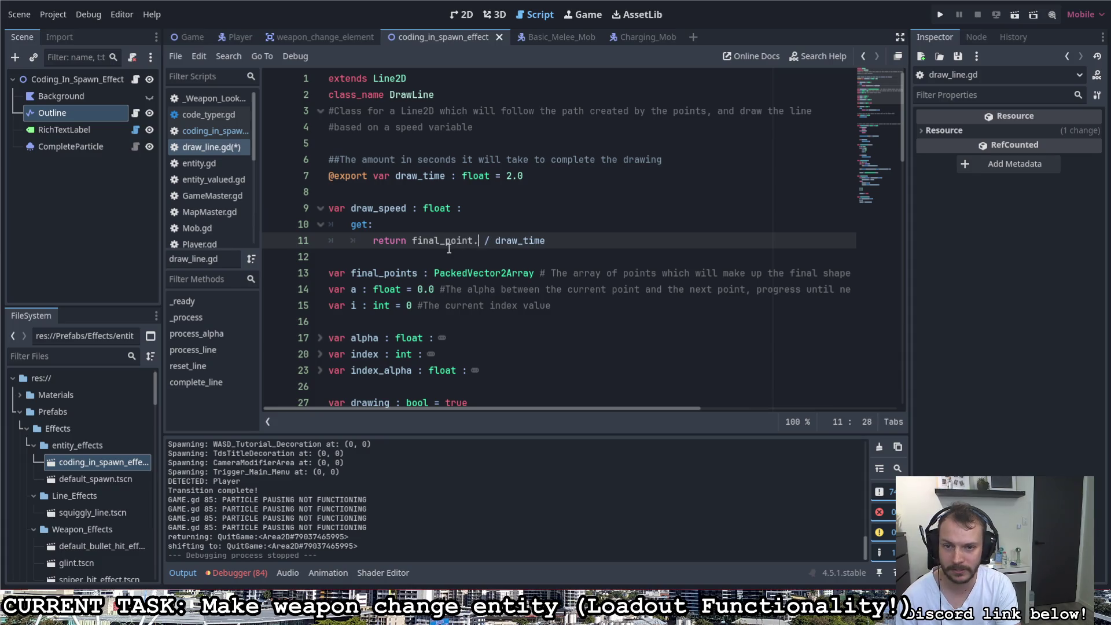
pyautogui.write('e()')
# Step: Add the missing 's' so the getter returns final_points.size() / draw_time, and save
pyautogui.hotkey('ctrl', 's')
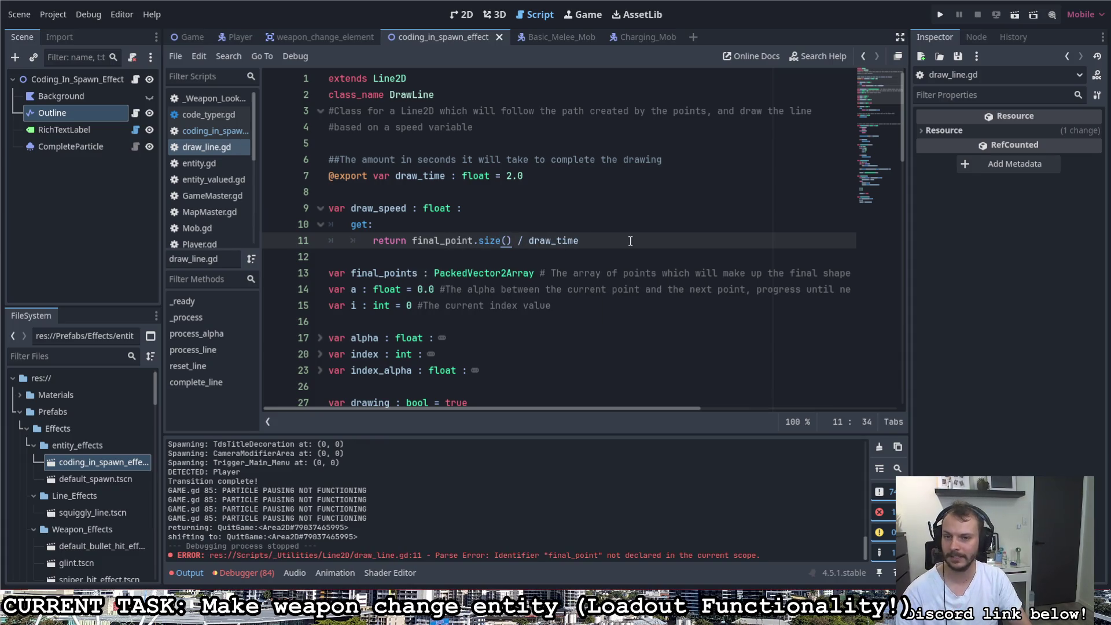
pyautogui.press('End')
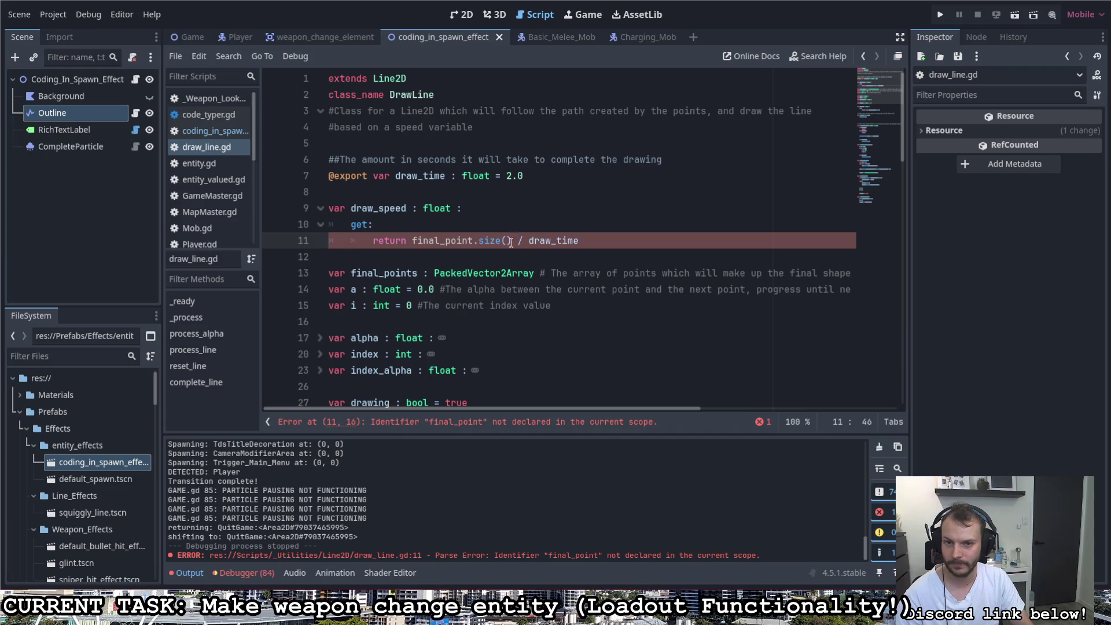
pyautogui.click(475, 240)
pyautogui.write('s')
pyautogui.click(619, 241)
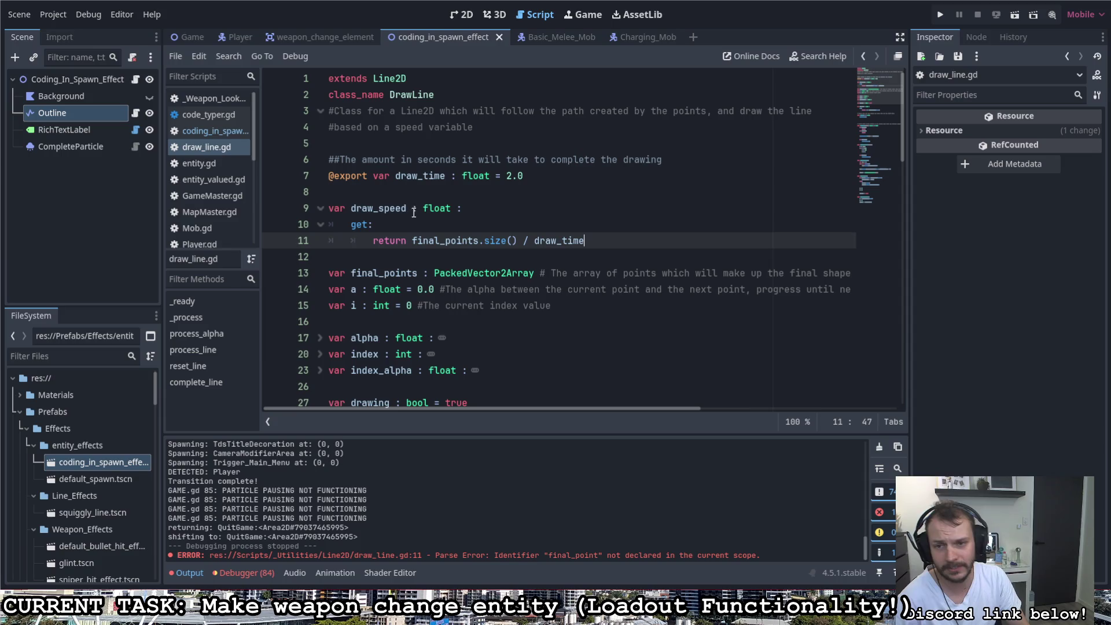
# Step: Review draw_speed, final_points in the getter, and the draw_time declaration on line 7
pyautogui.moveTo(408, 208); pyautogui.dragTo(347, 208)
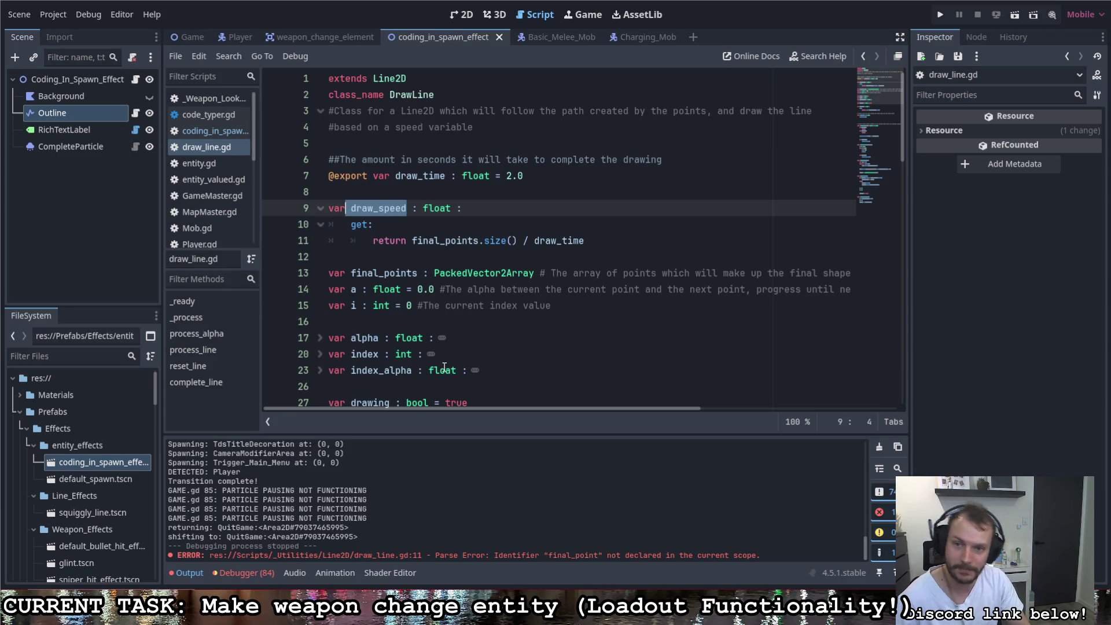
pyautogui.moveTo(412, 240); pyautogui.dragTo(511, 241)
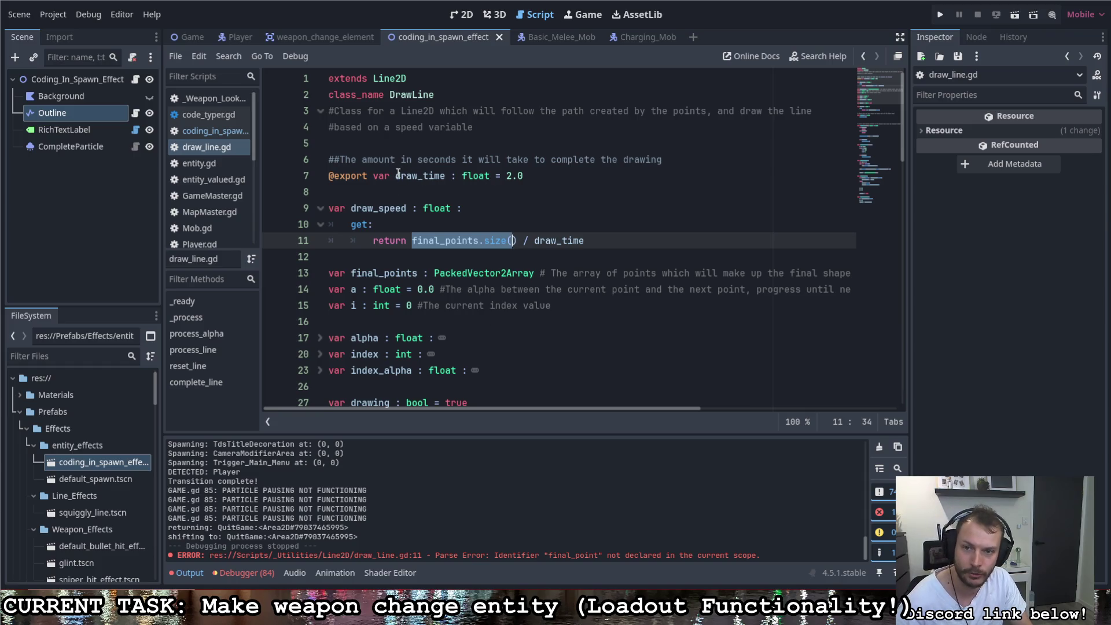
pyautogui.moveTo(395, 176); pyautogui.dragTo(524, 176)
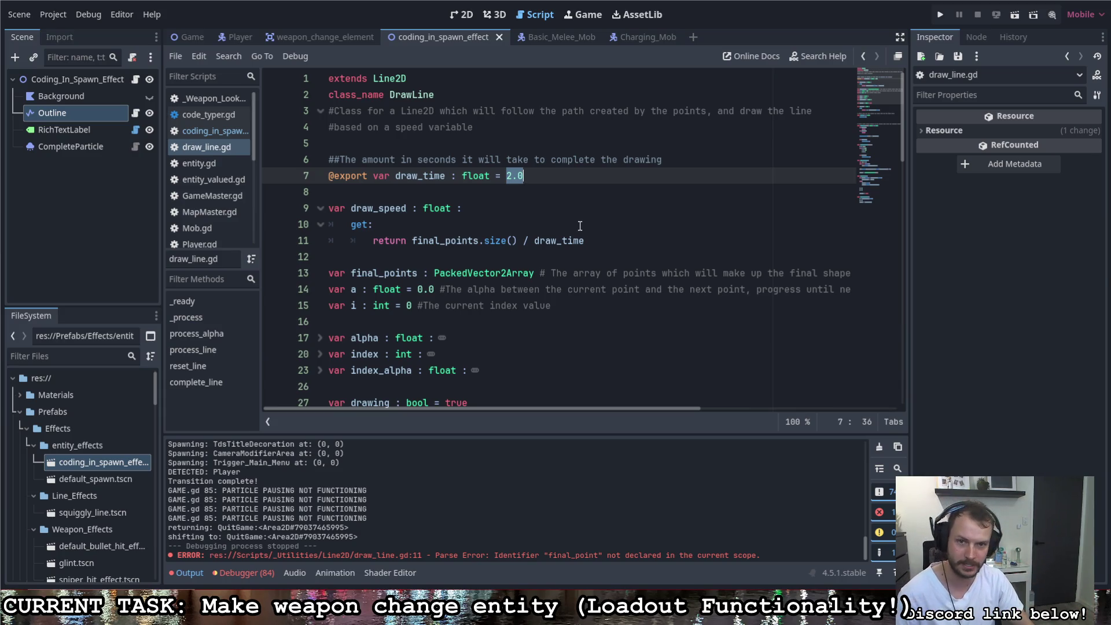
pyautogui.click(567, 173)
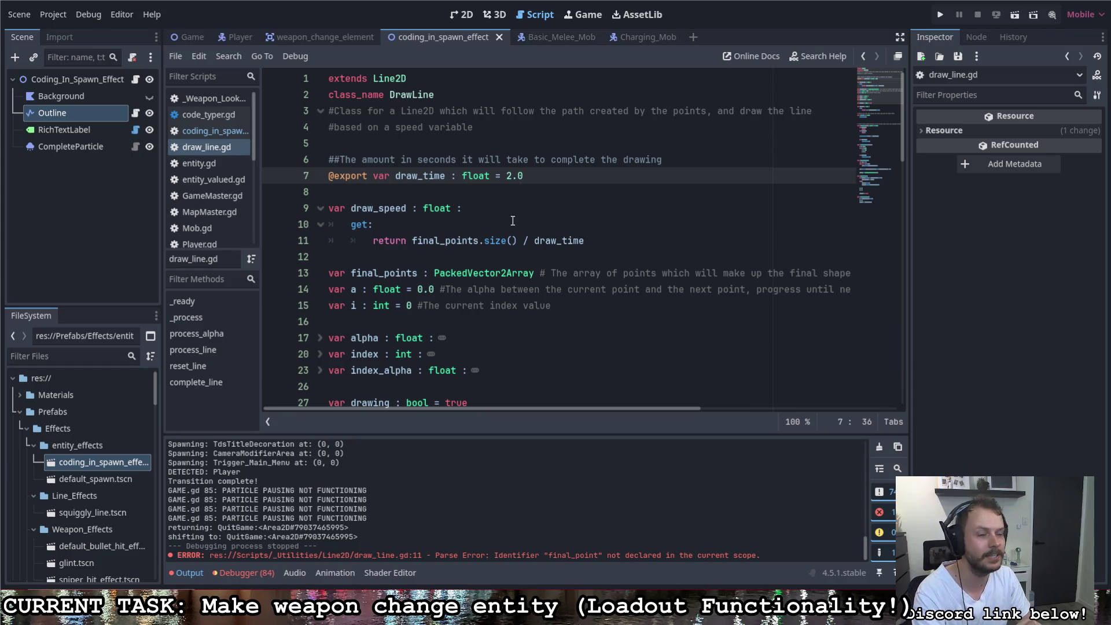
# Step: Test the line drawing in two game runs, then set draw_time to 10.0 and relaunch
pyautogui.click(933, 16)
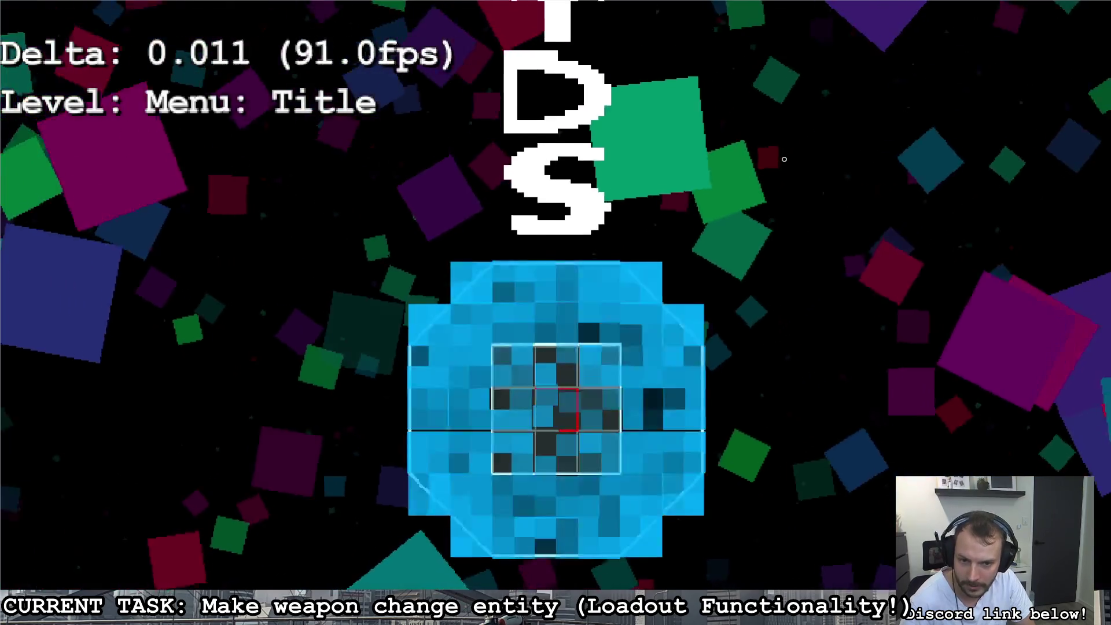
pyautogui.press('Return')
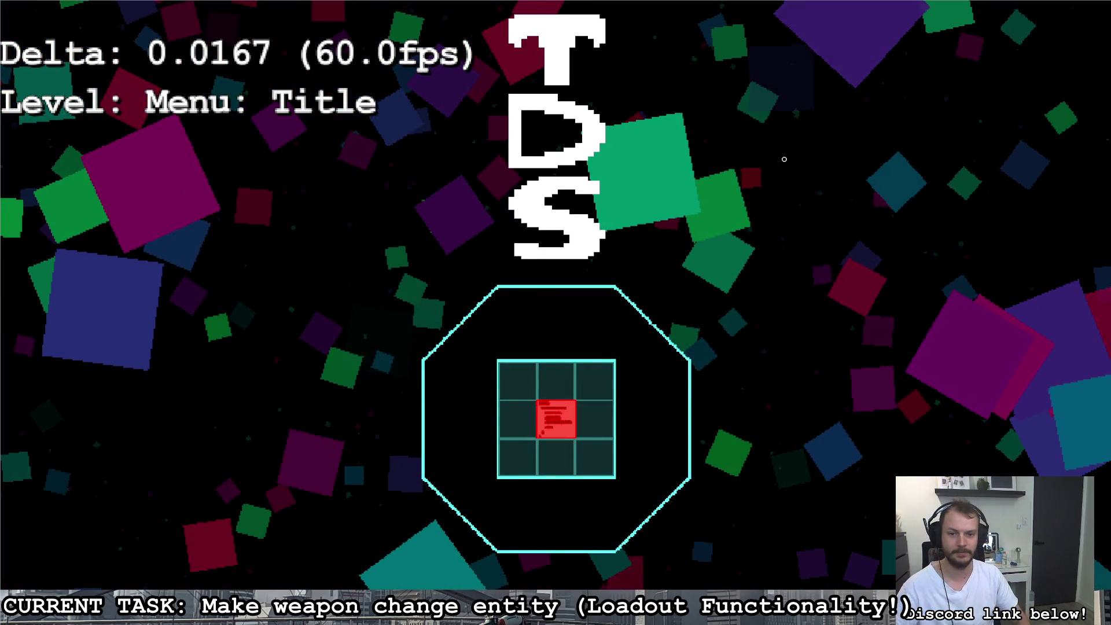
pyautogui.press('Escape')
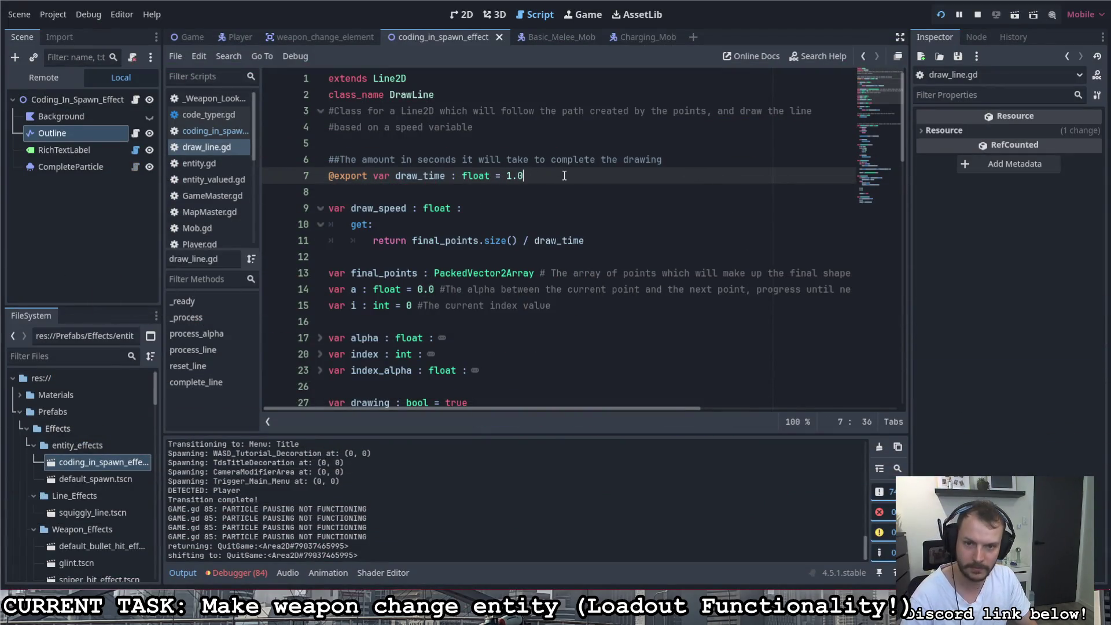
pyautogui.click(938, 14)
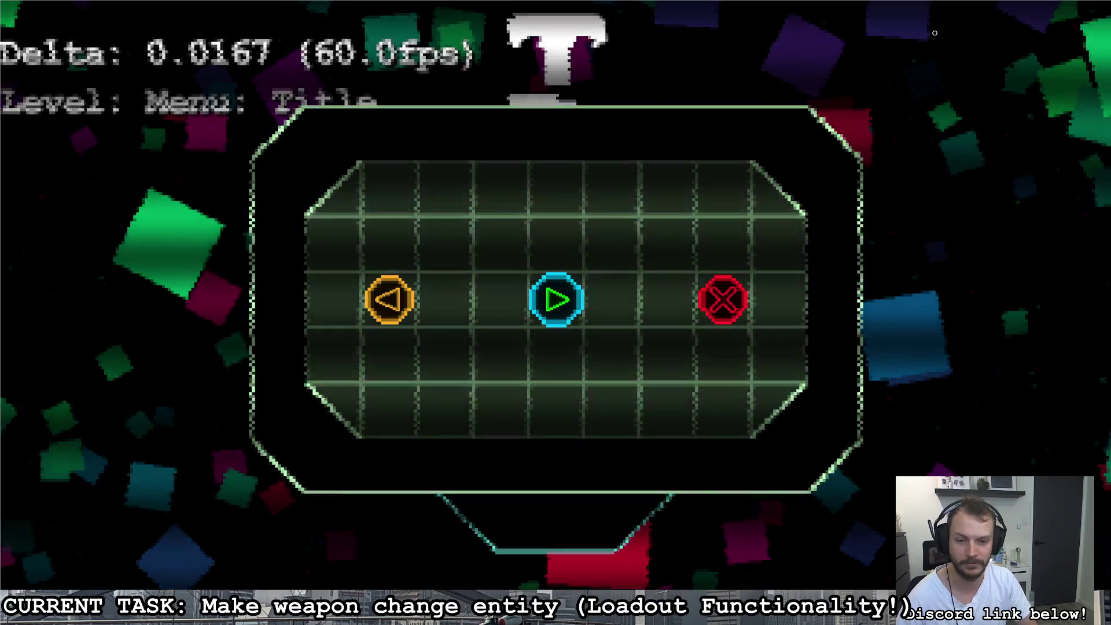
pyautogui.press('Right')
pyautogui.press('Return')
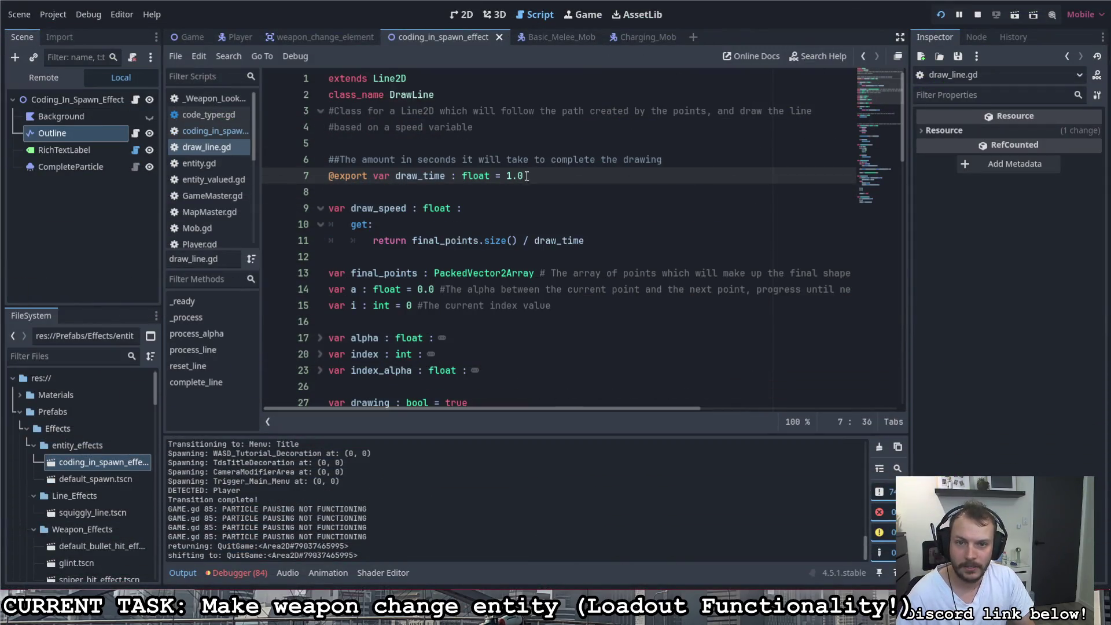
pyautogui.write('.0')
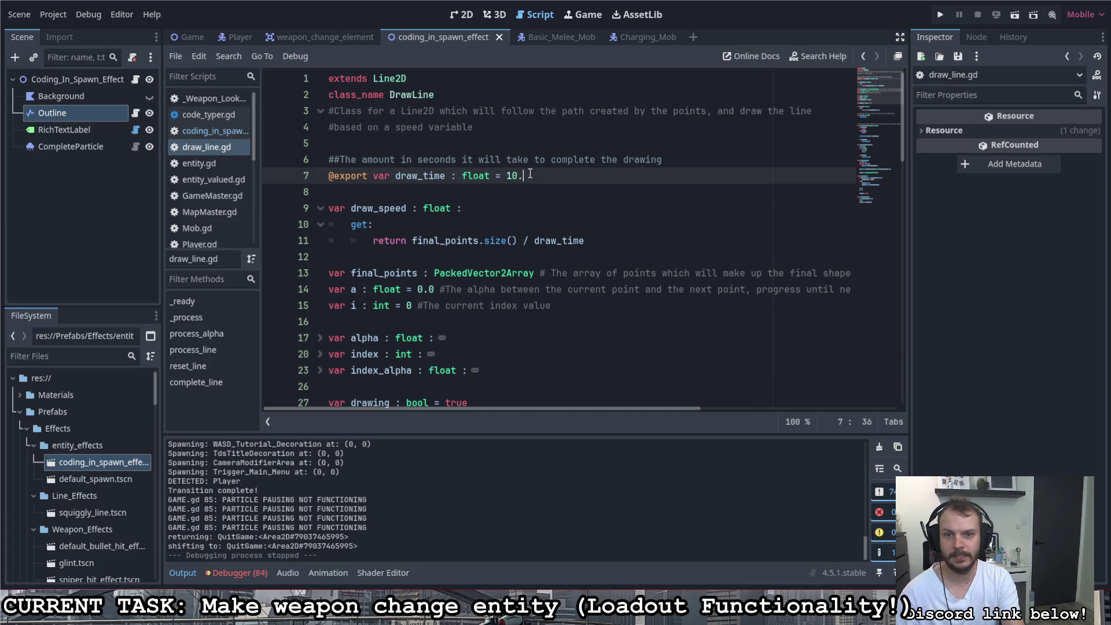
pyautogui.click(939, 14)
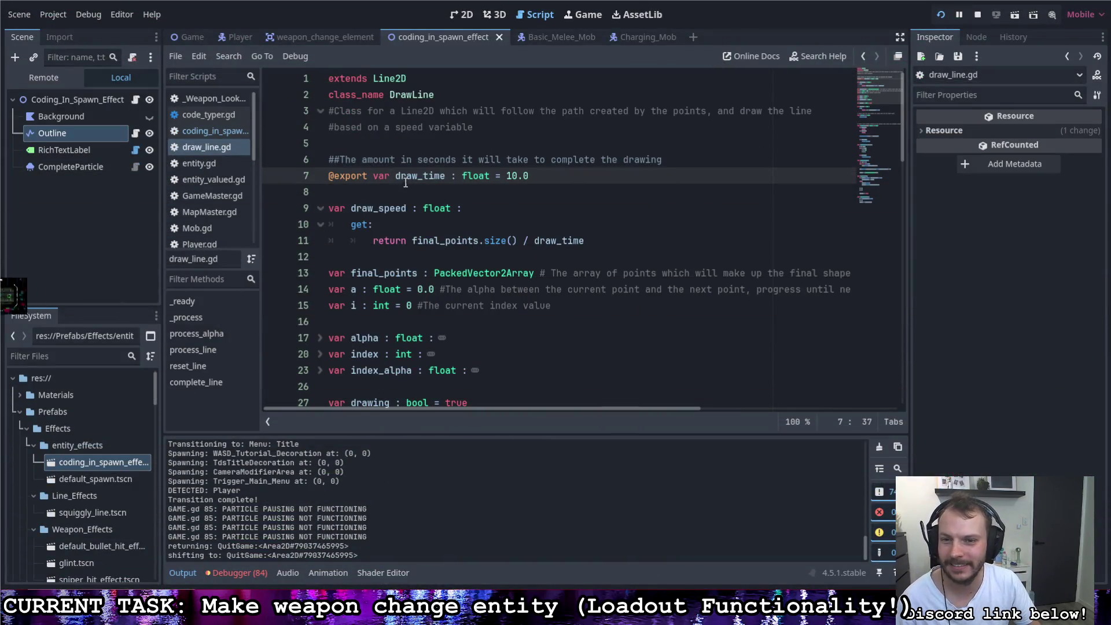
# Step: Review how draw_time, draw_speed and delta are used in the getter and _process
pyautogui.moveTo(395, 175); pyautogui.dragTo(446, 175)
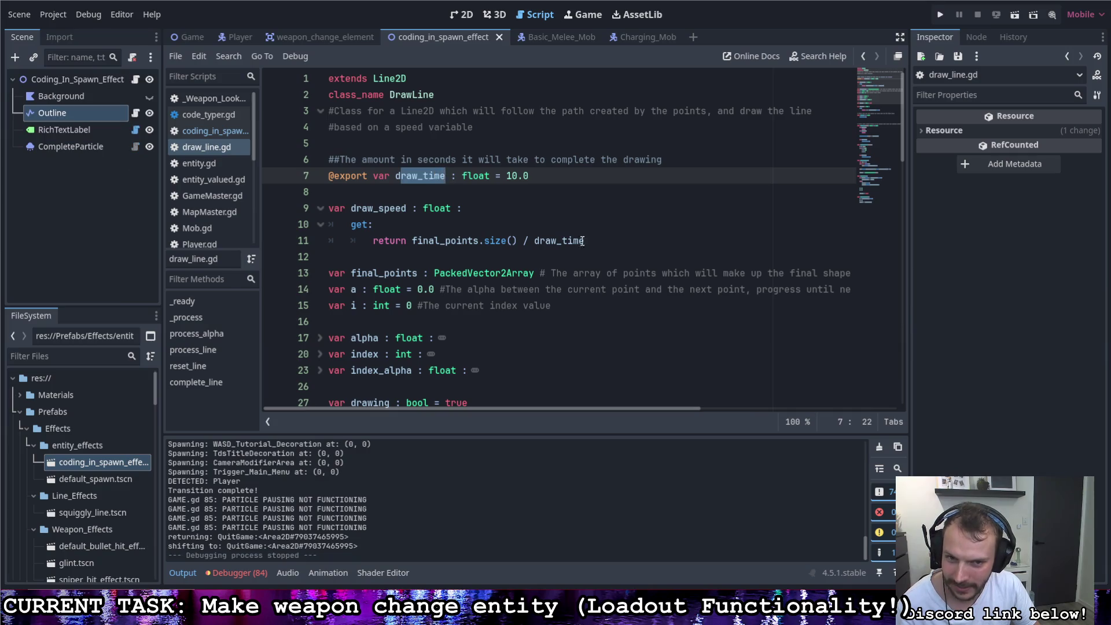
pyautogui.doubleClick(554, 240)
pyautogui.moveTo(406, 208)
pyautogui.mouseDown()
pyautogui.moveTo(351, 208)
pyautogui.moveTo(435, 225)
pyautogui.mouseUp()
pyautogui.scroll(-3, 363, 291)
pyautogui.scroll(-7, 363, 291)
pyautogui.moveTo(428, 322); pyautogui.dragTo(456, 322)
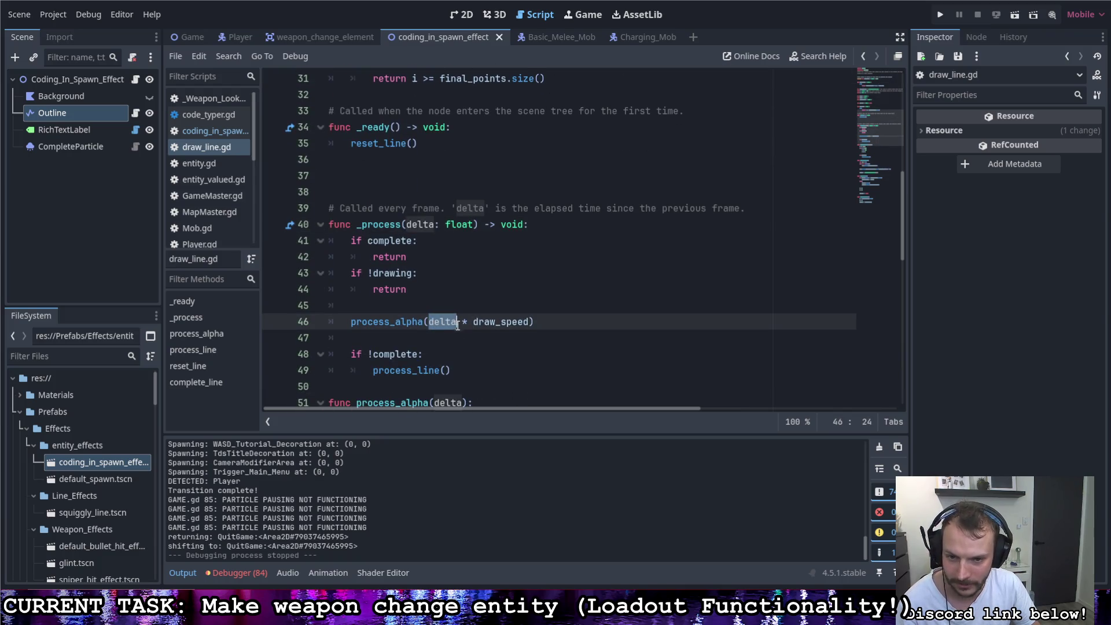
pyautogui.moveTo(746, 208); pyautogui.dragTo(462, 208)
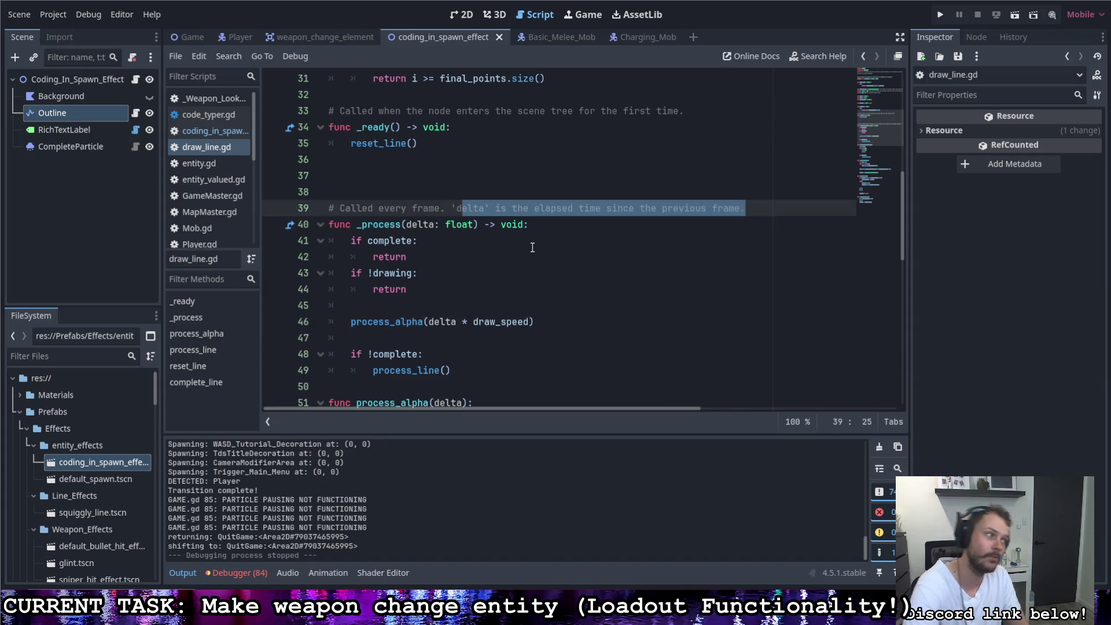
pyautogui.scroll(10, 532, 247)
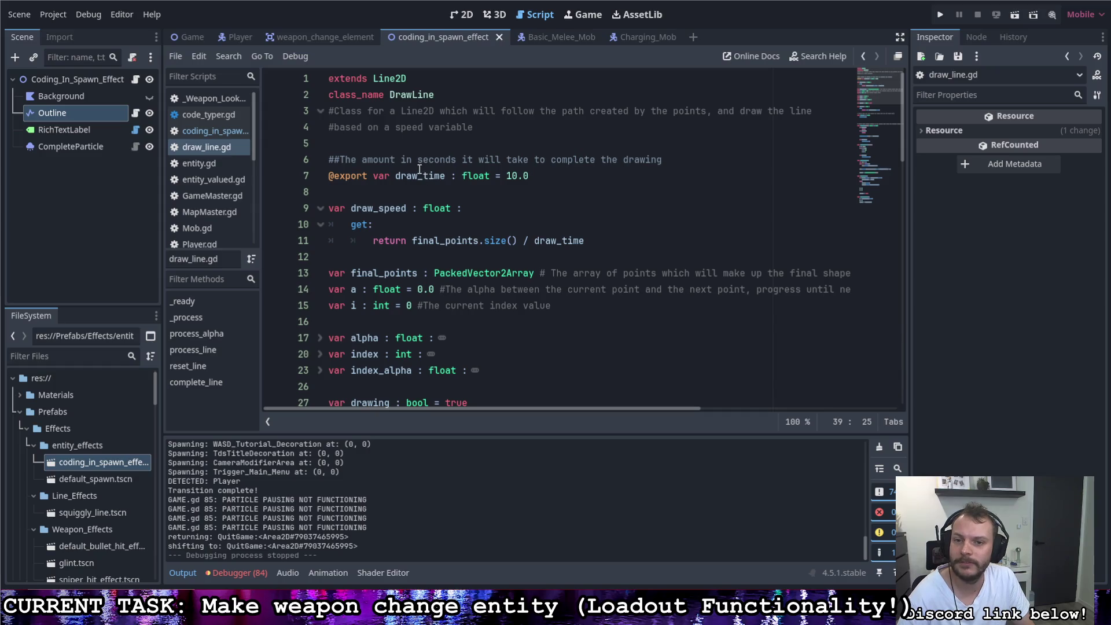
# Step: Change the draw_time default on line 7 from 10.0 to 1.0
pyautogui.doubleClick(503, 175)
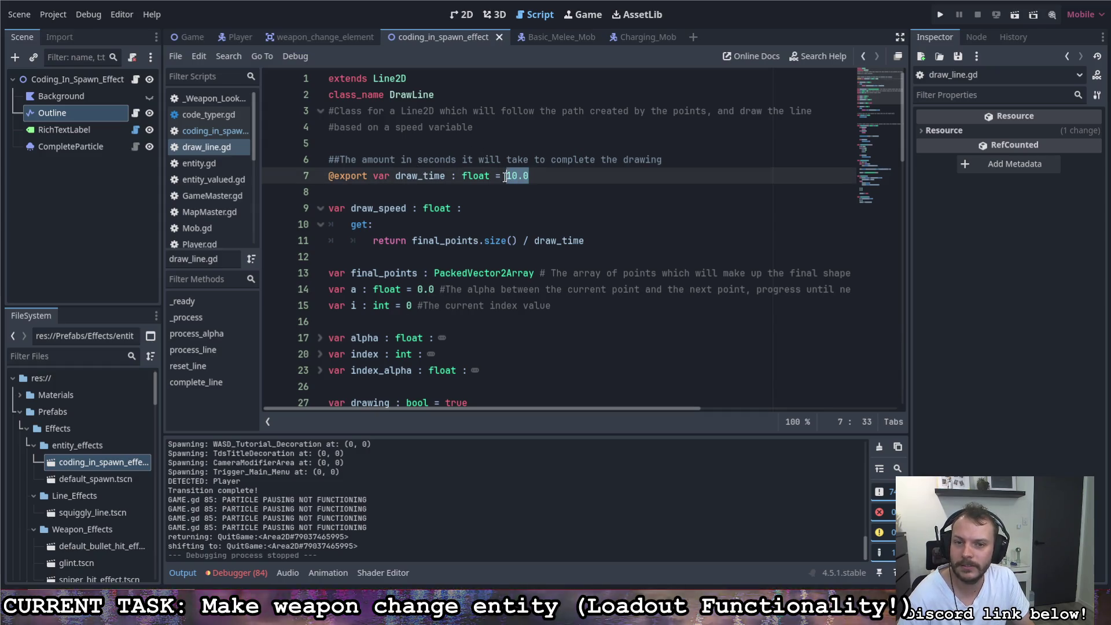
pyautogui.press('Right')
pyautogui.doubleClick(507, 175)
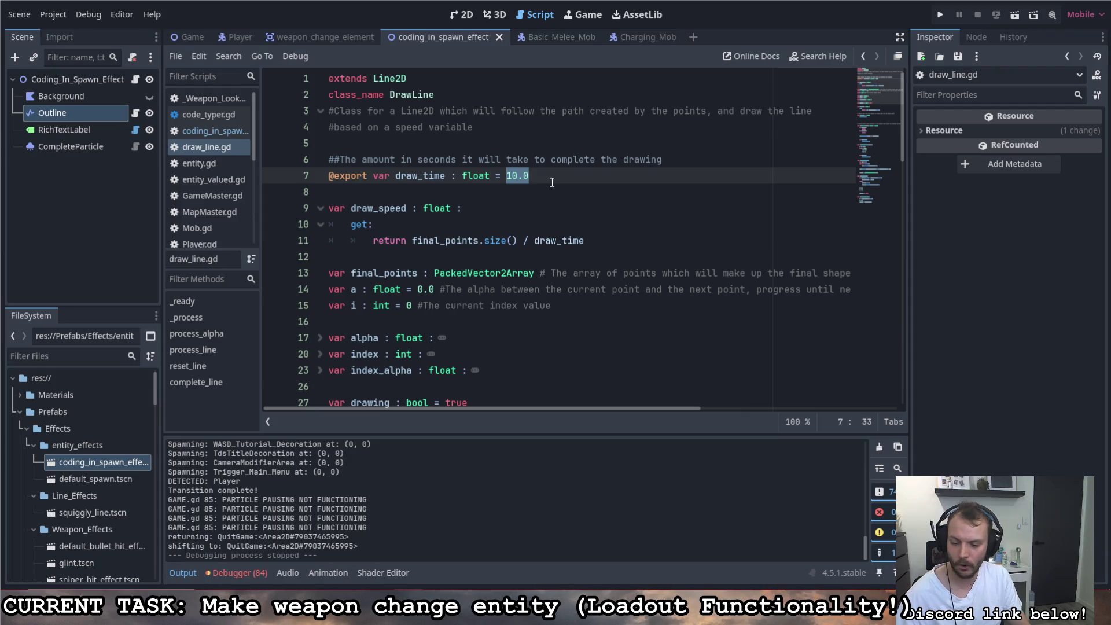
pyautogui.write('1.0')
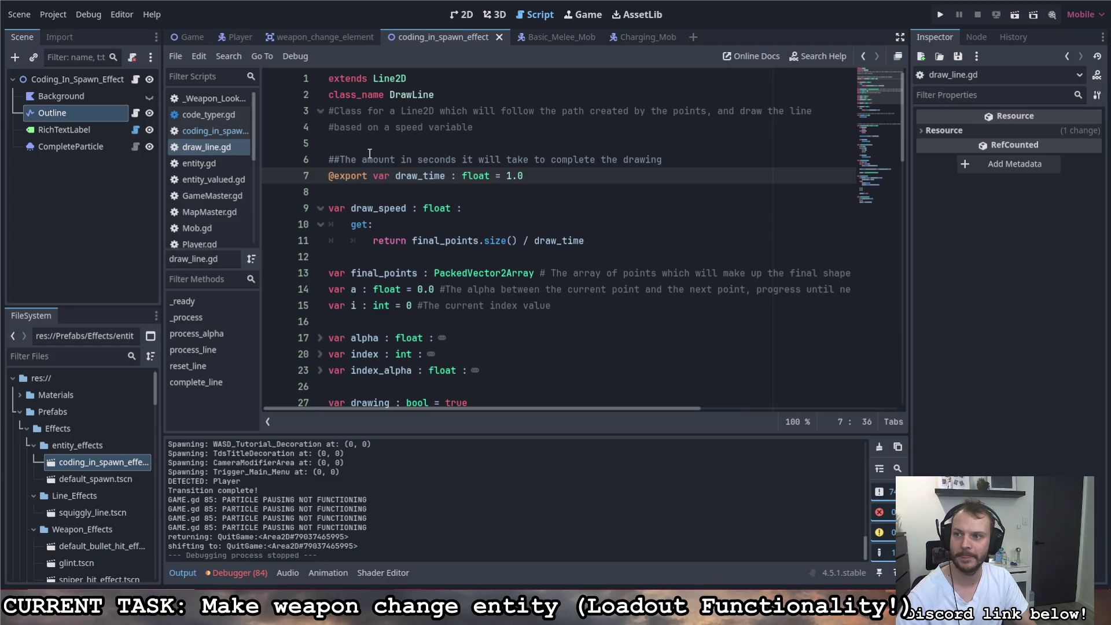
# Step: Open coding_in_spawn_effect.gd from the script list and dismiss the float tooltip
pyautogui.click(136, 79)
pyautogui.scroll(8, 441, 213)
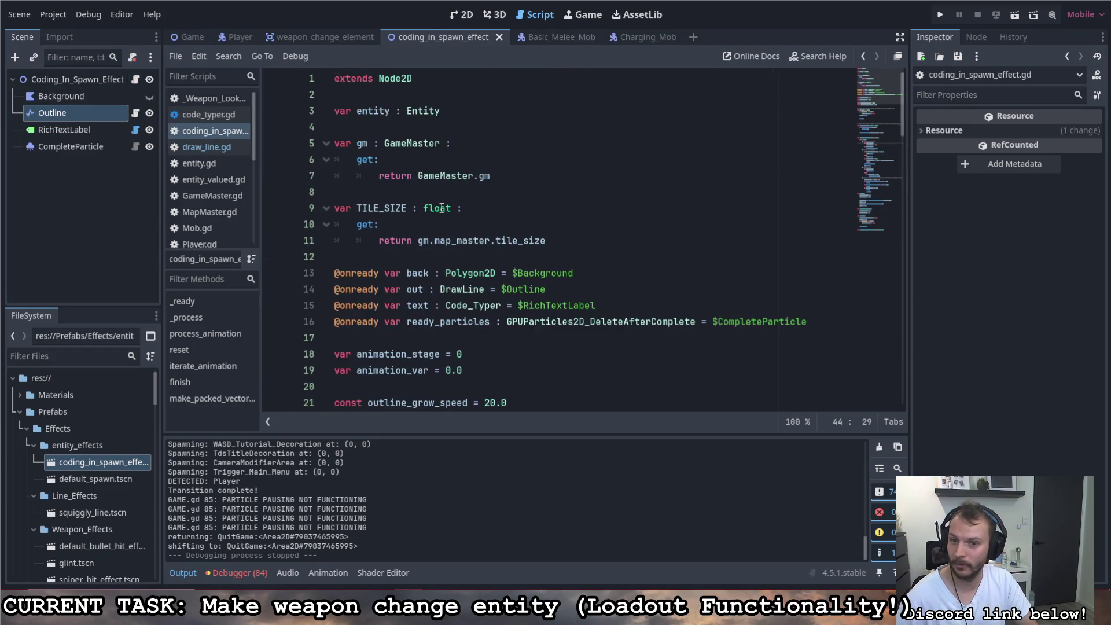
pyautogui.scroll(-3, 441, 208)
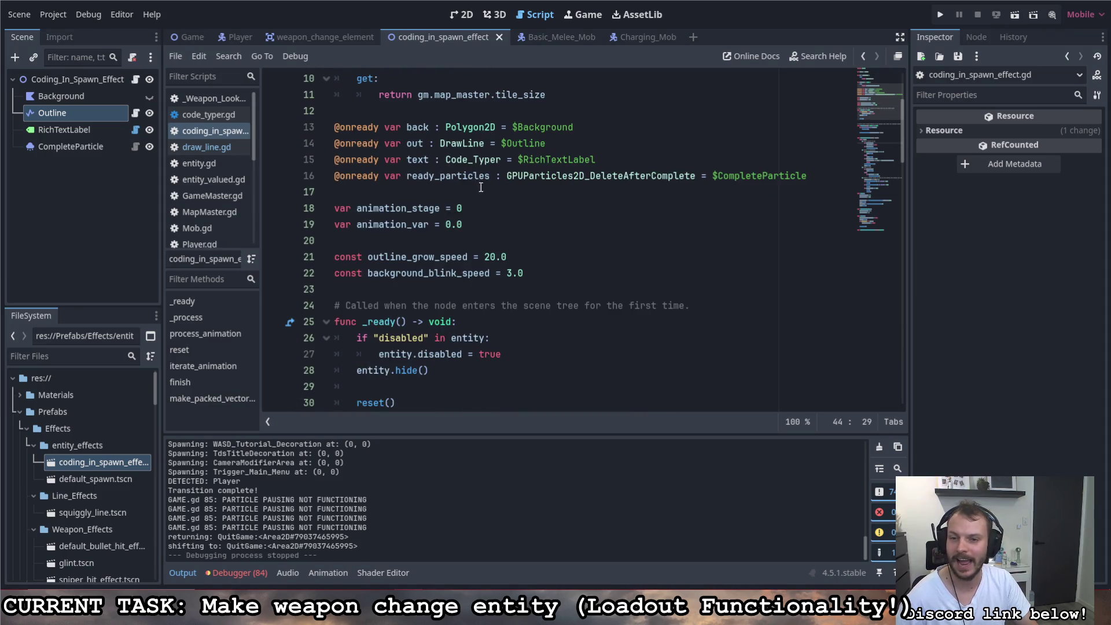
pyautogui.click(486, 199)
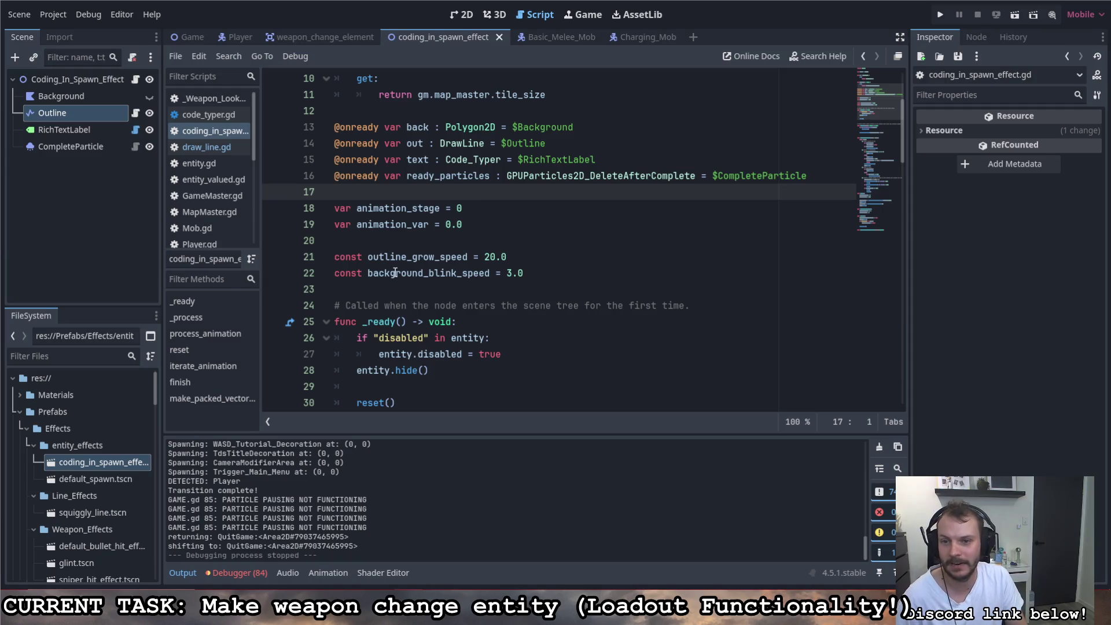
# Step: Delete line 21 'const outline_grow_speed = 20.0', leaving background_blink_speed = 3.0
pyautogui.moveTo(369, 256); pyautogui.dragTo(467, 256)
pyautogui.click(545, 259)
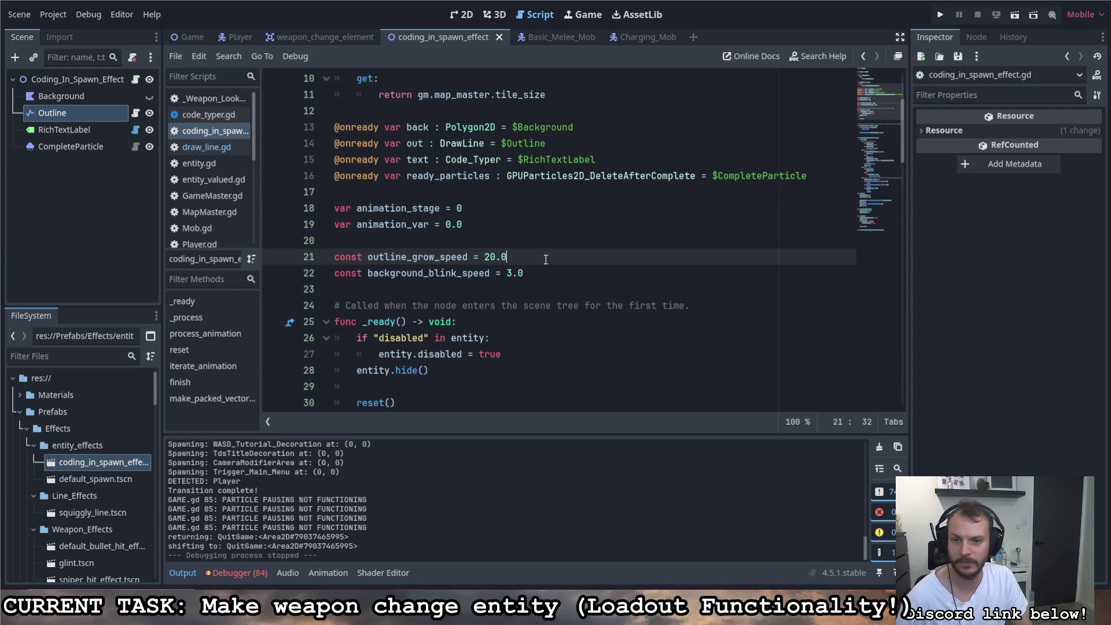
pyautogui.moveTo(546, 260)
pyautogui.mouseDown()
pyautogui.moveTo(308, 262)
pyautogui.moveTo(528, 261)
pyautogui.mouseUp()
pyautogui.press('BackSpace')
pyautogui.press('BackSpace')
pyautogui.click(546, 260)
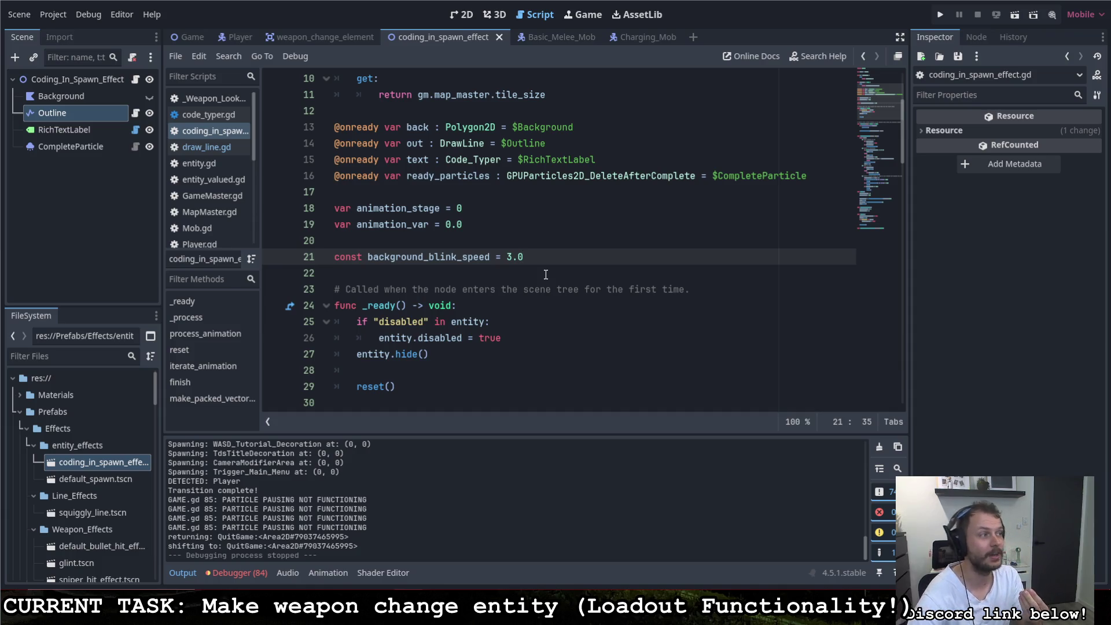
# Step: Select the Coding_In_Spawn_Effect root node and scroll to process_animation's stage 0 outline logic
pyautogui.click(85, 81)
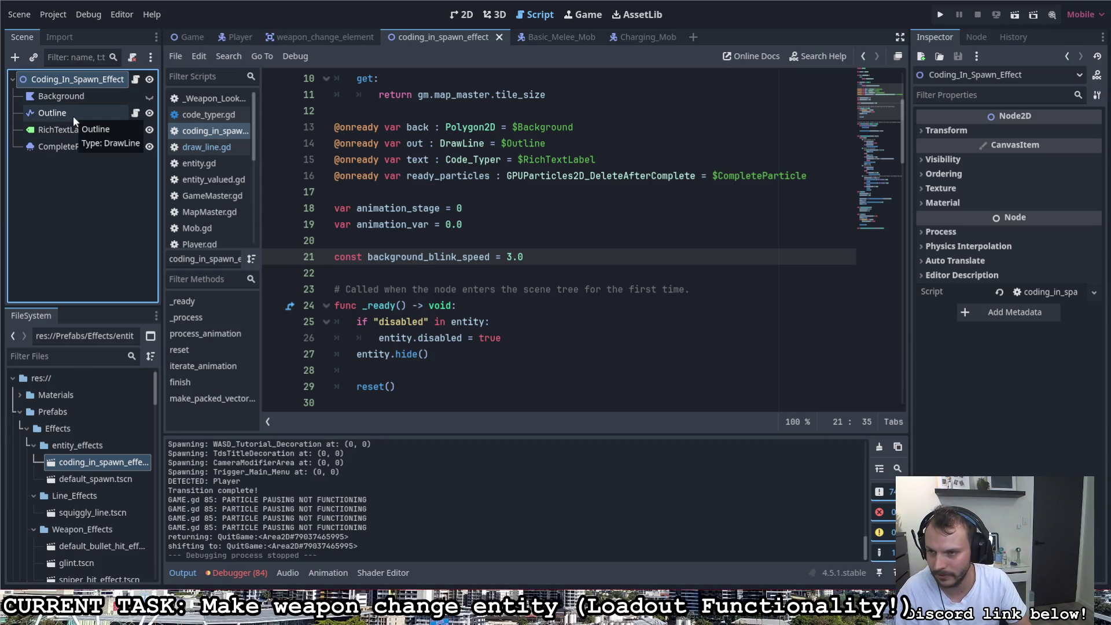
pyautogui.scroll(-6, 526, 385)
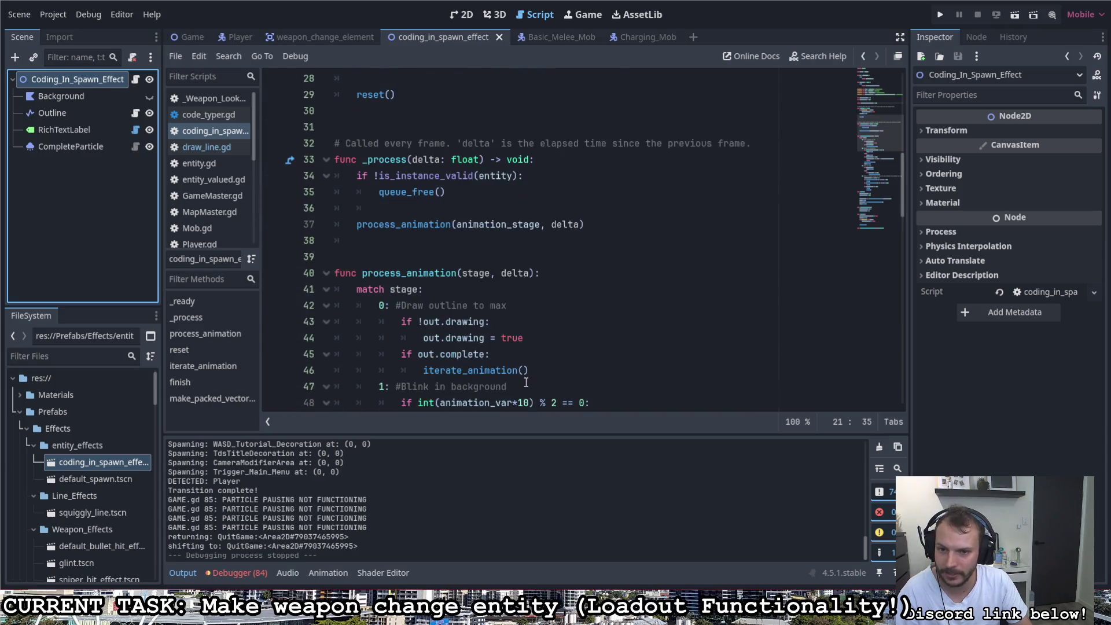
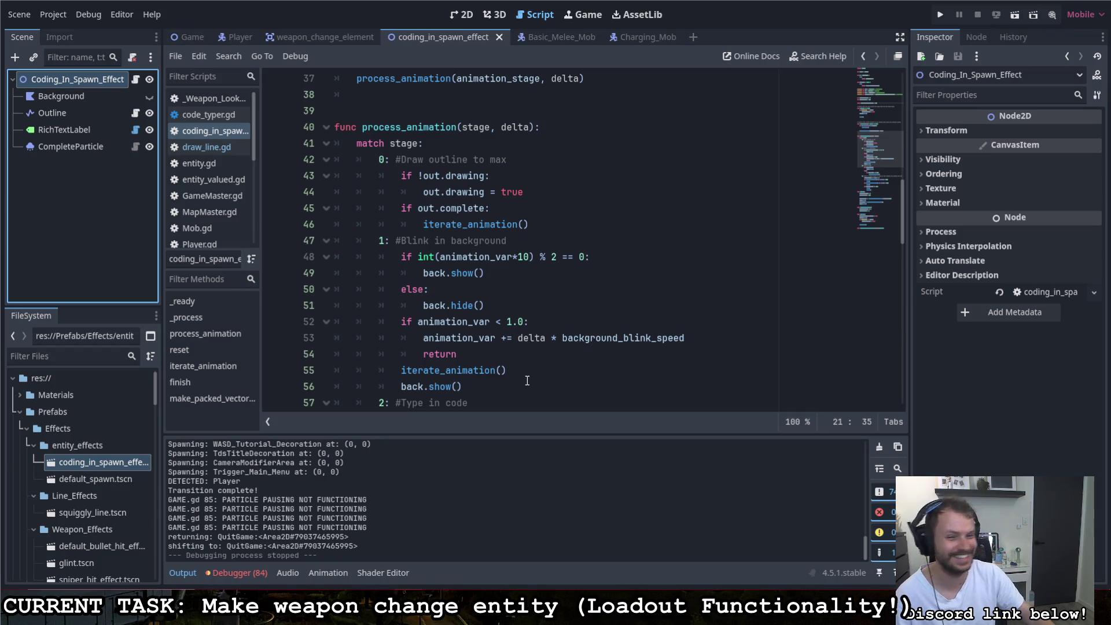
# Step: Scroll through the coding_in_spawn_effect.gd script code
pyautogui.click(565, 359)
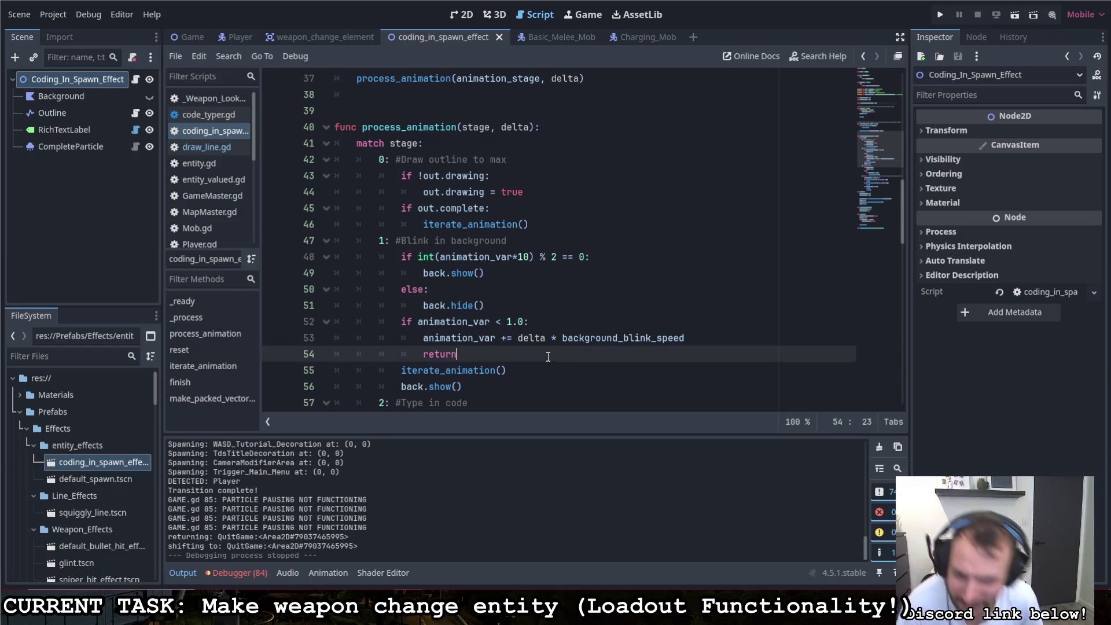
pyautogui.click(565, 324)
pyautogui.scroll(1, 575, 328)
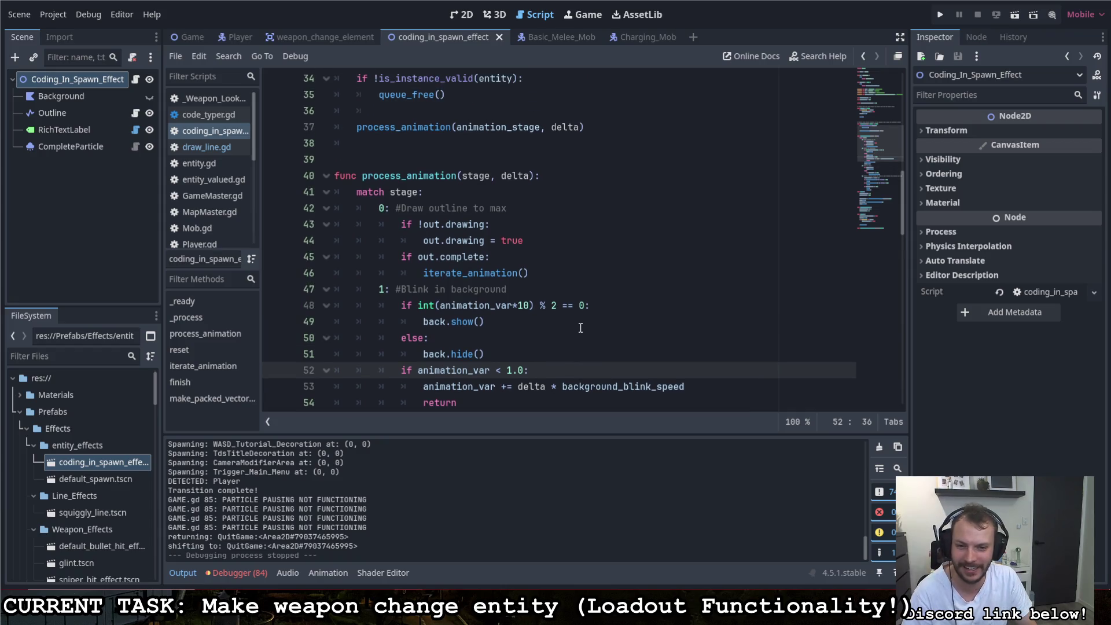
pyautogui.scroll(-1, 578, 324)
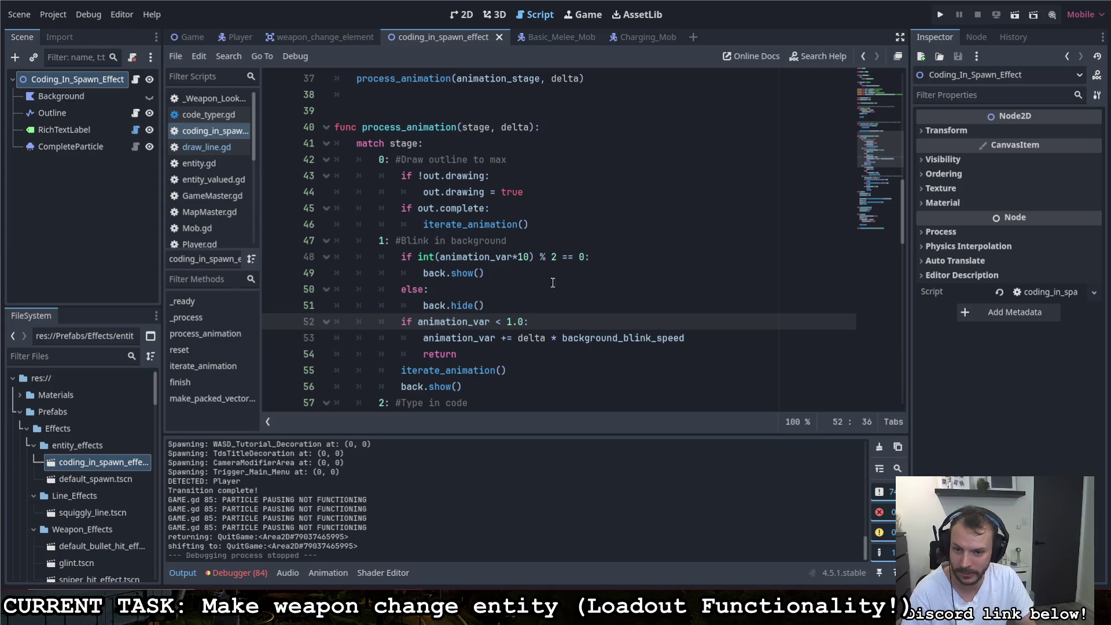
pyautogui.scroll(4, 499, 362)
pyautogui.scroll(6, 498, 362)
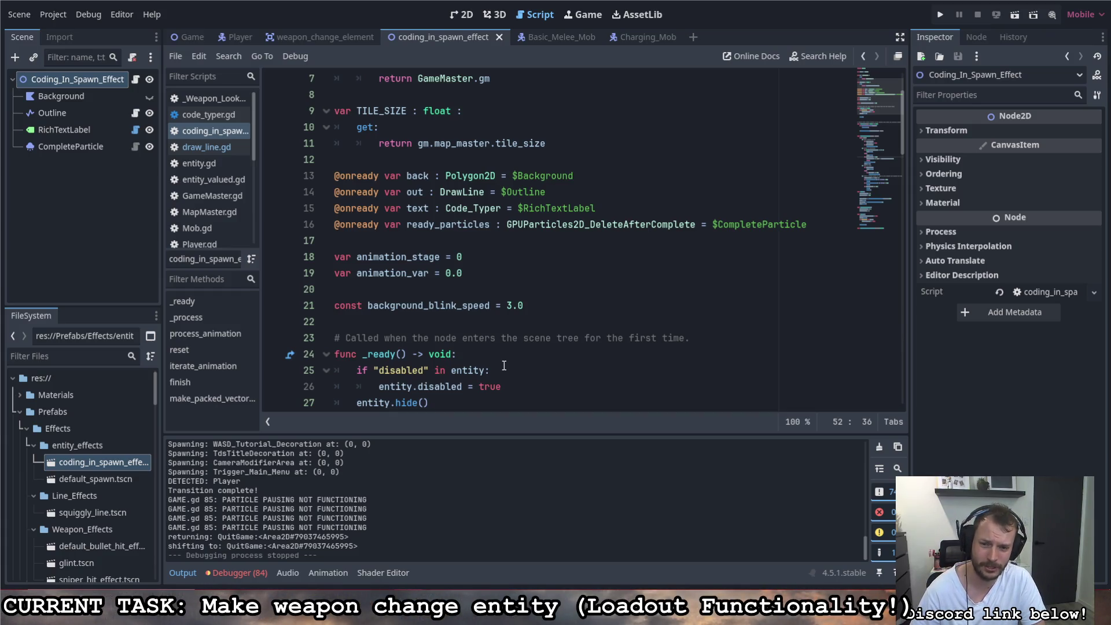
pyautogui.click(93, 129)
pyautogui.click(135, 130)
pyautogui.scroll(15, 450, 237)
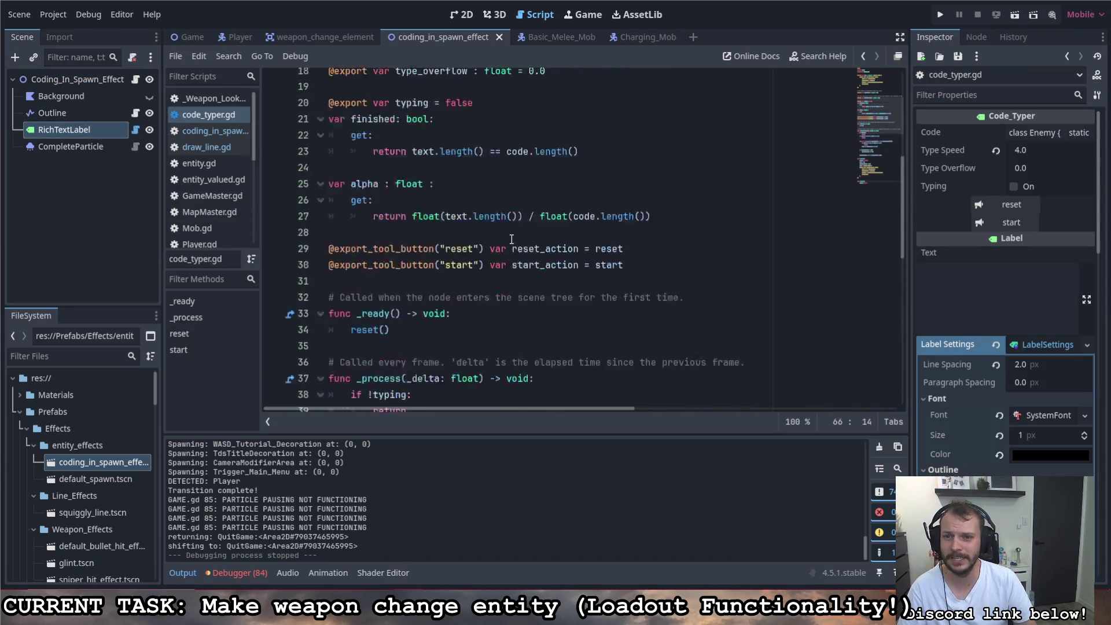
pyautogui.doubleClick(405, 257)
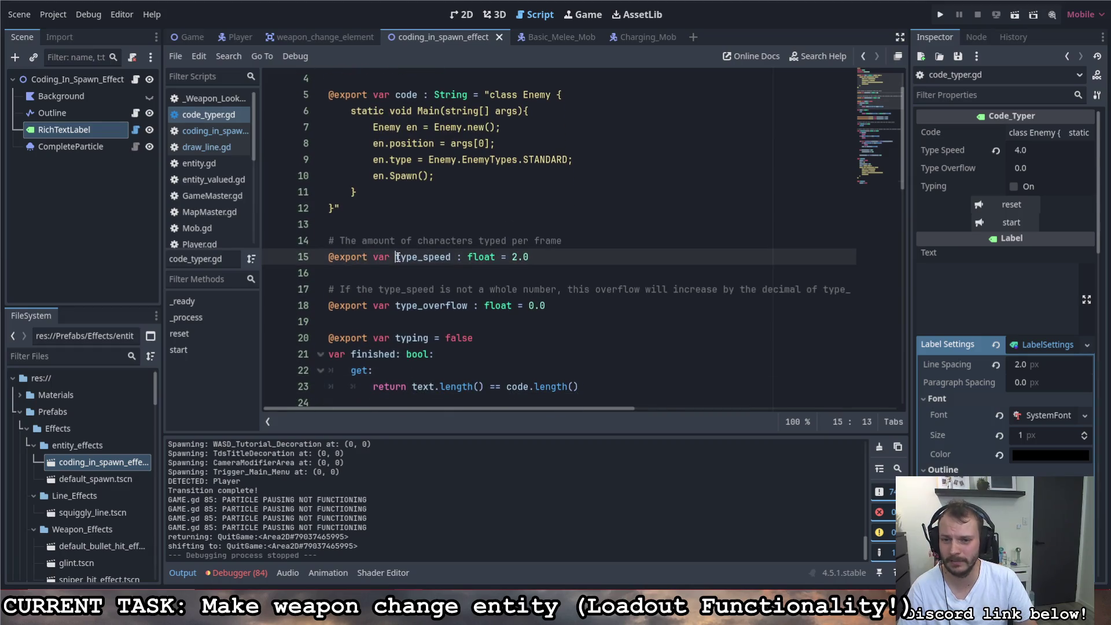
pyautogui.click(456, 230)
pyautogui.press('Return')
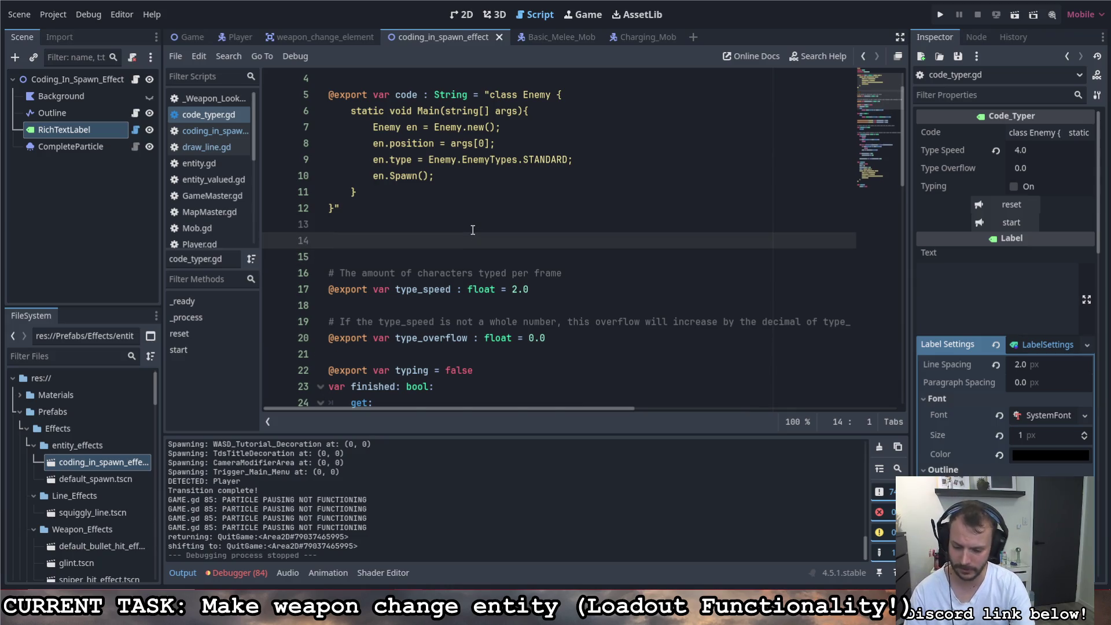
pyautogui.write('@export ')
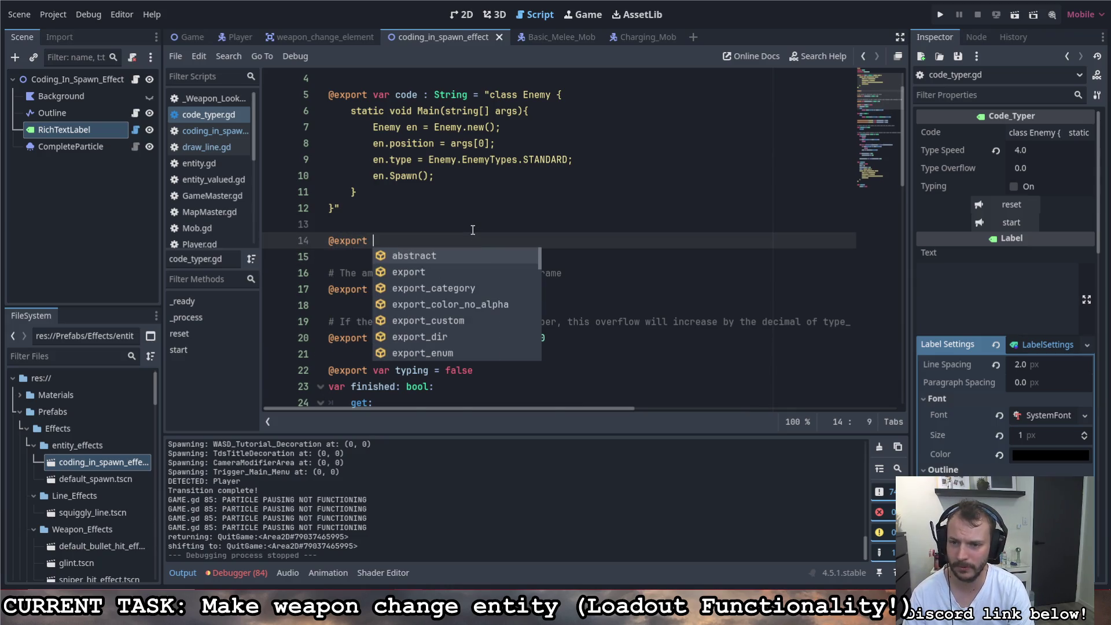
pyautogui.write('var type')
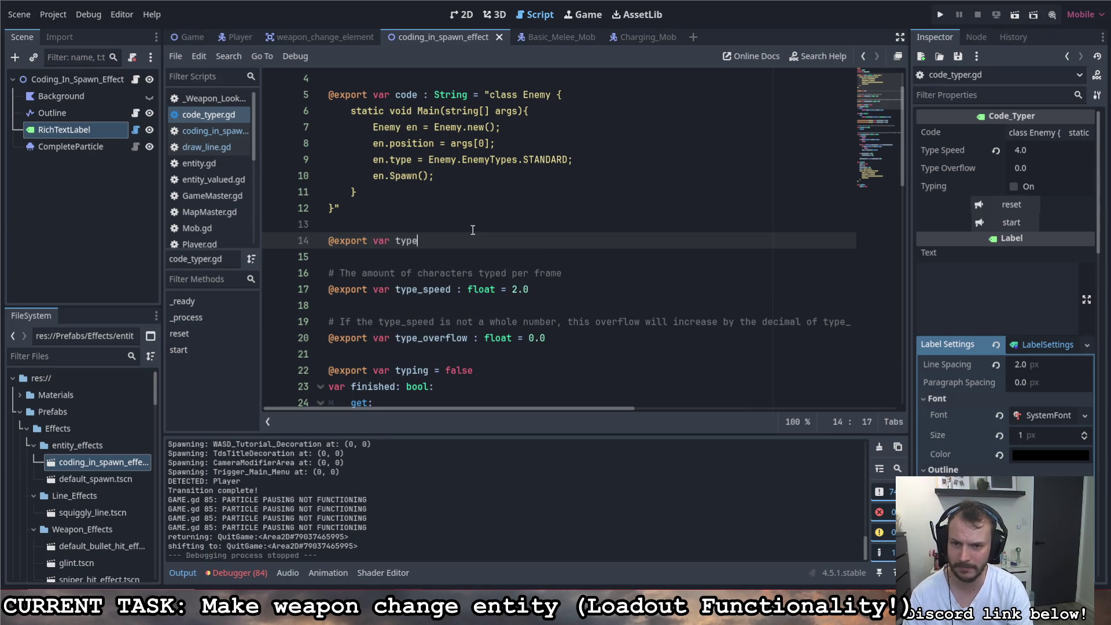
pyautogui.write('_time : fl')
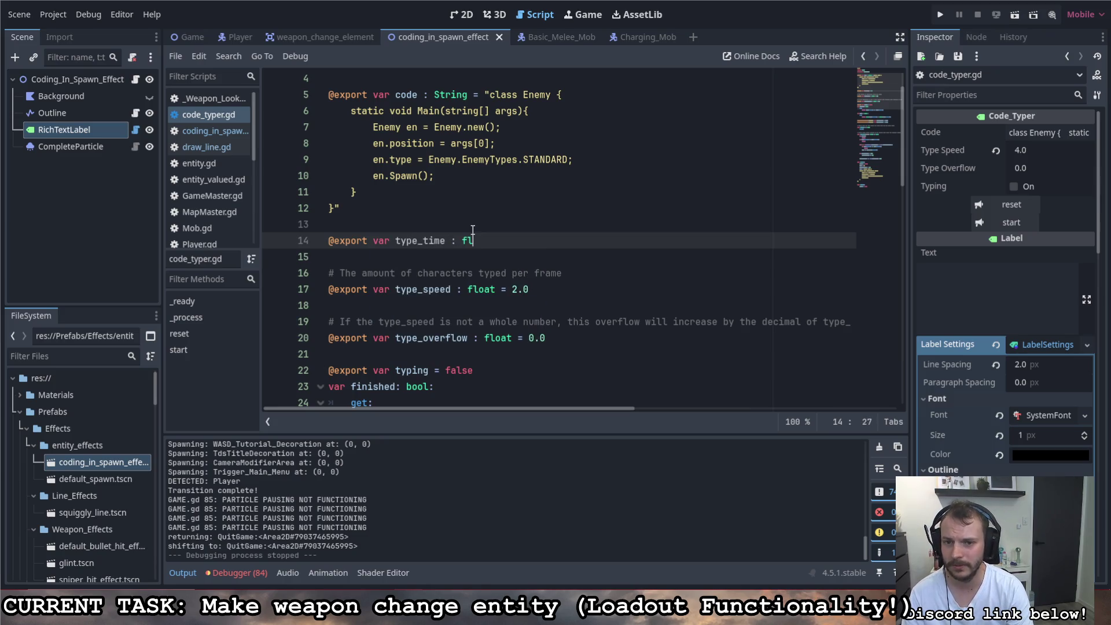
pyautogui.write('oat = 2.0')
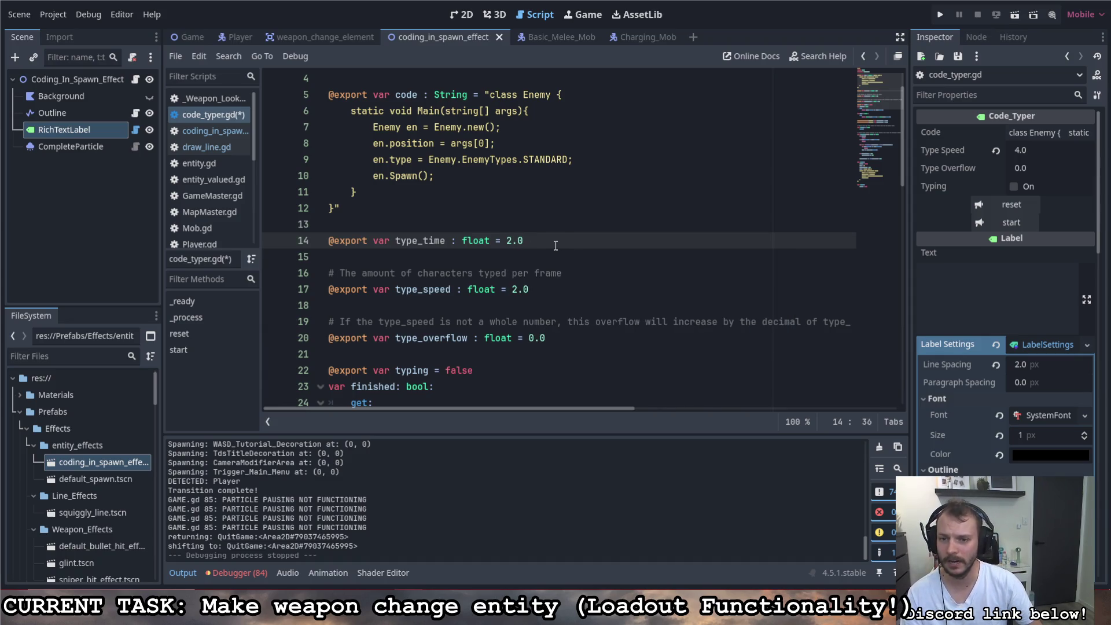
# Step: Document type_time with '## The amount of total seconds the typing will take' and save
pyautogui.click(536, 227)
pyautogui.press('Return')
pyautogui.write('## The a')
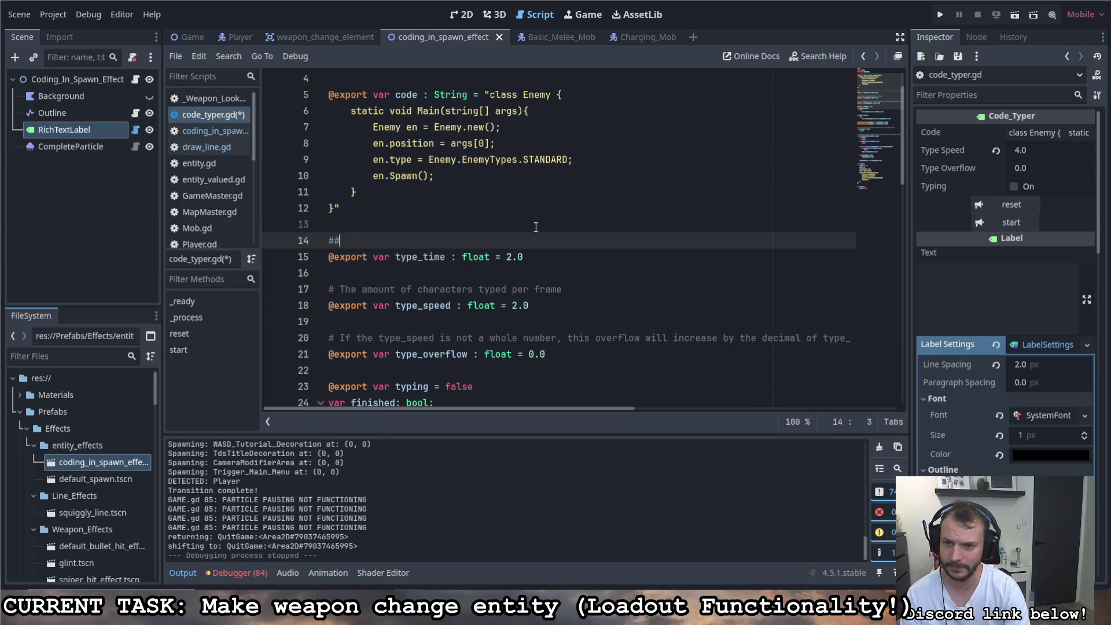
pyautogui.write('mount of ')
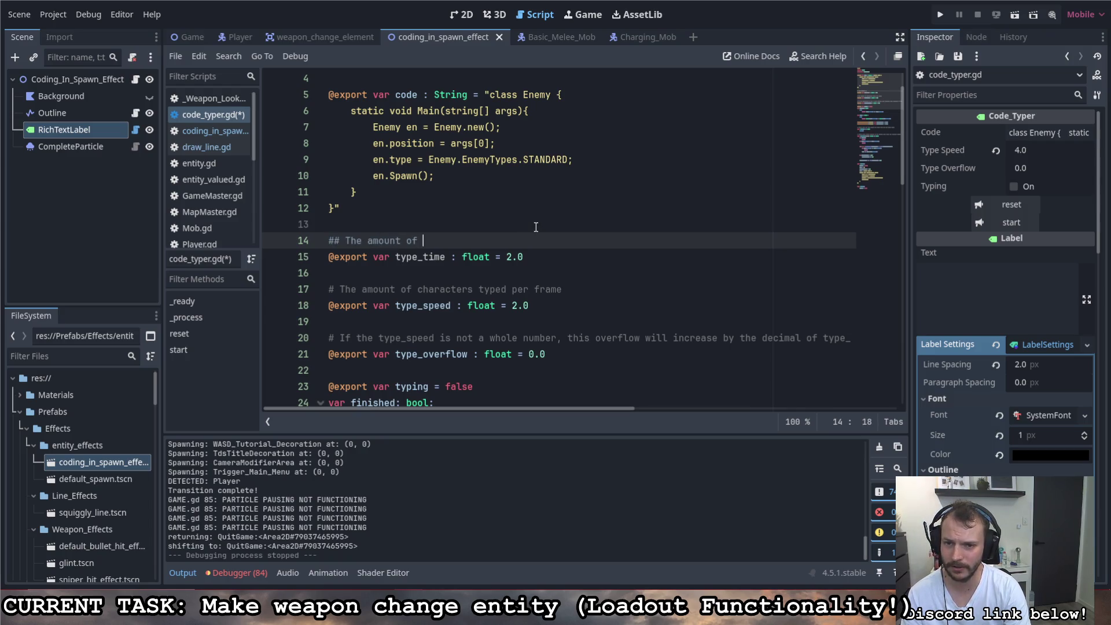
pyautogui.write('total seco')
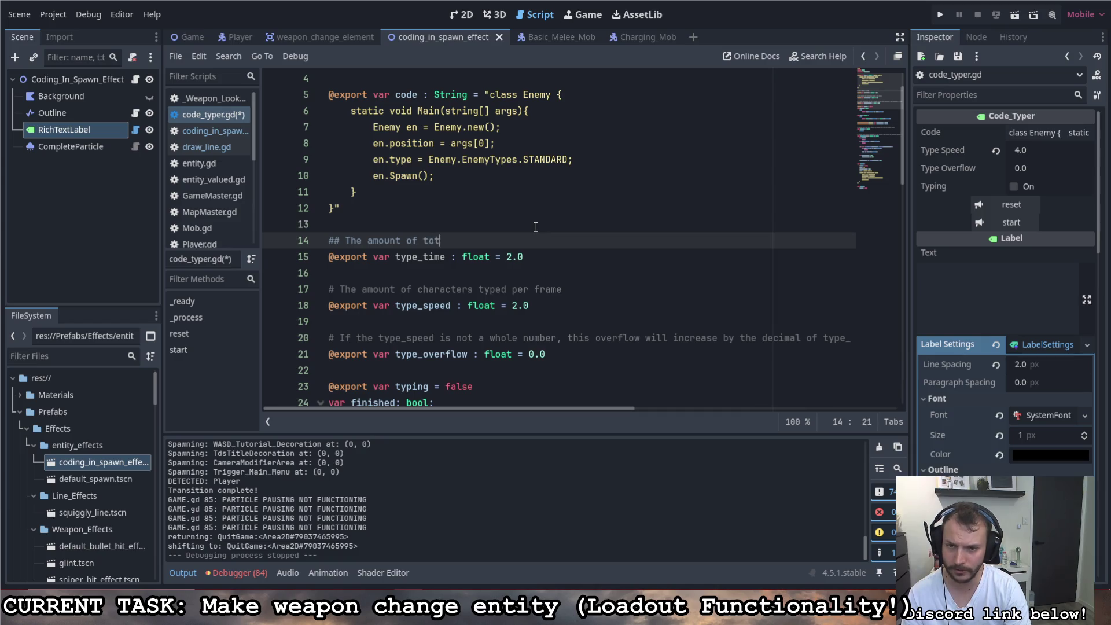
pyautogui.write('nds the animation w')
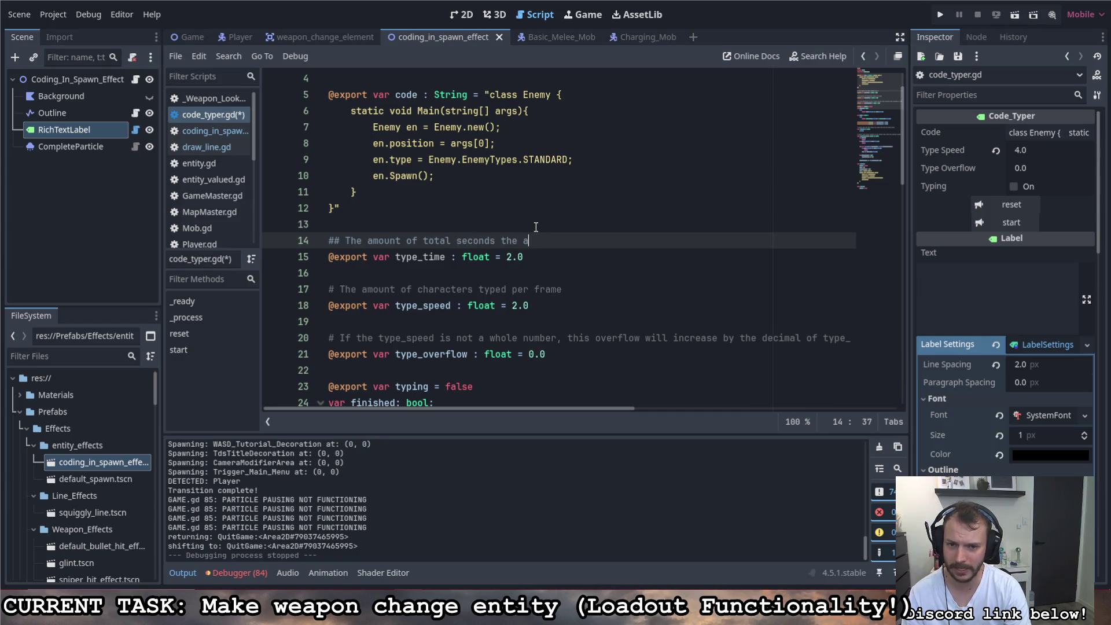
pyautogui.press('BackSpace')
pyautogui.press('BackSpace')
pyautogui.press('BackSpace')
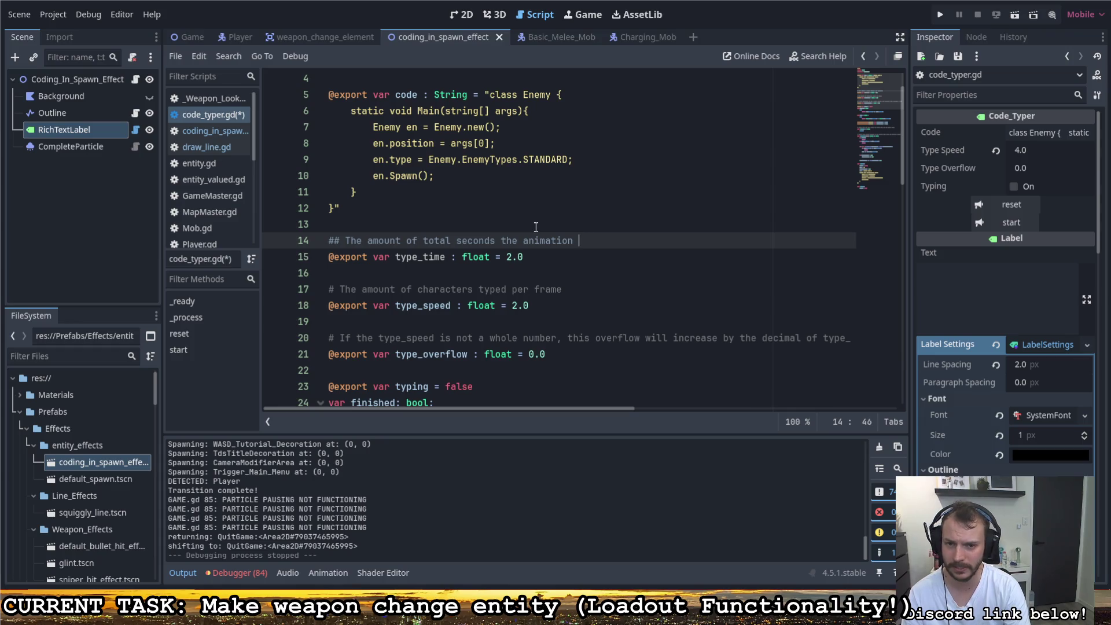
pyautogui.write('typing will ')
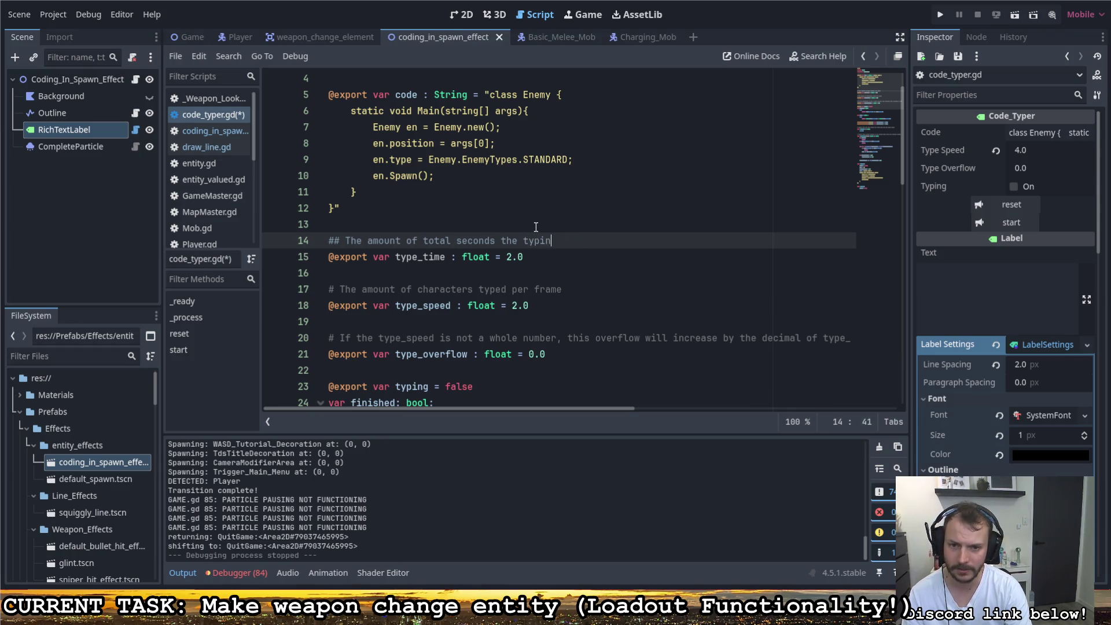
pyautogui.write('take')
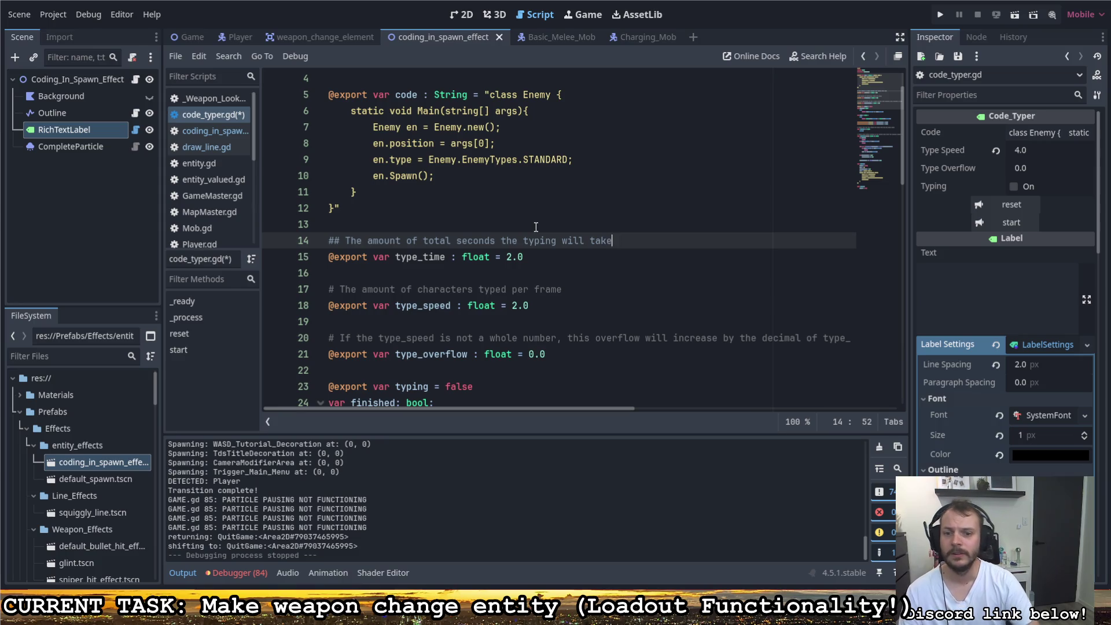
pyautogui.hotkey('ctrl', 's')
pyautogui.press('Down')
pyautogui.click(559, 309)
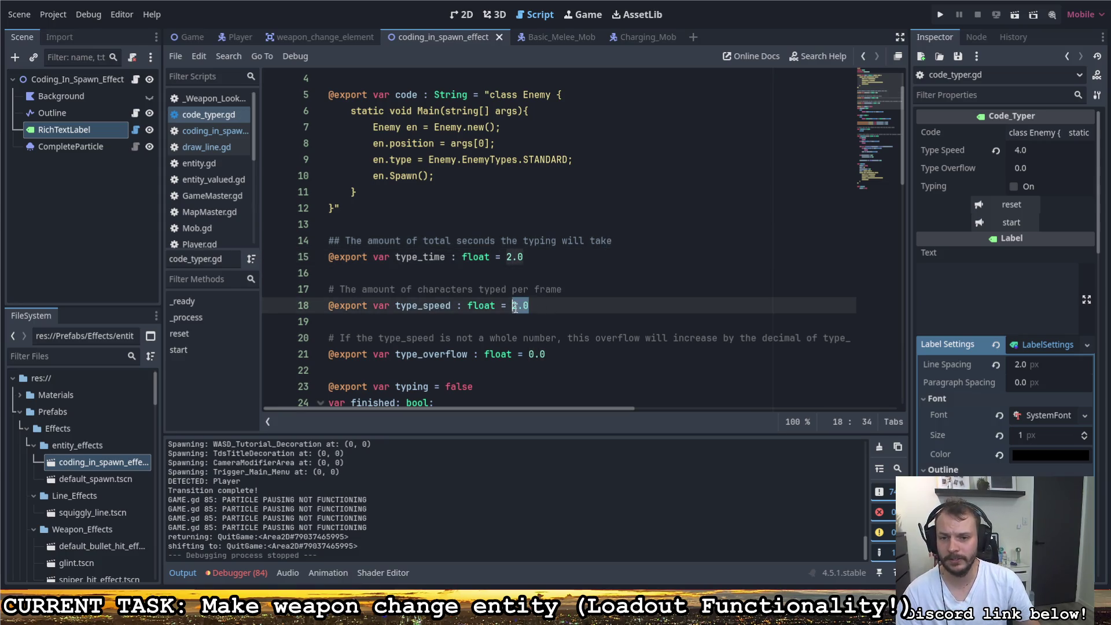
pyautogui.click(325, 308)
pyautogui.press('Delete')
pyautogui.press('Delete')
pyautogui.click(536, 309)
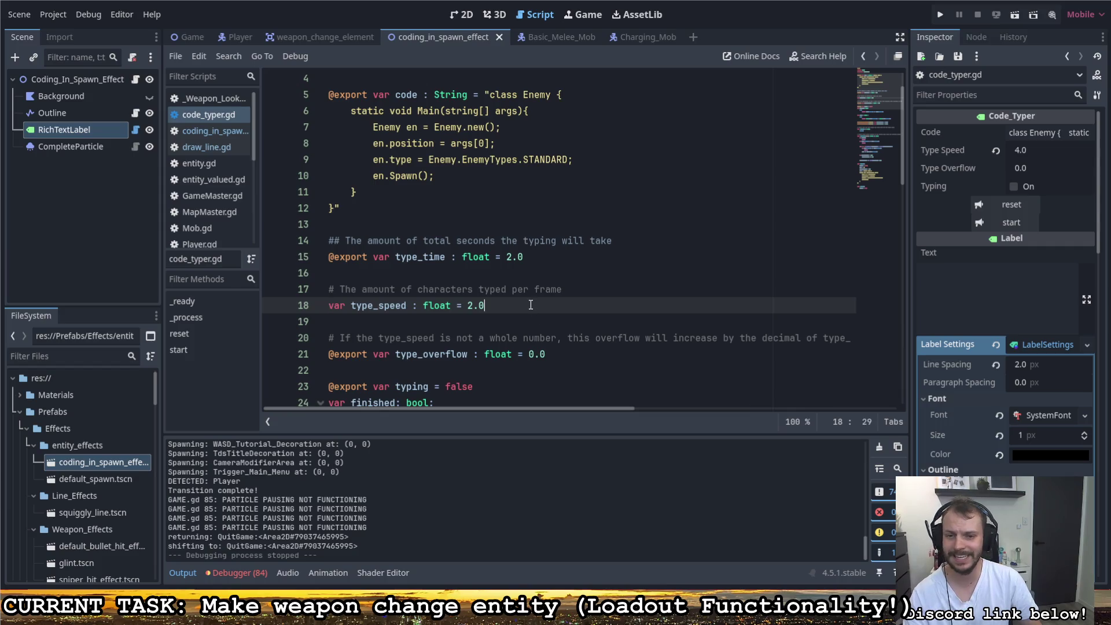
pyautogui.scroll(-2, 536, 260)
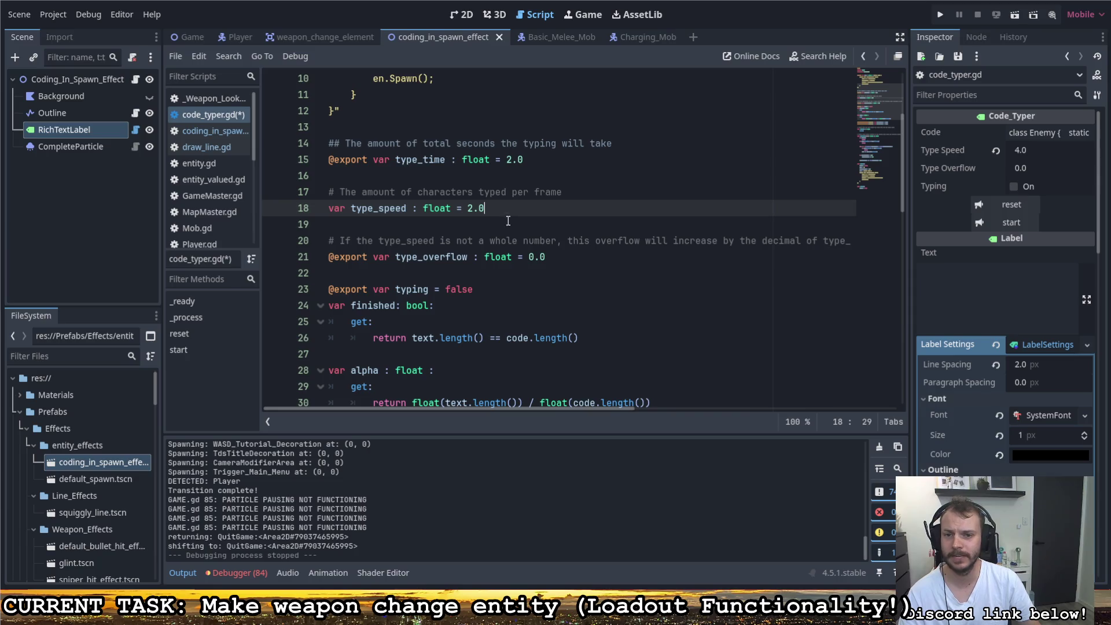
pyautogui.moveTo(518, 409); pyautogui.dragTo(797, 412)
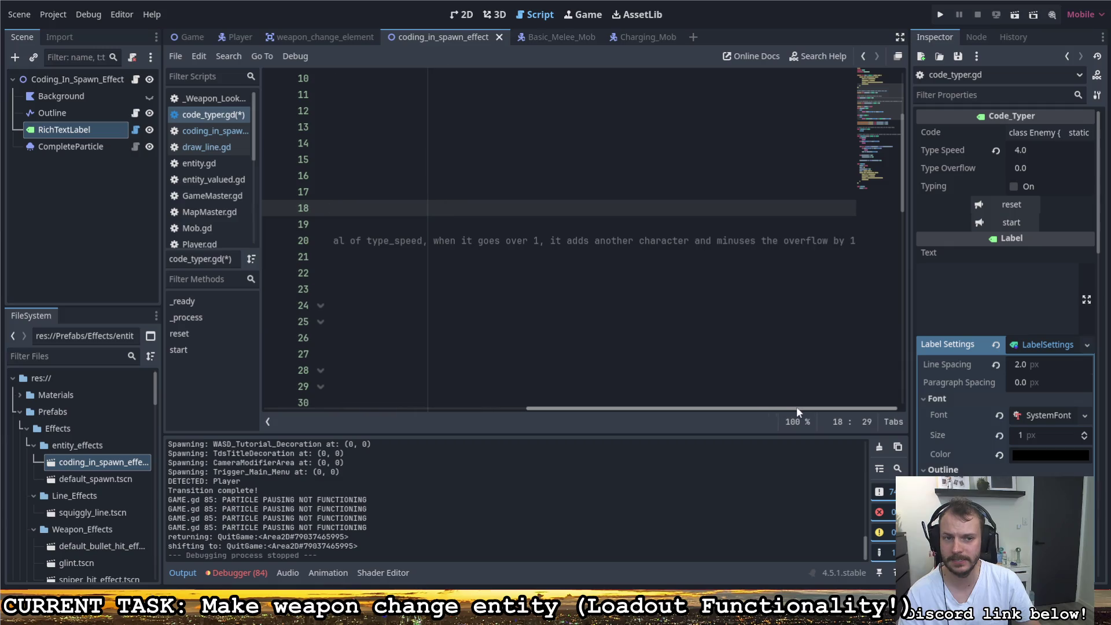
pyautogui.click(482, 208)
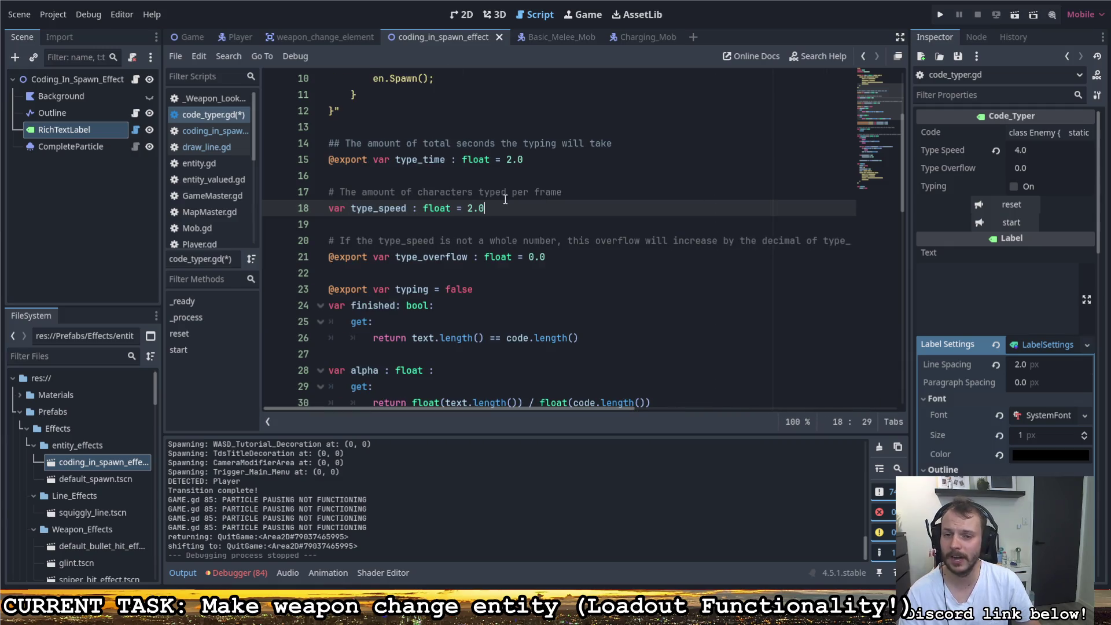
pyautogui.moveTo(484, 208); pyautogui.dragTo(468, 209)
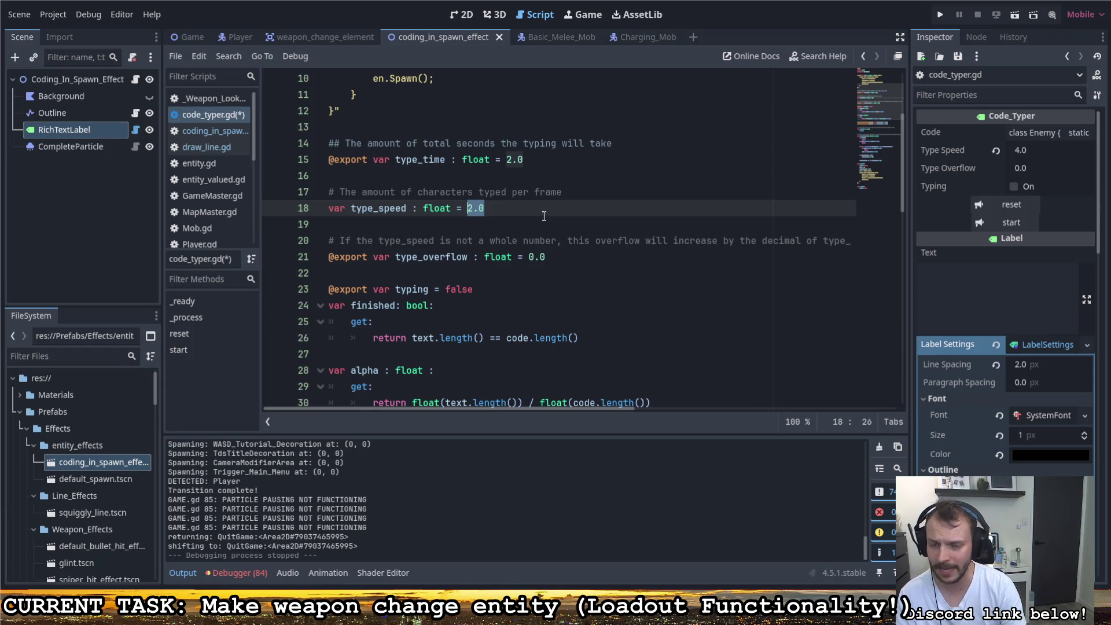
pyautogui.press('BackSpace')
pyautogui.press('BackSpace')
pyautogui.press('BackSpace')
# Step: Give type_speed a getter that returns 1 / type_time
pyautogui.write(':')
pyautogui.press('Return')
pyautogui.write('g')
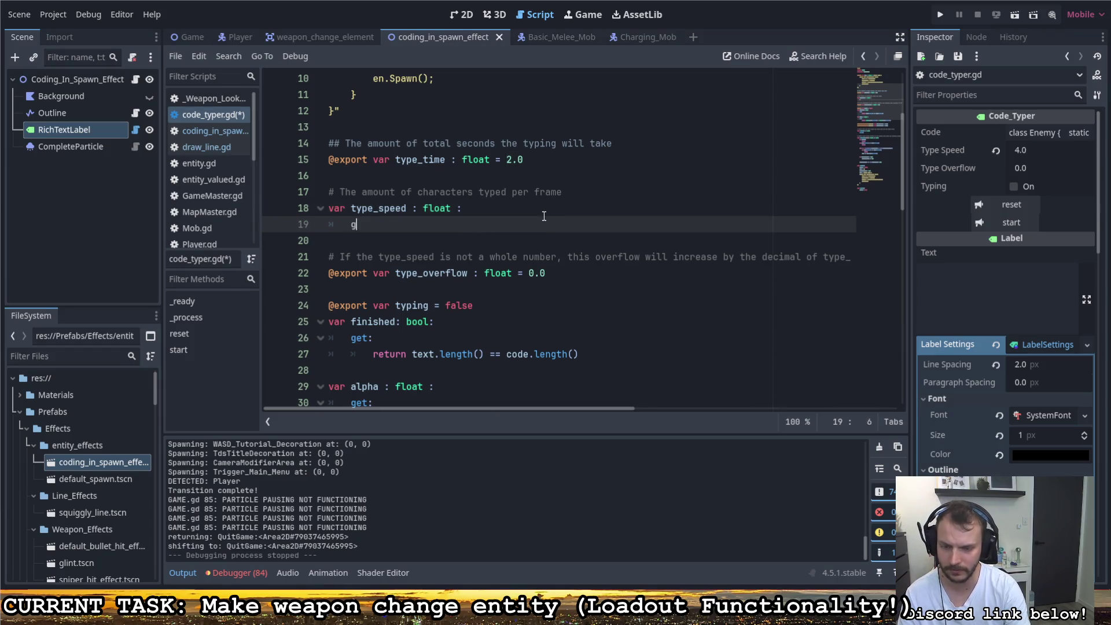
pyautogui.write('et:')
pyautogui.press('Return')
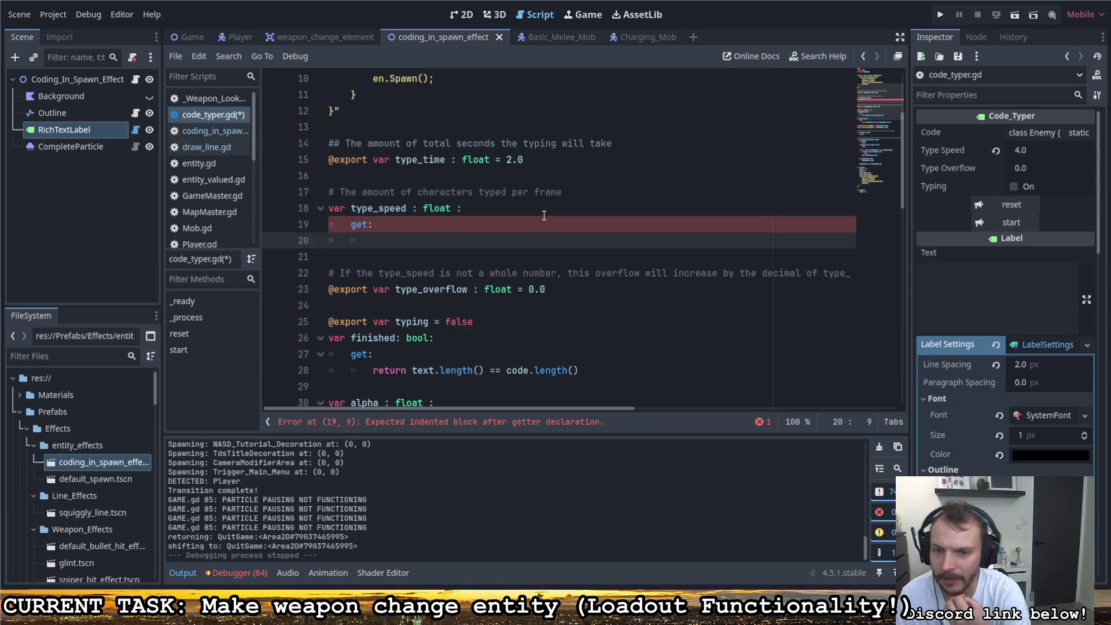
pyautogui.write('r')
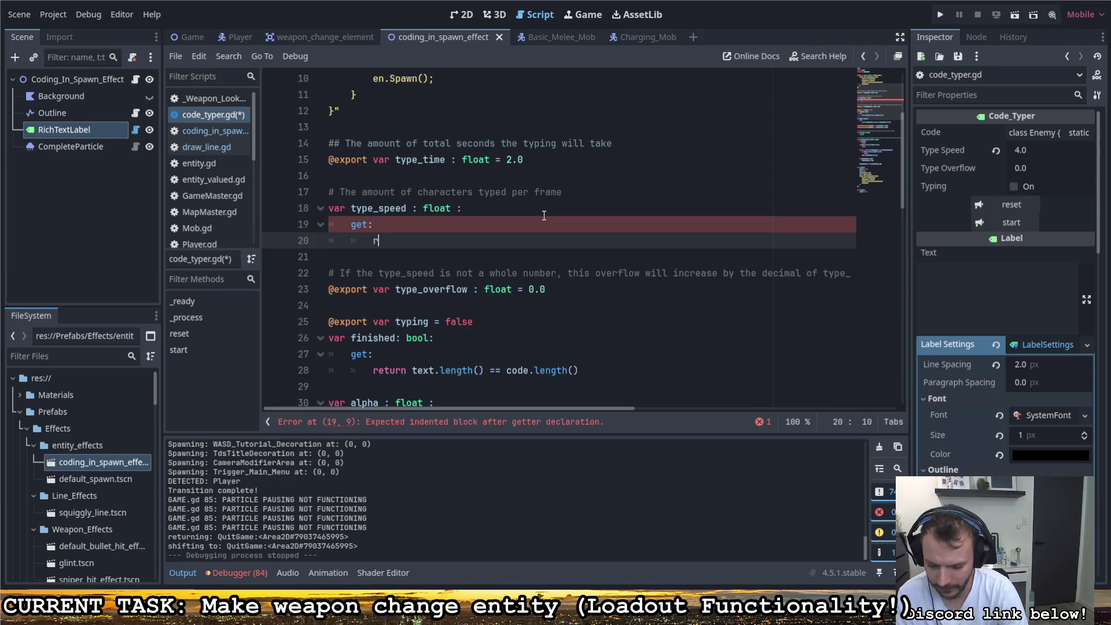
pyautogui.write('eturn 1 / t')
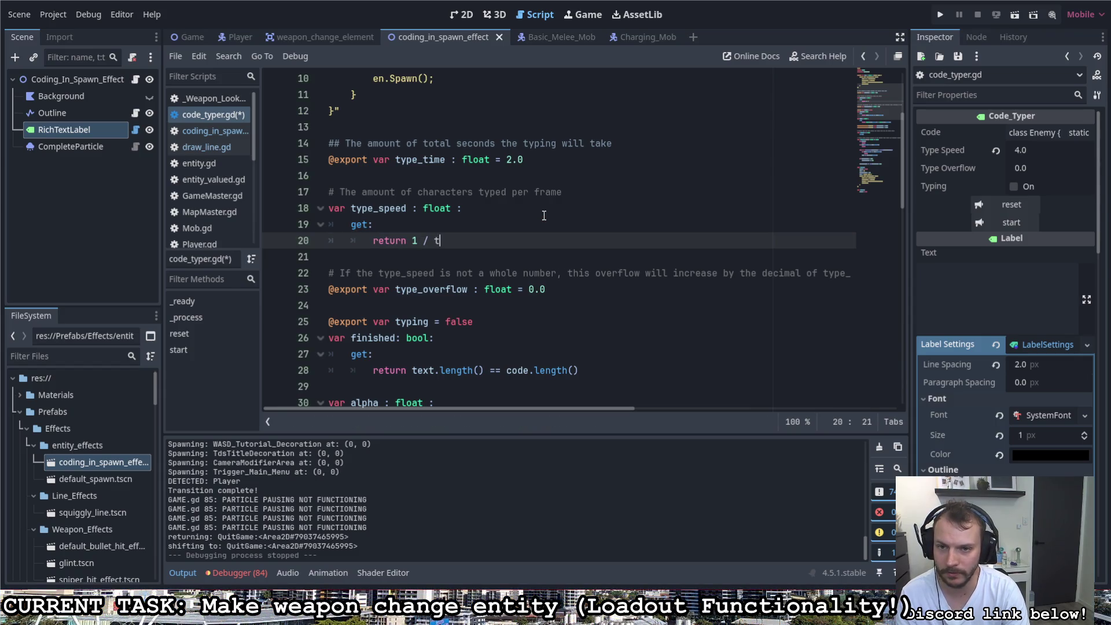
pyautogui.write('yp')
pyautogui.press('Down')
pyautogui.press('Down')
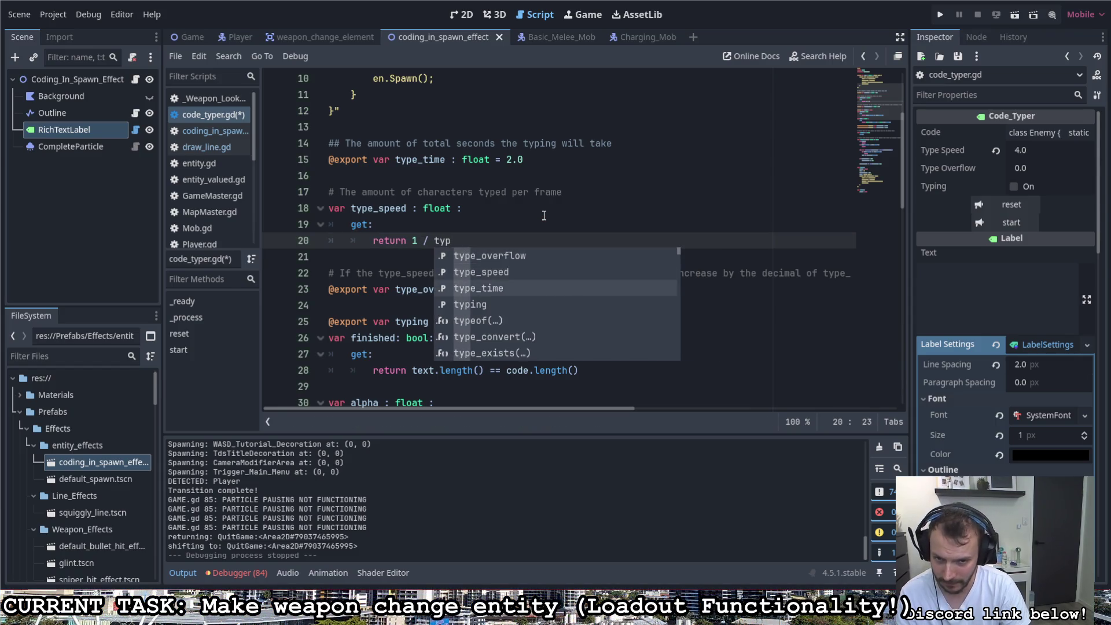
pyautogui.press('Return')
# Step: Replace the 1 with code.length() so type_speed returns code.length() / type_time, then save
pyautogui.click(415, 240)
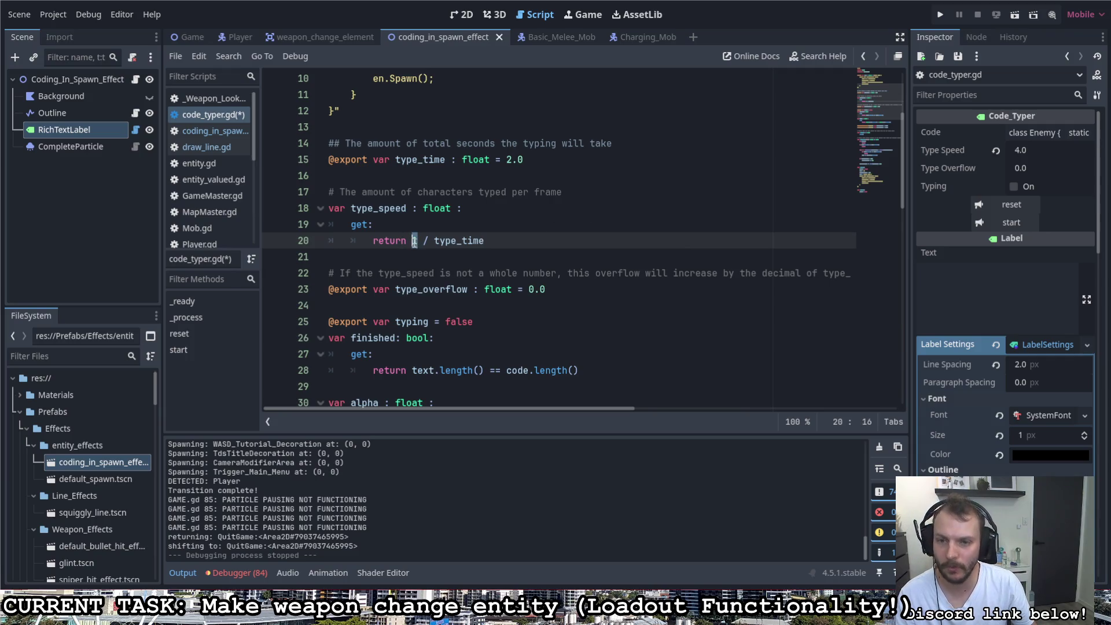
pyautogui.scroll(2, 414, 240)
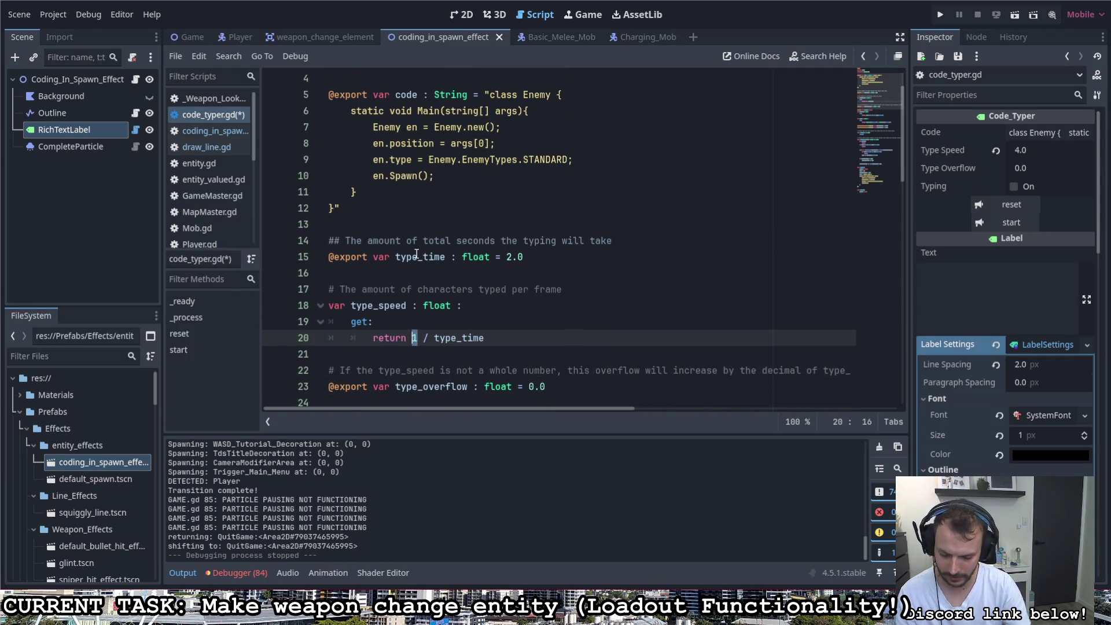
pyautogui.write('code.size')
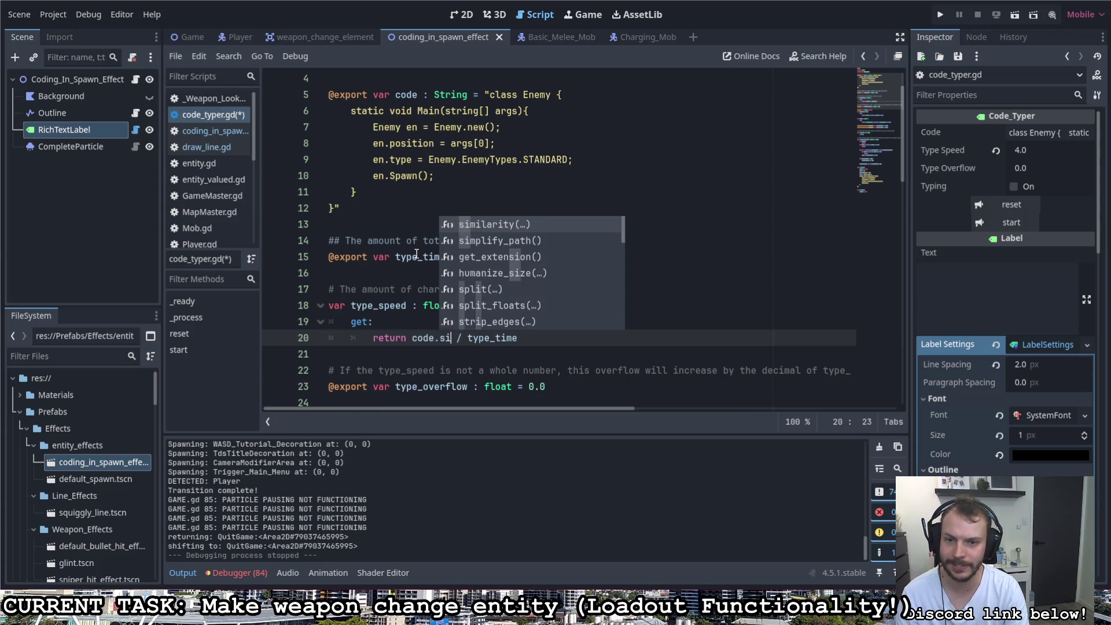
pyautogui.press('BackSpace')
pyautogui.press('BackSpace')
pyautogui.press('BackSpace')
pyautogui.write('coun')
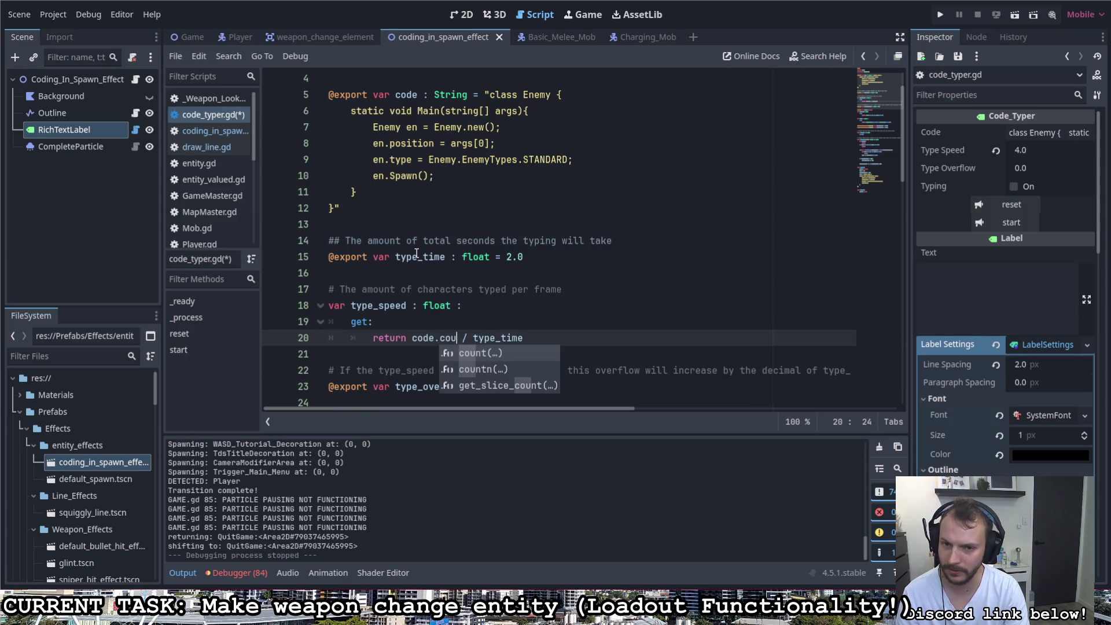
pyautogui.press('Return')
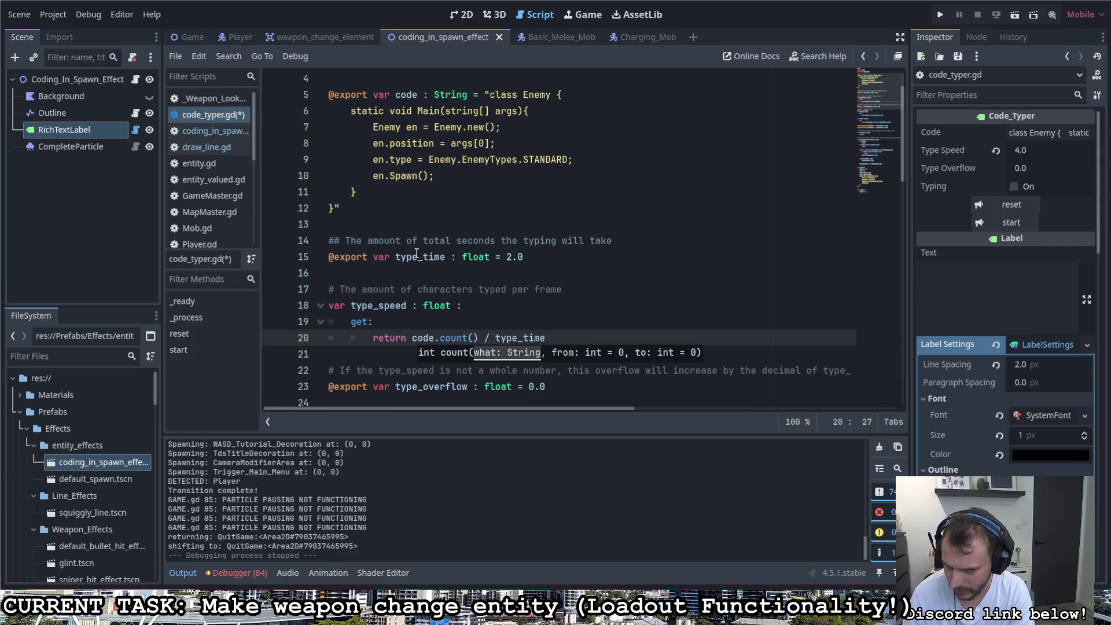
pyautogui.press('BackSpace')
pyautogui.press('BackSpace')
pyautogui.press('BackSpace')
pyautogui.write('l')
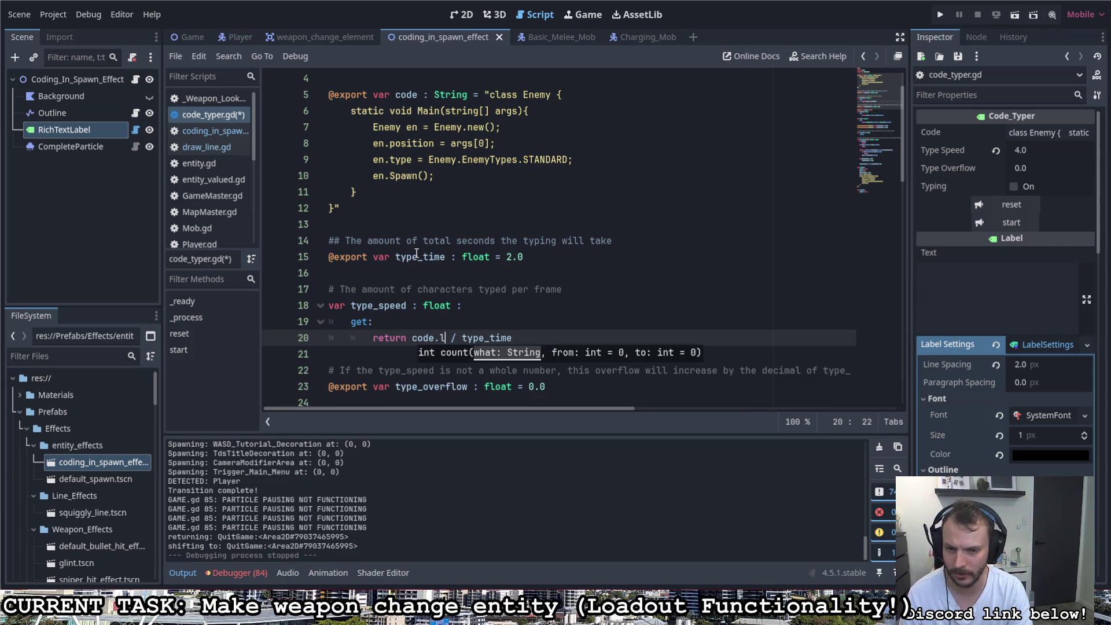
pyautogui.write('en')
pyautogui.press('Return')
pyautogui.hotkey('ctrl', 's')
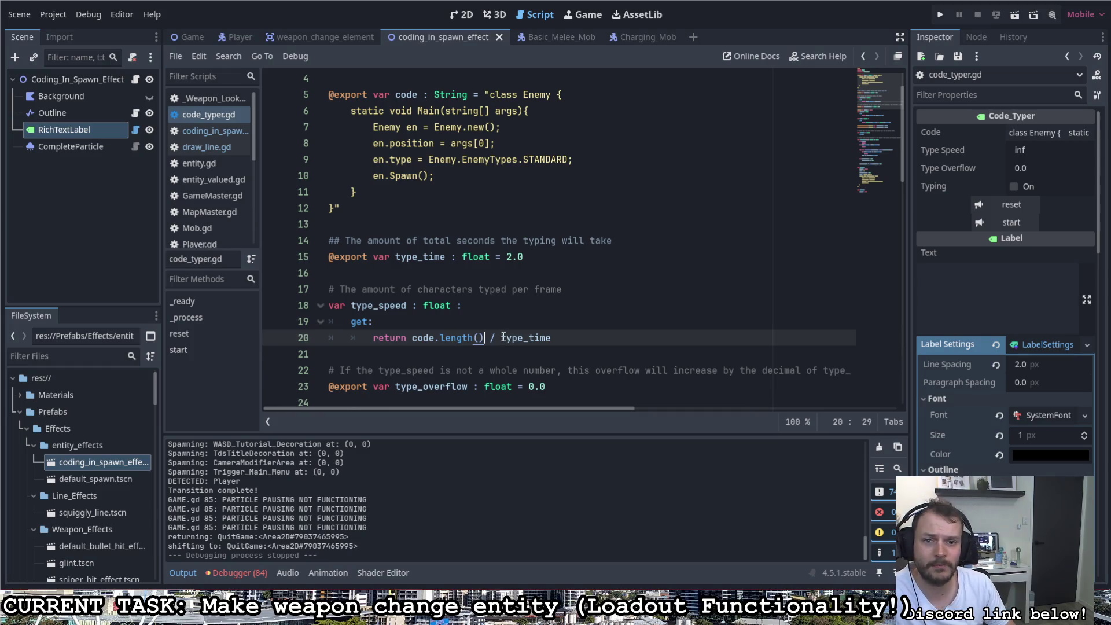
# Step: Leave the editor and return to the Project Manager
pyautogui.click(535, 273)
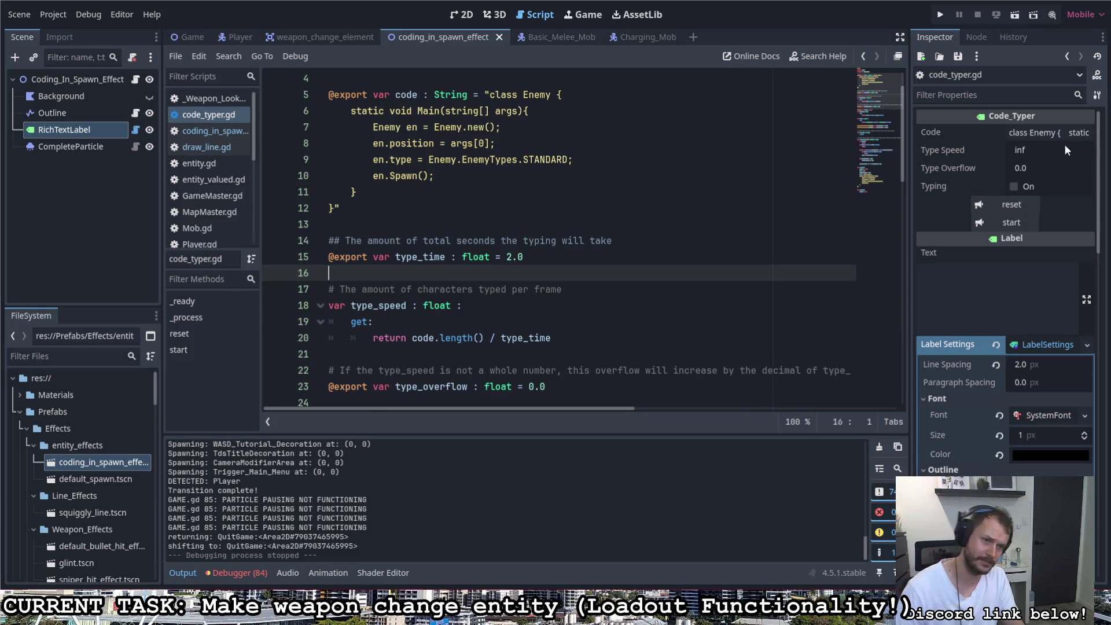
pyautogui.click(648, 155)
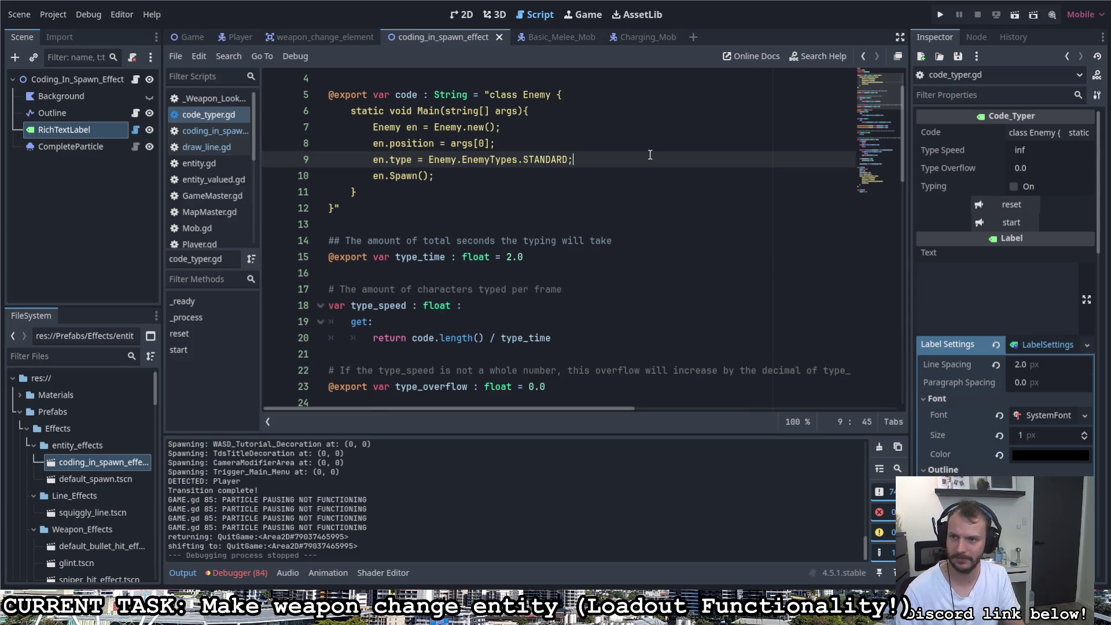
pyautogui.press('F6')
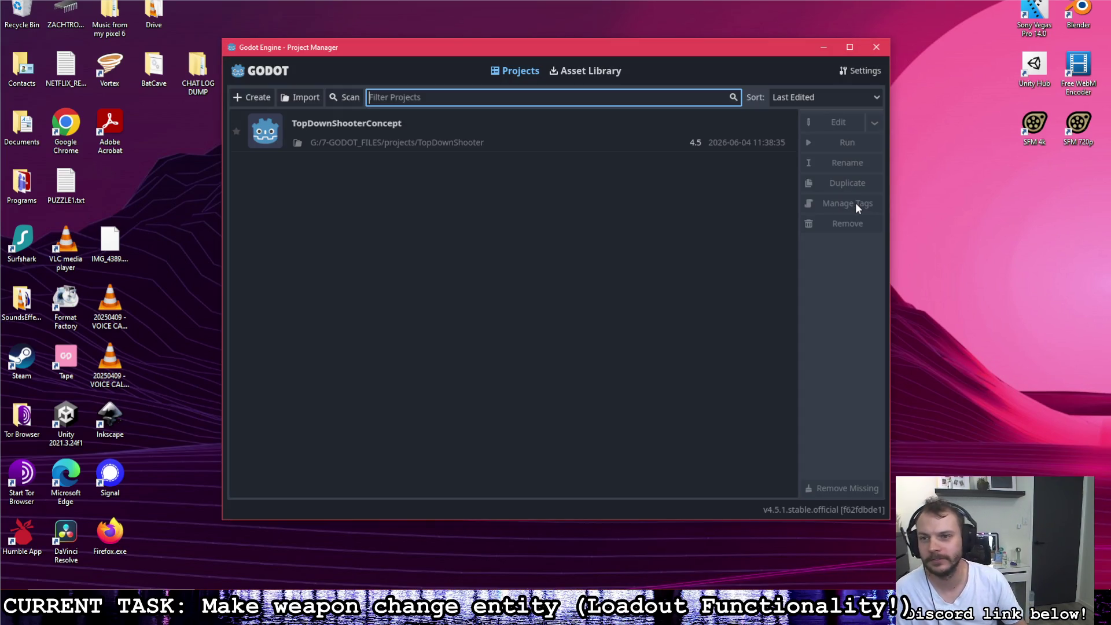
# Step: Open the TopDownShooterConcept project from the project list
pyautogui.doubleClick(495, 130)
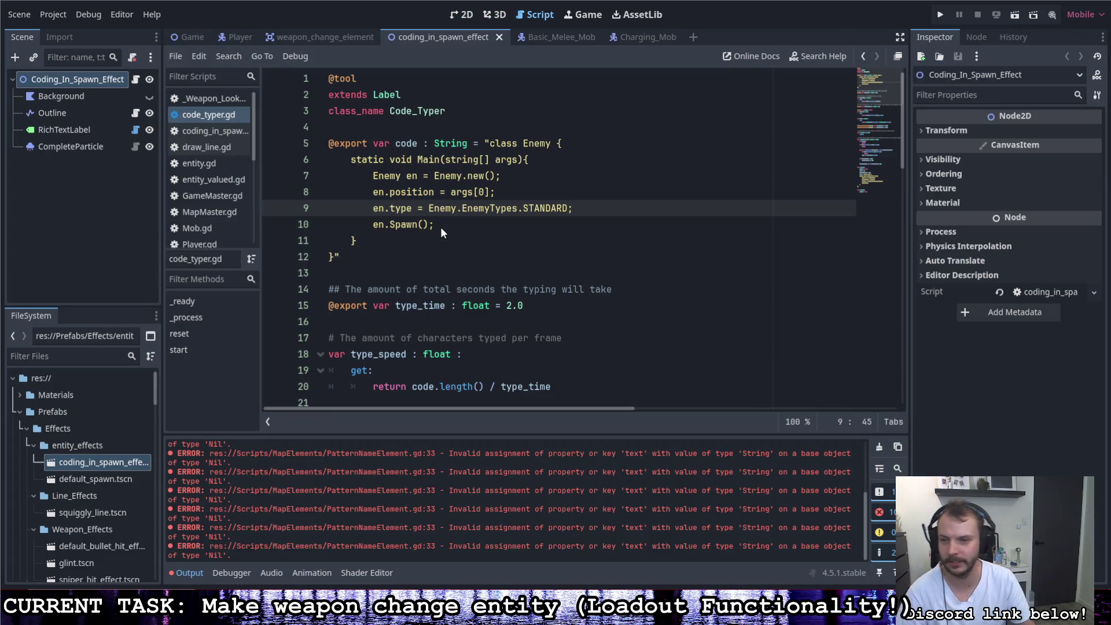
# Step: Run the game to its title menu to test it, then stop it
pyautogui.click(524, 224)
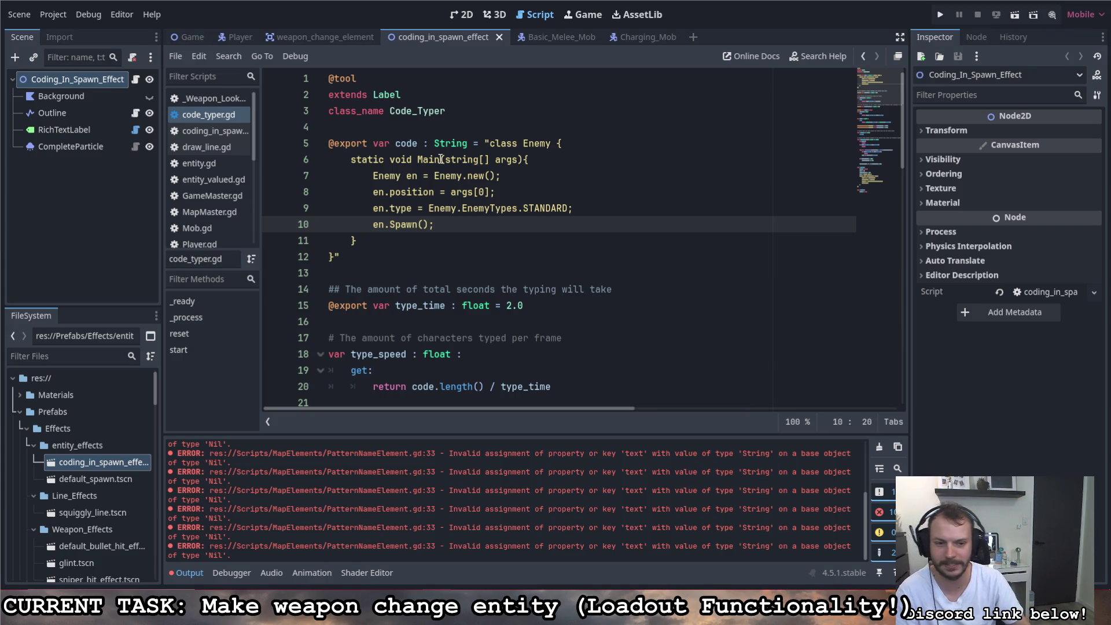
pyautogui.click(938, 15)
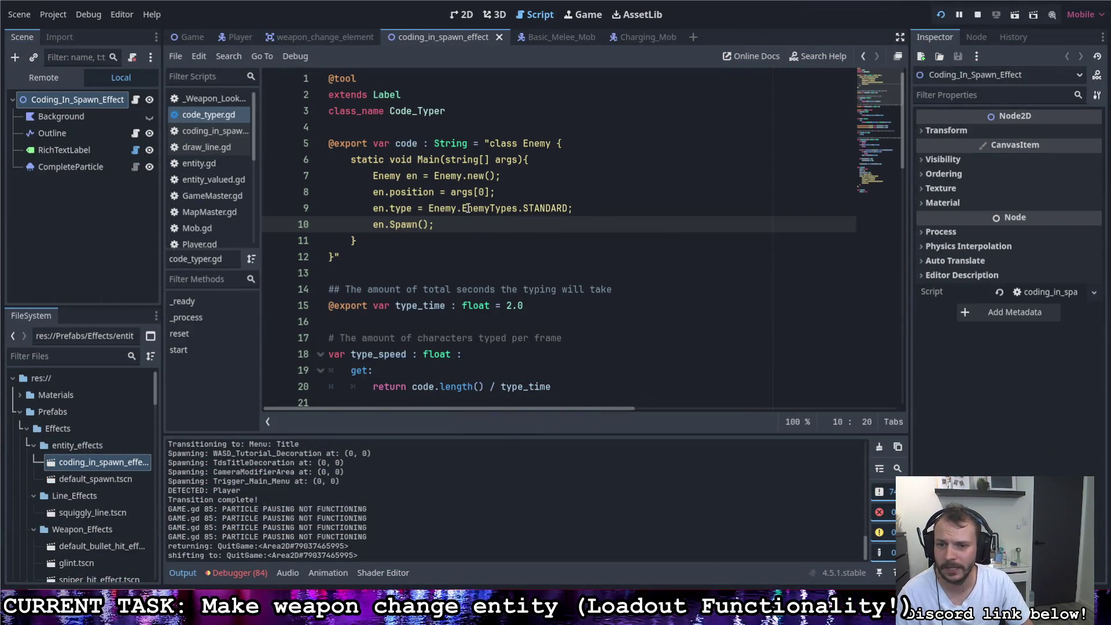
pyautogui.scroll(-1, 469, 209)
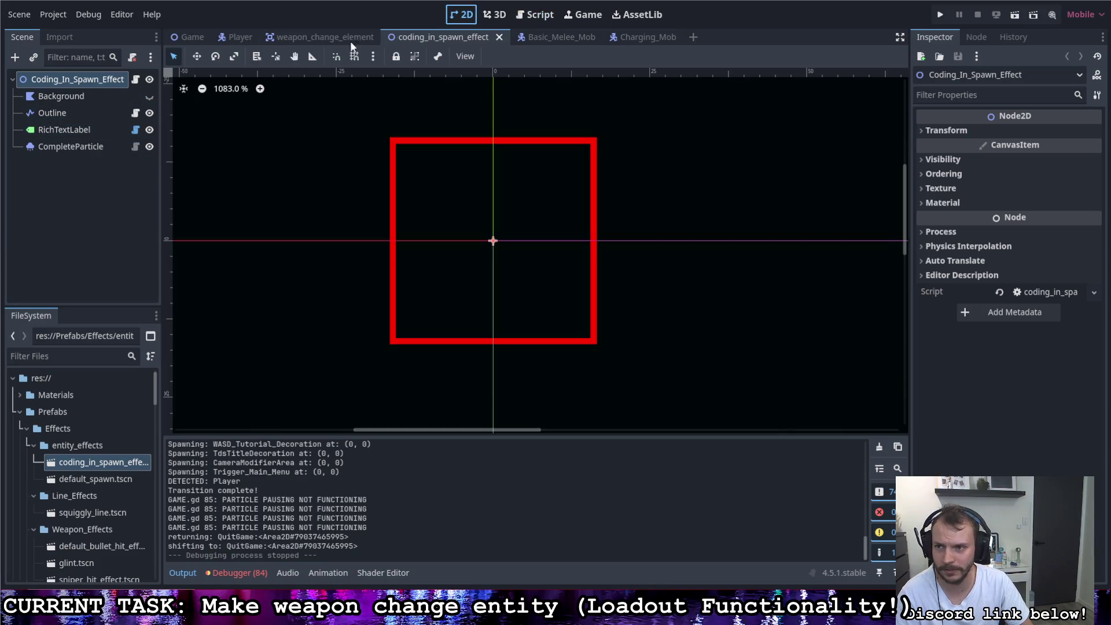
# Step: Enable Typing On for the RichTextLabel, start the typing animation, and open code_typer.gd
pyautogui.click(82, 129)
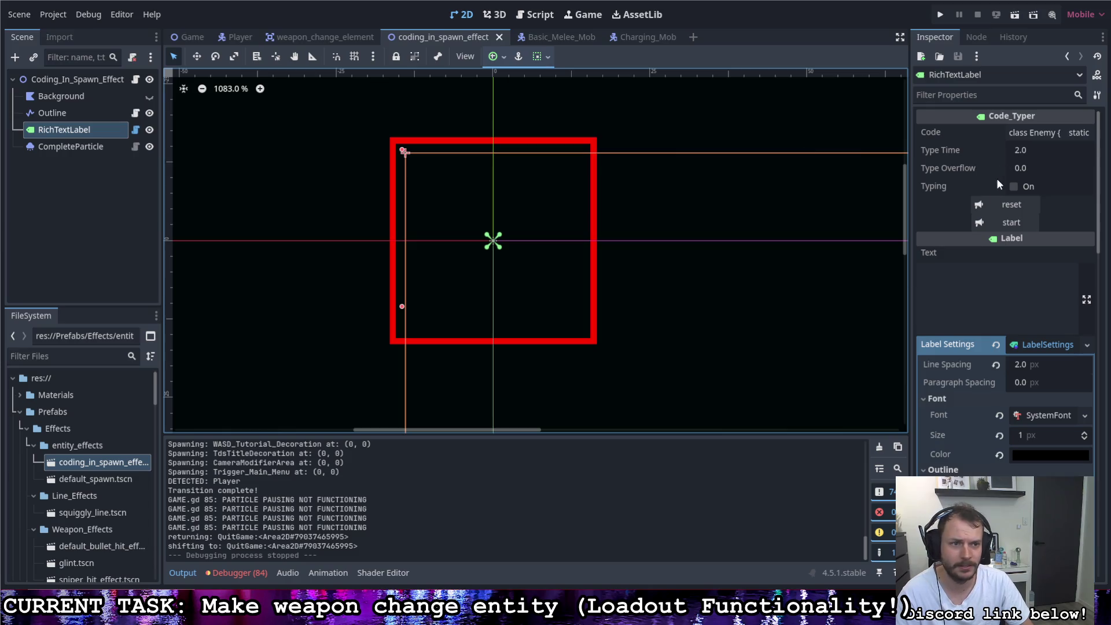
pyautogui.click(1013, 187)
pyautogui.click(1007, 224)
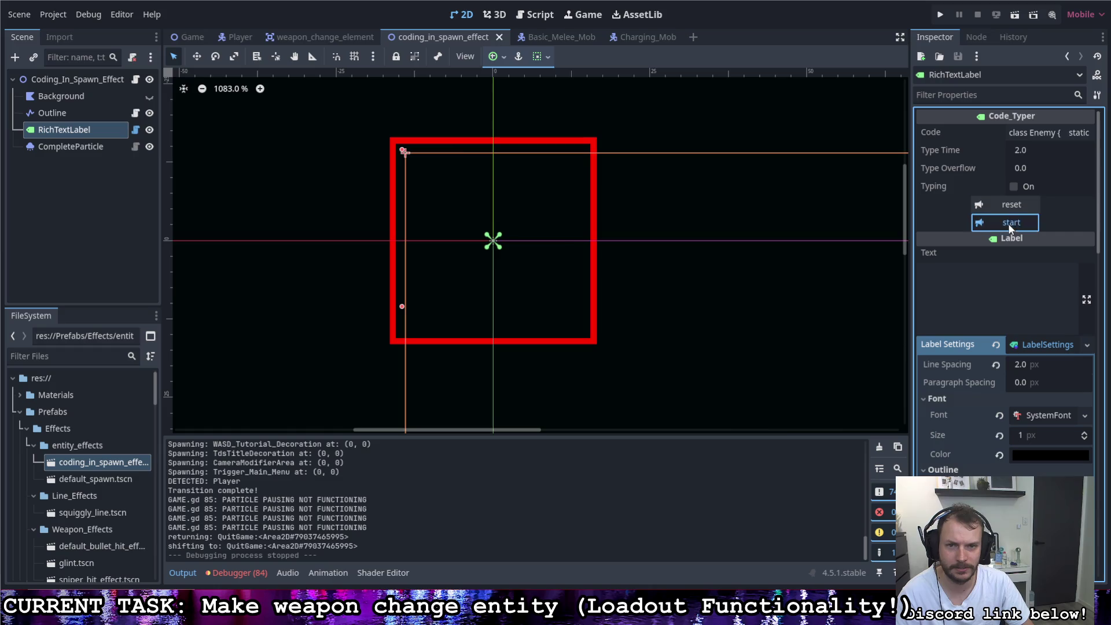
pyautogui.click(1010, 225)
pyautogui.click(136, 130)
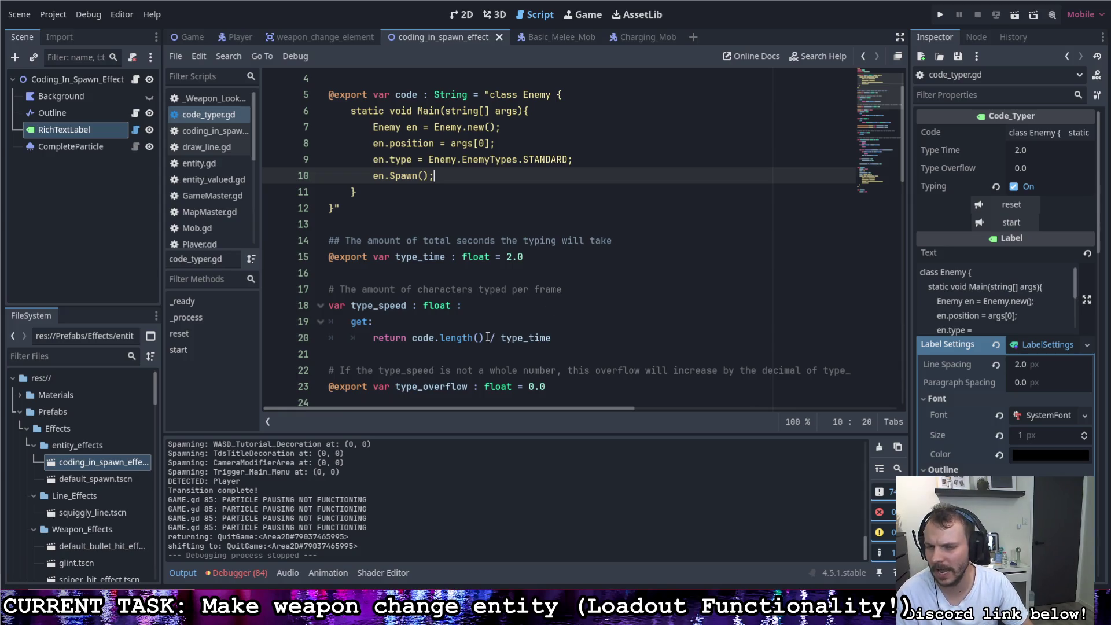
pyautogui.scroll(1, 488, 337)
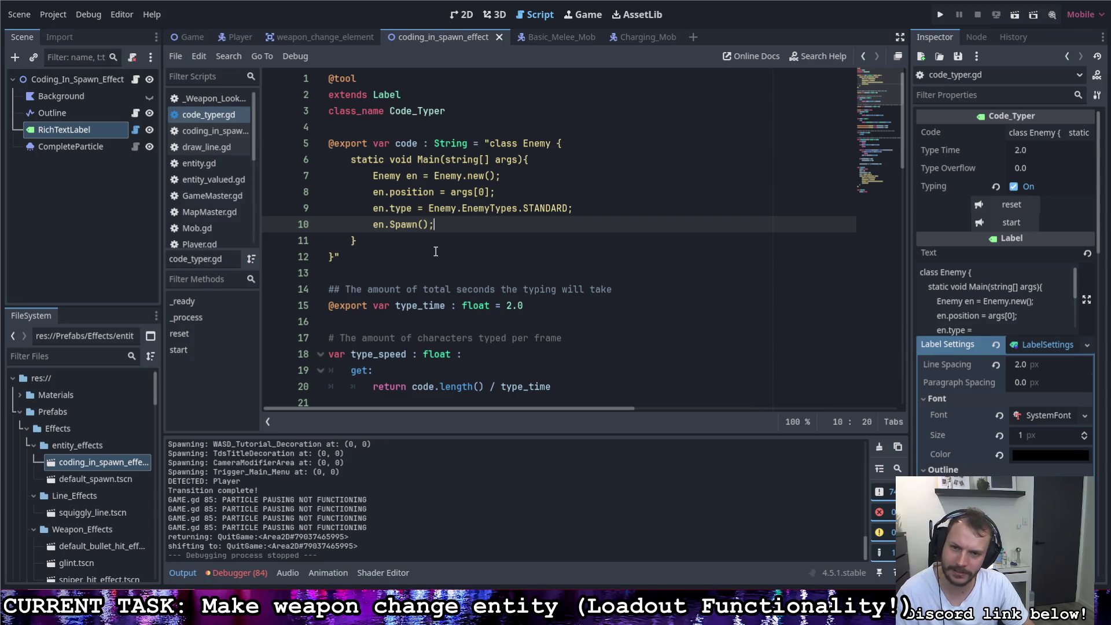
pyautogui.scroll(-3, 436, 251)
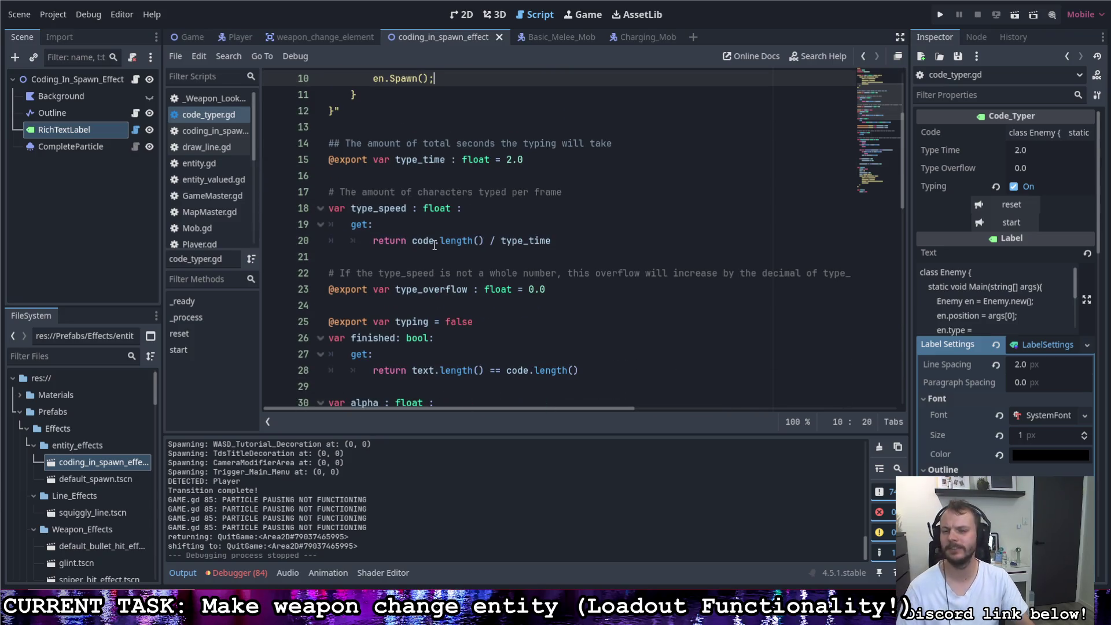
pyautogui.moveTo(435, 245)
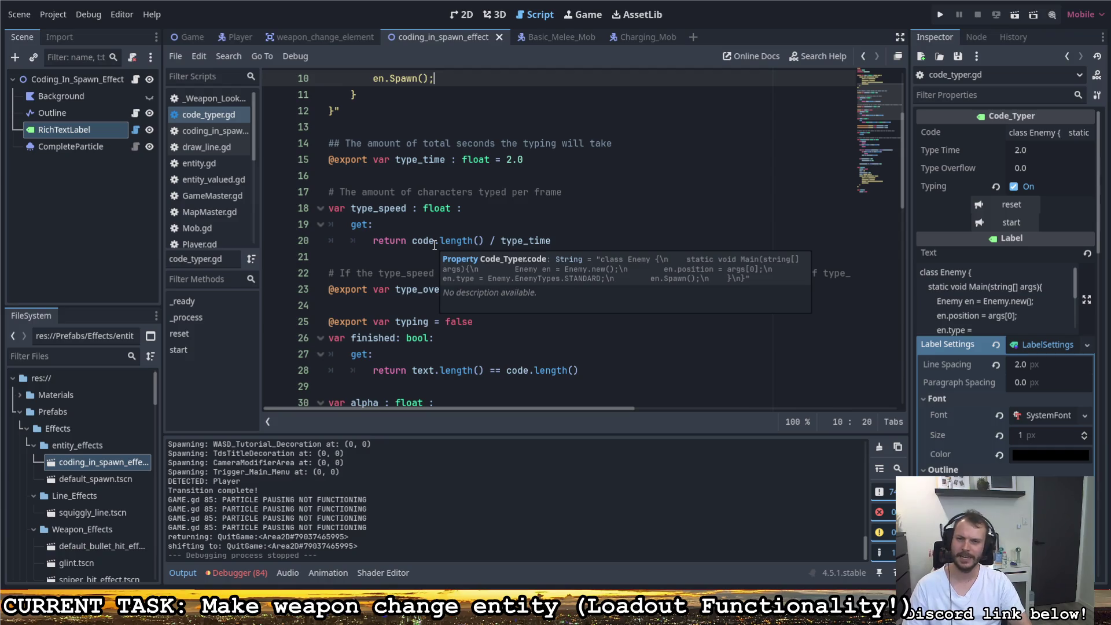
pyautogui.doubleClick(547, 191)
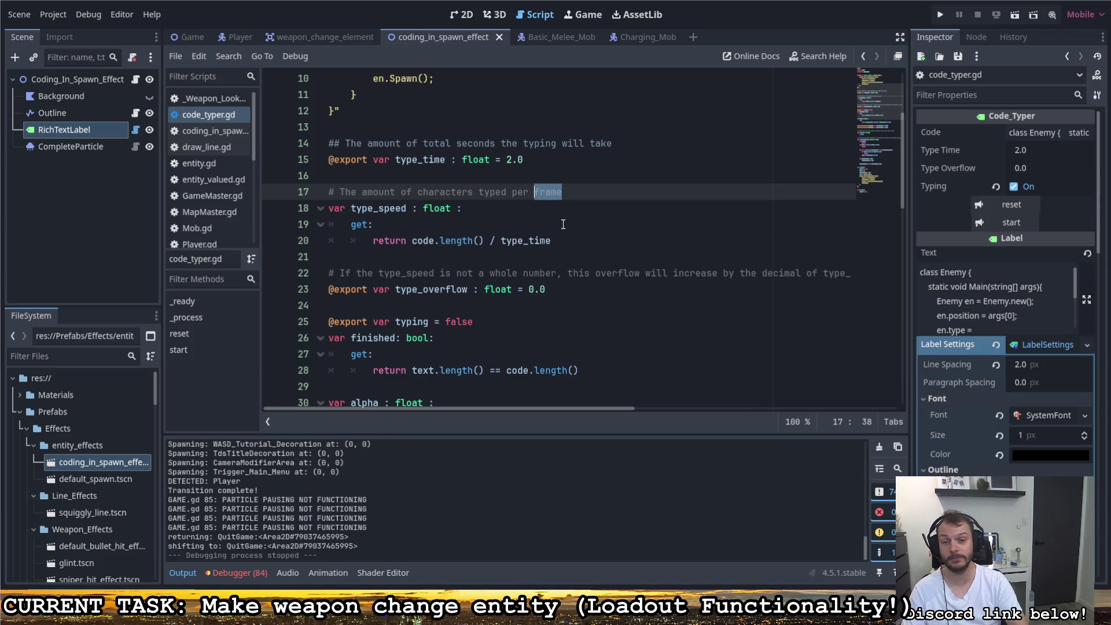
pyautogui.scroll(-4, 571, 260)
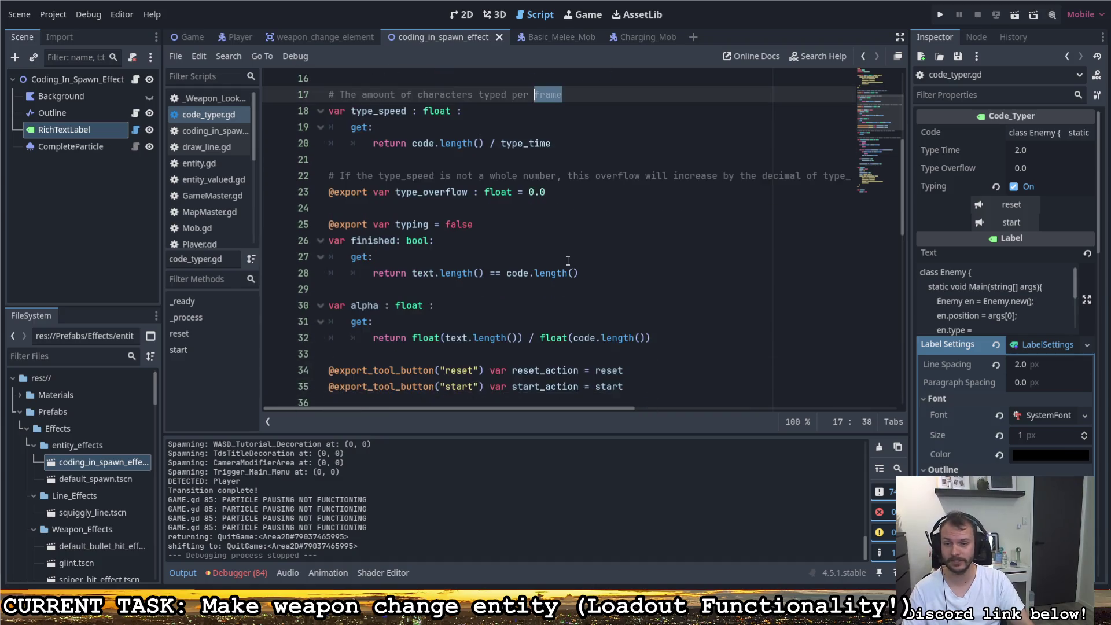
pyautogui.scroll(-4, 560, 263)
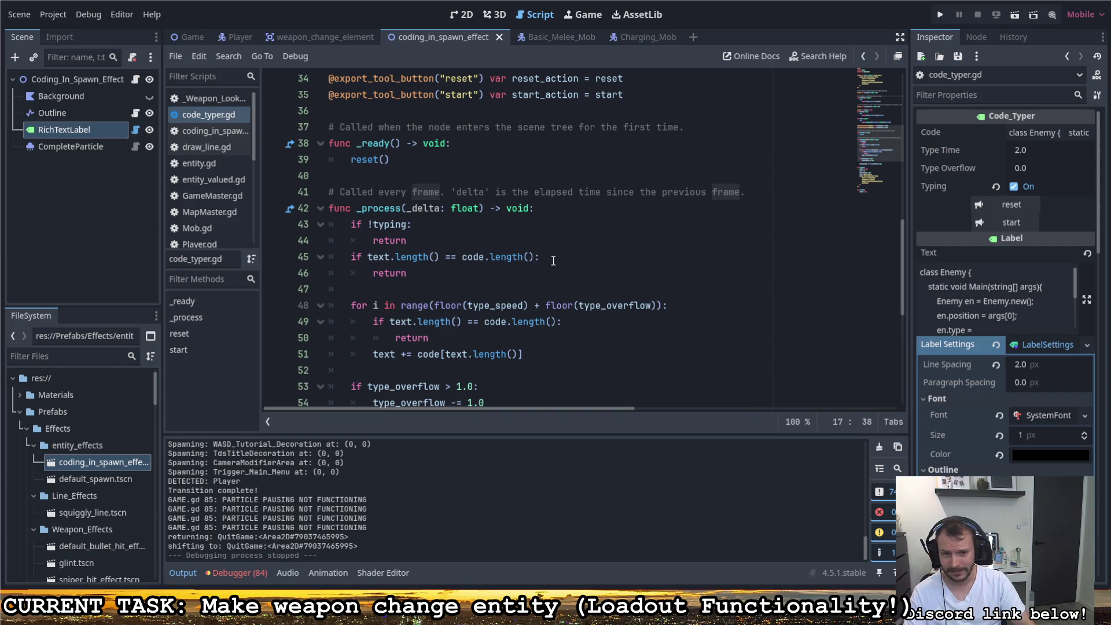
pyautogui.scroll(-1, 539, 286)
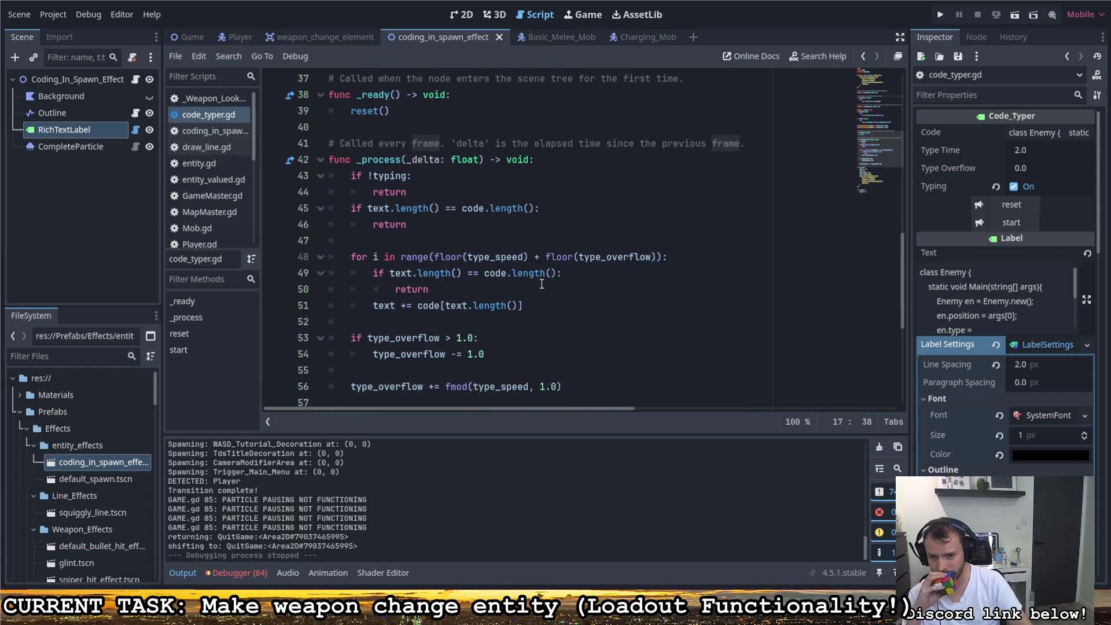
pyautogui.scroll(-2, 542, 284)
pyautogui.scroll(1, 541, 283)
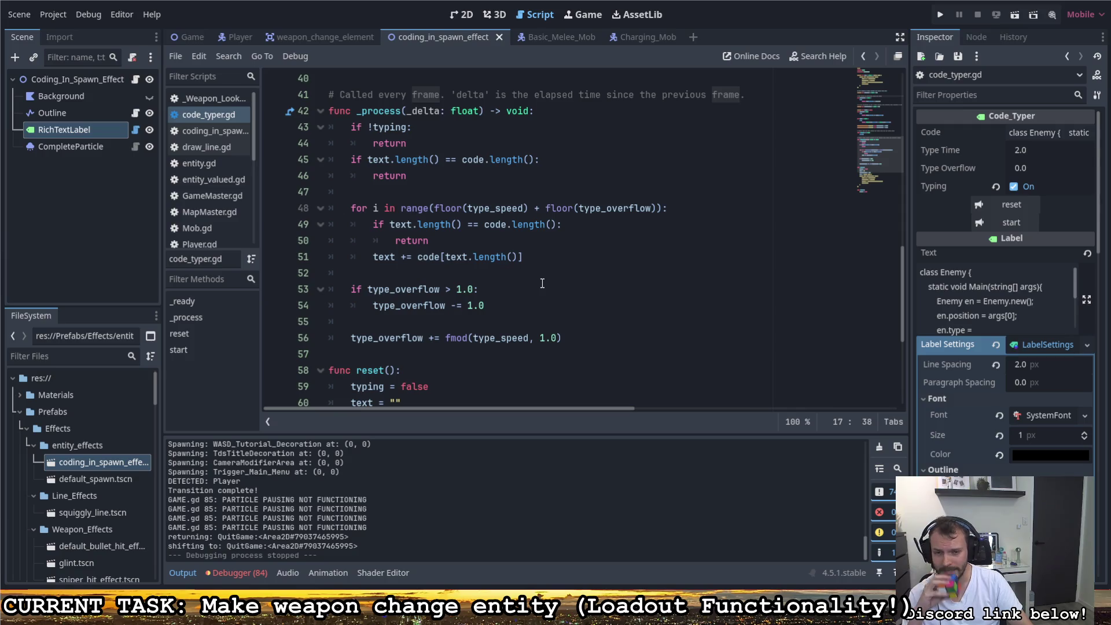
pyautogui.scroll(1, 536, 282)
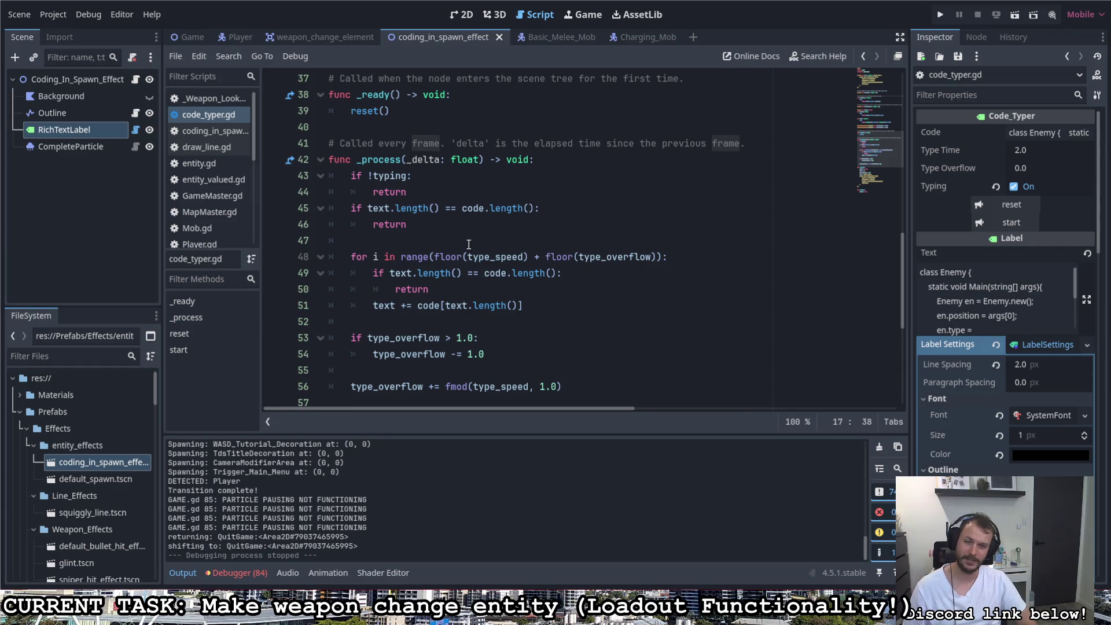
pyautogui.click(528, 256)
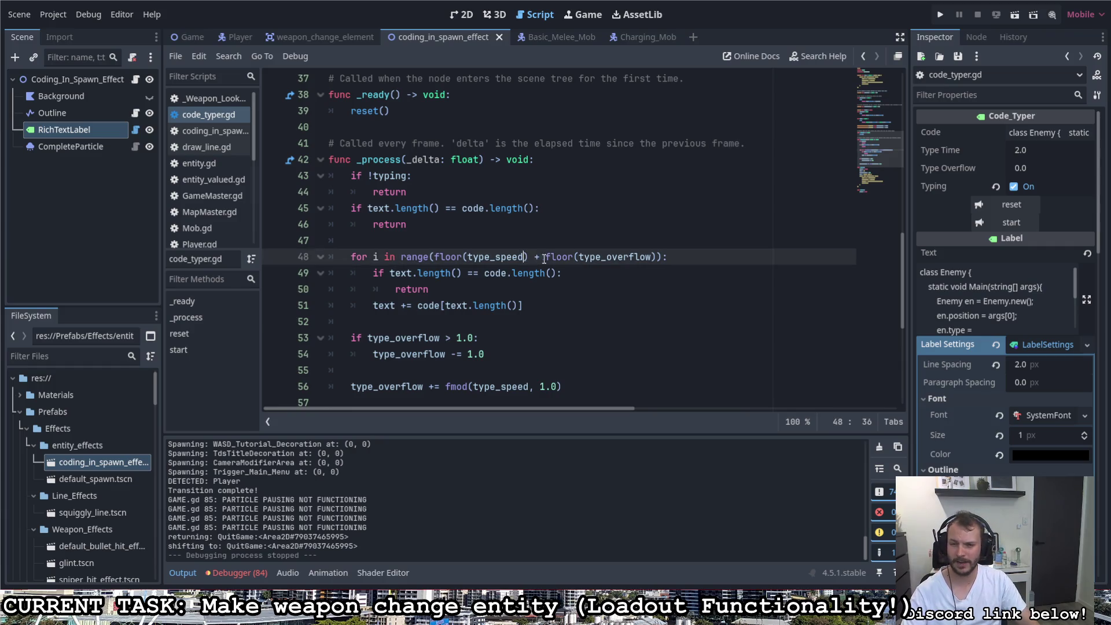
# Step: Multiply type_speed by _delta in the loop on line 48 and save
pyautogui.write('* delta')
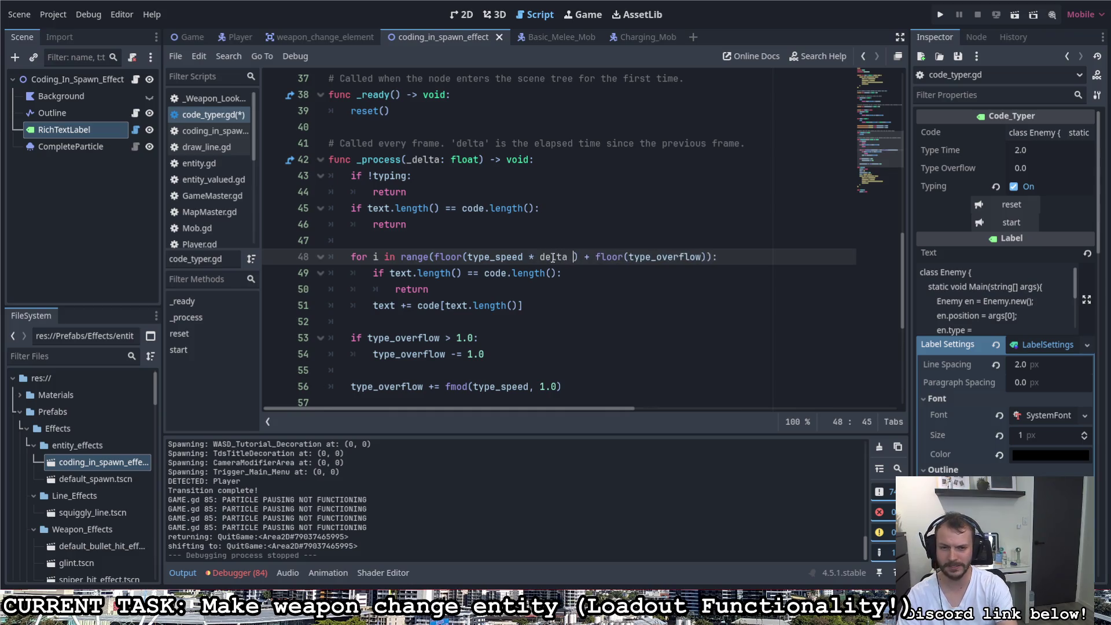
pyautogui.hotkey('ctrl', 's')
pyautogui.click(576, 236)
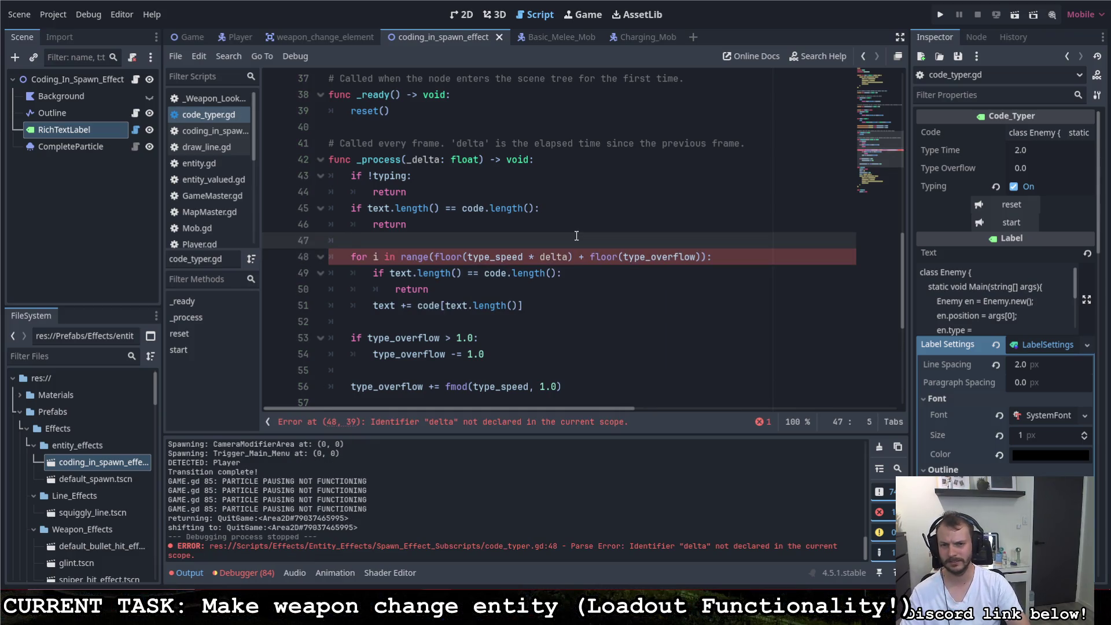
pyautogui.click(541, 257)
pyautogui.write('_')
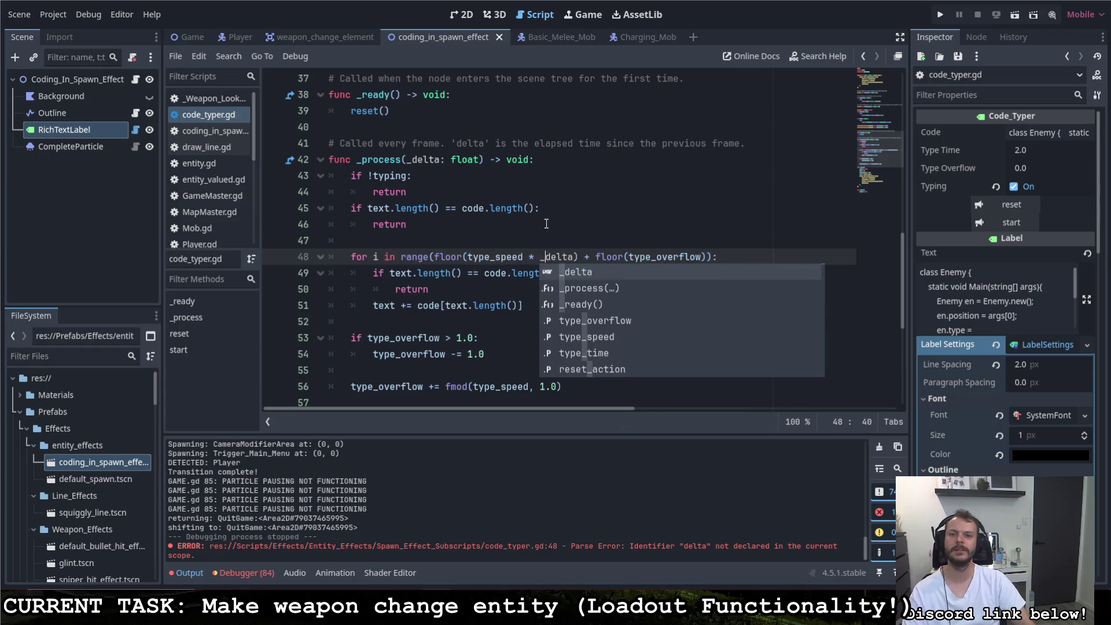
pyautogui.click(547, 211)
pyautogui.hotkey('ctrl', 's')
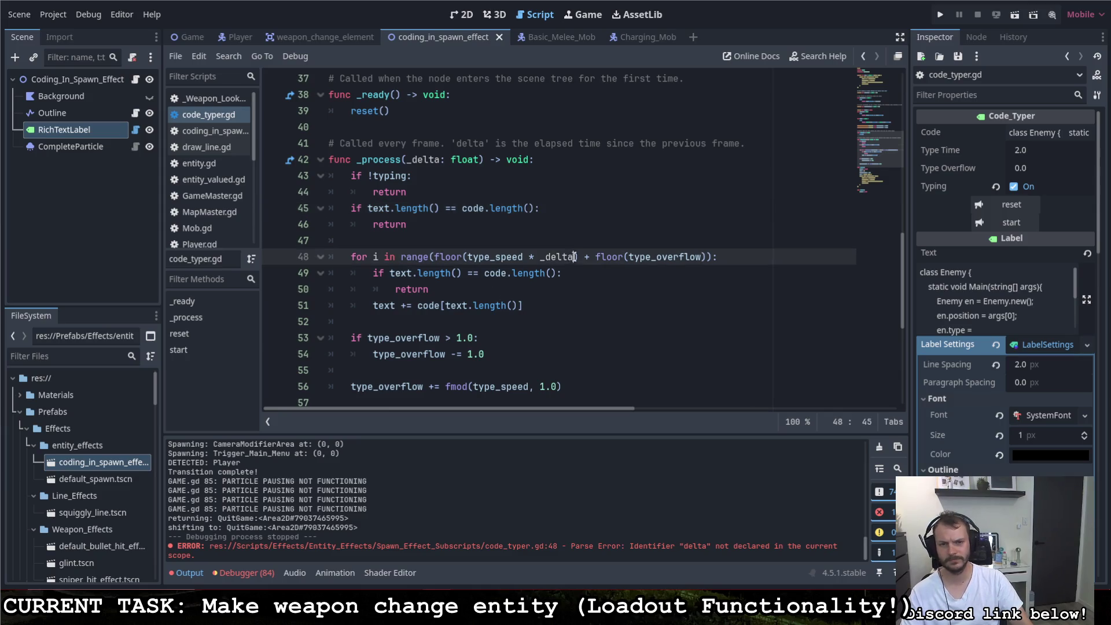
# Step: Append ' * _delta' after type_speed in the line 56 type_overflow update
pyautogui.moveTo(574, 256); pyautogui.dragTo(539, 257)
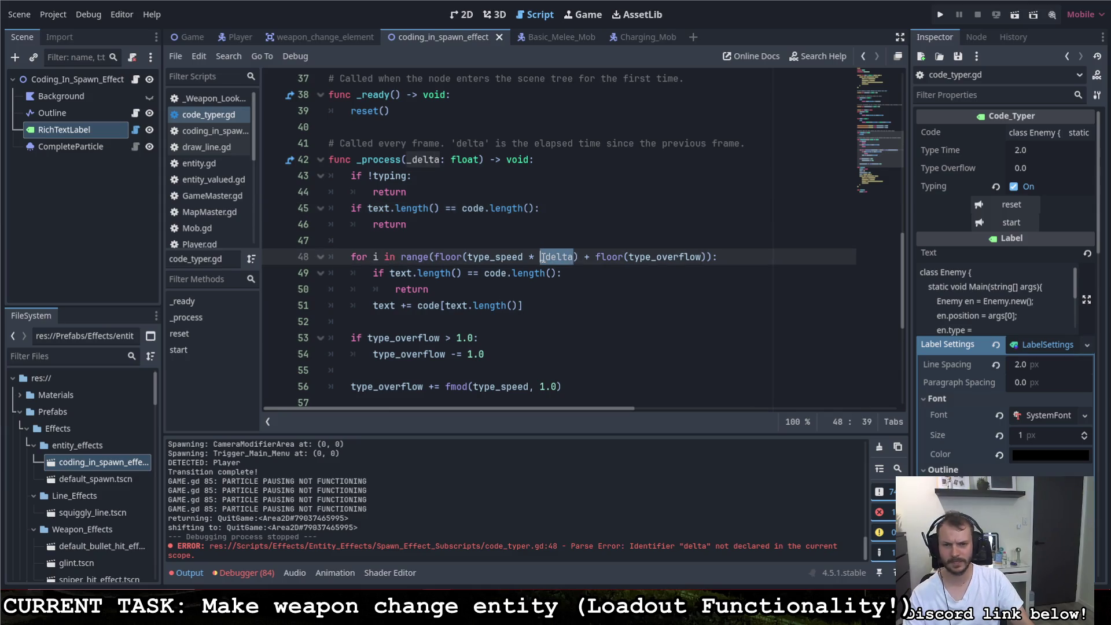
pyautogui.click(527, 386)
pyautogui.write('* _delta')
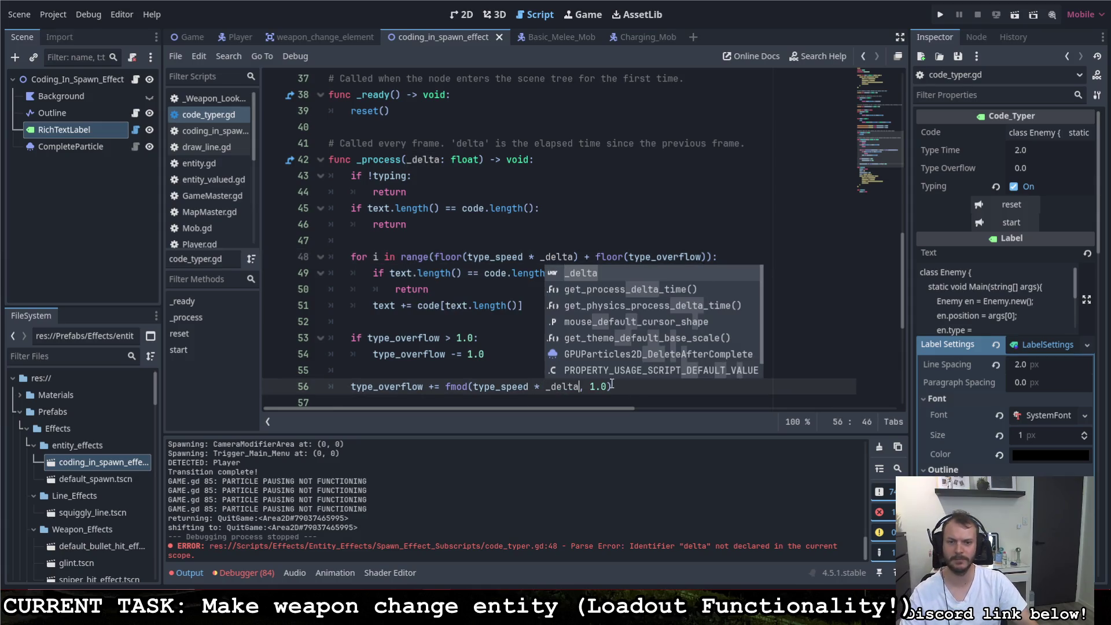
pyautogui.scroll(-1, 611, 384)
pyautogui.click(644, 375)
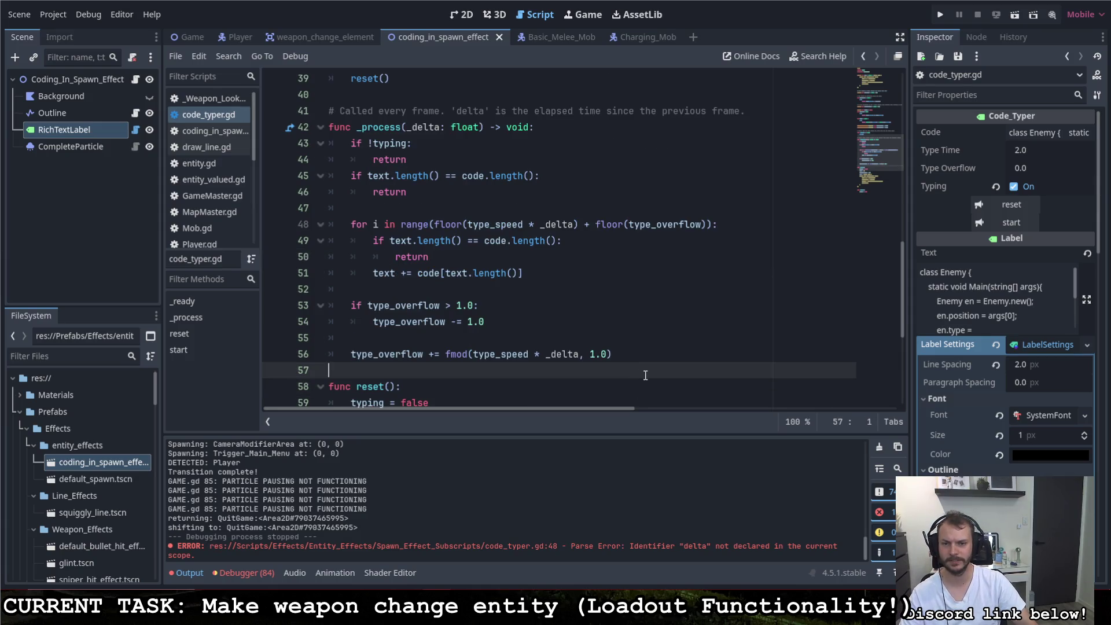
# Step: Run the project, switch to 2D, and reset and restart the code typing twice
pyautogui.click(939, 14)
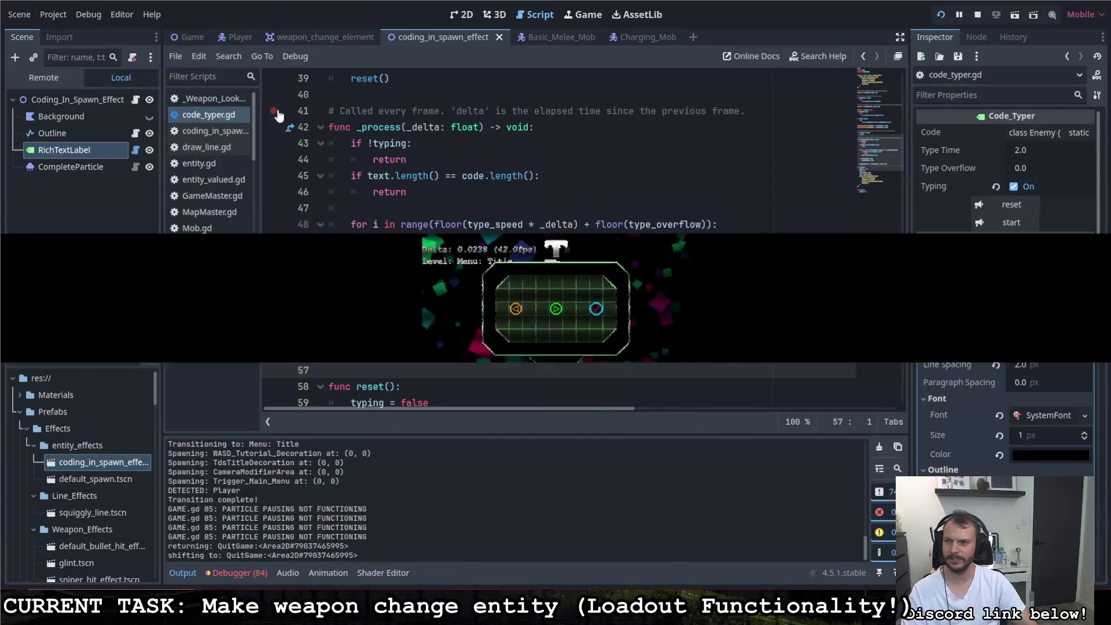
pyautogui.click(462, 16)
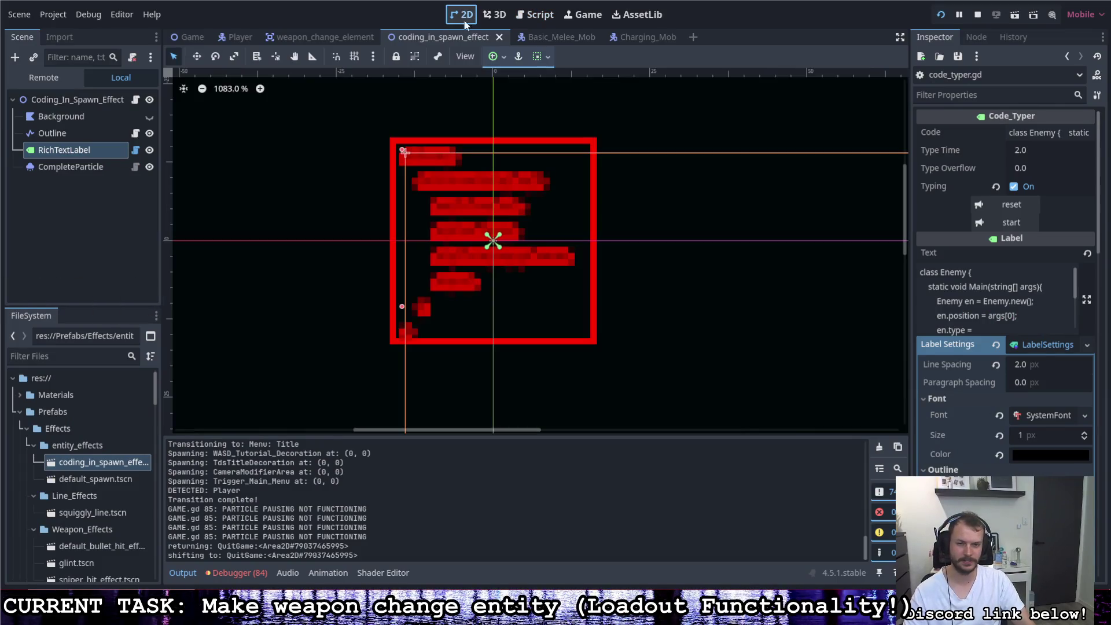
pyautogui.click(1011, 205)
pyautogui.click(1011, 223)
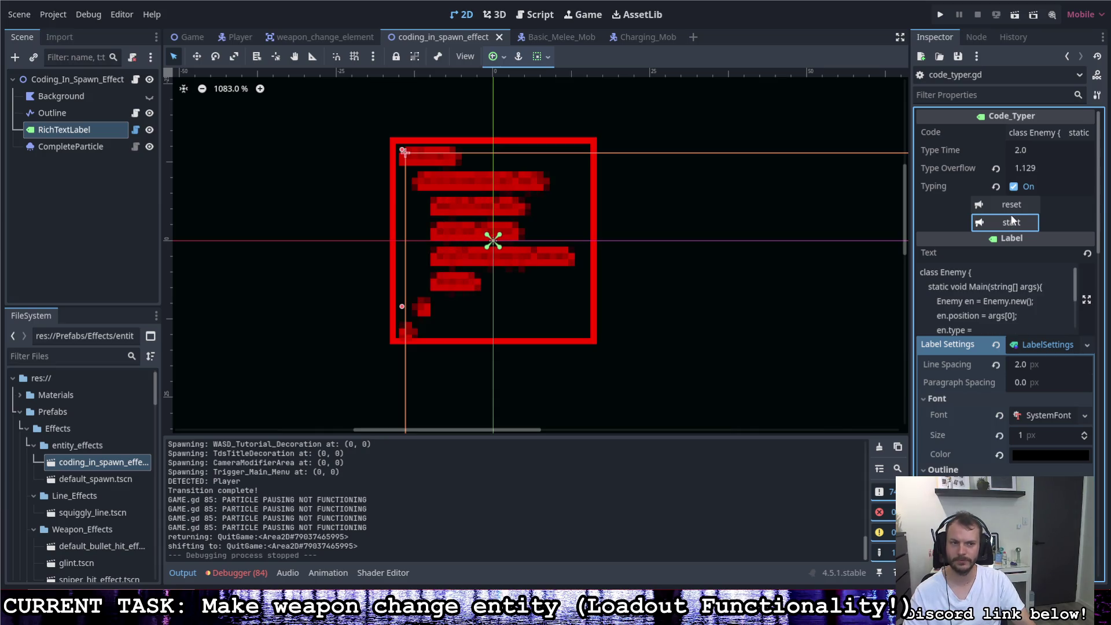
pyautogui.click(1008, 204)
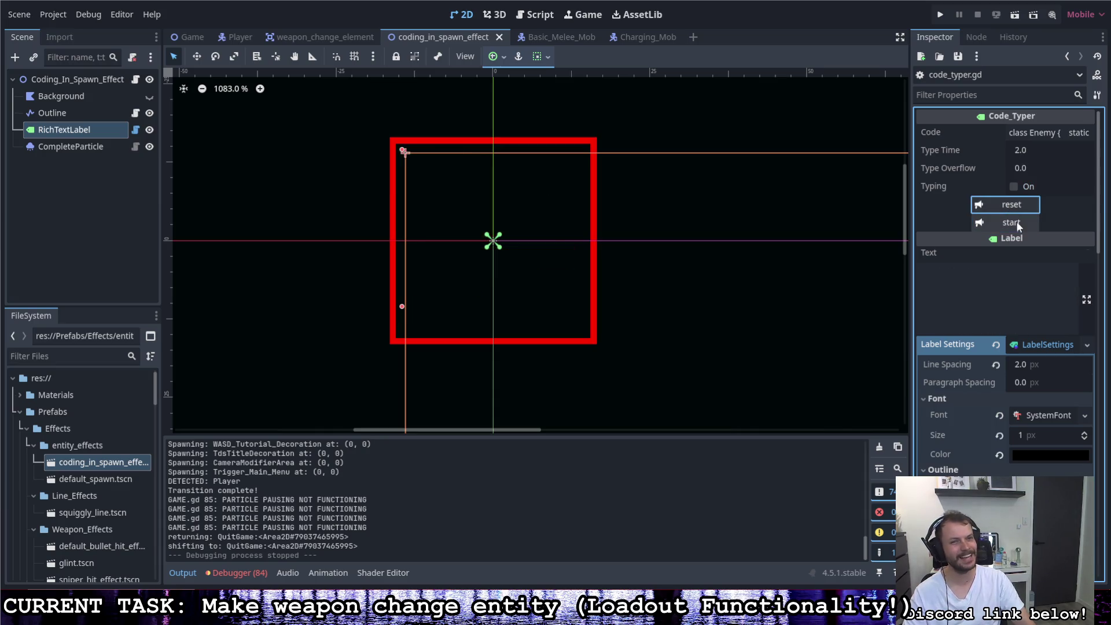
pyautogui.click(1015, 224)
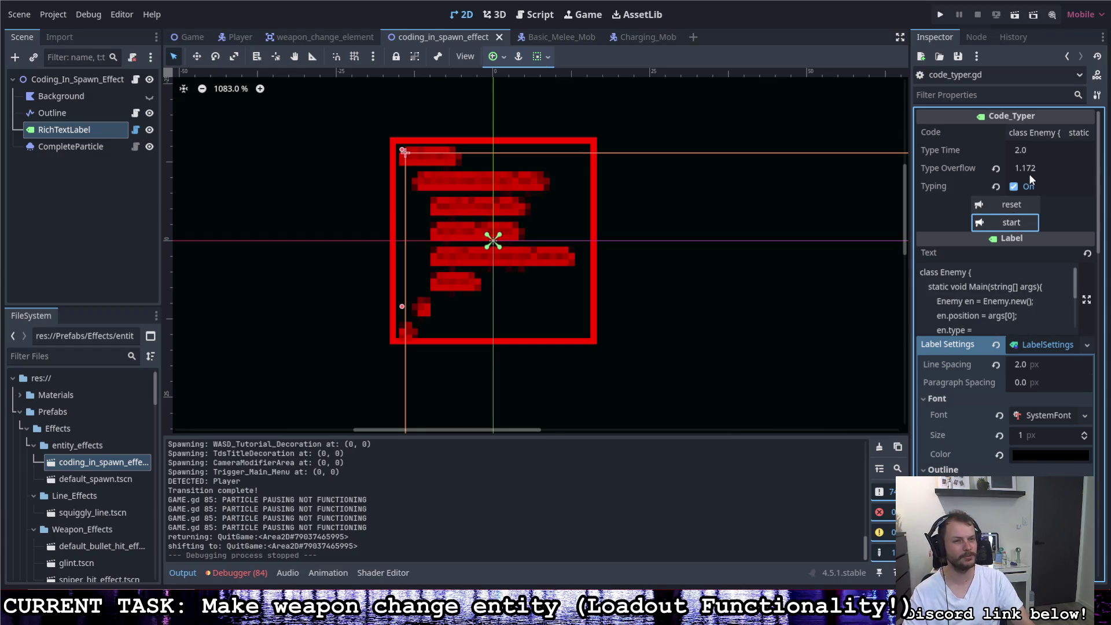
# Step: Test Type Time 1, then 5, resetting and restarting the typing each time
pyautogui.click(1023, 151)
pyautogui.write('1')
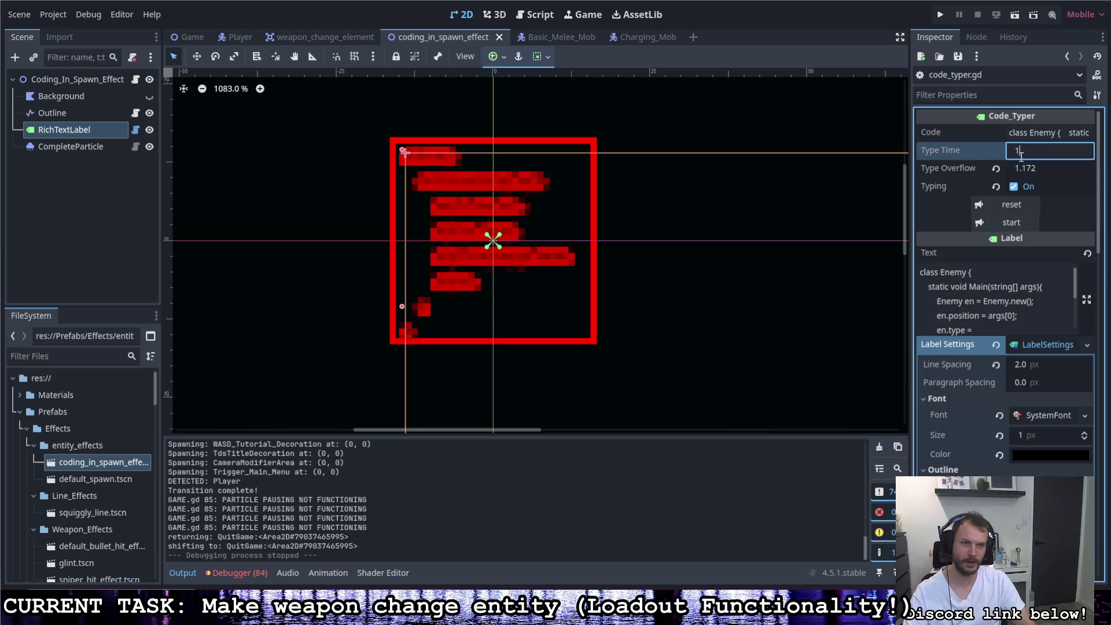
pyautogui.click(1014, 208)
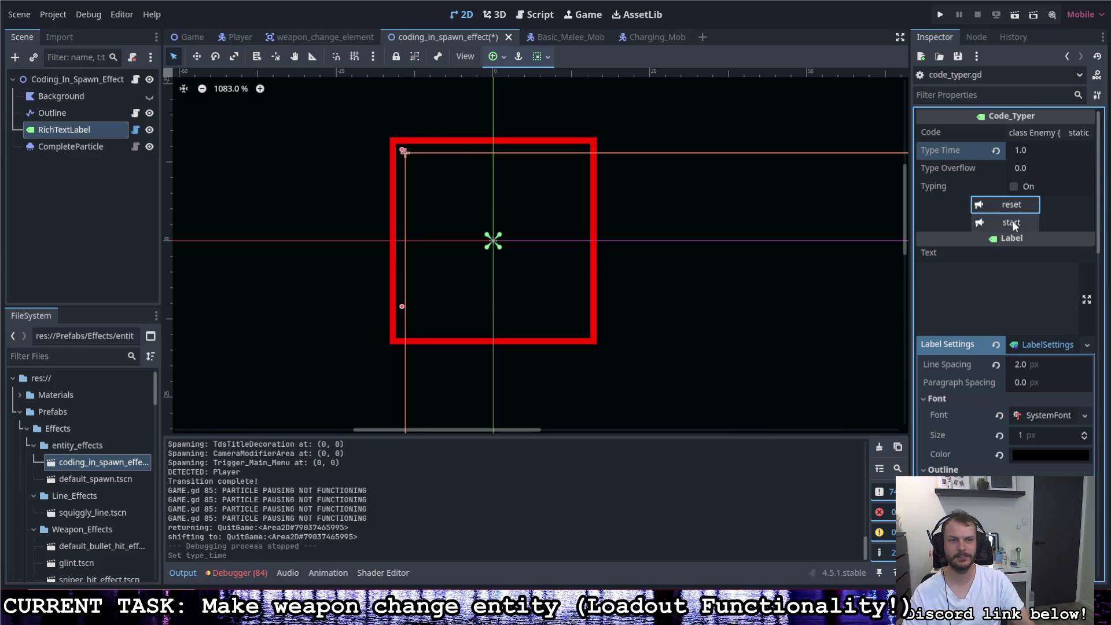
pyautogui.click(1012, 222)
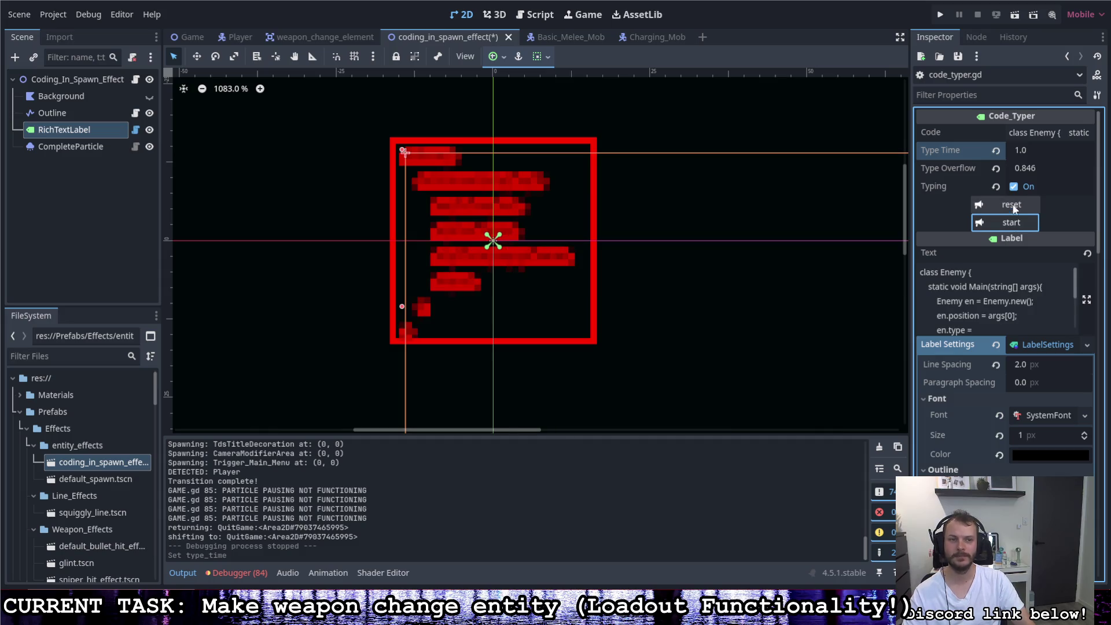
pyautogui.click(1027, 151)
pyautogui.doubleClick(1027, 152)
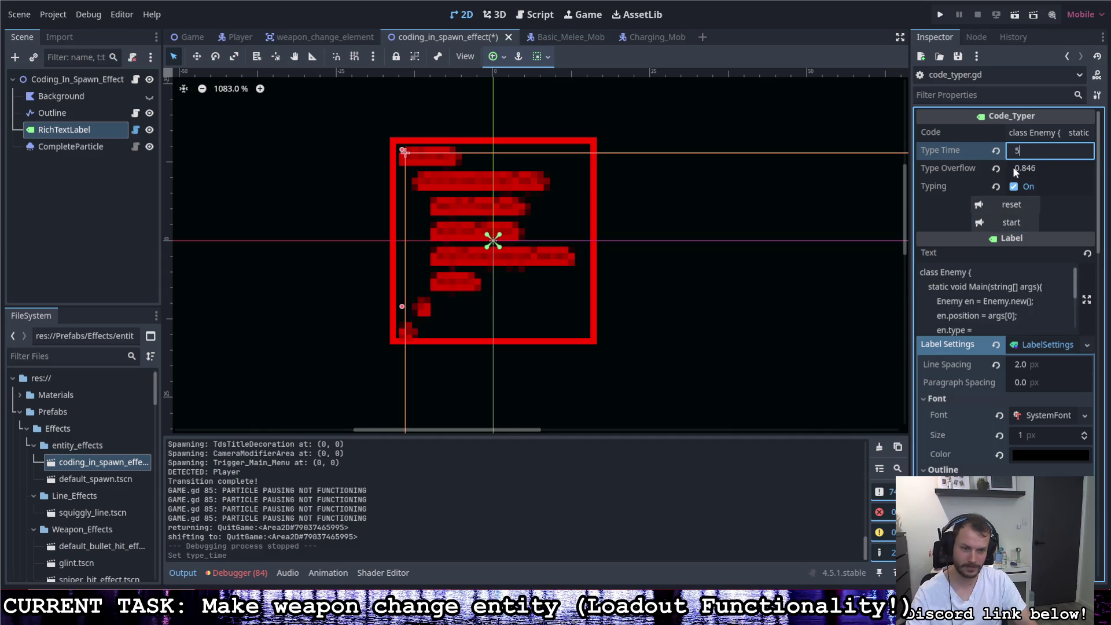
pyautogui.click(1012, 205)
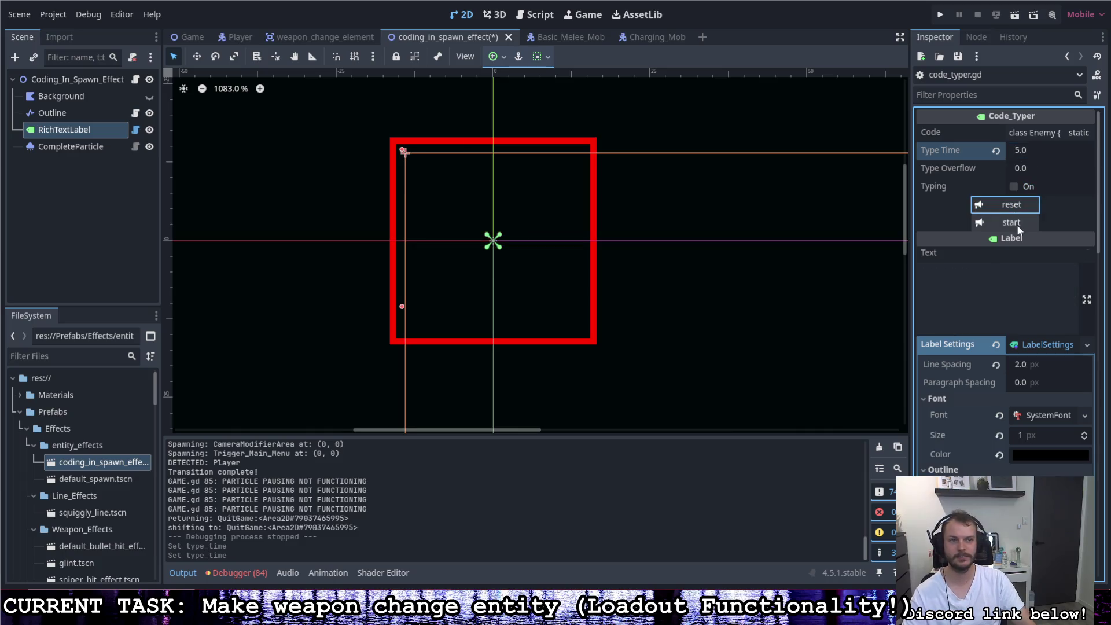
pyautogui.click(1016, 223)
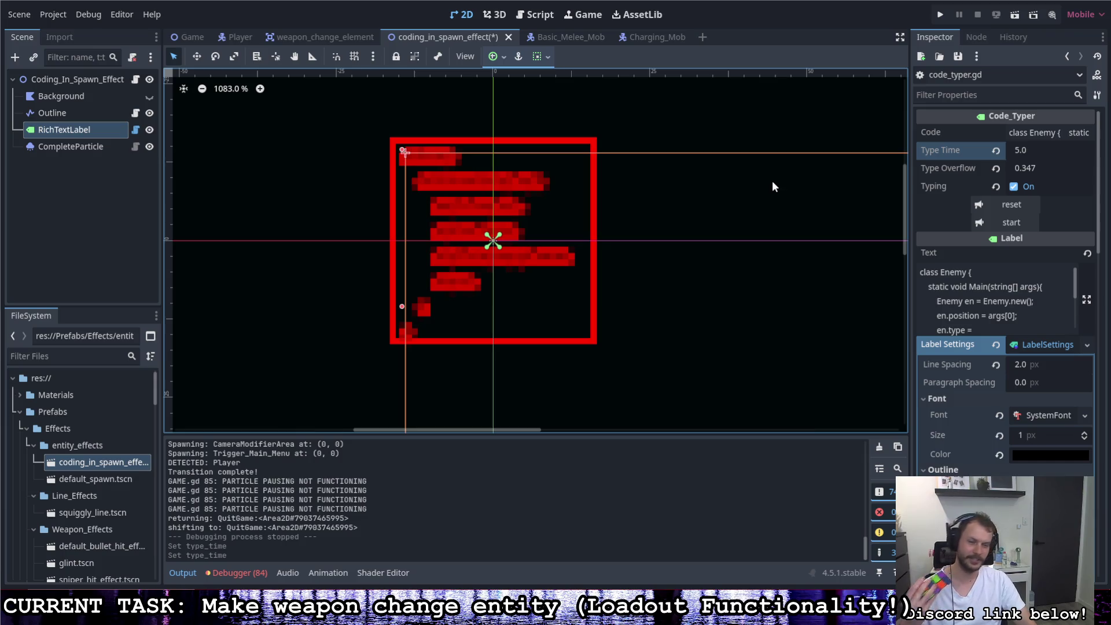
# Step: Test Type Time 2, then settle on 1.5, resetting and restarting typing after each
pyautogui.click(1047, 151)
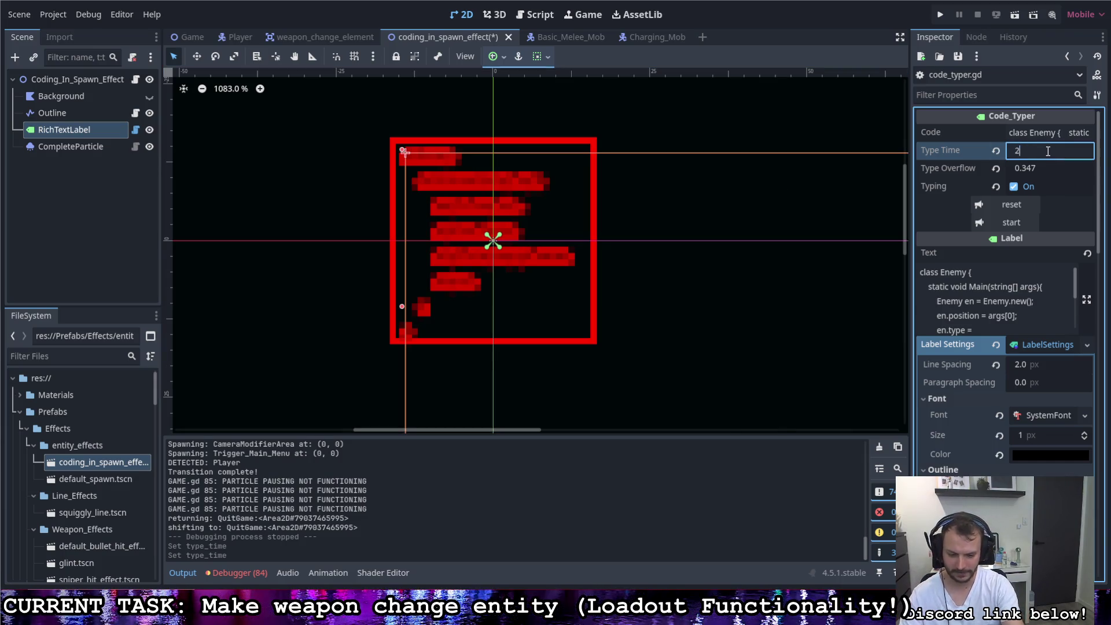
pyautogui.press('Return')
pyautogui.click(1011, 204)
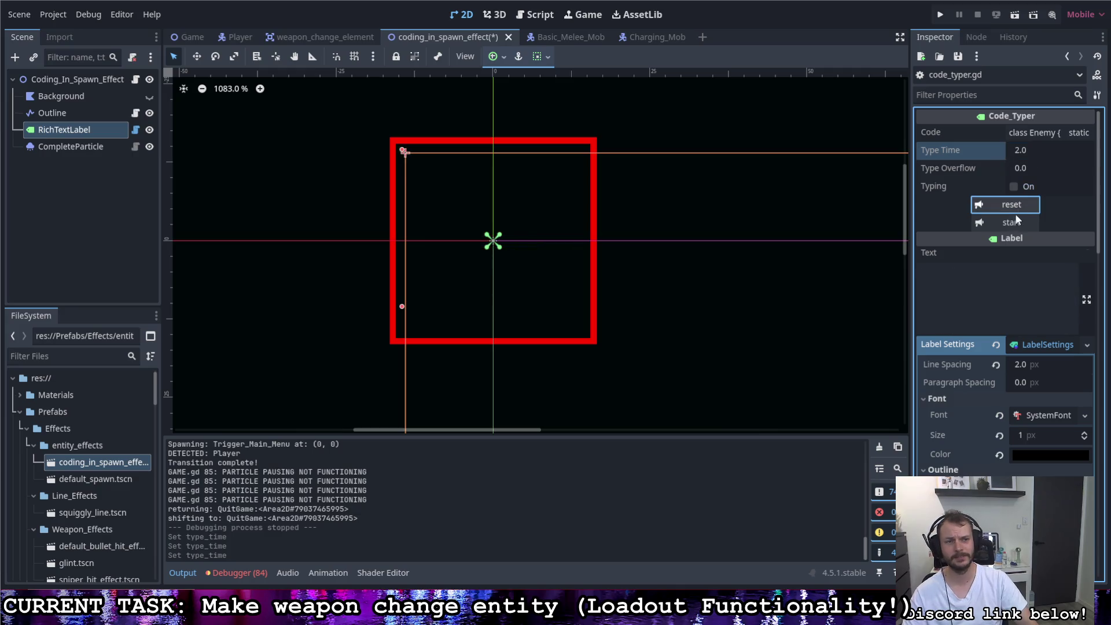
pyautogui.click(1011, 222)
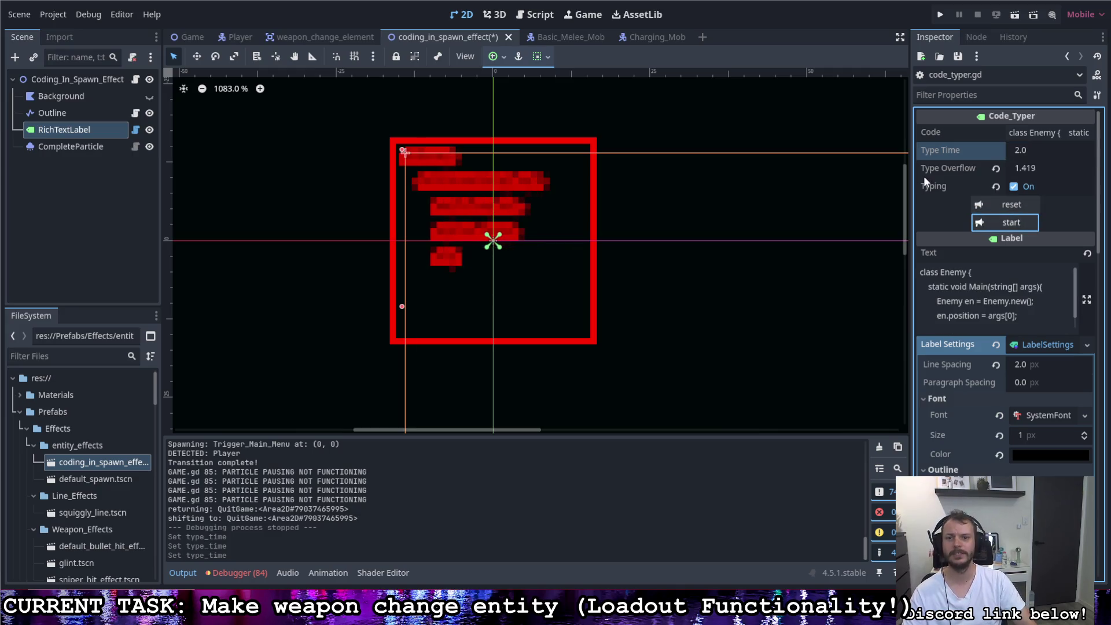
pyautogui.click(1034, 150)
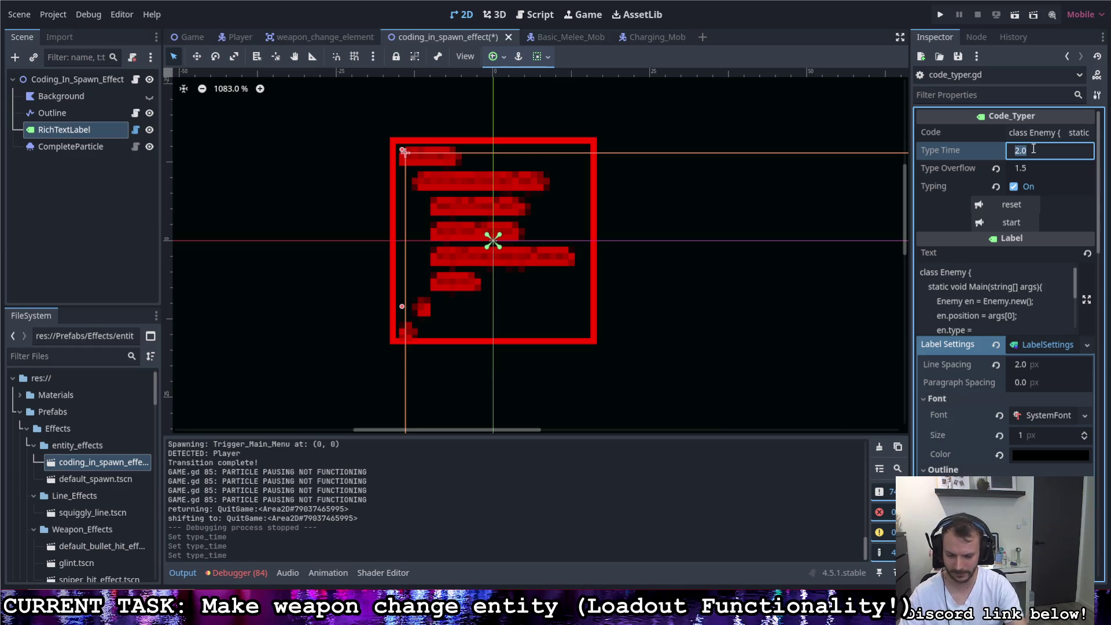
pyautogui.write('5')
pyautogui.press('Return')
pyautogui.click(1022, 202)
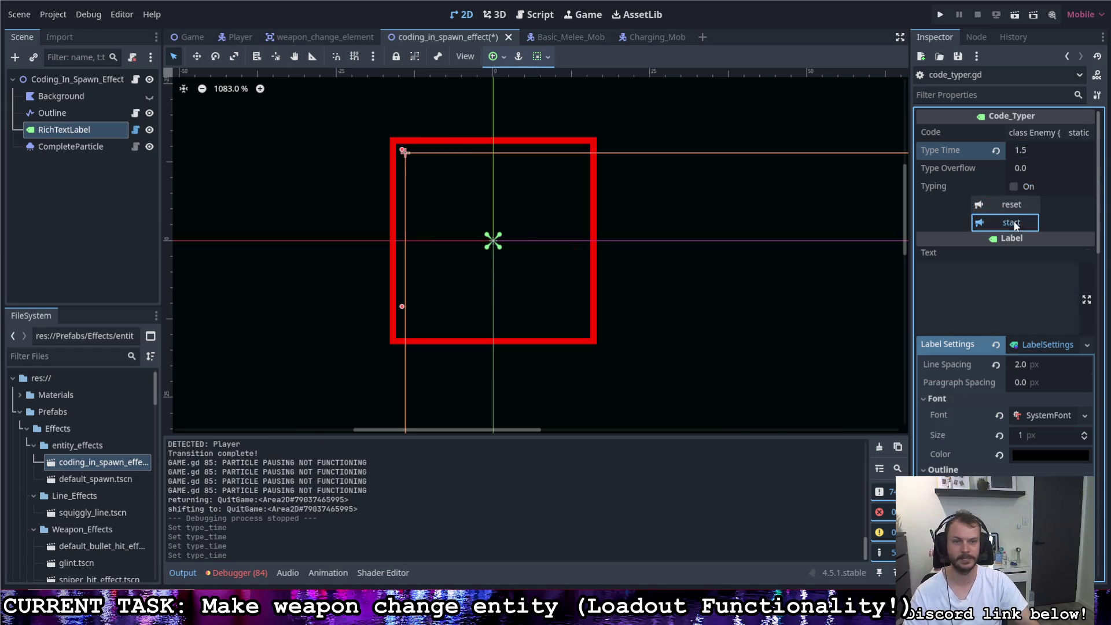
pyautogui.click(1012, 222)
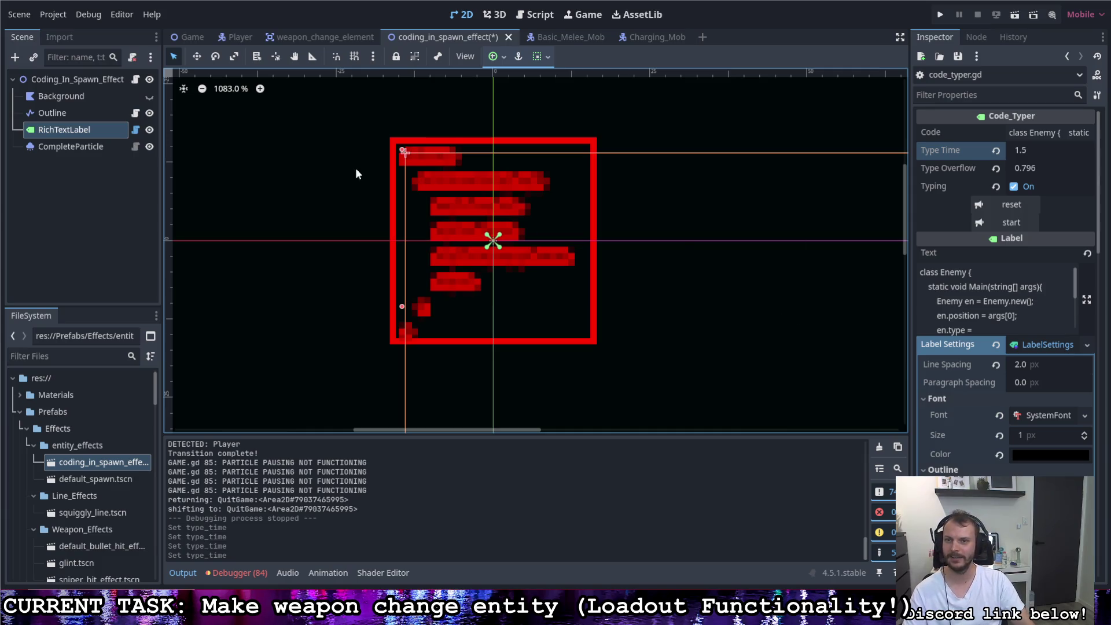
# Step: Make the label's code text colour white
pyautogui.click(1050, 506)
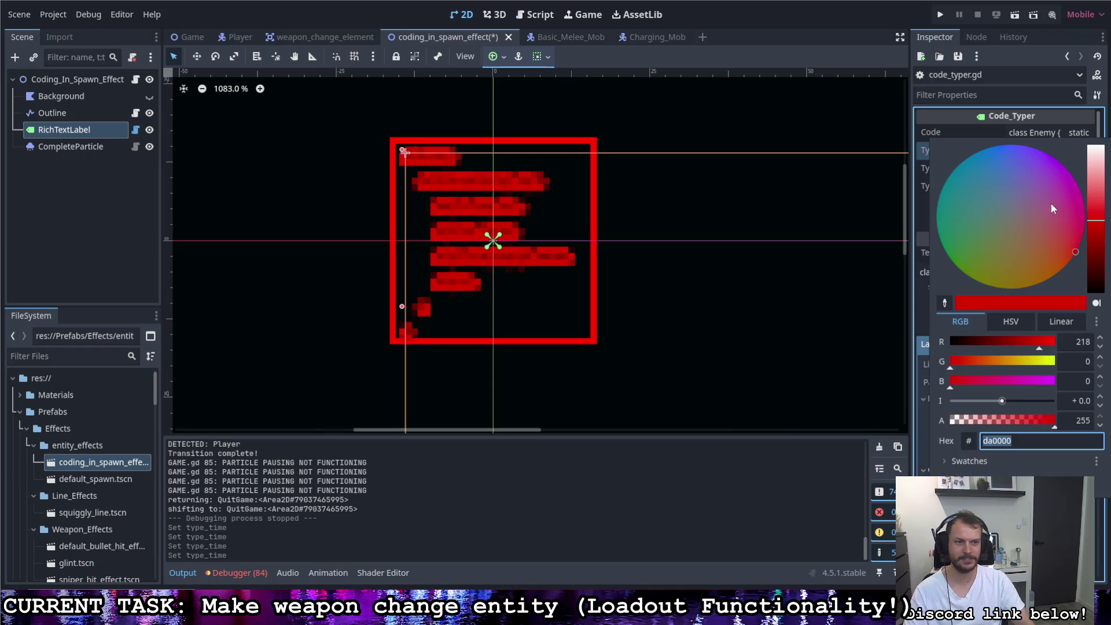
pyautogui.moveTo(1095, 227); pyautogui.dragTo(1096, 146)
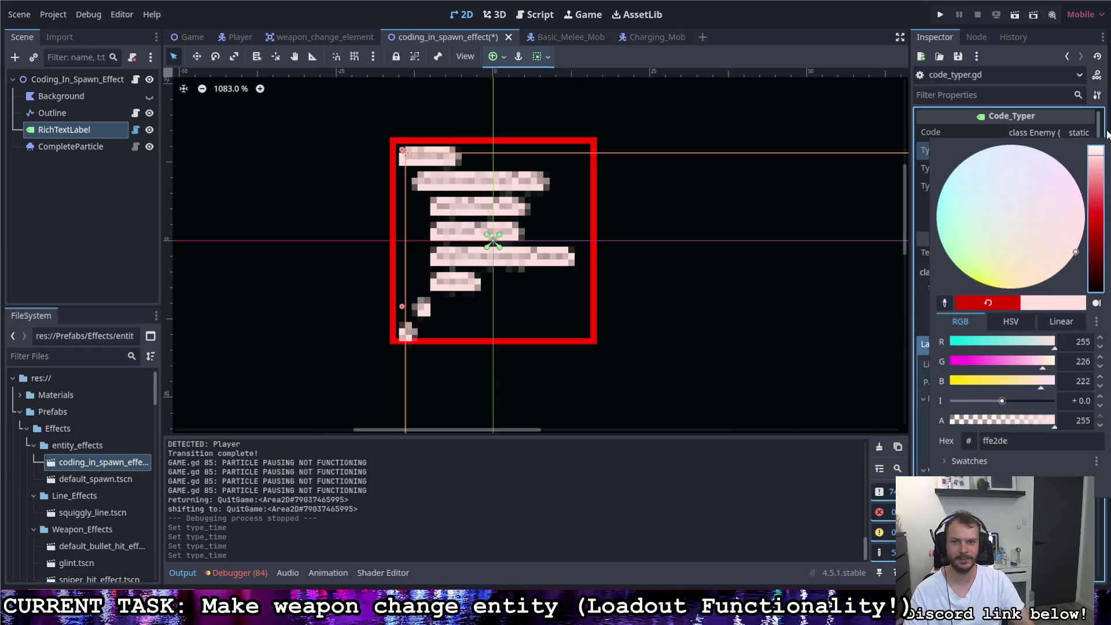
pyautogui.click(807, 255)
pyautogui.scroll(-5, 1029, 414)
pyautogui.scroll(5, 1027, 412)
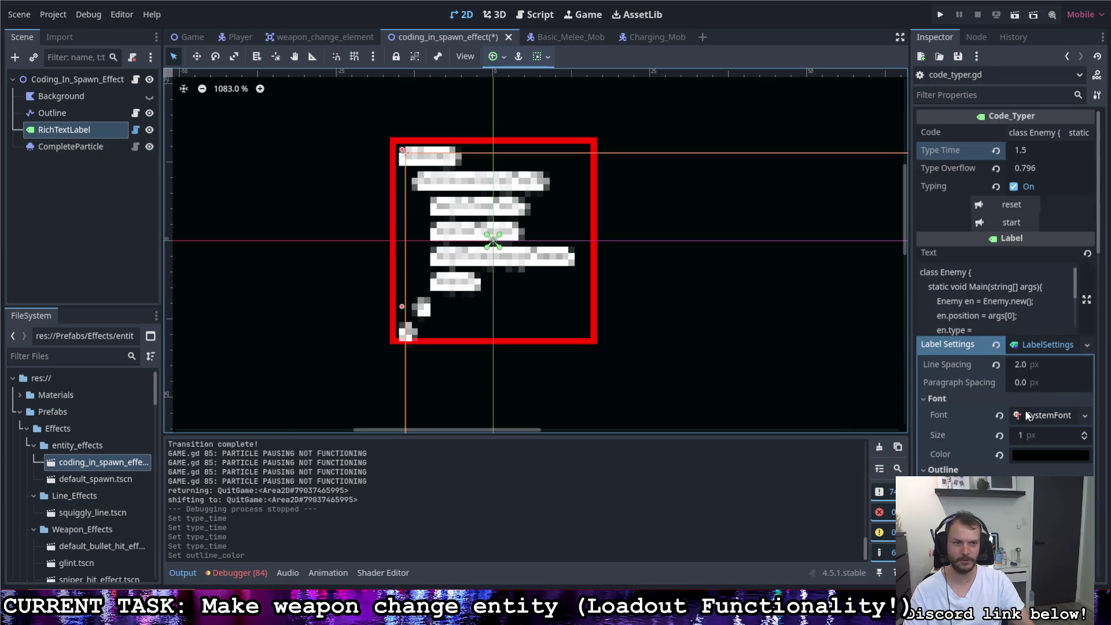
# Step: Make the Outline node's colour white
pyautogui.click(52, 113)
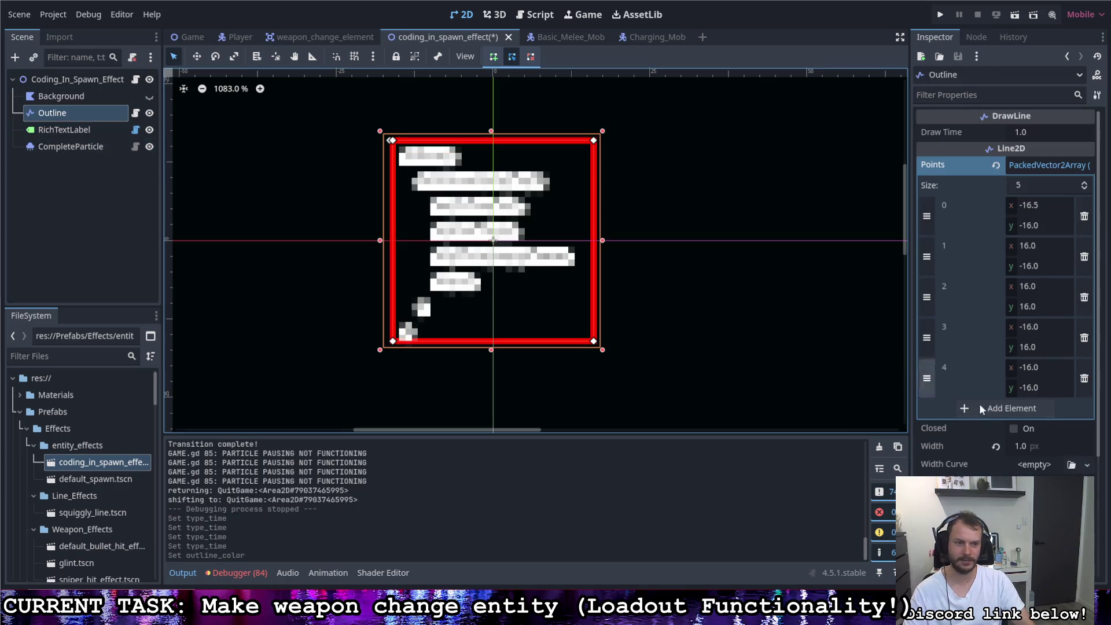
pyautogui.click(1050, 481)
pyautogui.moveTo(1106, 172); pyautogui.dragTo(1096, 121)
pyautogui.click(74, 94)
# Step: Set the Background node's colour to light grey cfcfcf using the HSV picker
pyautogui.click(74, 95)
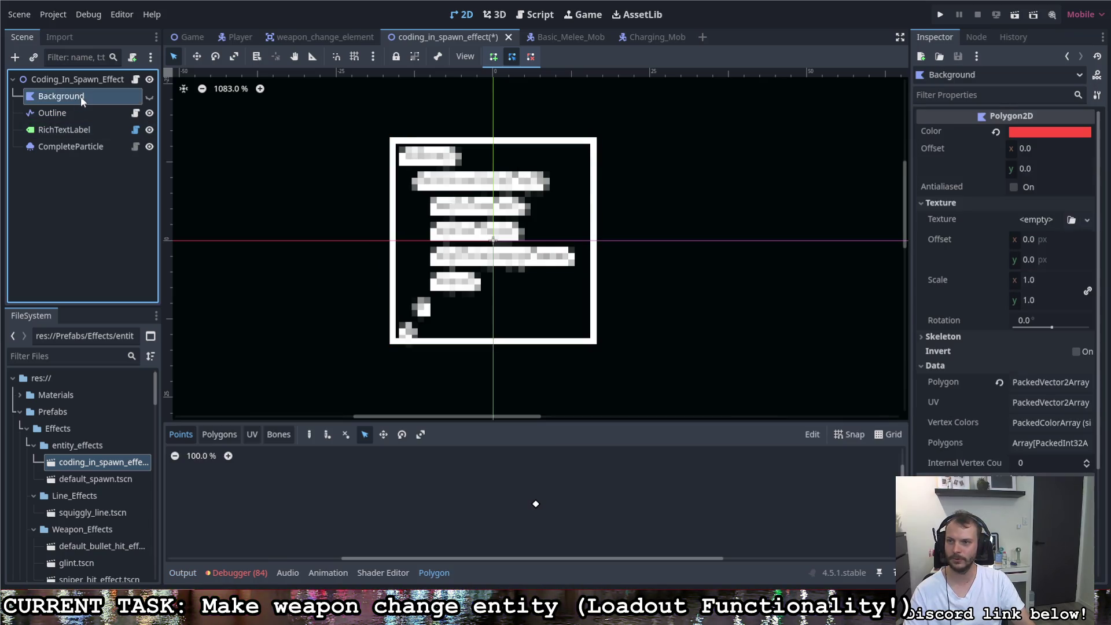
pyautogui.click(1034, 133)
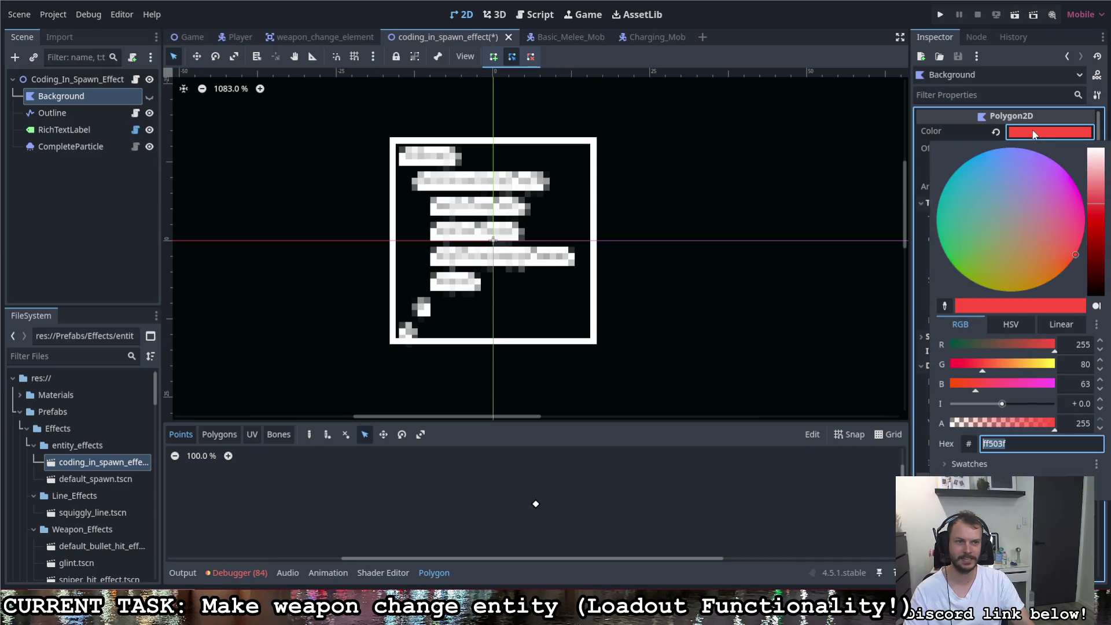
pyautogui.moveTo(1086, 221); pyautogui.dragTo(1094, 120)
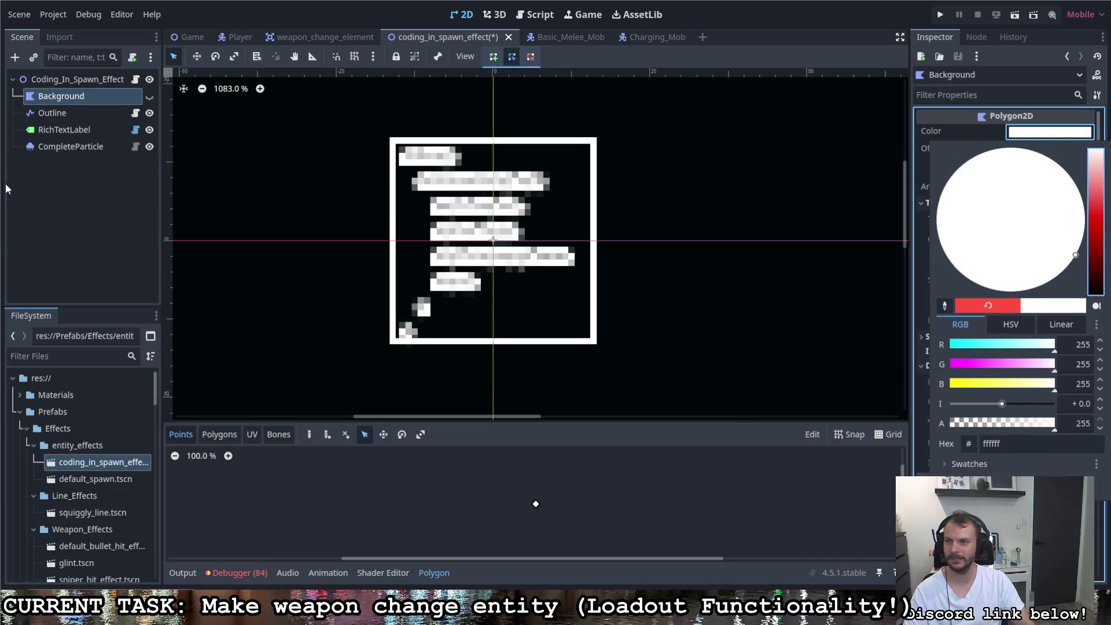
pyautogui.click(616, 180)
pyautogui.click(1032, 134)
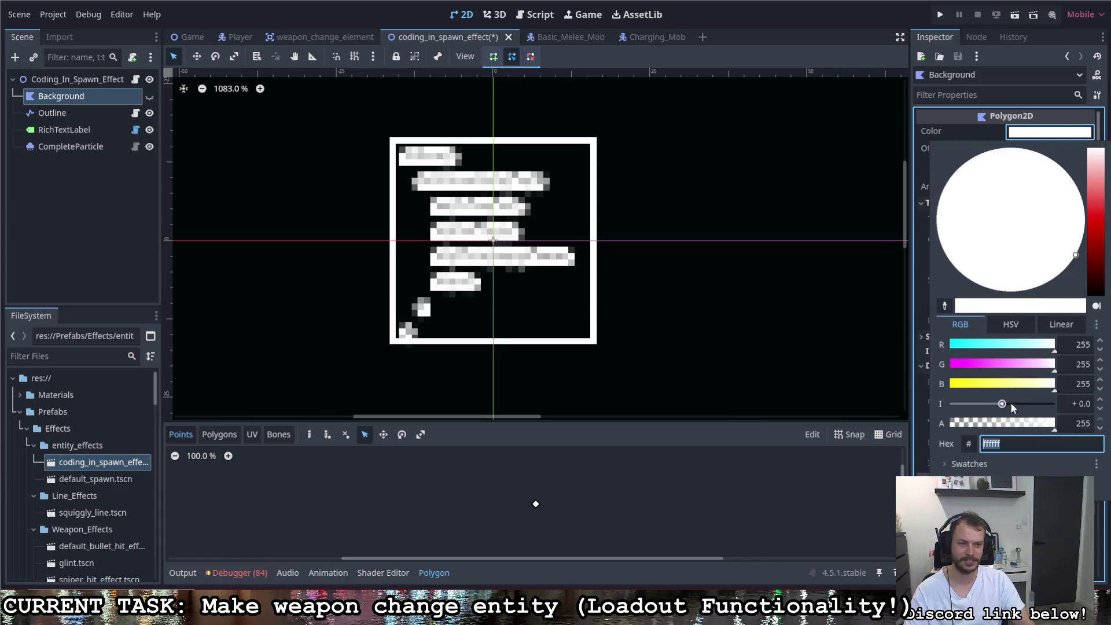
pyautogui.click(1018, 328)
pyautogui.moveTo(1004, 384); pyautogui.dragTo(1035, 389)
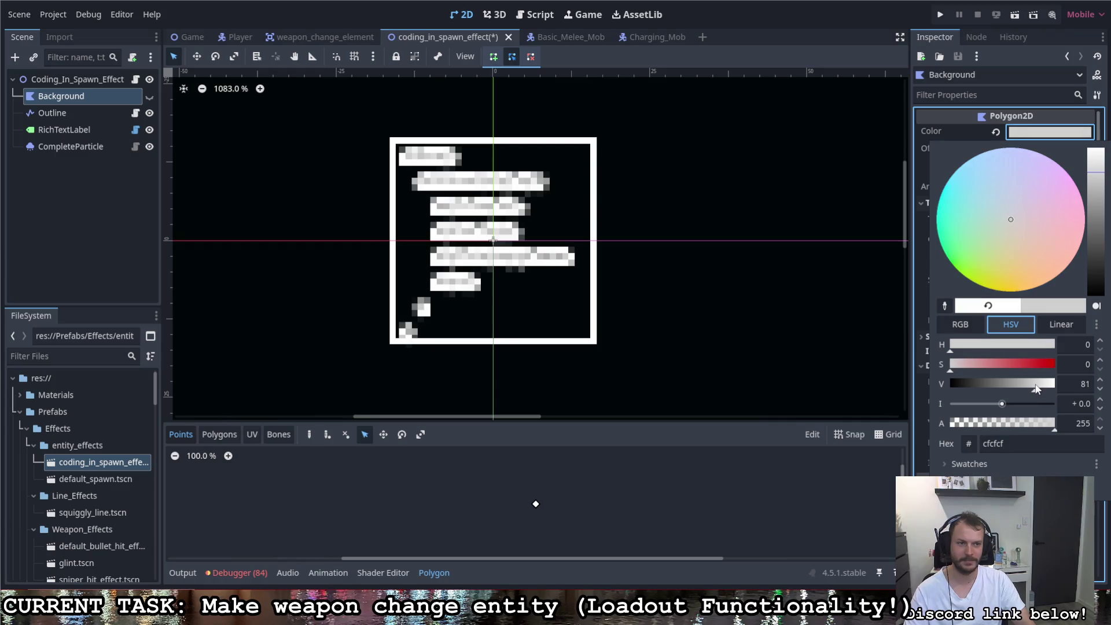
pyautogui.click(154, 98)
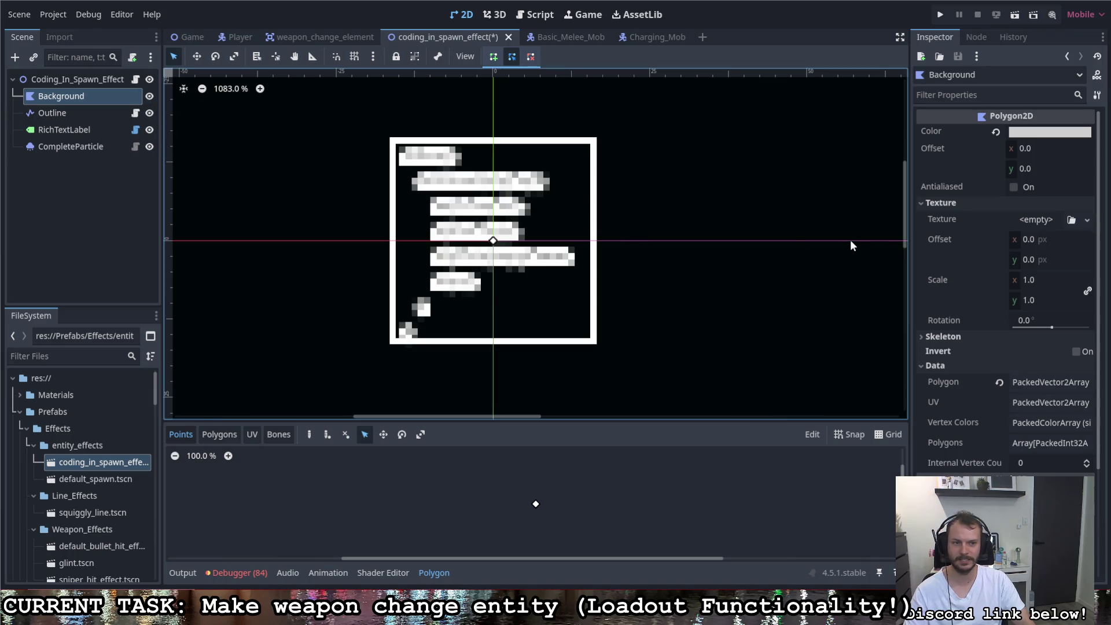
# Step: Drag the Background polygon's vertices out to the corners of the code square
pyautogui.click(393, 144)
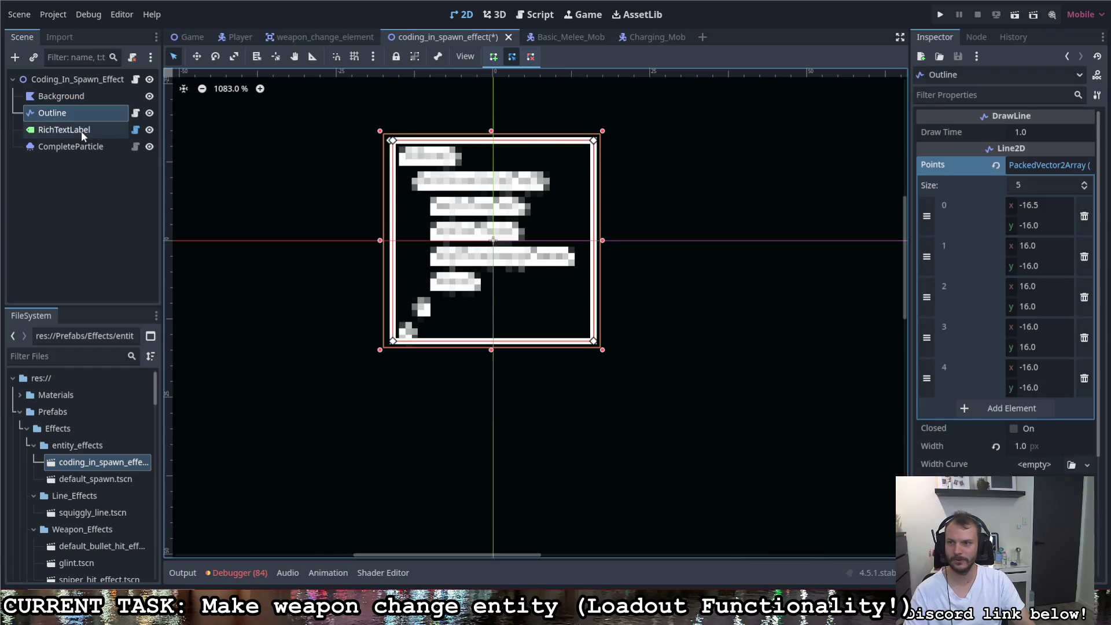
pyautogui.click(72, 97)
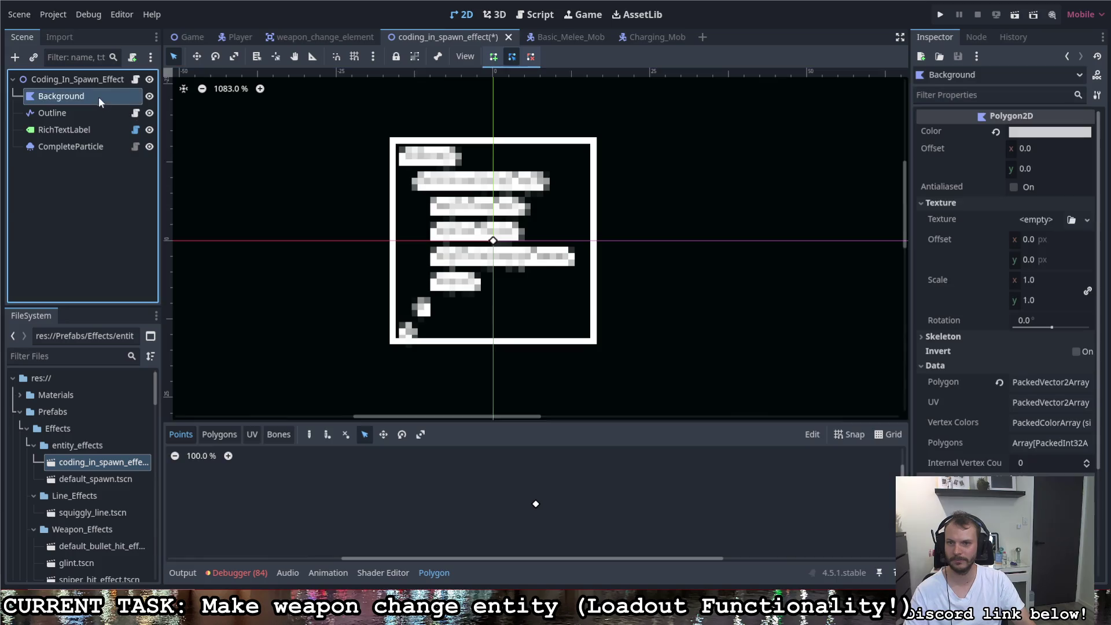
pyautogui.moveTo(493, 240)
pyautogui.mouseDown()
pyautogui.moveTo(373, 130)
pyautogui.moveTo(382, 131)
pyautogui.mouseUp()
pyautogui.moveTo(504, 241)
pyautogui.mouseDown()
pyautogui.moveTo(497, 234)
pyautogui.moveTo(596, 123)
pyautogui.moveTo(606, 135)
pyautogui.moveTo(607, 125)
pyautogui.moveTo(587, 240)
pyautogui.moveTo(604, 357)
pyautogui.mouseUp()
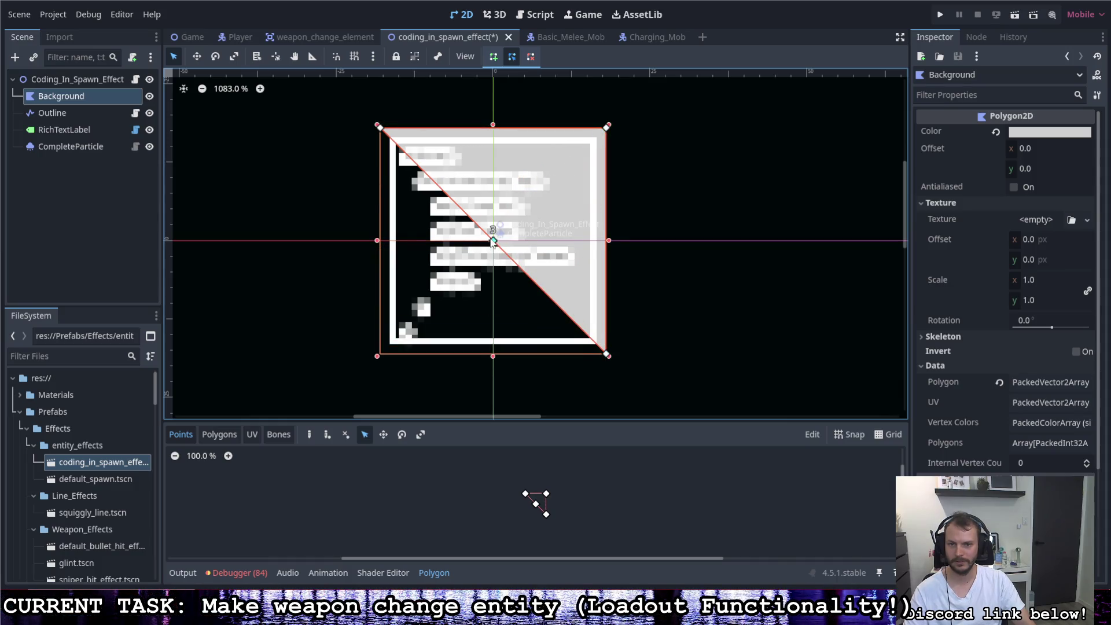
pyautogui.moveTo(493, 240)
pyautogui.mouseDown()
pyautogui.moveTo(380, 311)
pyautogui.moveTo(379, 354)
pyautogui.mouseUp()
pyautogui.click(655, 283)
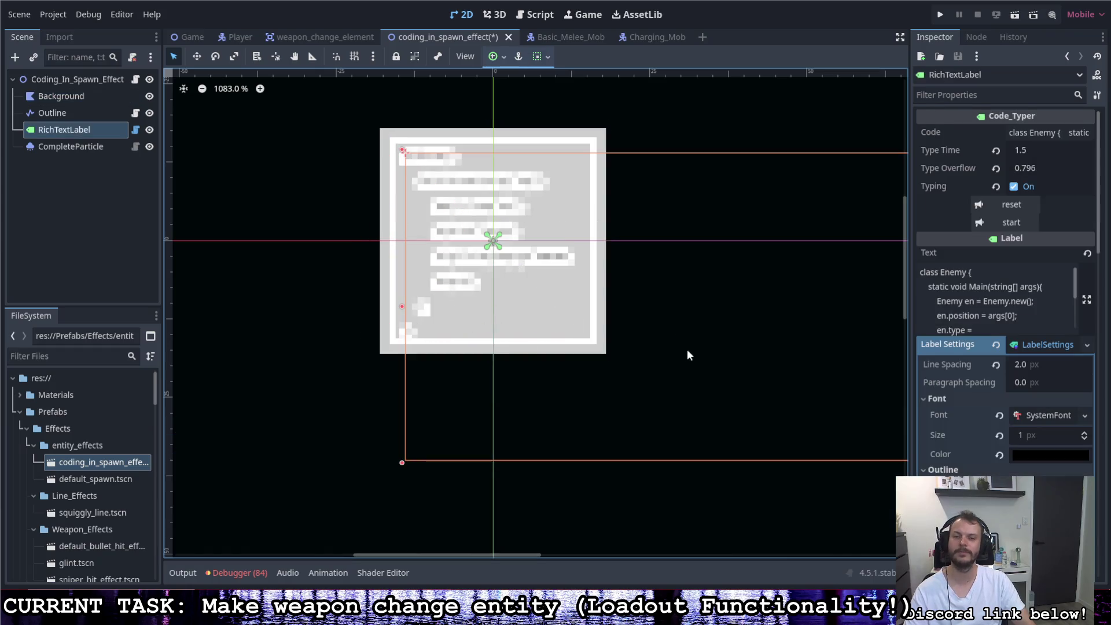
pyautogui.click(363, 125)
pyautogui.click(77, 82)
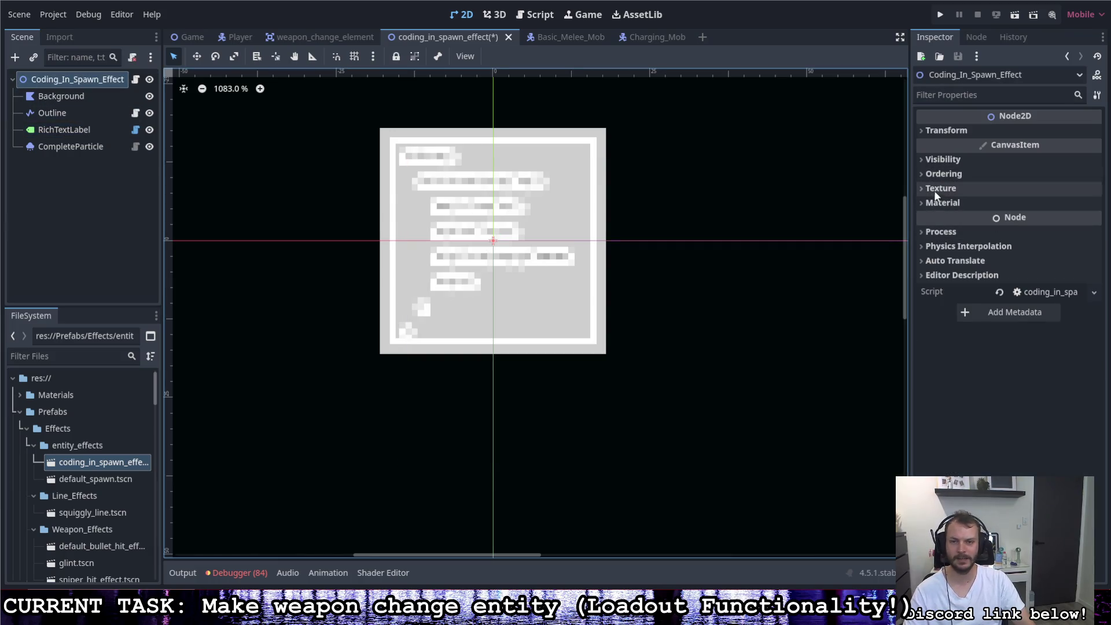
# Step: Set the root node's Visibility Modulate to light blue, R 0, G 172, B 255
pyautogui.click(942, 203)
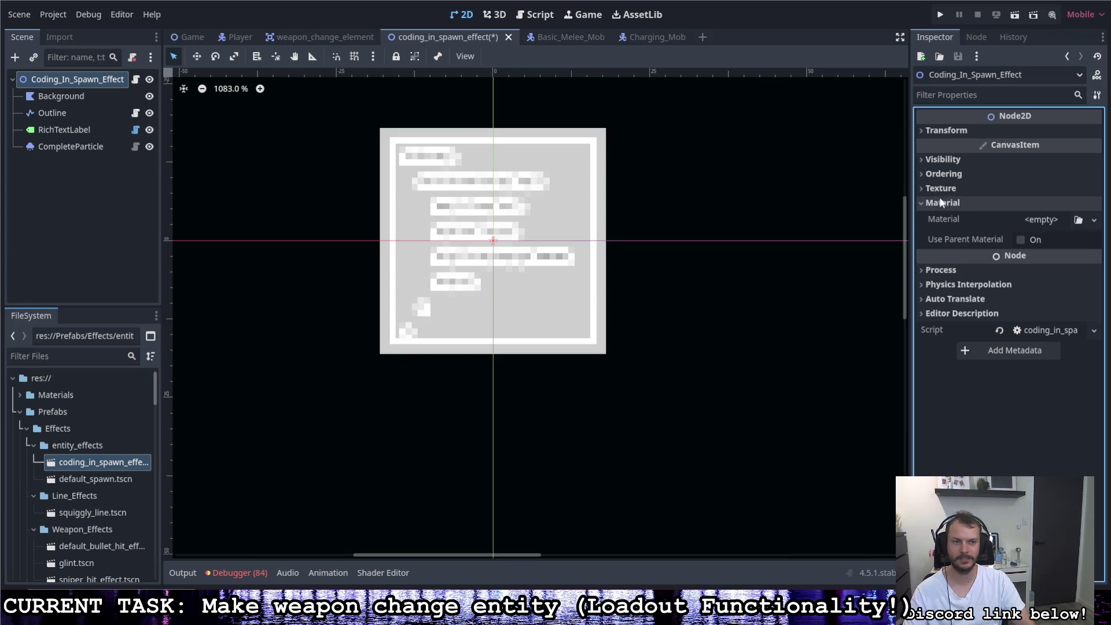
pyautogui.click(942, 172)
pyautogui.click(941, 160)
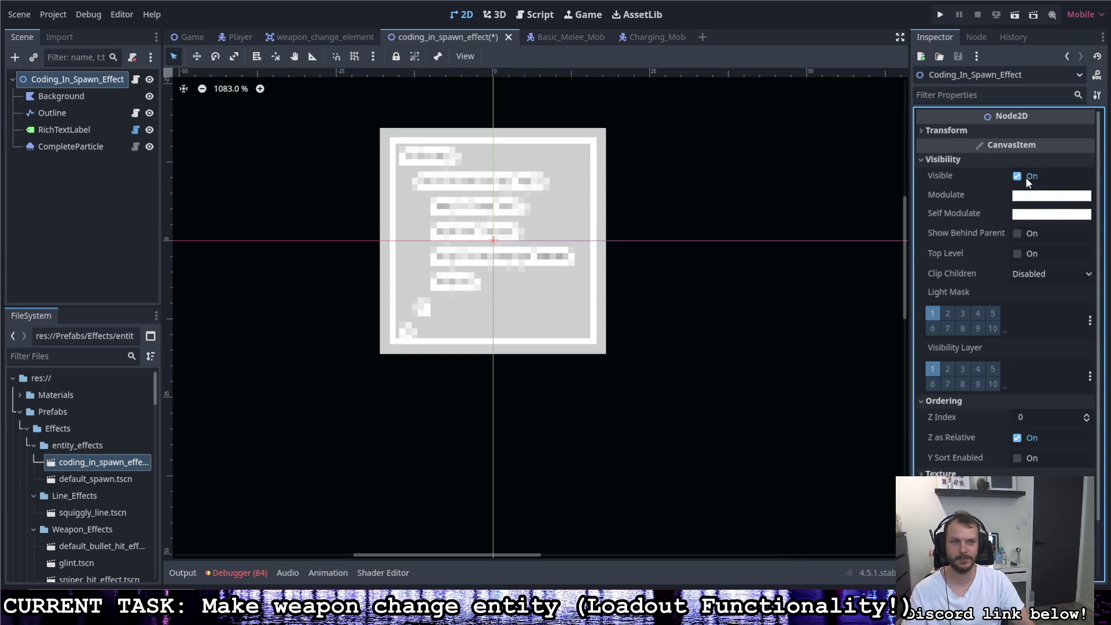
pyautogui.click(1032, 196)
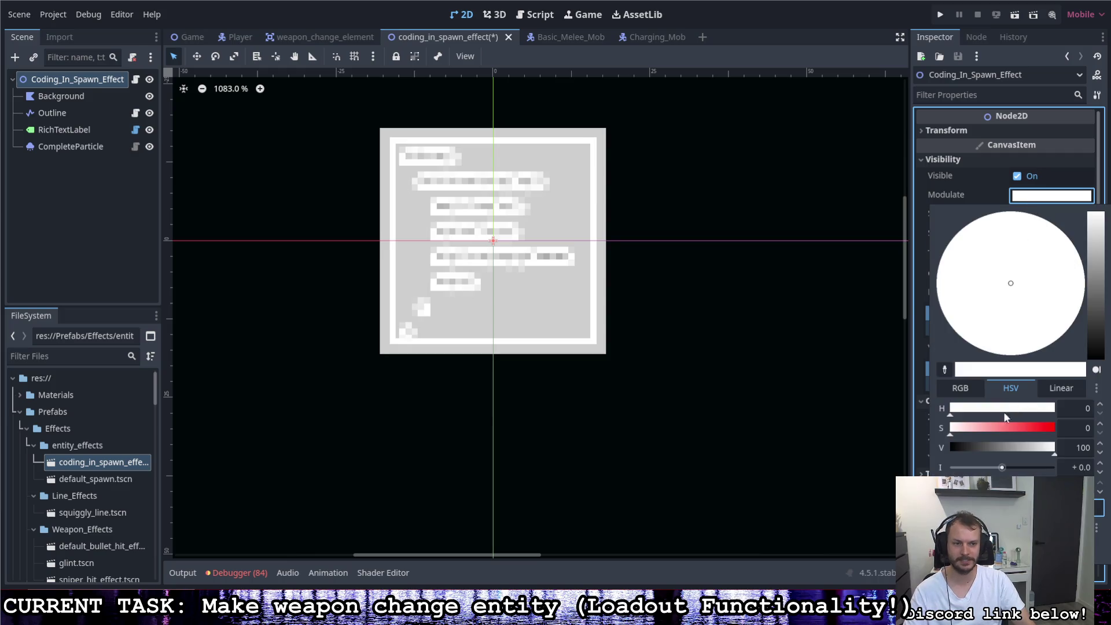
pyautogui.moveTo(1006, 428); pyautogui.dragTo(1061, 428)
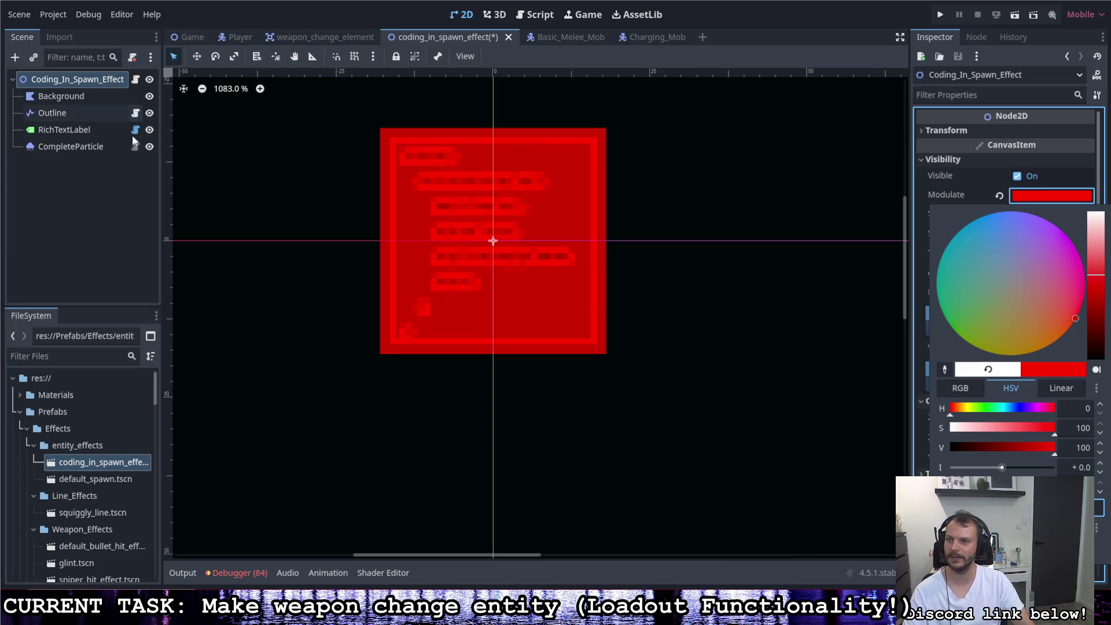
pyautogui.moveTo(1095, 281)
pyautogui.mouseDown()
pyautogui.moveTo(1100, 250)
pyautogui.moveTo(1101, 270)
pyautogui.mouseUp()
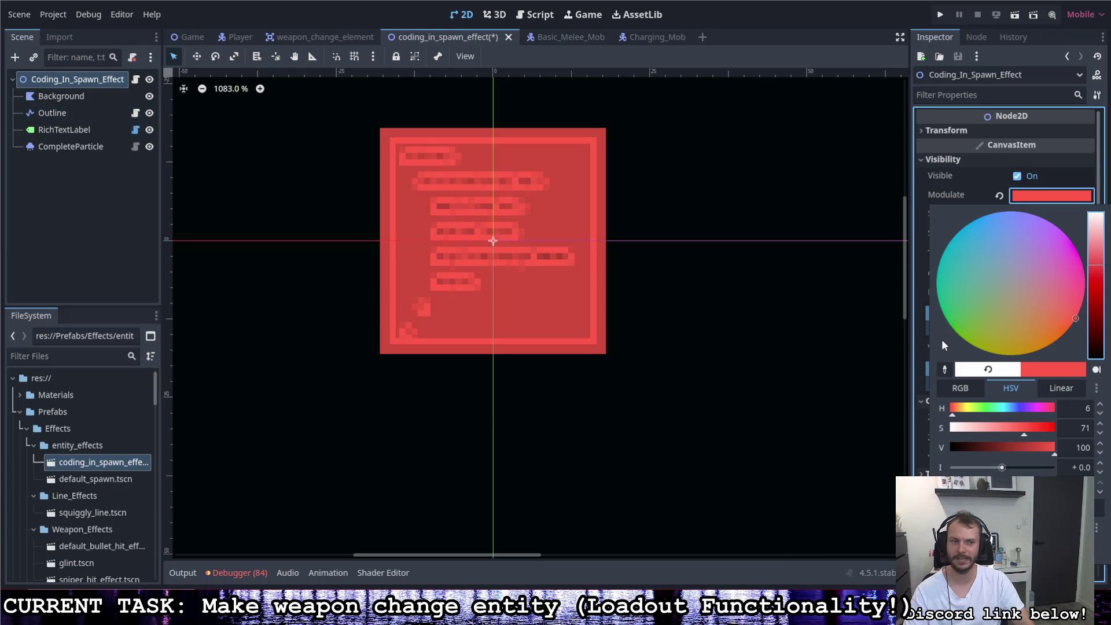
pyautogui.moveTo(954, 409); pyautogui.dragTo(1061, 428)
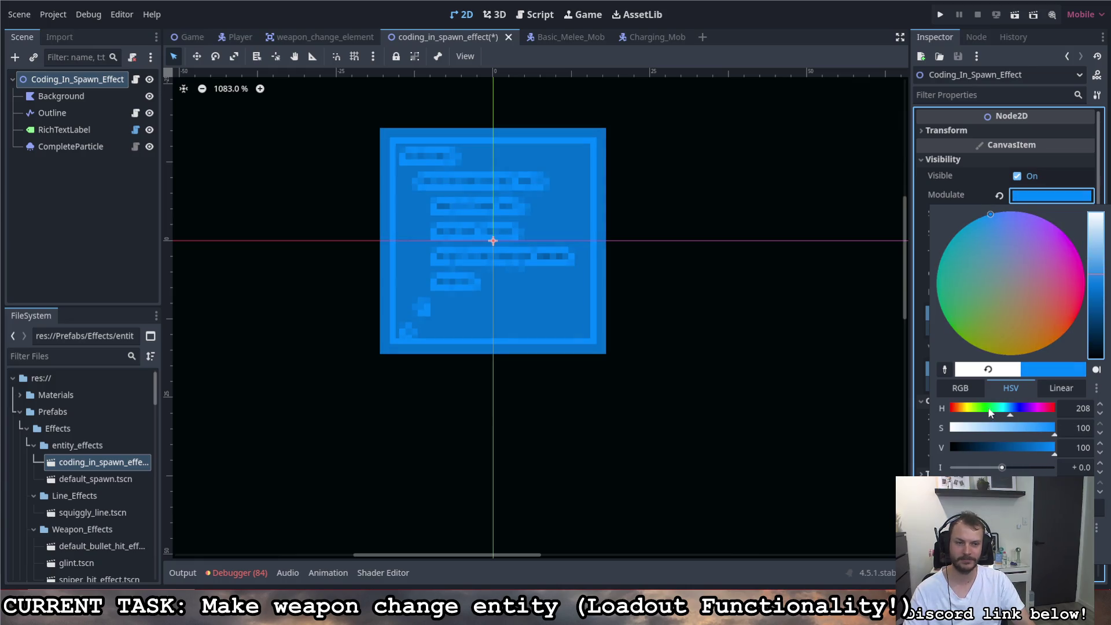
pyautogui.click(961, 389)
pyautogui.moveTo(1007, 433); pyautogui.dragTo(1020, 429)
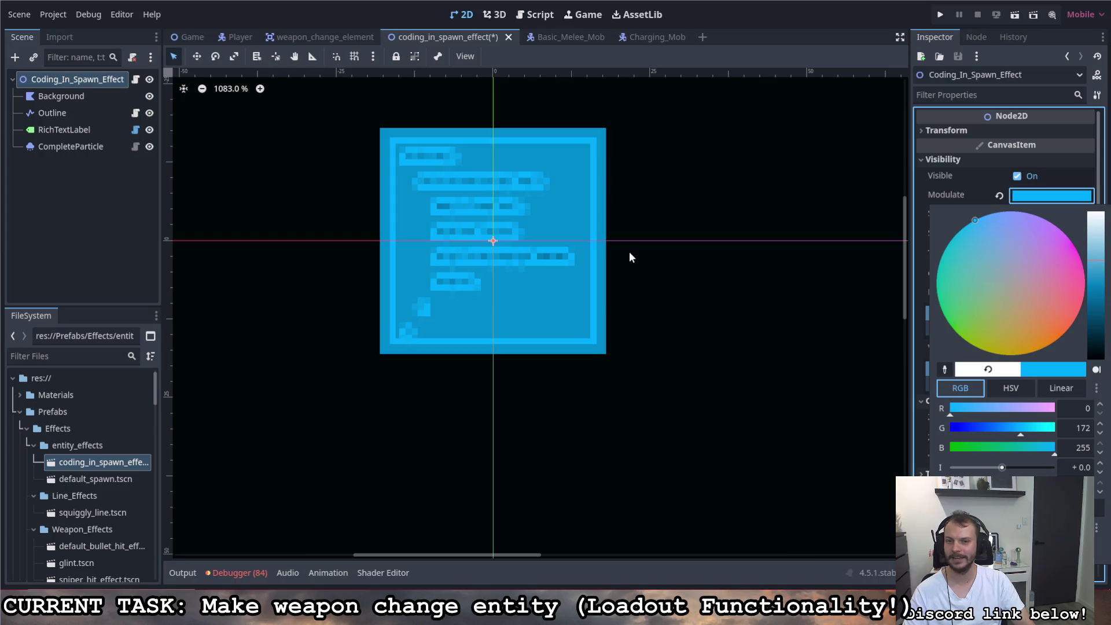
pyautogui.click(71, 95)
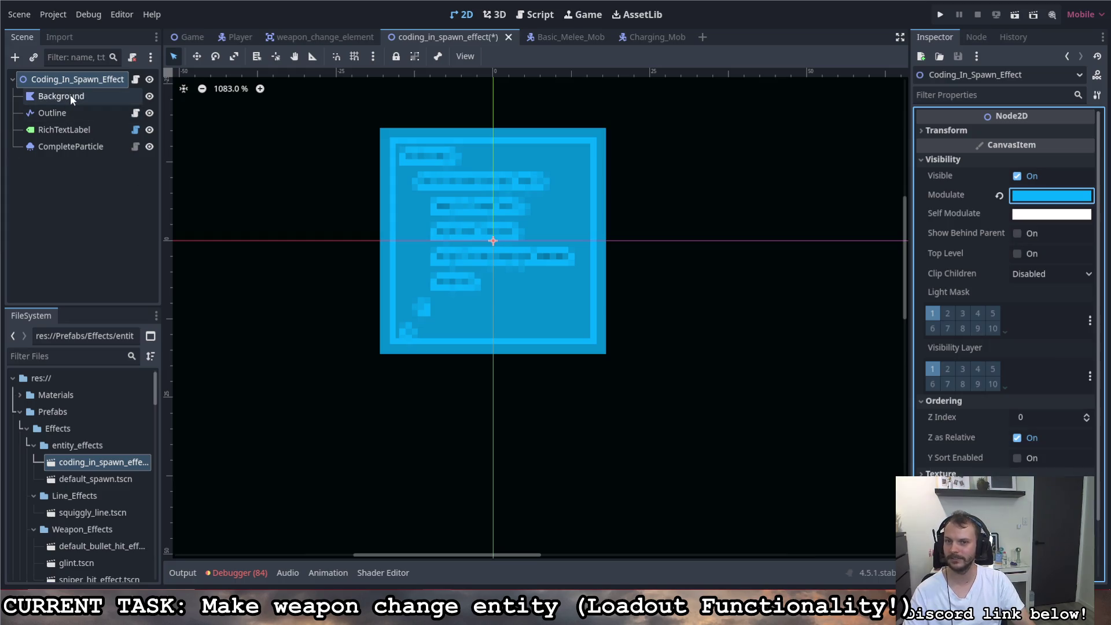
# Step: Darken the Background fill colour and make it semi-transparent
pyautogui.click(73, 97)
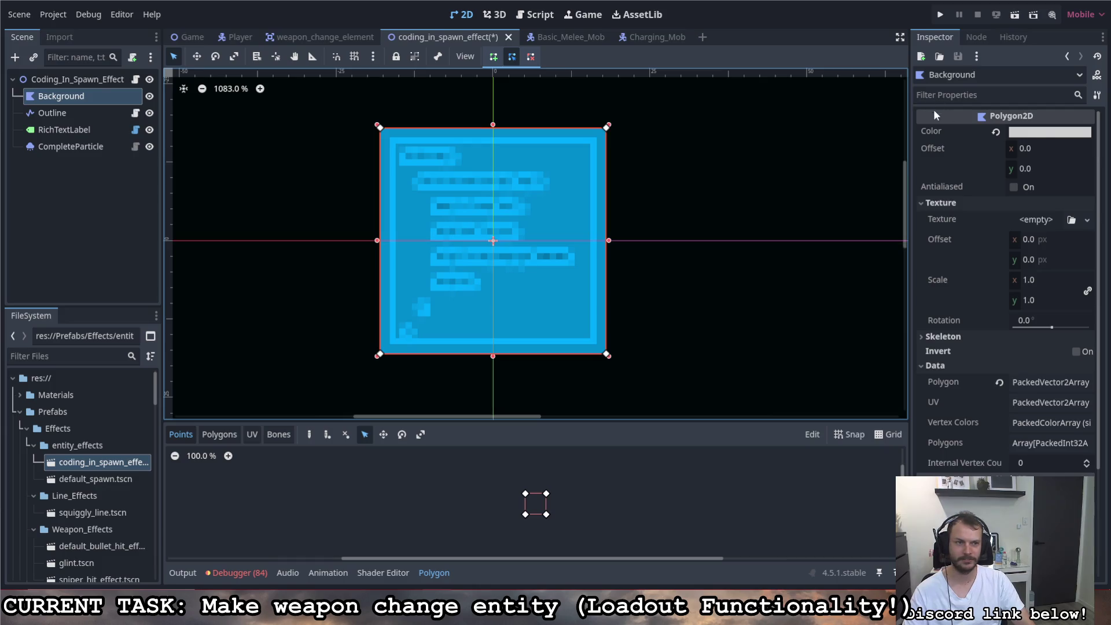
pyautogui.click(1040, 133)
pyautogui.moveTo(1095, 177)
pyautogui.mouseDown()
pyautogui.moveTo(1103, 345)
pyautogui.moveTo(1097, 177)
pyautogui.moveTo(1099, 193)
pyautogui.mouseUp()
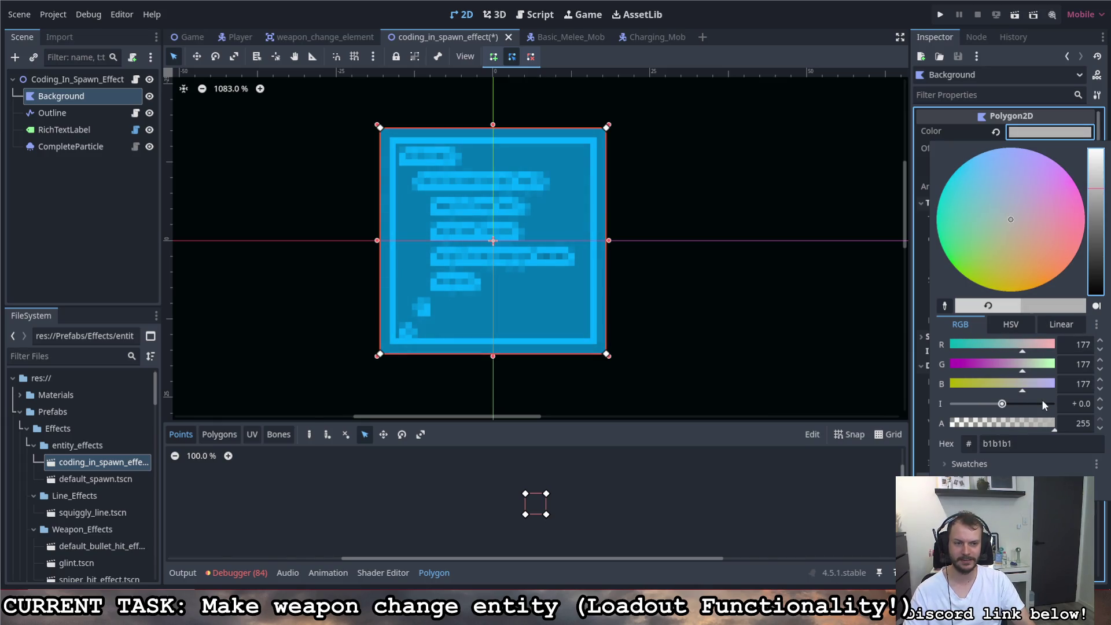
pyautogui.moveTo(1052, 428)
pyautogui.mouseDown()
pyautogui.moveTo(1012, 425)
pyautogui.moveTo(1088, 427)
pyautogui.mouseUp()
pyautogui.click(117, 198)
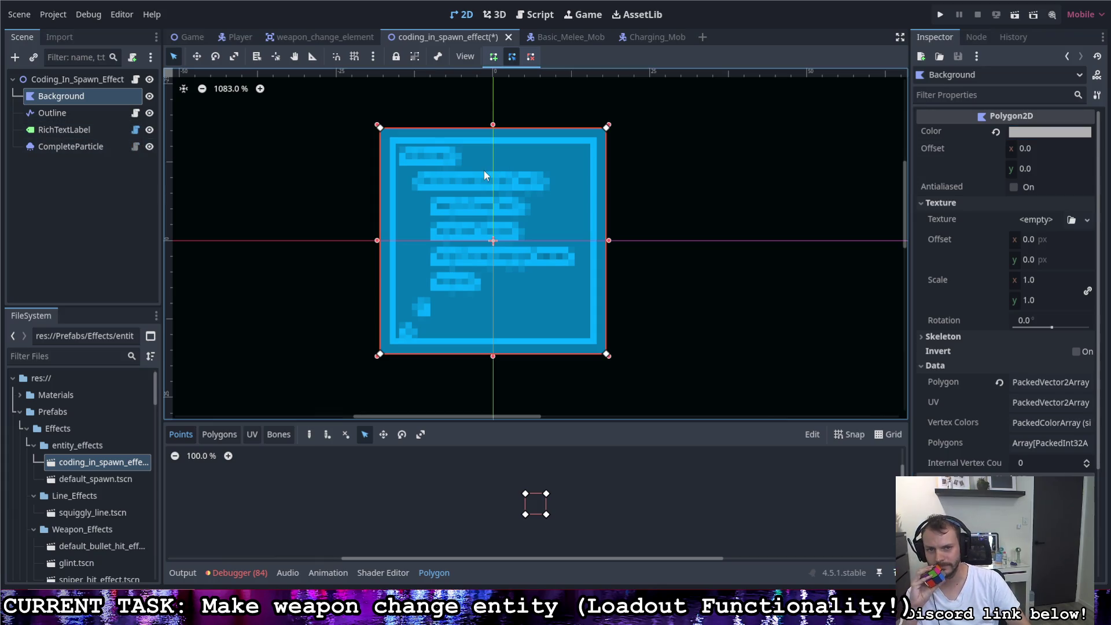
# Step: Pull all four Background polygon corners inward to meet the outline's corners
pyautogui.moveTo(380, 129); pyautogui.dragTo(394, 145)
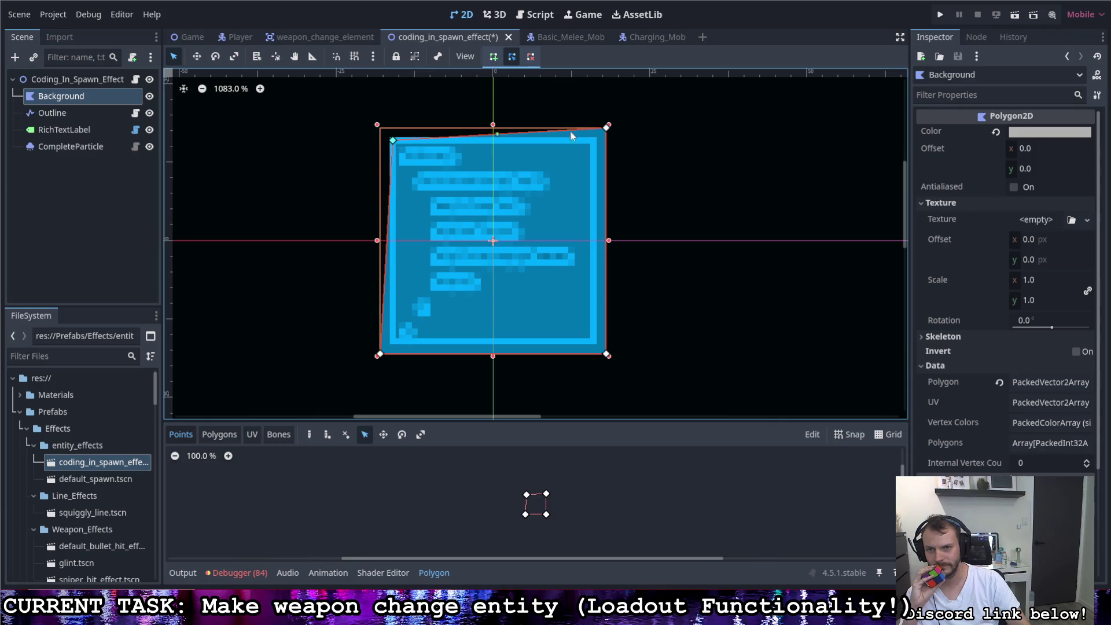
pyautogui.moveTo(606, 129); pyautogui.dragTo(594, 140)
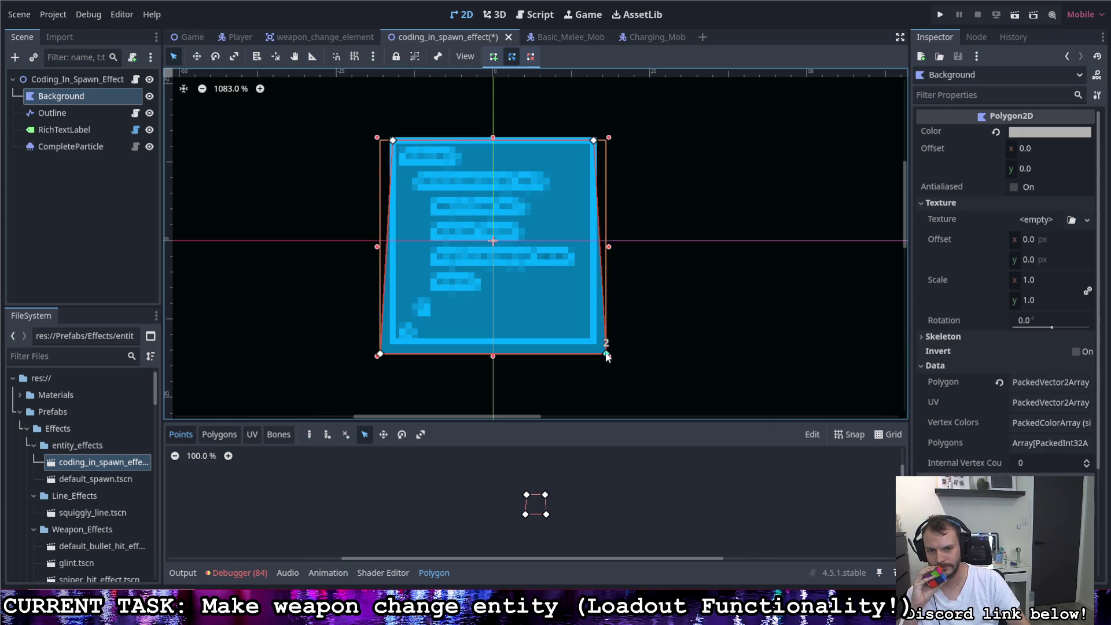
pyautogui.moveTo(606, 354); pyautogui.dragTo(593, 342)
pyautogui.moveTo(380, 355); pyautogui.dragTo(393, 342)
pyautogui.click(306, 273)
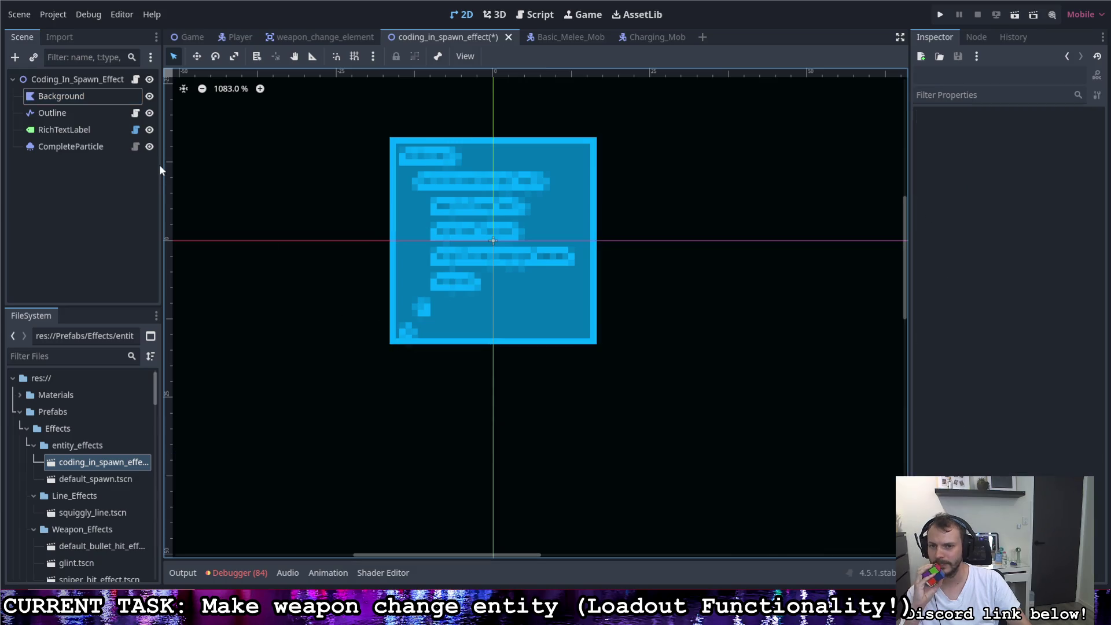
# Step: Set the Outline node's default colour to white
pyautogui.click(78, 112)
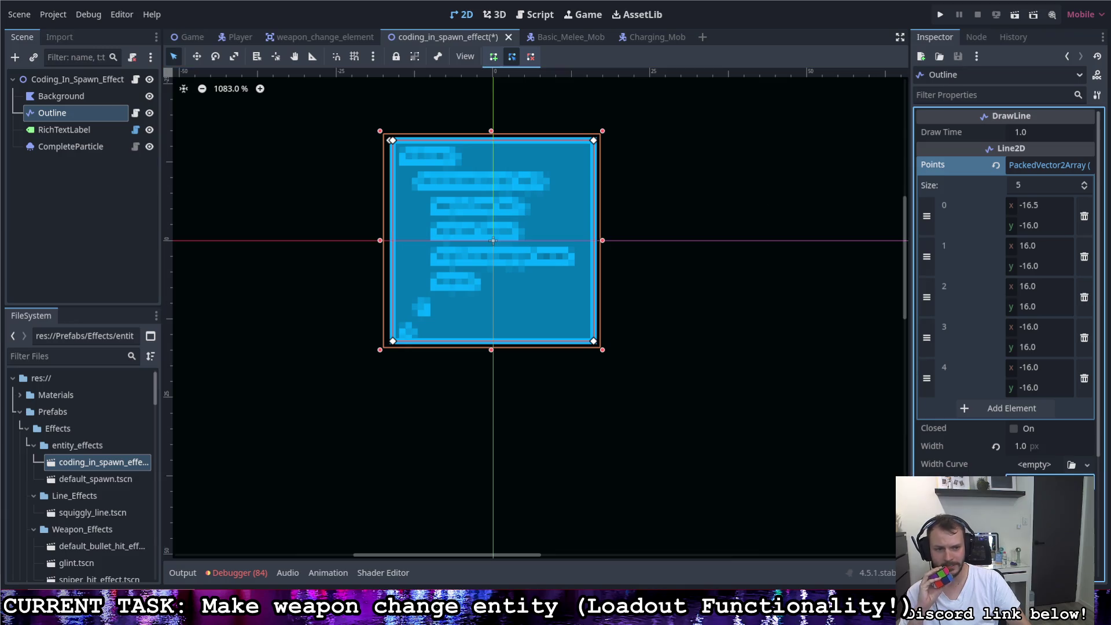
pyautogui.click(1018, 483)
pyautogui.moveTo(1096, 124); pyautogui.dragTo(1108, 338)
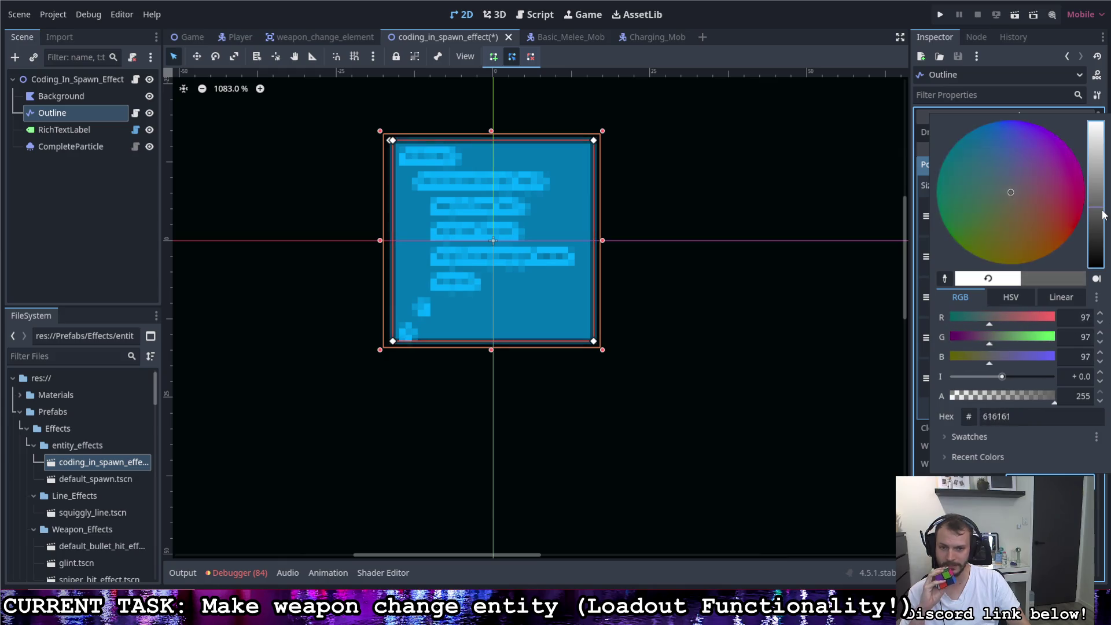
pyautogui.click(987, 279)
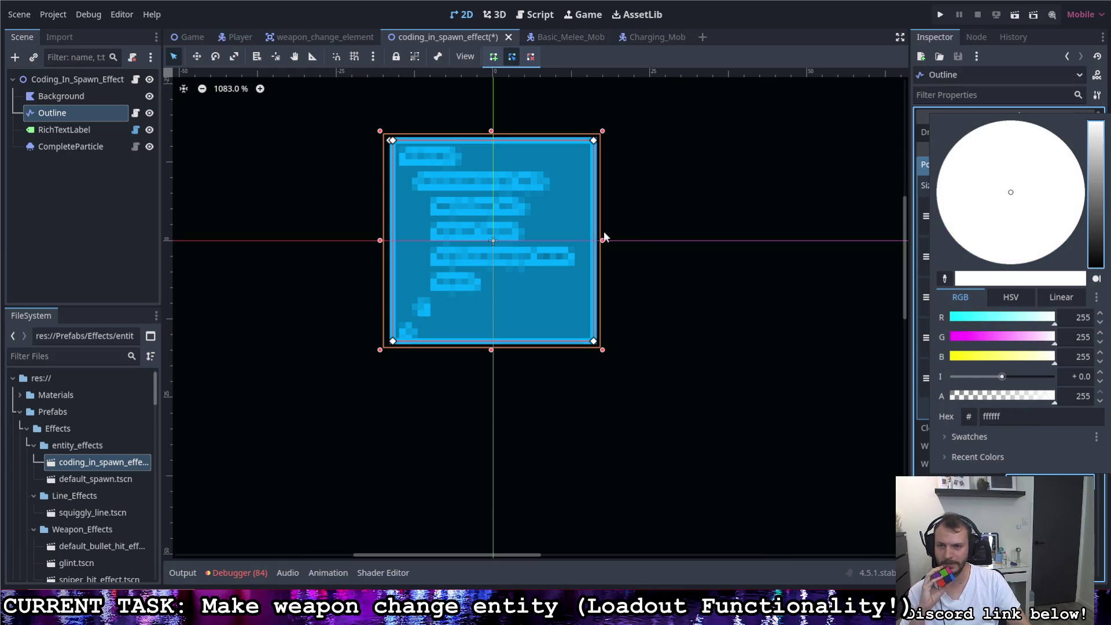
pyautogui.click(50, 192)
# Step: Return the root effect node's Modulate tint to plain white
pyautogui.click(84, 79)
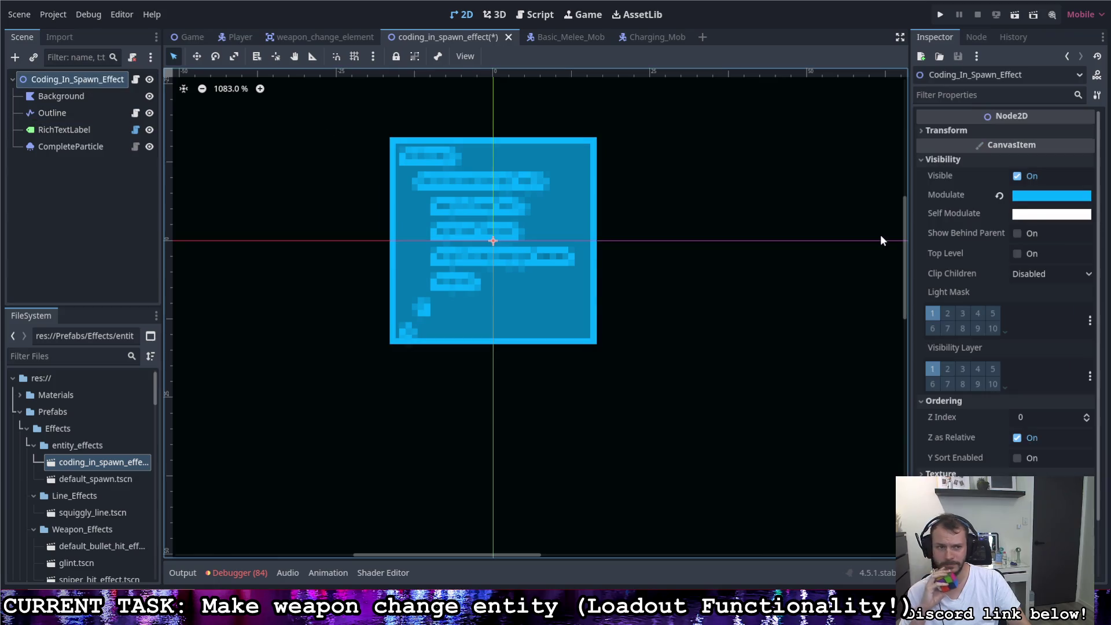
pyautogui.click(1070, 196)
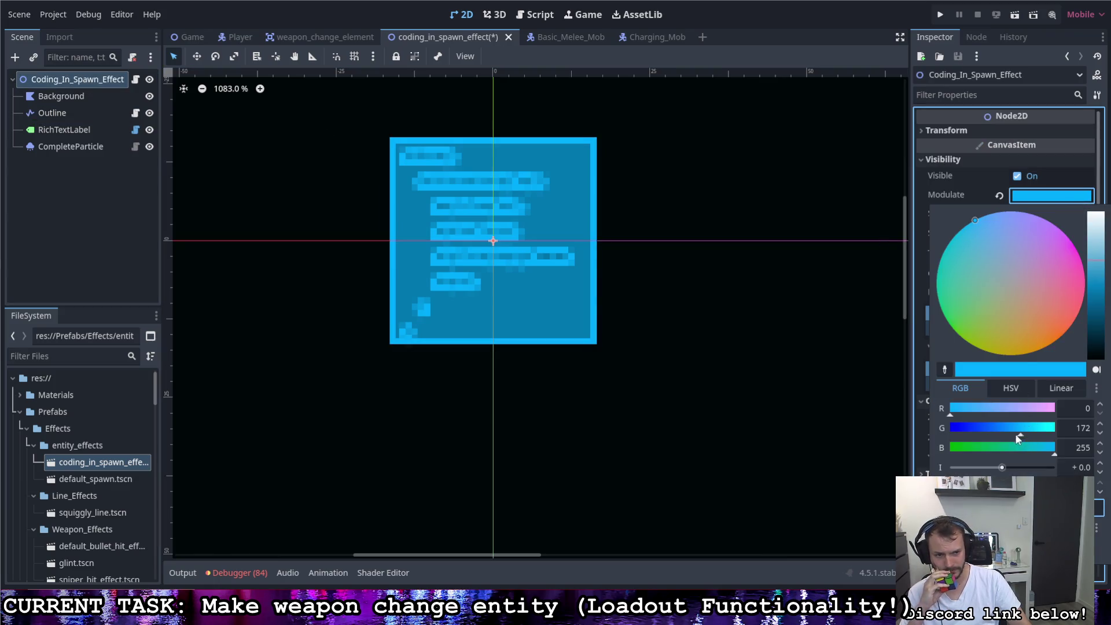
pyautogui.moveTo(1019, 431); pyautogui.dragTo(1109, 433)
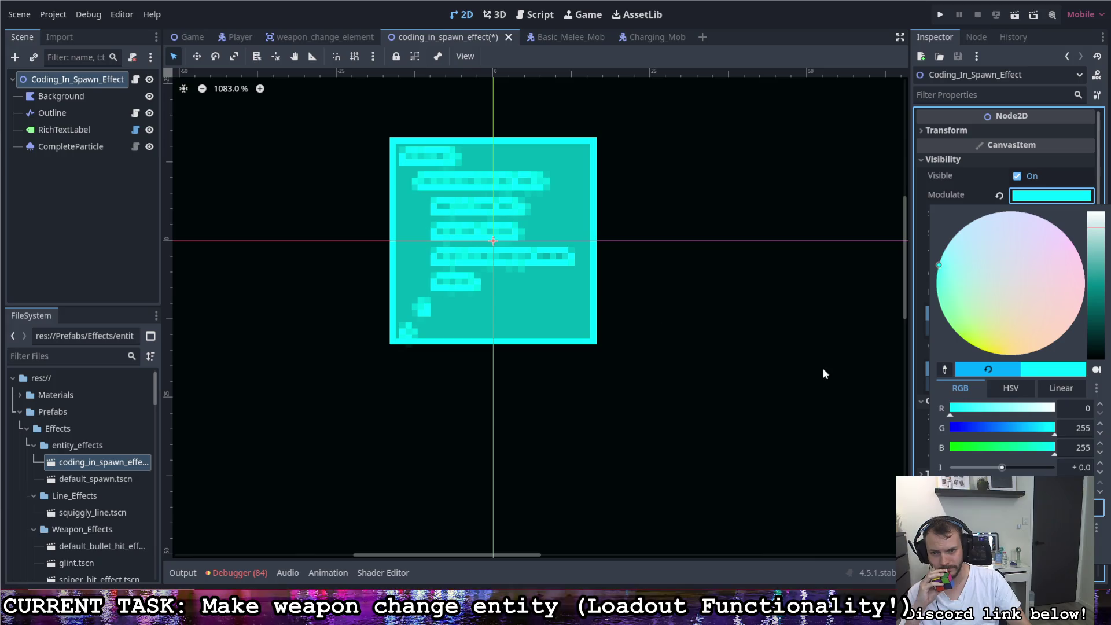
pyautogui.moveTo(970, 413); pyautogui.dragTo(1058, 412)
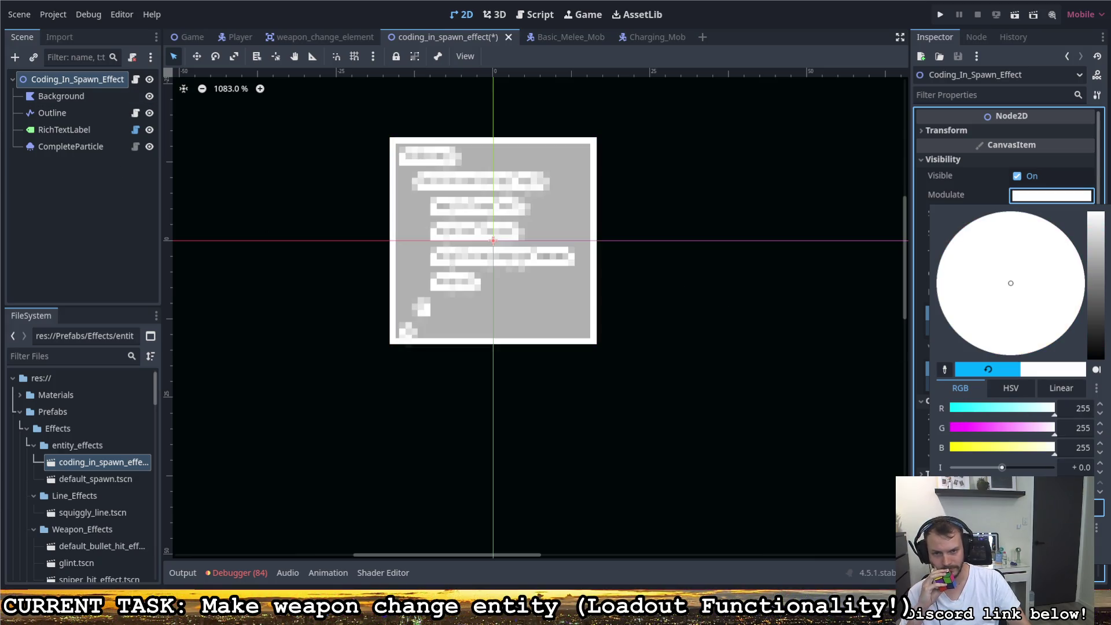
pyautogui.click(196, 224)
# Step: Open the root node's coding_in_spawn_effect.gd script
pyautogui.scroll(-2, 492, 306)
pyautogui.scroll(-4, 473, 334)
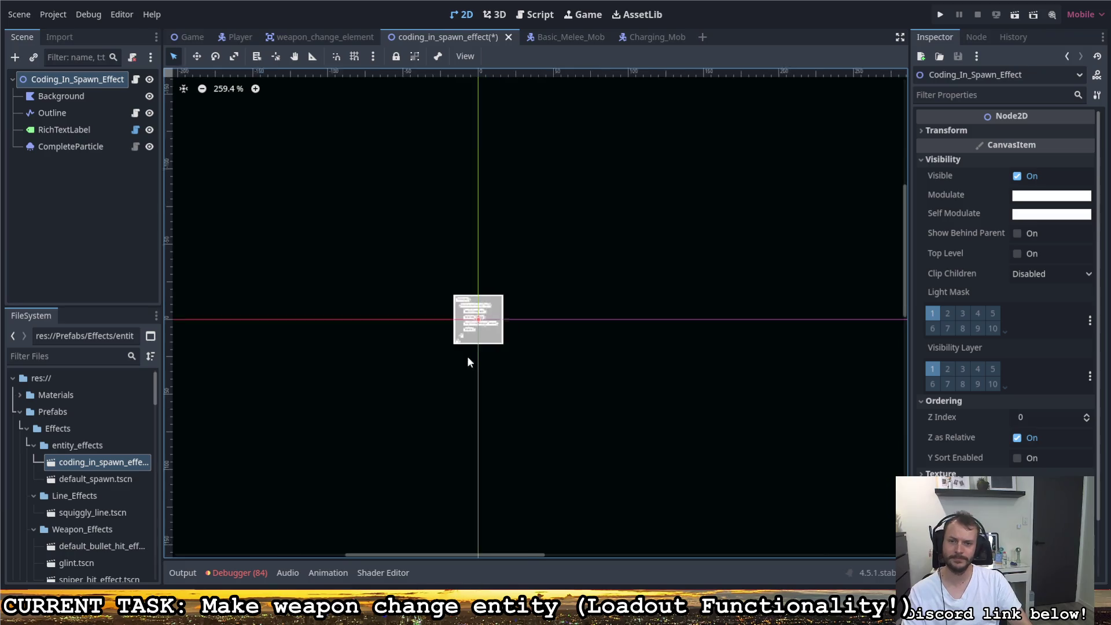
pyautogui.scroll(4, 474, 324)
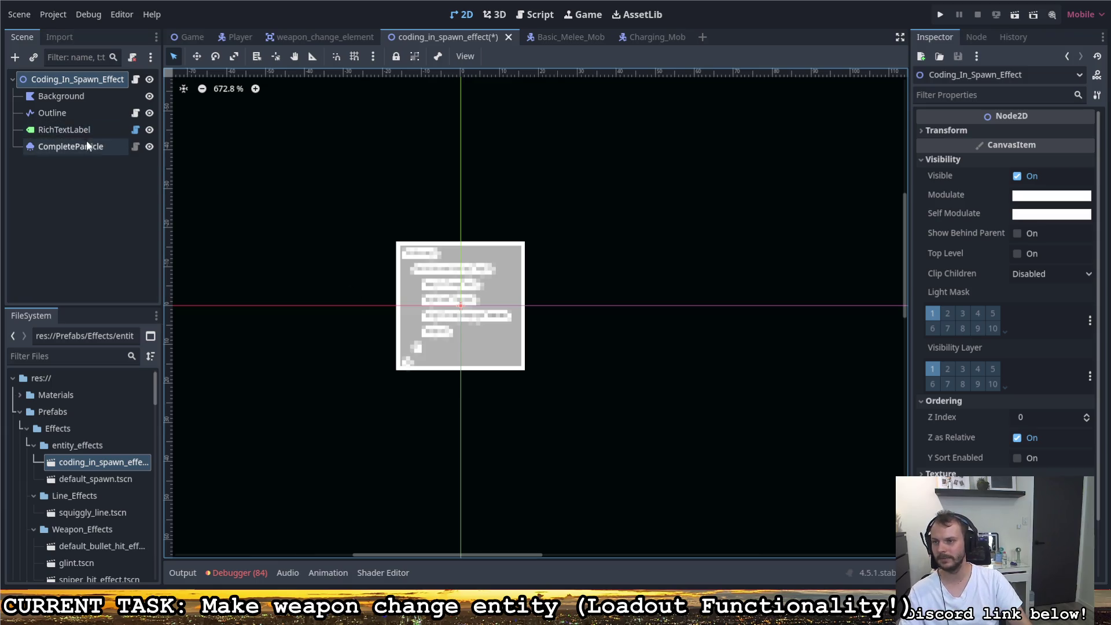
pyautogui.click(128, 80)
pyautogui.click(136, 80)
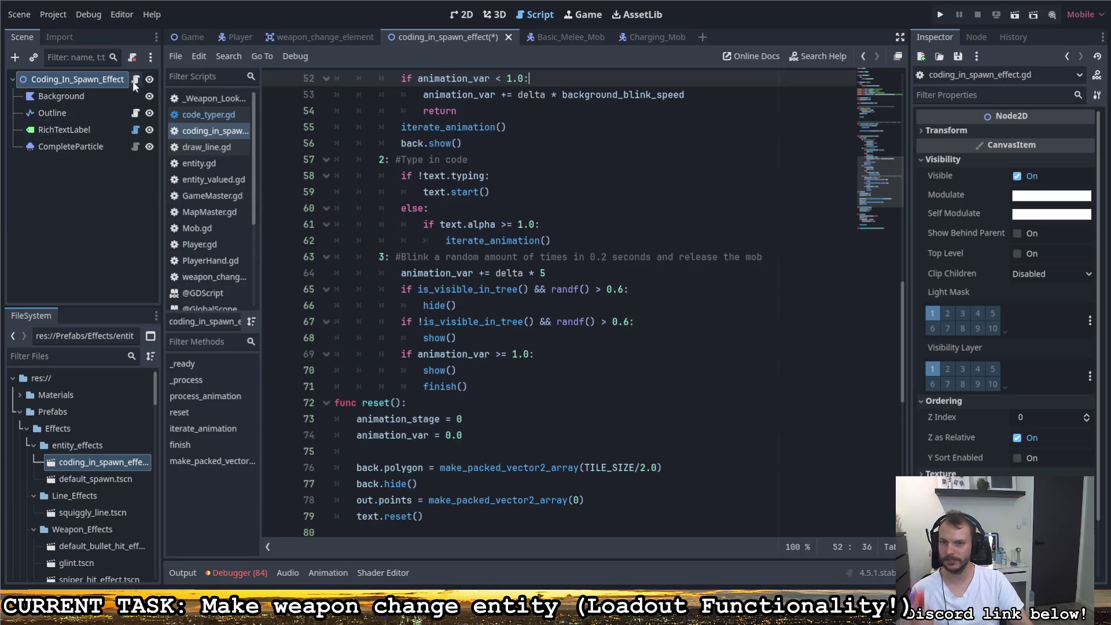
pyautogui.scroll(15, 435, 322)
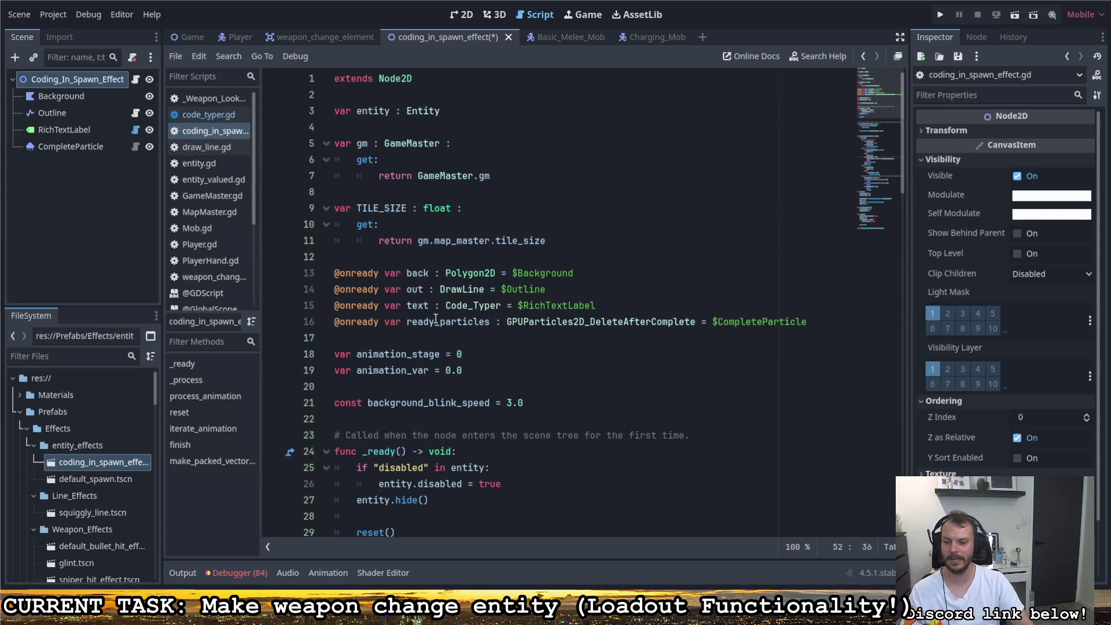
pyautogui.scroll(-13, 435, 287)
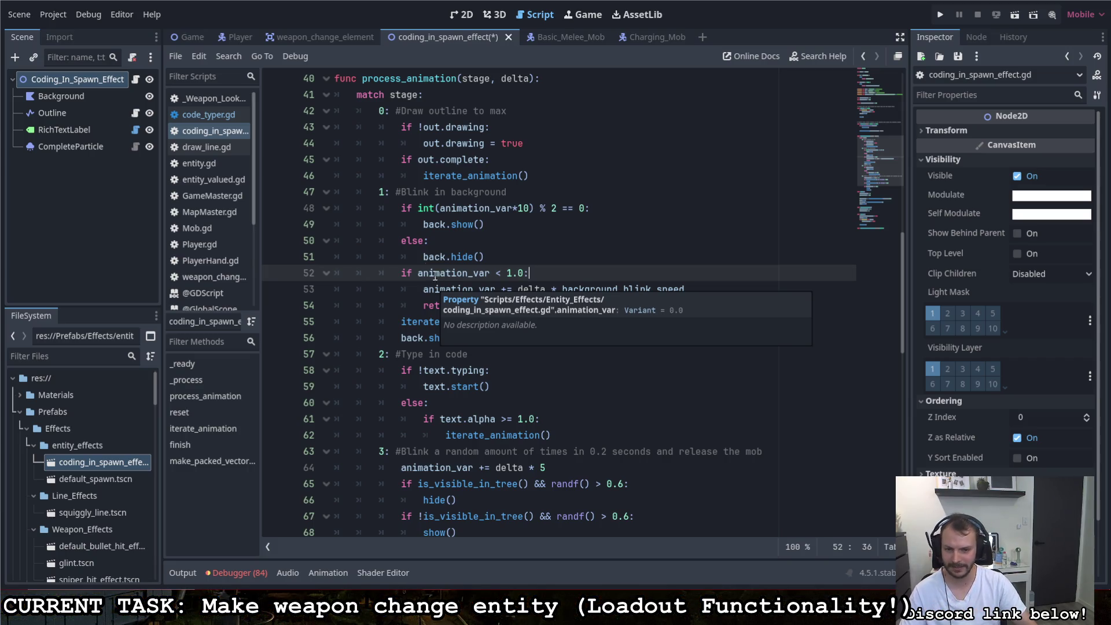
pyautogui.scroll(-3, 442, 298)
pyautogui.click(541, 322)
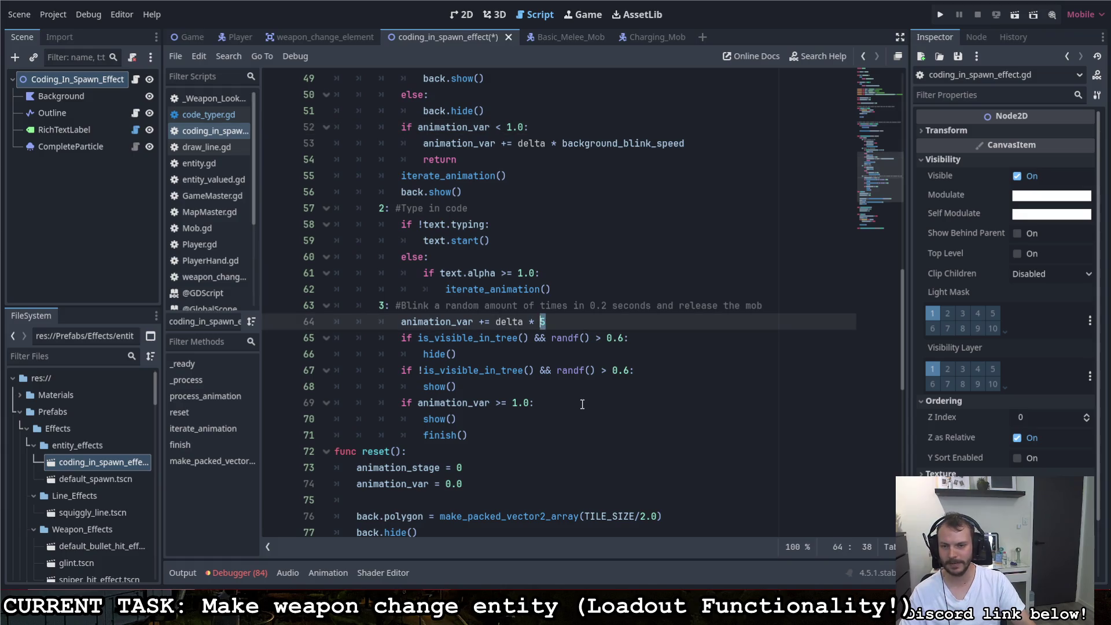
pyautogui.scroll(16, 588, 387)
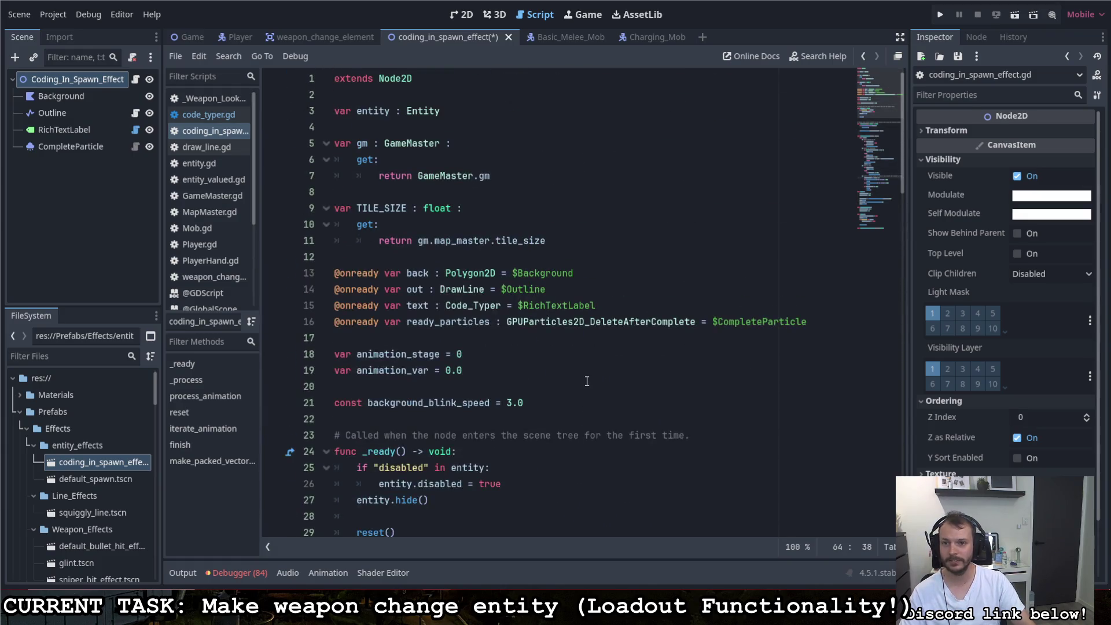
pyautogui.scroll(-1, 587, 379)
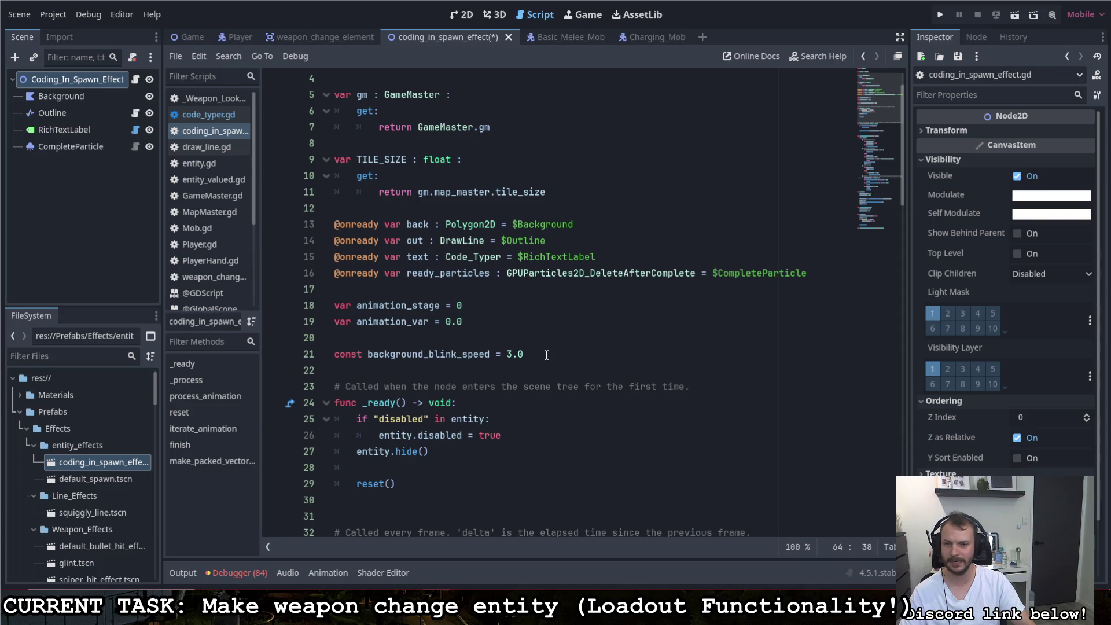
pyautogui.click(549, 353)
pyautogui.press('Return')
pyautogui.press('Return')
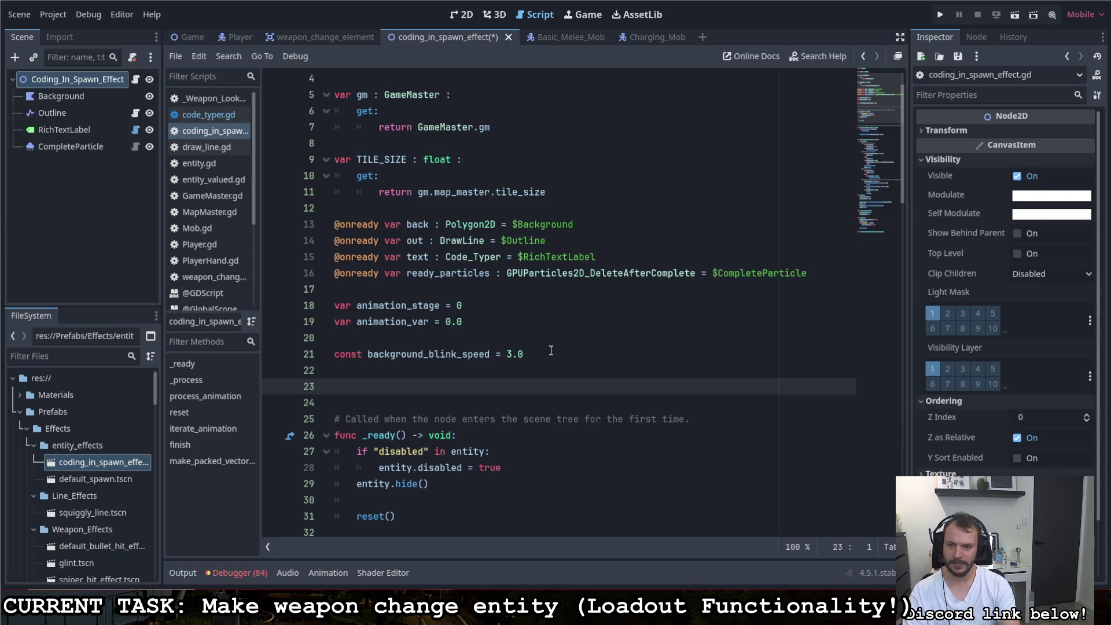
pyautogui.scroll(1, 547, 341)
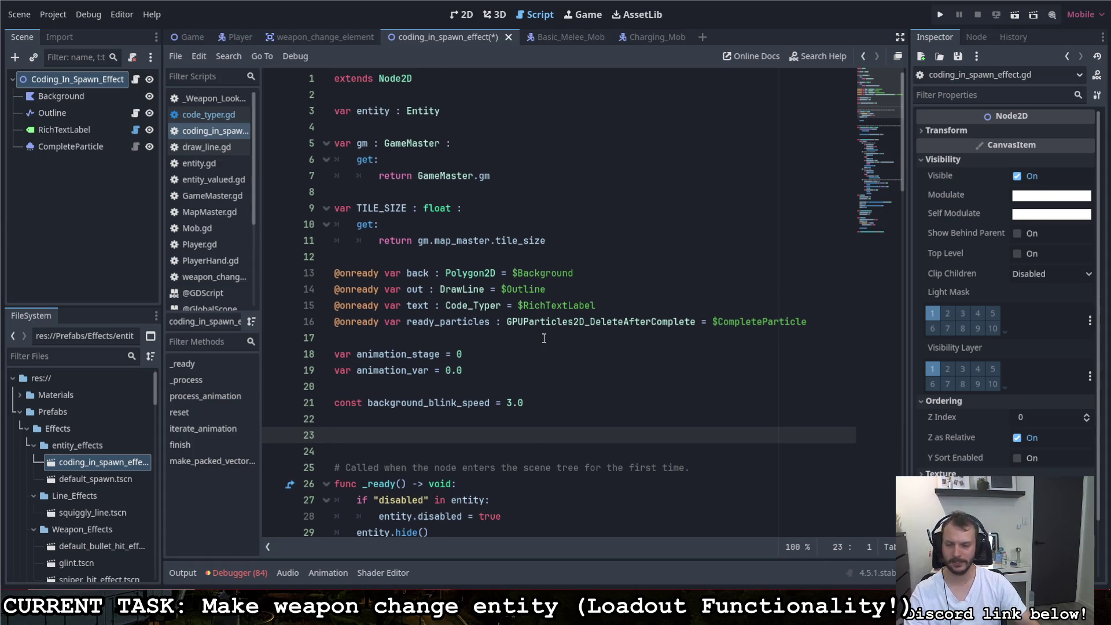
pyautogui.write('@export v')
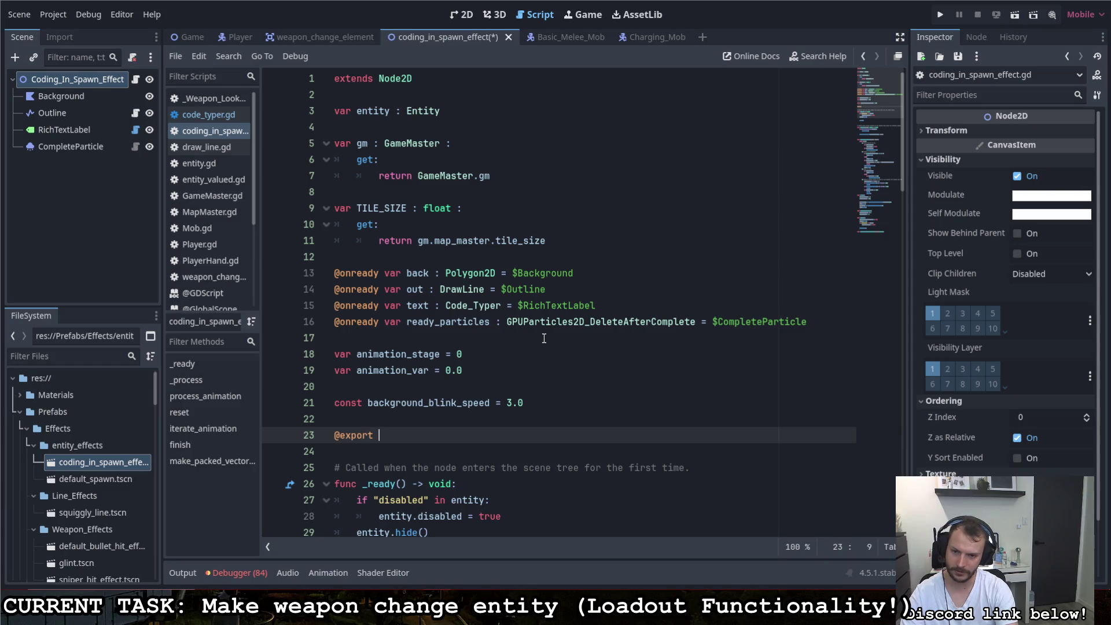
pyautogui.write('ar ')
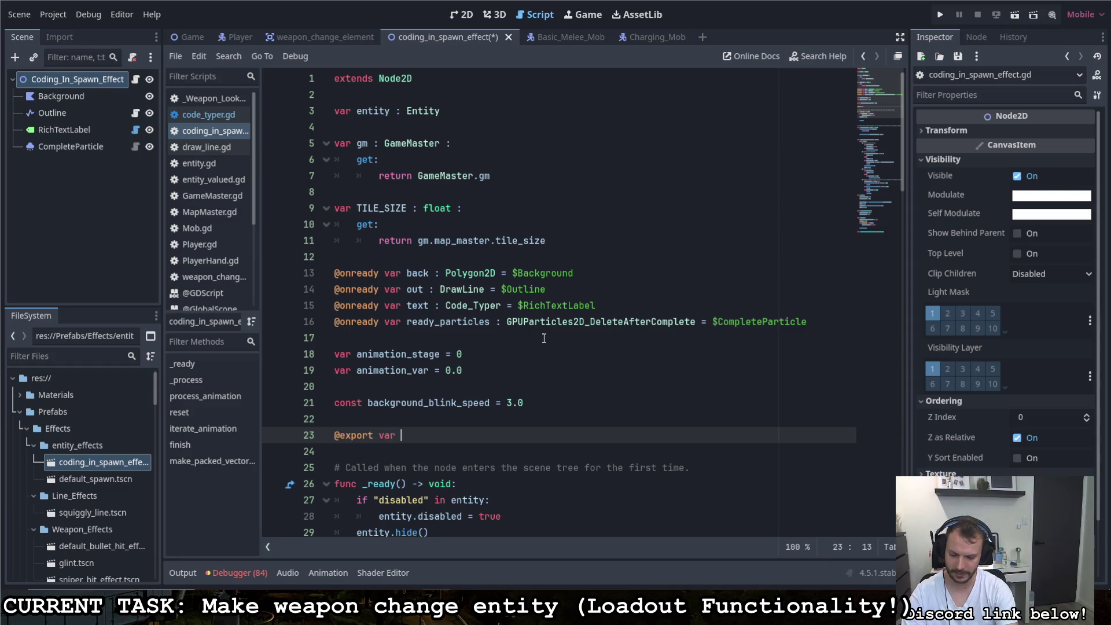
pyautogui.write('spawn_time = ')
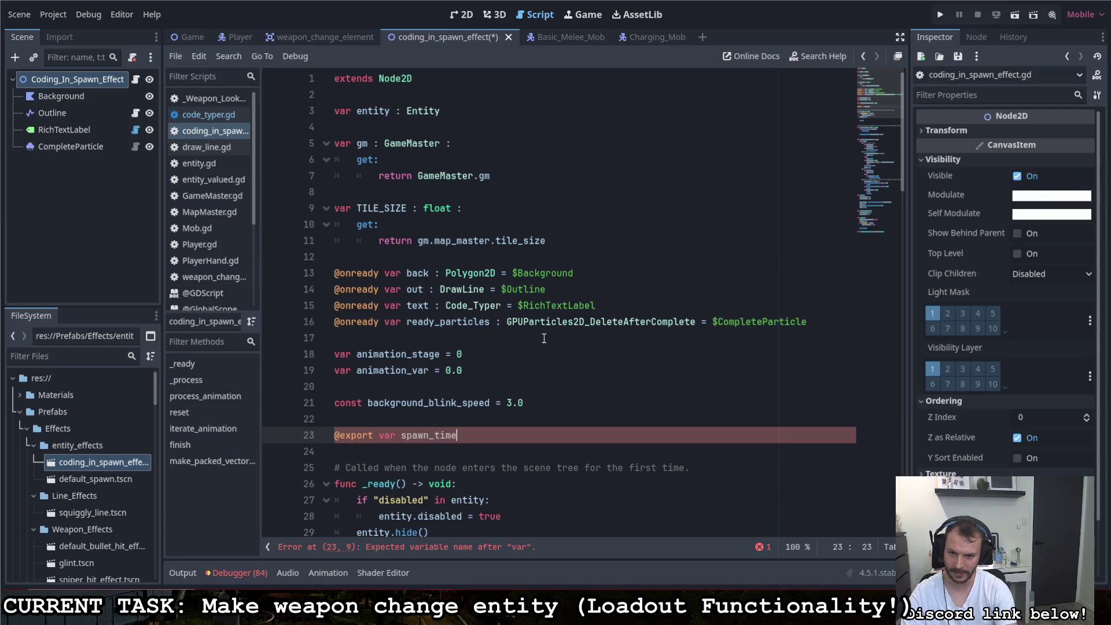
pyautogui.write('2.0')
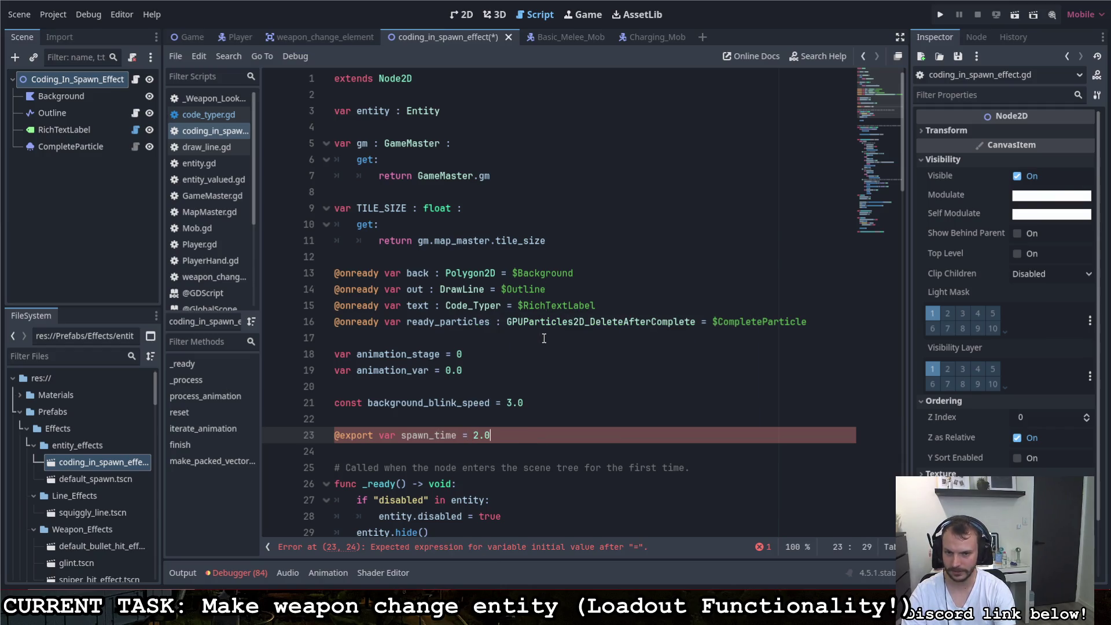
# Step: Add a ## doc comment above it on the spawn animation's duration, then save the script
pyautogui.hotkey('ctrl', 'shift', 'Return')
pyautogui.write('##The am')
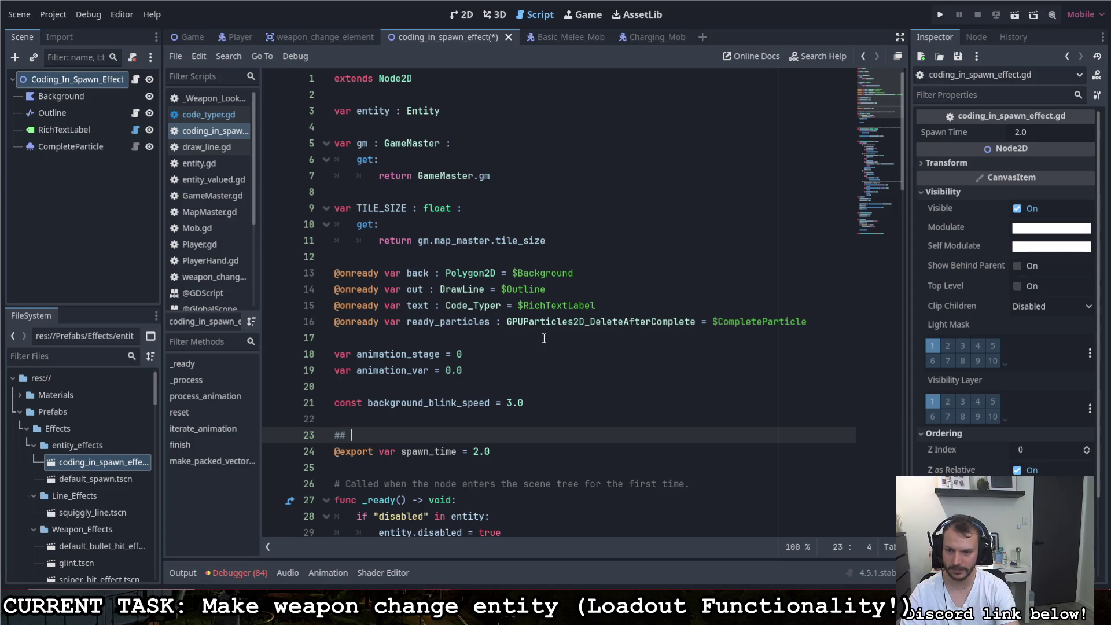
pyautogui.write('ount of time in sec')
pyautogui.write('onds it takes fo')
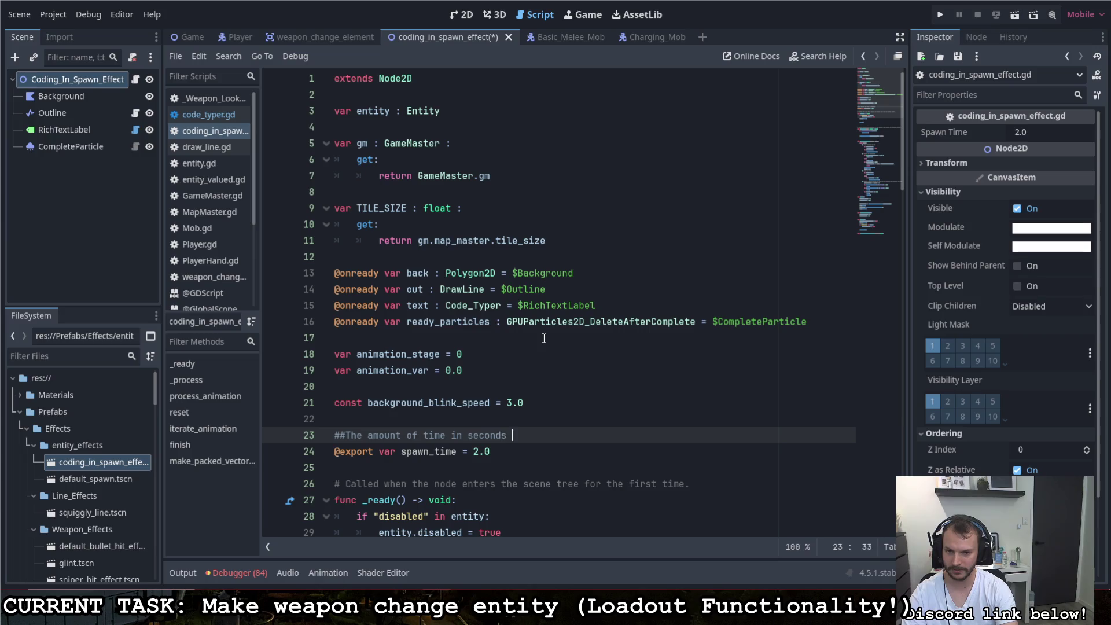
pyautogui.write('r the spawn a')
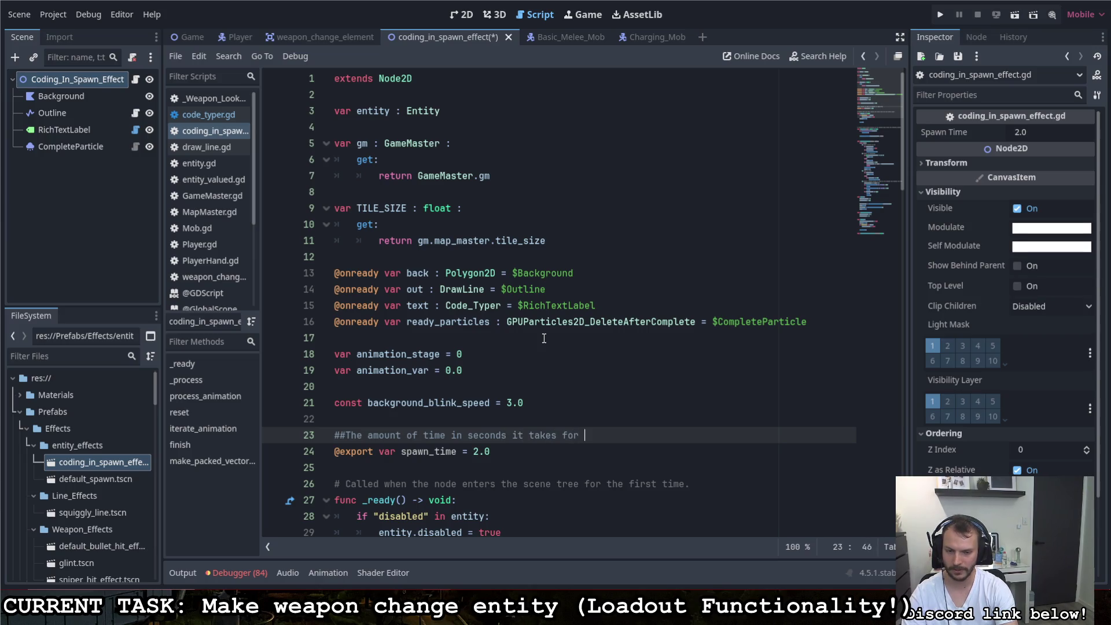
pyautogui.write('nimation to be')
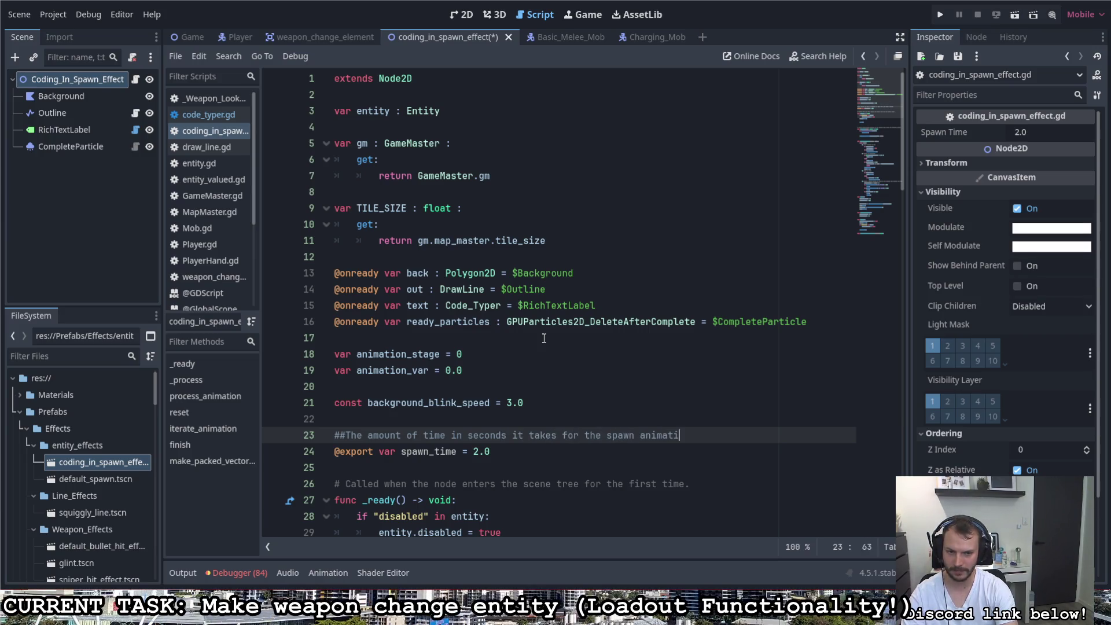
pyautogui.write(' finished')
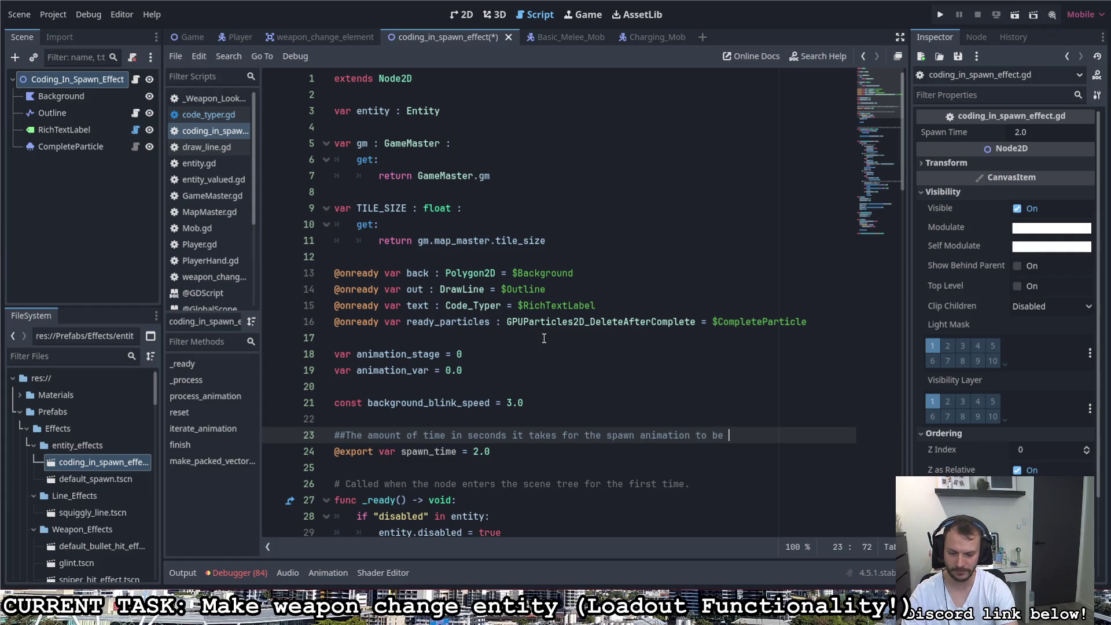
pyautogui.hotkey('ctrl', 's')
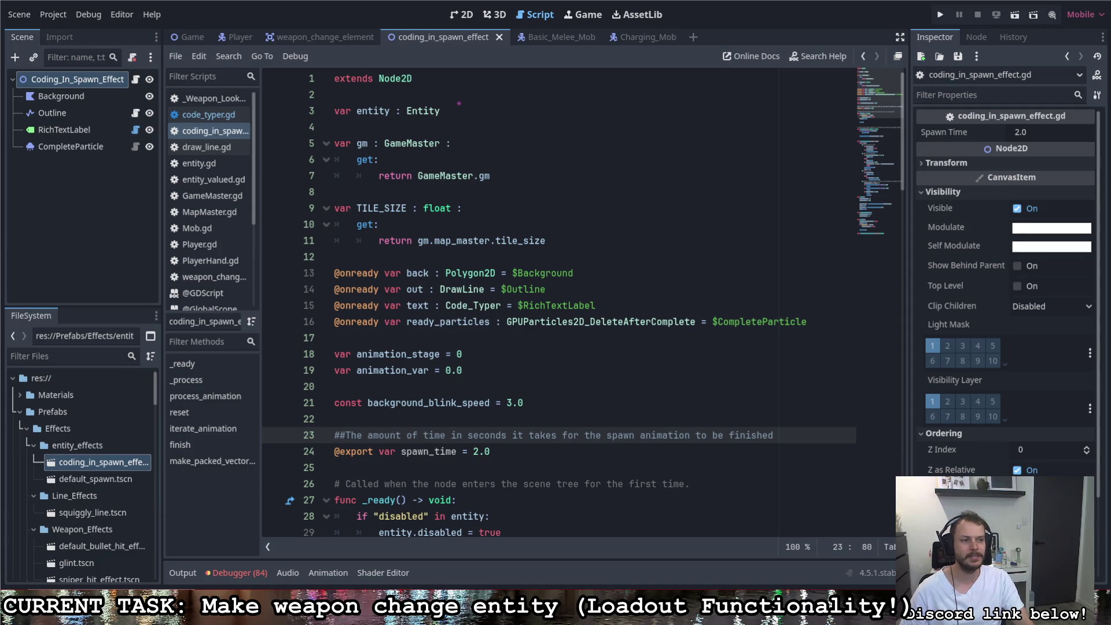
# Step: Draw a magenta heart annotation over the code, reposition and shrink it, and add extra strokes
pyautogui.moveTo(513, 181)
pyautogui.mouseDown()
pyautogui.moveTo(500, 143)
pyautogui.moveTo(332, 98)
pyautogui.moveTo(250, 230)
pyautogui.moveTo(479, 597)
pyautogui.mouseUp()
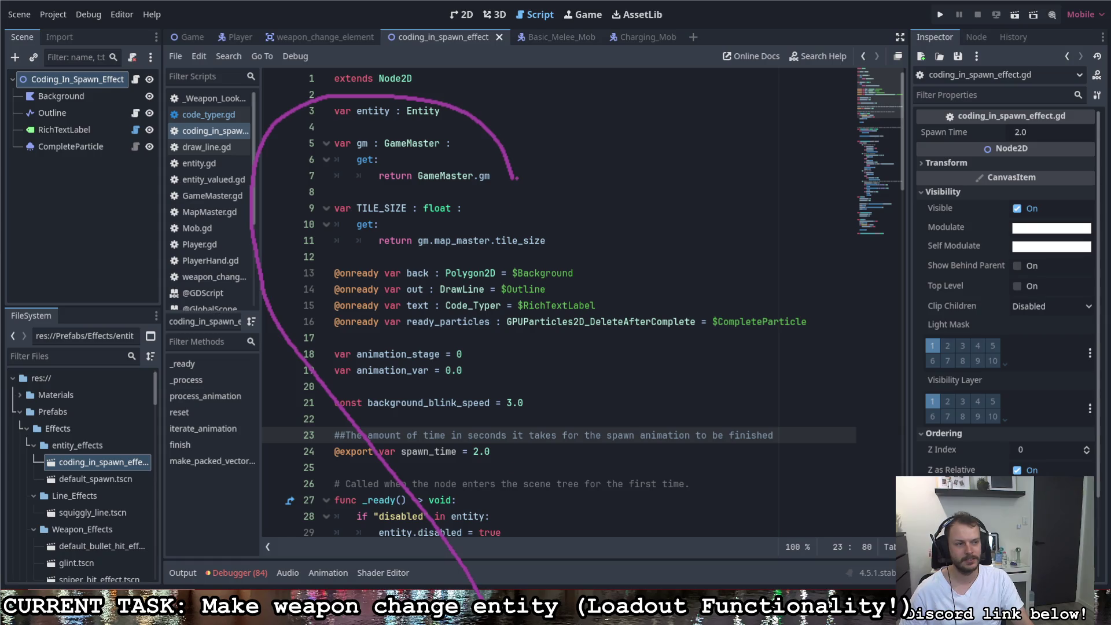
pyautogui.moveTo(515, 178)
pyautogui.mouseDown()
pyautogui.moveTo(522, 161)
pyautogui.moveTo(665, 109)
pyautogui.moveTo(688, 318)
pyautogui.moveTo(496, 598)
pyautogui.mouseUp()
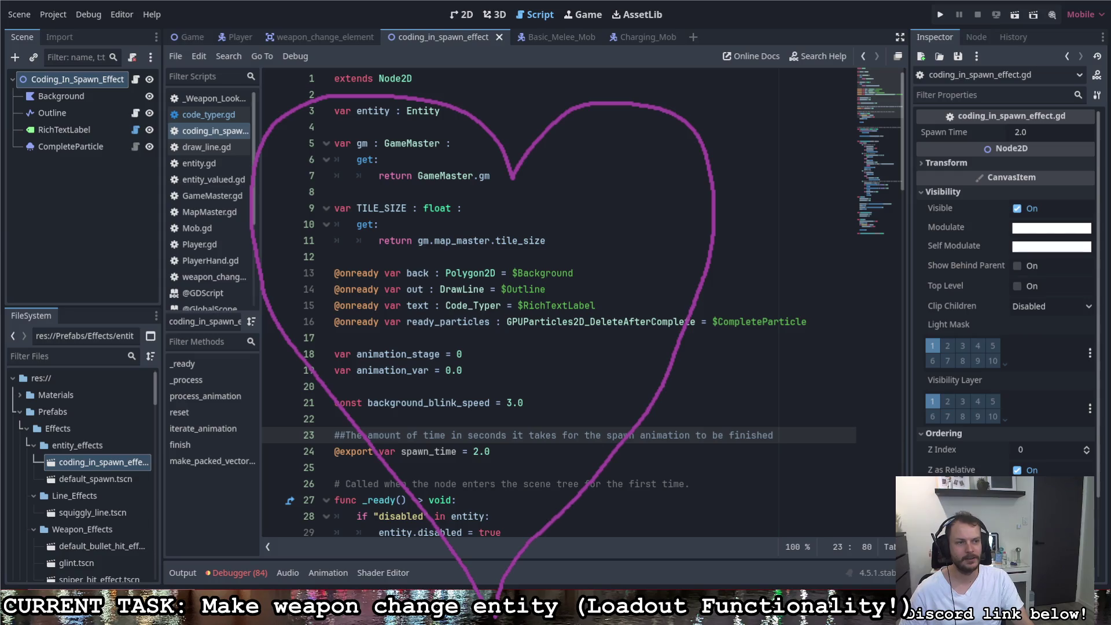
pyautogui.moveTo(778, 602); pyautogui.dragTo(182, 32)
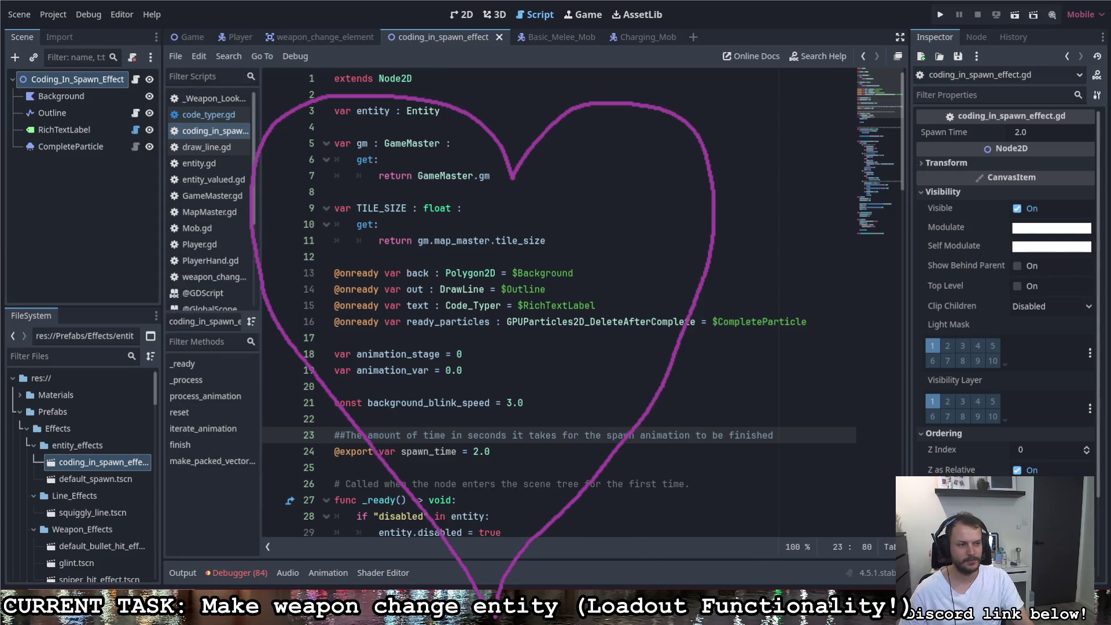
pyautogui.moveTo(509, 347); pyautogui.dragTo(511, 315)
pyautogui.moveTo(182, 602)
pyautogui.mouseDown()
pyautogui.moveTo(273, 421)
pyautogui.moveTo(399, 431)
pyautogui.mouseUp()
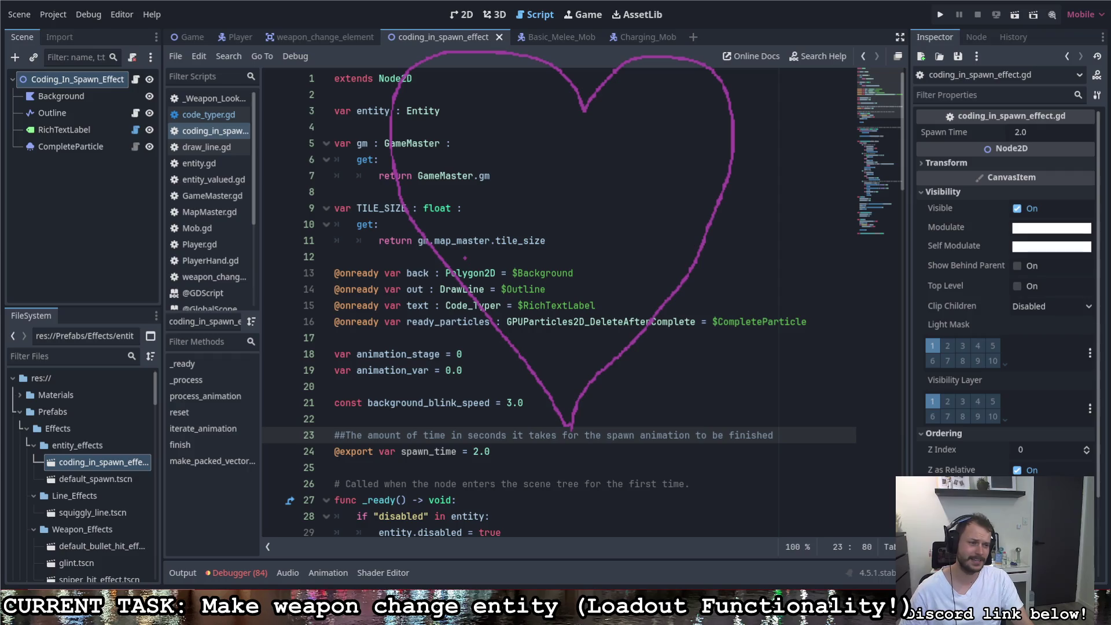
pyautogui.moveTo(468, 227)
pyautogui.mouseDown()
pyautogui.moveTo(455, 265)
pyautogui.moveTo(509, 338)
pyautogui.moveTo(538, 471)
pyautogui.moveTo(530, 494)
pyautogui.mouseUp()
pyautogui.moveTo(469, 223)
pyautogui.mouseDown()
pyautogui.moveTo(556, 448)
pyautogui.moveTo(399, 579)
pyautogui.mouseUp()
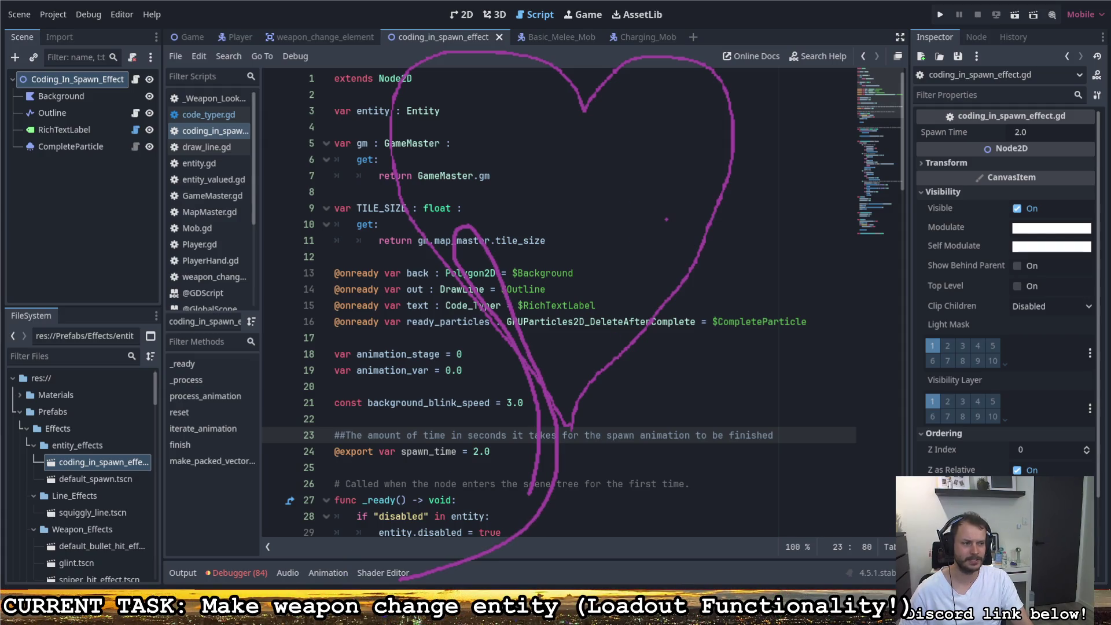
pyautogui.moveTo(664, 182)
pyautogui.mouseDown()
pyautogui.moveTo(657, 173)
pyautogui.moveTo(678, 171)
pyautogui.moveTo(657, 194)
pyautogui.moveTo(670, 306)
pyautogui.moveTo(596, 535)
pyautogui.moveTo(616, 581)
pyautogui.moveTo(680, 188)
pyautogui.moveTo(656, 350)
pyautogui.moveTo(593, 558)
pyautogui.mouseUp()
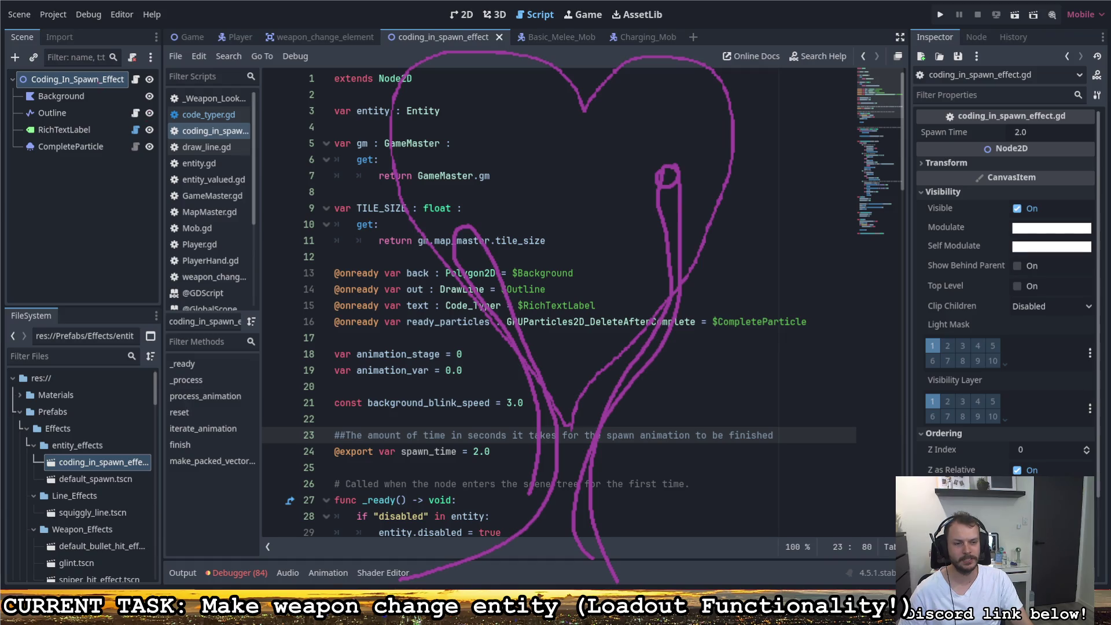
# Step: Write red handwritten letters over the Scene dock
pyautogui.moveTo(51, 70); pyautogui.dragTo(85, 178)
pyautogui.moveTo(173, 169); pyautogui.dragTo(175, 113)
pyautogui.moveTo(211, 99); pyautogui.dragTo(214, 169)
pyautogui.moveTo(289, 99); pyautogui.dragTo(284, 184)
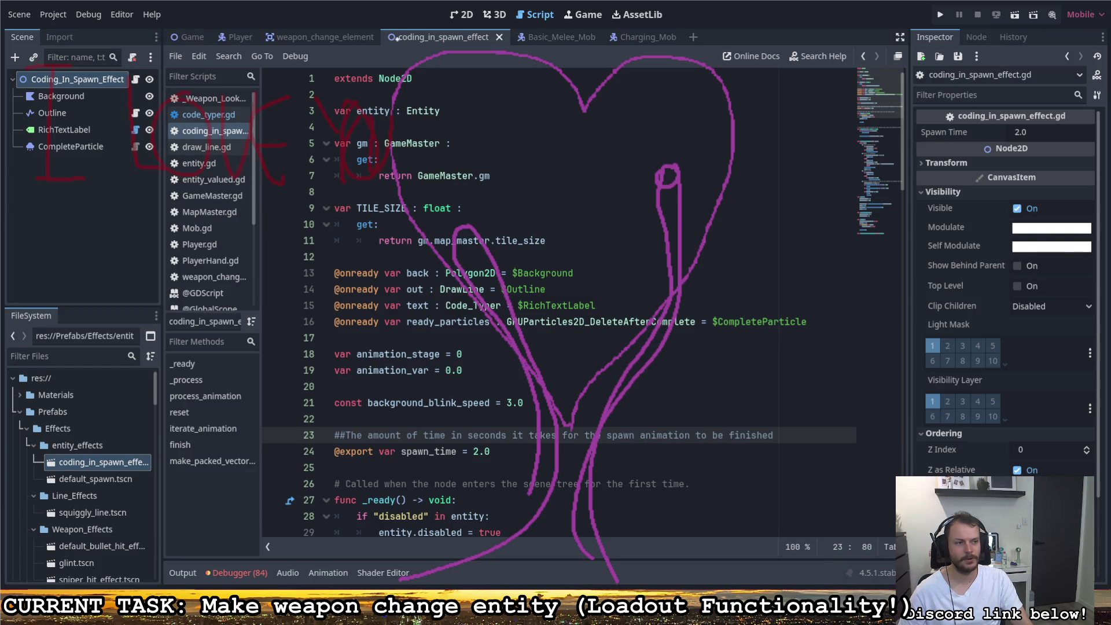
# Step: Draw a white vertical line down the editor and write red words over the left docks
pyautogui.moveTo(385, 24); pyautogui.dragTo(399, 595)
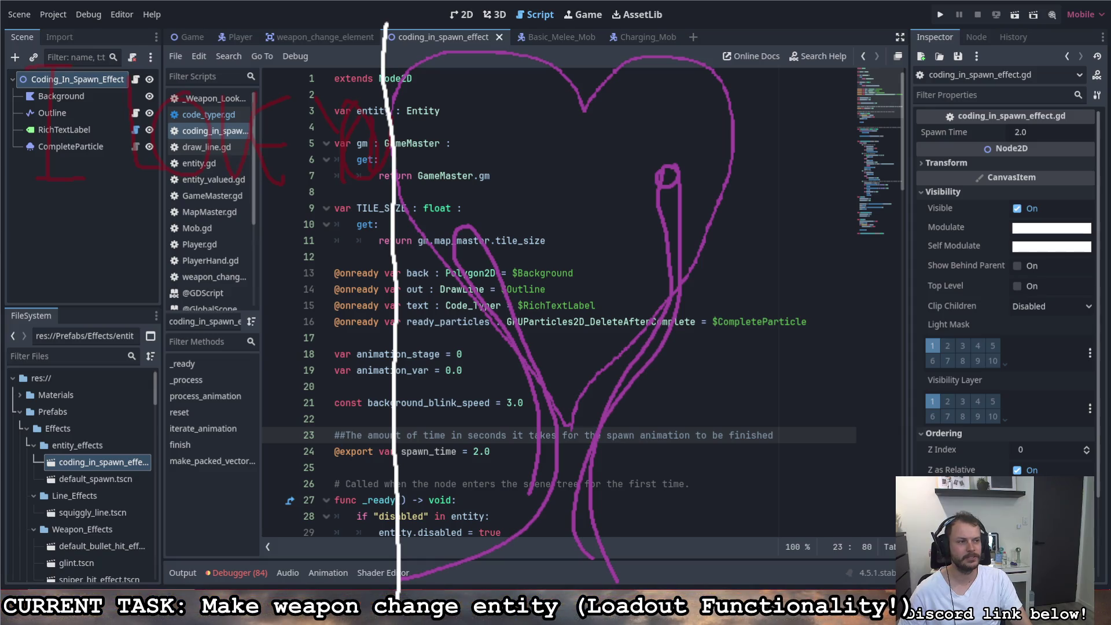
pyautogui.moveTo(50, 225)
pyautogui.mouseDown()
pyautogui.moveTo(28, 275)
pyautogui.moveTo(79, 254)
pyautogui.mouseUp()
pyautogui.moveTo(19, 283); pyautogui.dragTo(54, 296)
pyautogui.moveTo(99, 266)
pyautogui.mouseDown()
pyautogui.moveTo(83, 292)
pyautogui.moveTo(197, 319)
pyautogui.moveTo(285, 363)
pyautogui.mouseUp()
pyautogui.moveTo(297, 350); pyautogui.dragTo(295, 351)
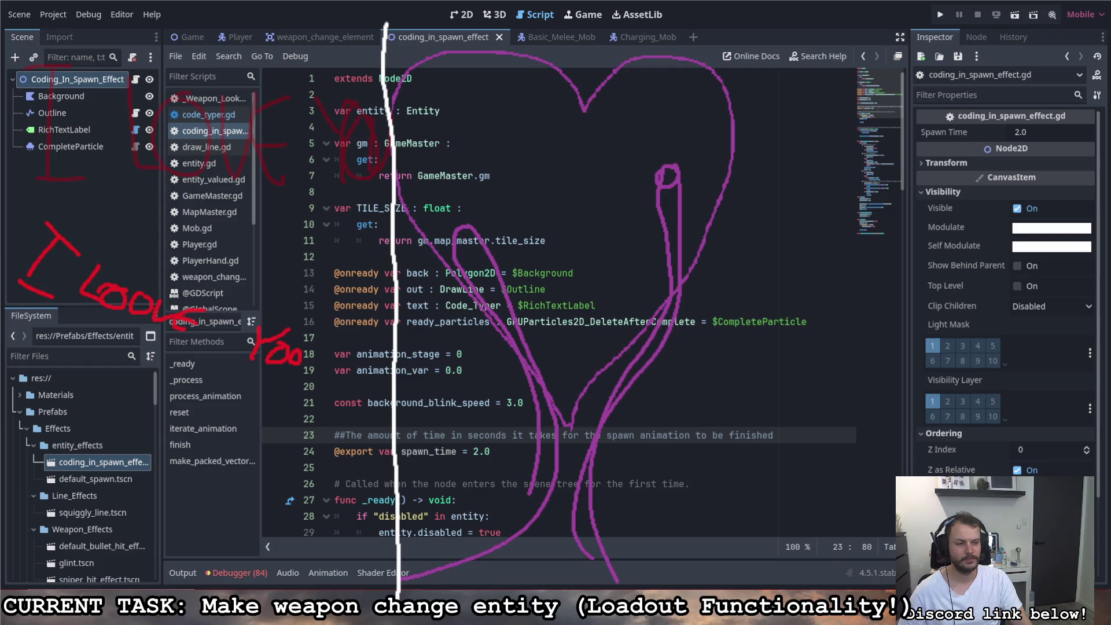
pyautogui.moveTo(184, 429)
pyautogui.mouseDown()
pyautogui.moveTo(192, 480)
pyautogui.moveTo(188, 431)
pyautogui.mouseUp()
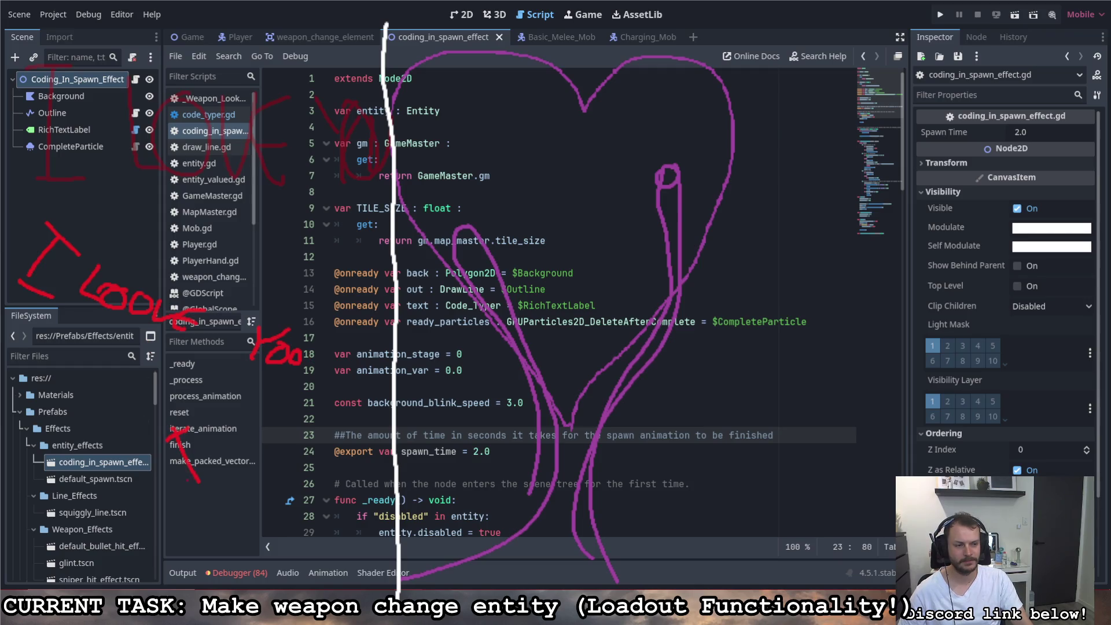
pyautogui.moveTo(186, 481); pyautogui.dragTo(226, 469)
pyautogui.moveTo(226, 425)
pyautogui.mouseDown()
pyautogui.moveTo(255, 447)
pyautogui.moveTo(292, 431)
pyautogui.moveTo(309, 440)
pyautogui.moveTo(335, 420)
pyautogui.mouseUp()
pyautogui.moveTo(351, 412); pyautogui.dragTo(380, 431)
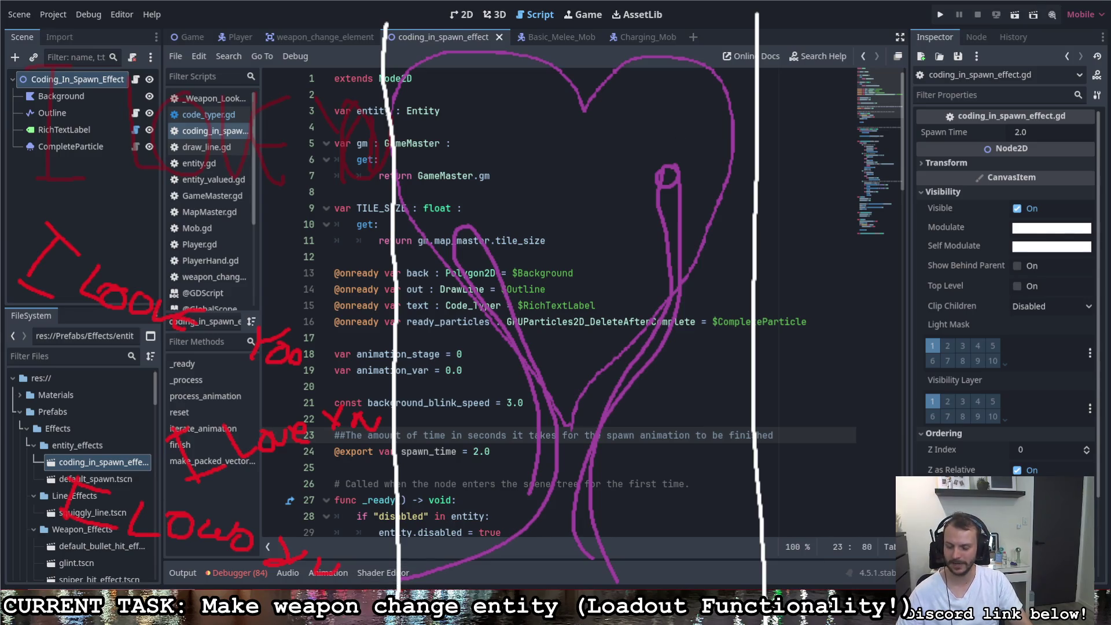
# Step: Clear the annotations and place the cursor at the end of the animation_var declaration
pyautogui.moveTo(436, 613)
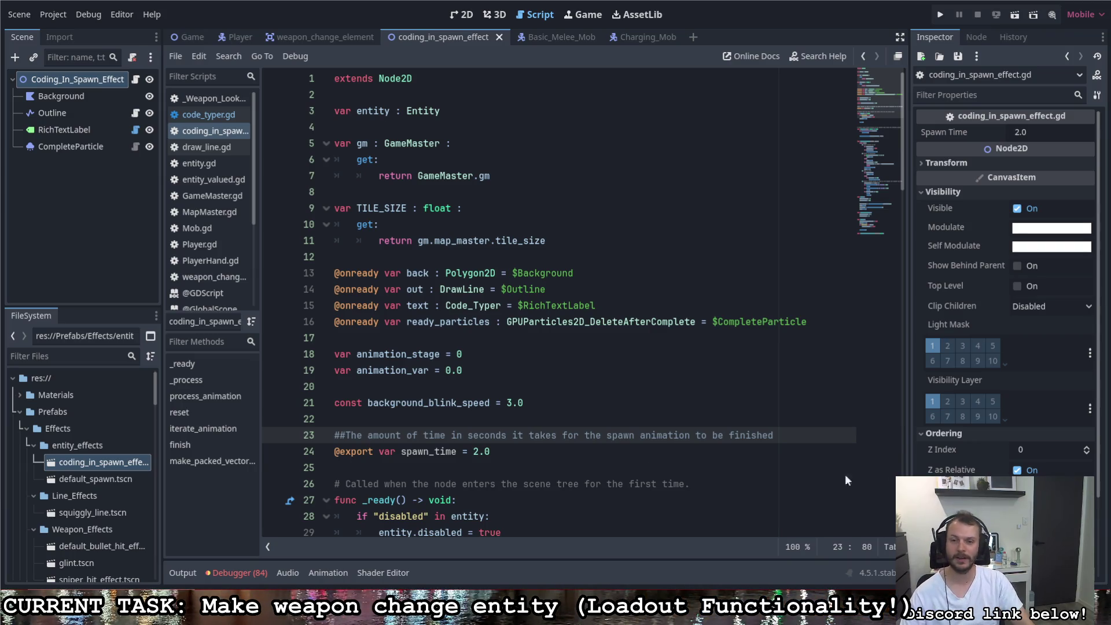
pyautogui.click(505, 369)
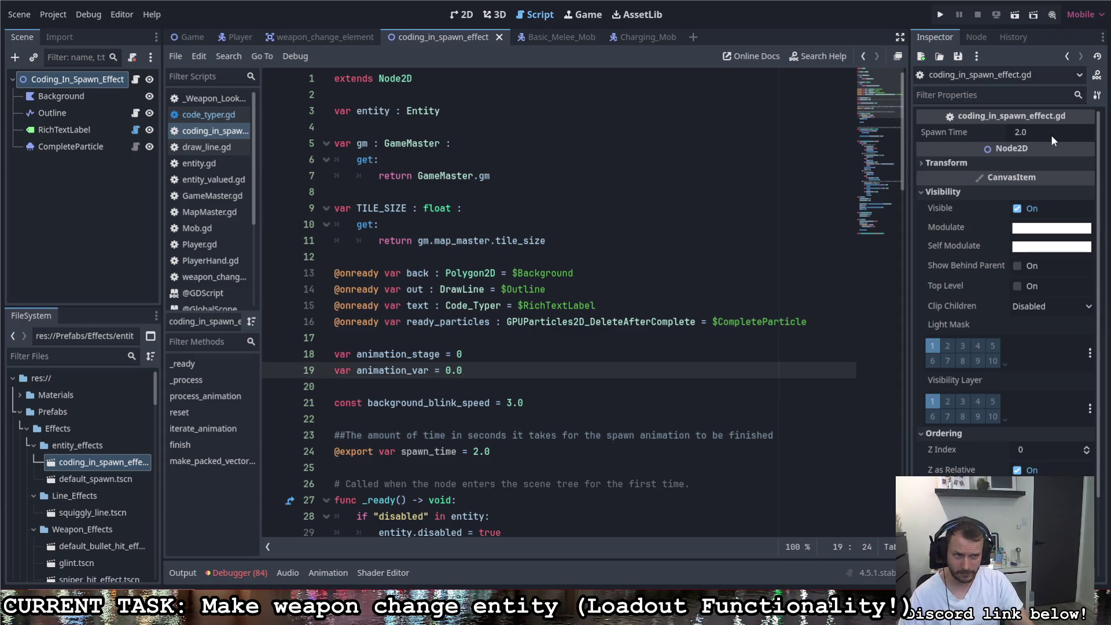
pyautogui.scroll(-6, 459, 337)
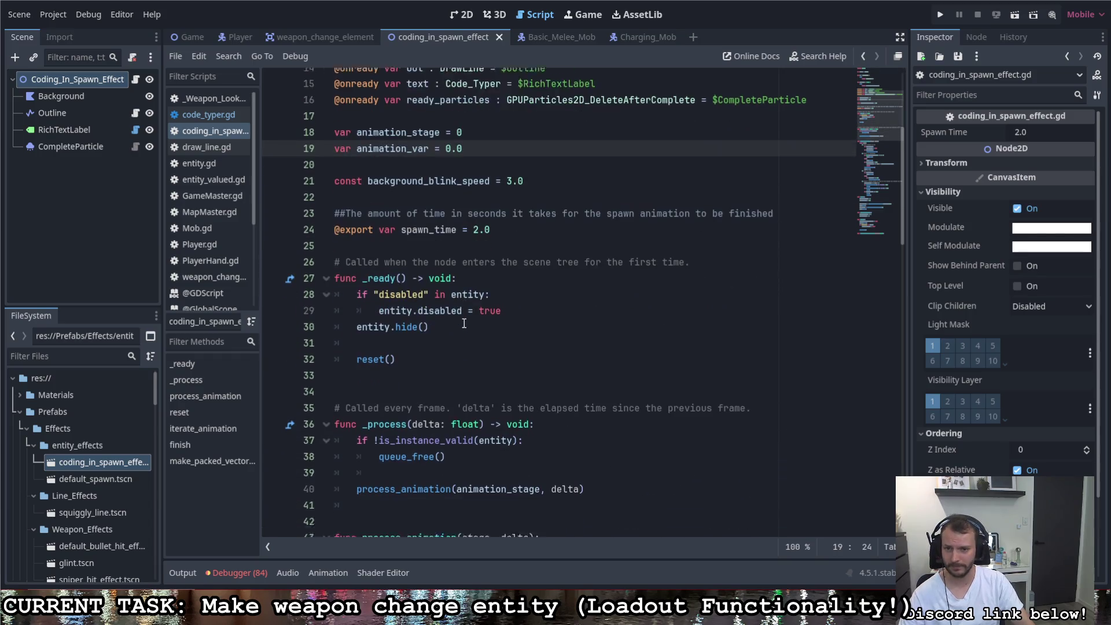
pyautogui.scroll(-3, 464, 322)
pyautogui.scroll(2, 462, 322)
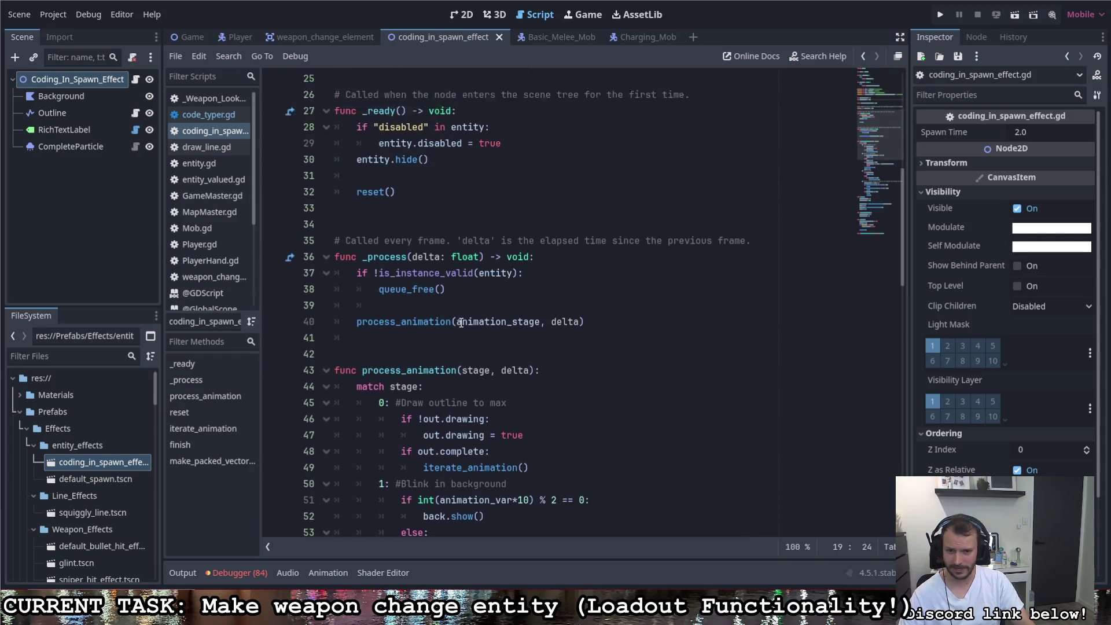
pyautogui.scroll(-3, 461, 322)
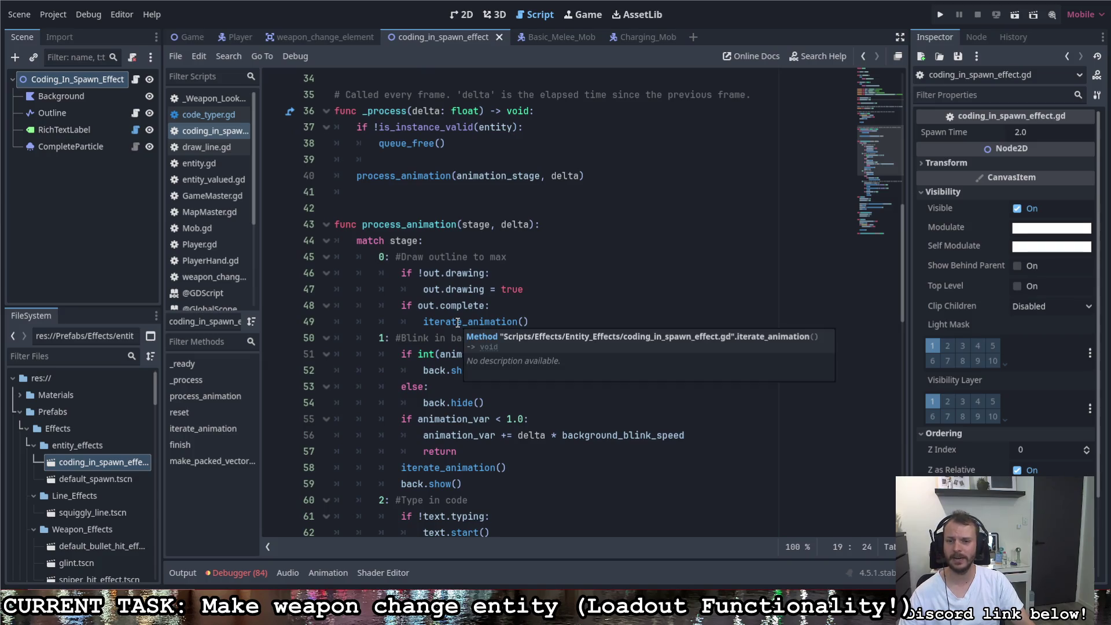
pyautogui.scroll(-3, 479, 350)
pyautogui.scroll(6, 468, 232)
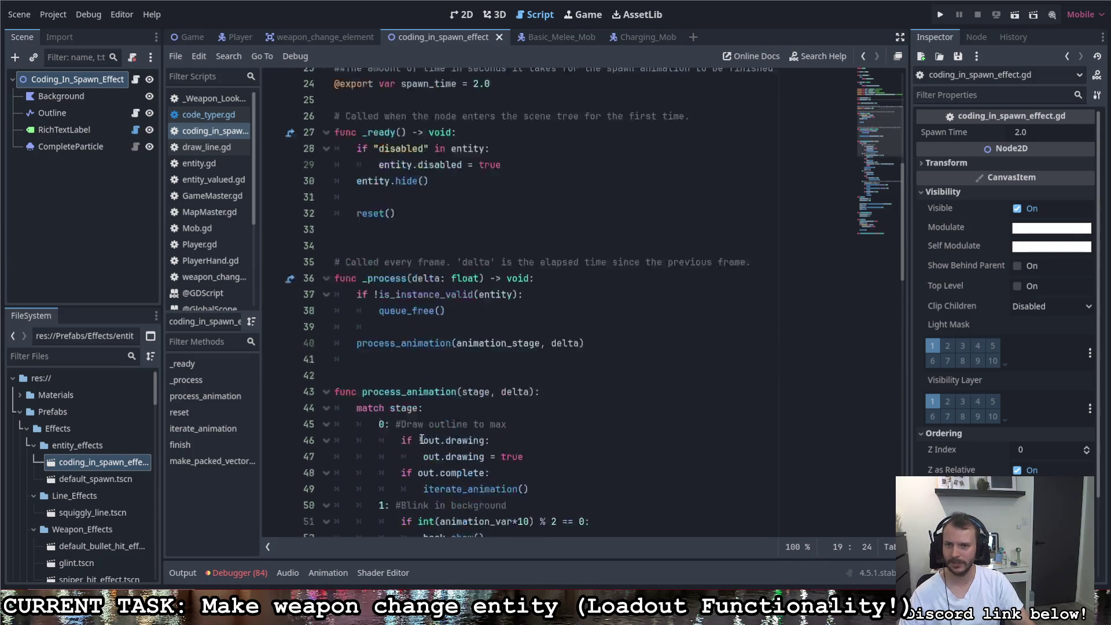
pyautogui.scroll(2, 469, 228)
pyautogui.click(548, 213)
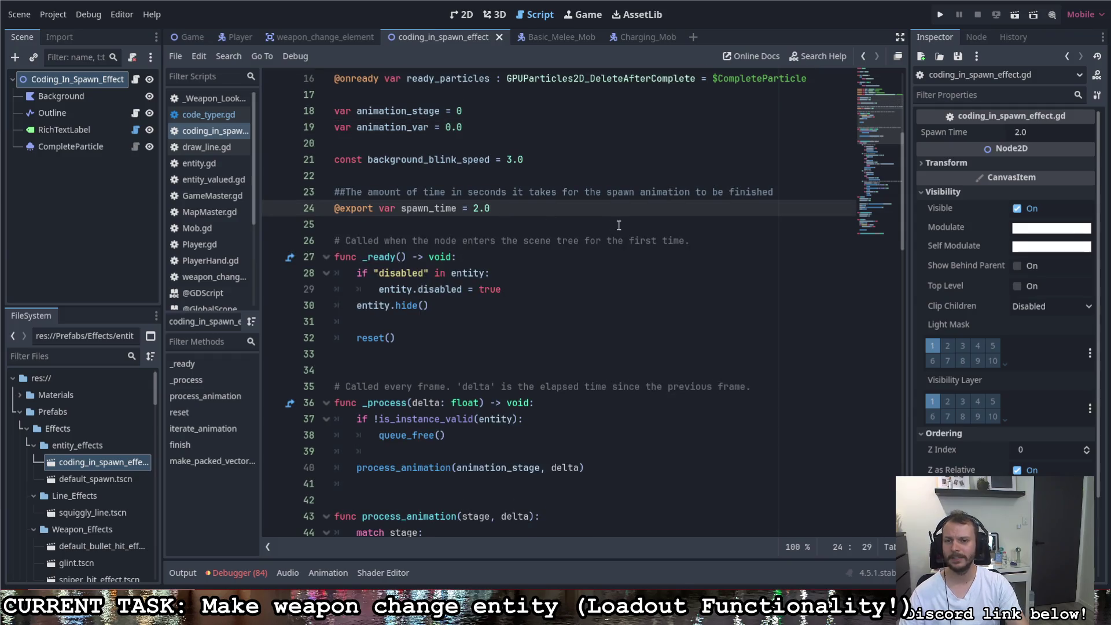
# Step: Start the line 'const stage_time_factors = [' below the spawn_time export
pyautogui.press('Return')
pyautogui.press('Return')
pyautogui.write('var ')
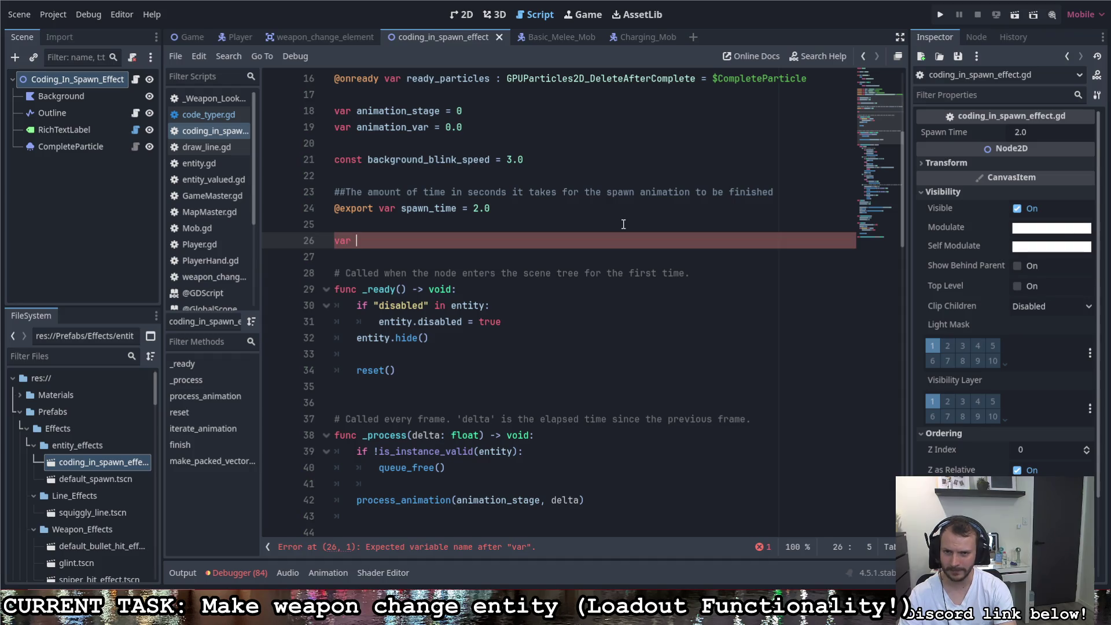
pyautogui.write('spawn_time_')
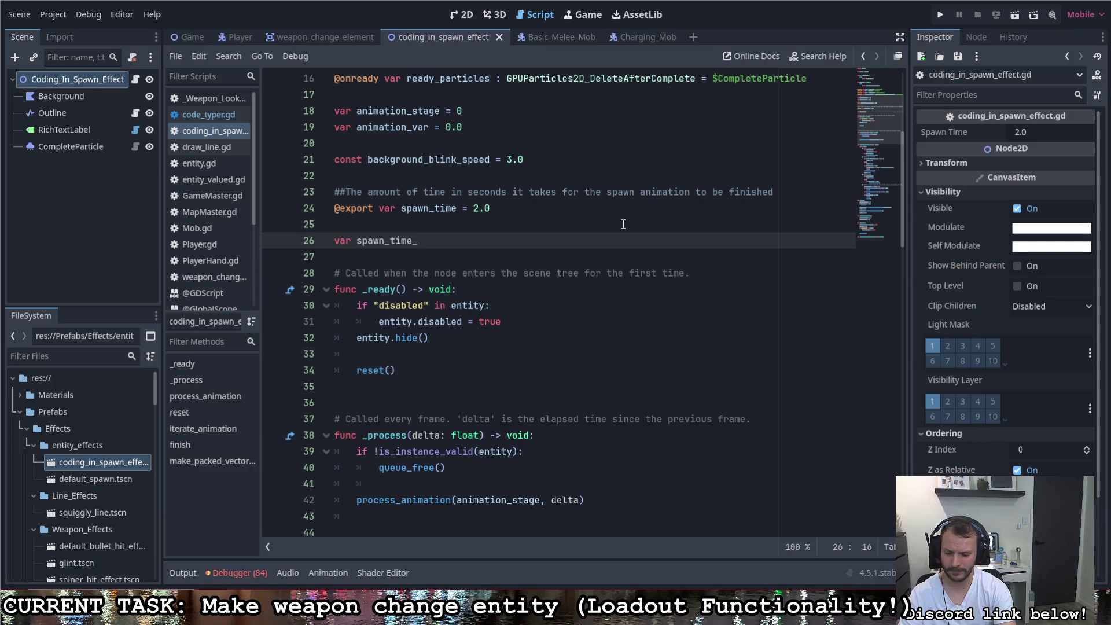
pyautogui.write('factors')
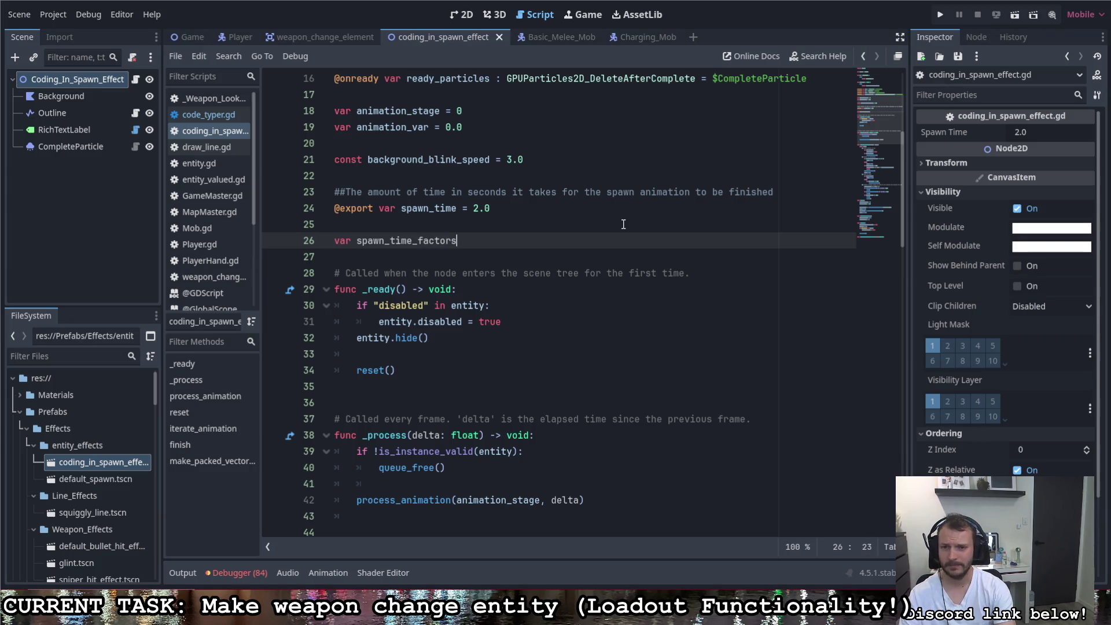
pyautogui.write('_per_stage')
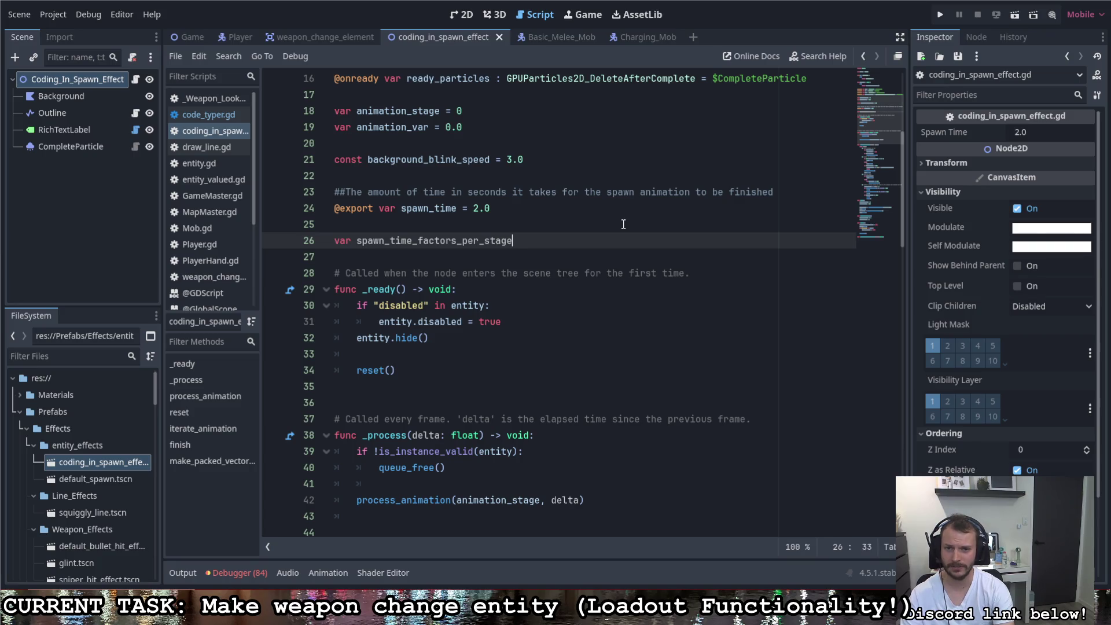
pyautogui.press('BackSpace')
pyautogui.press('BackSpace')
pyautogui.press('BackSpace')
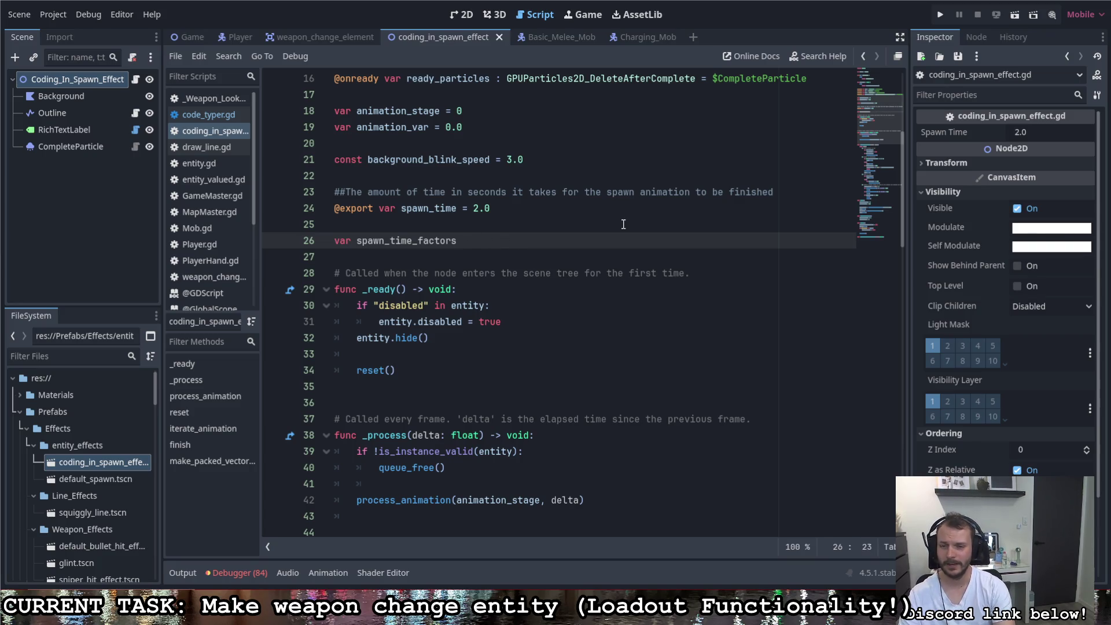
pyautogui.write('s = [')
pyautogui.scroll(-13, 503, 283)
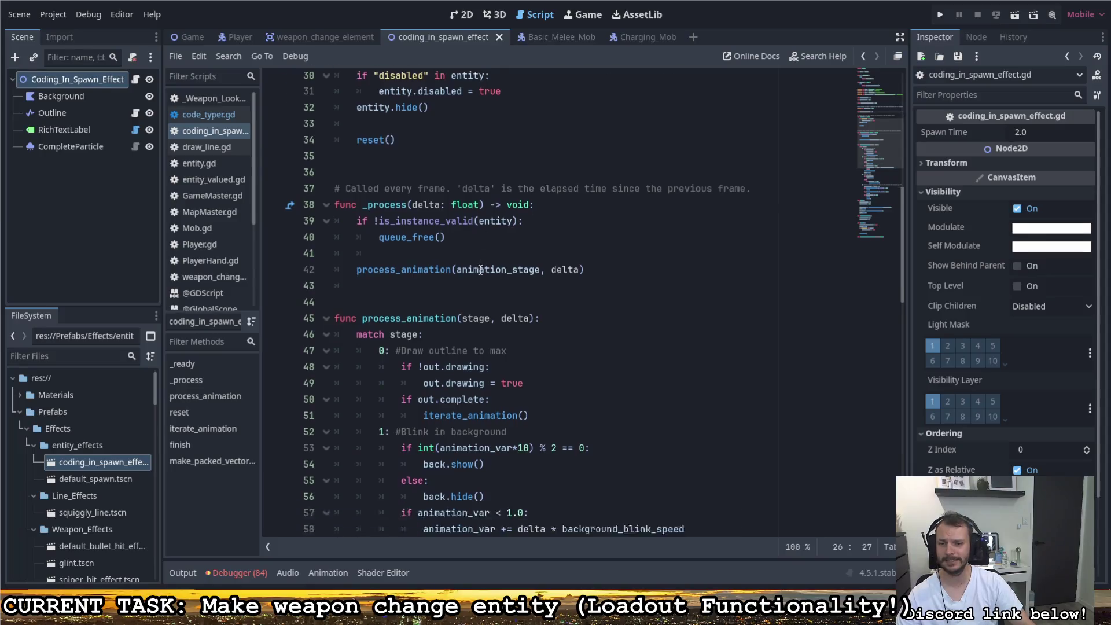
pyautogui.scroll(17, 383, 344)
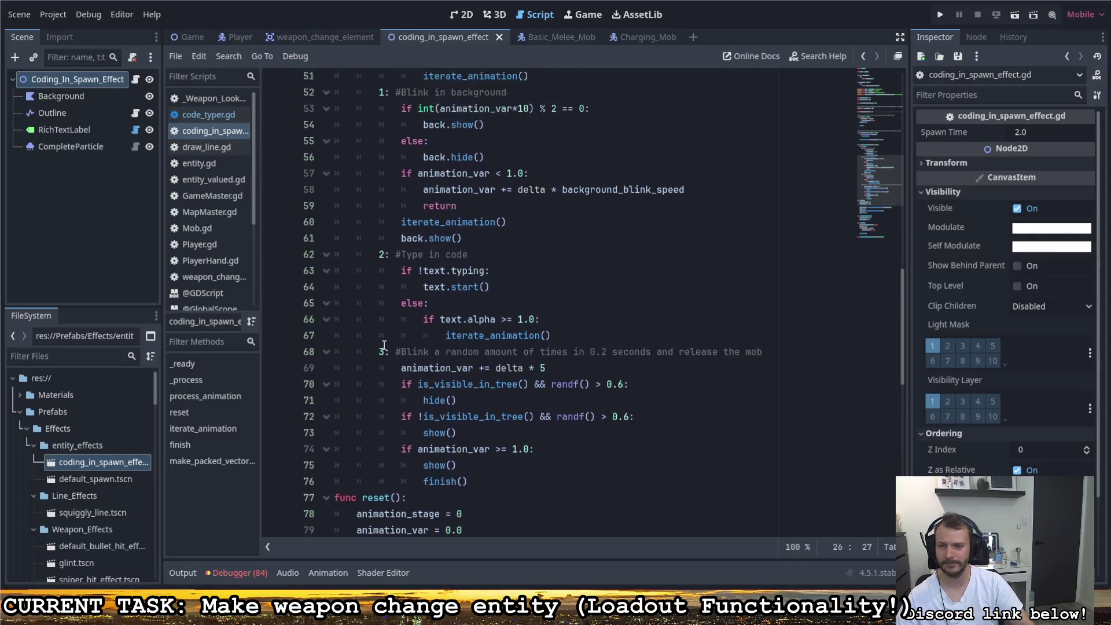
pyautogui.scroll(-3, 365, 294)
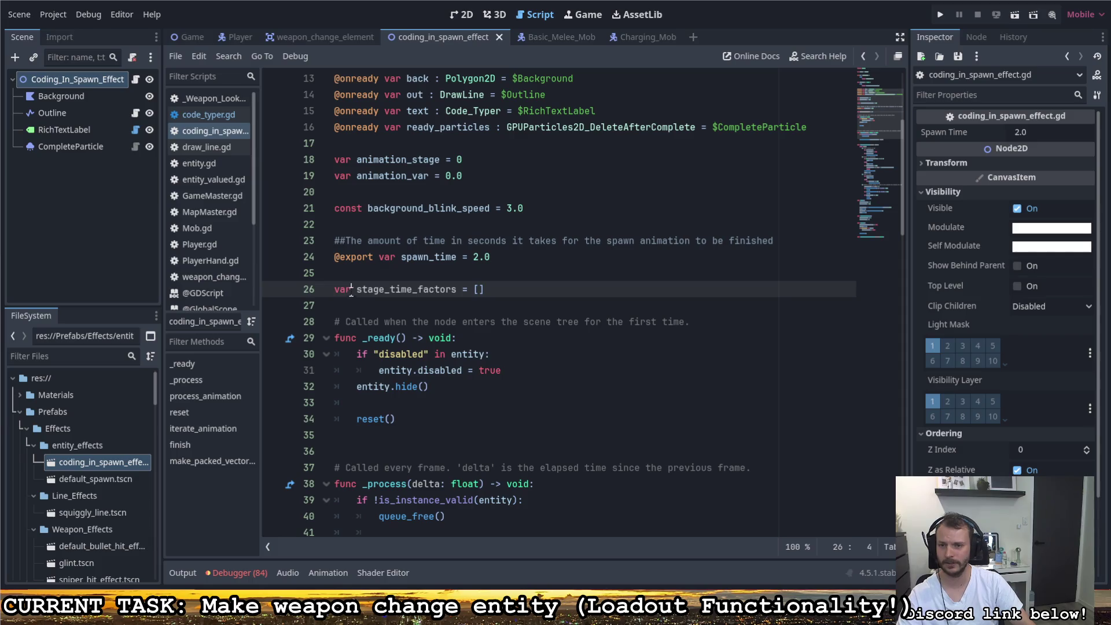
pyautogui.doubleClick(345, 289)
pyautogui.write('const')
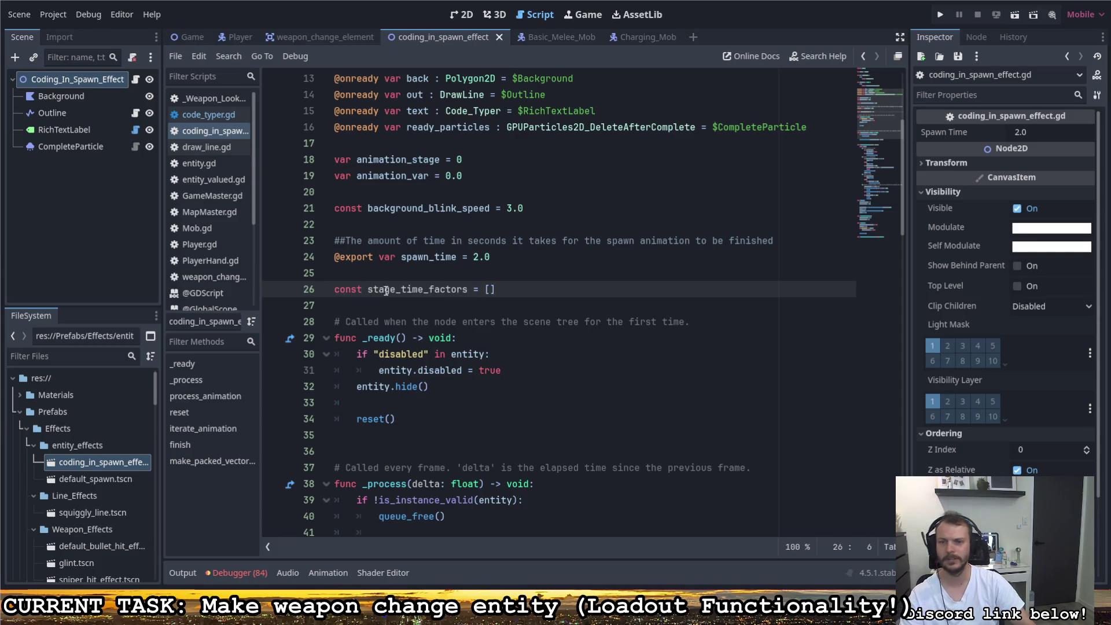
# Step: Fill the list with 1.0, 0.5 and 0.75
pyautogui.click(490, 288)
pyautogui.scroll(-1, 528, 363)
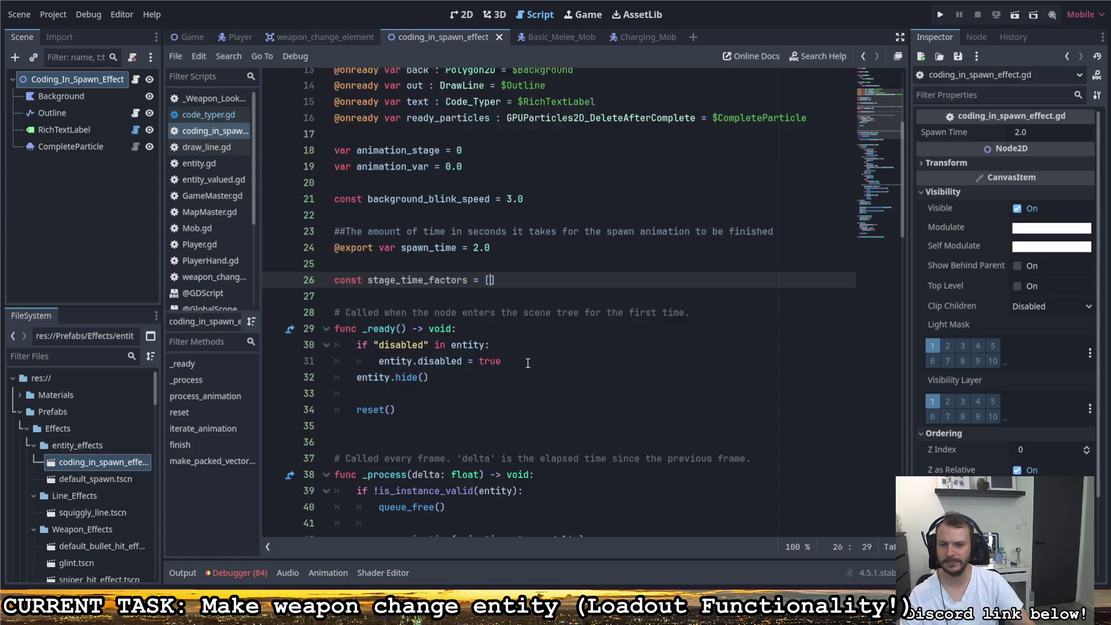
pyautogui.scroll(-10, 527, 363)
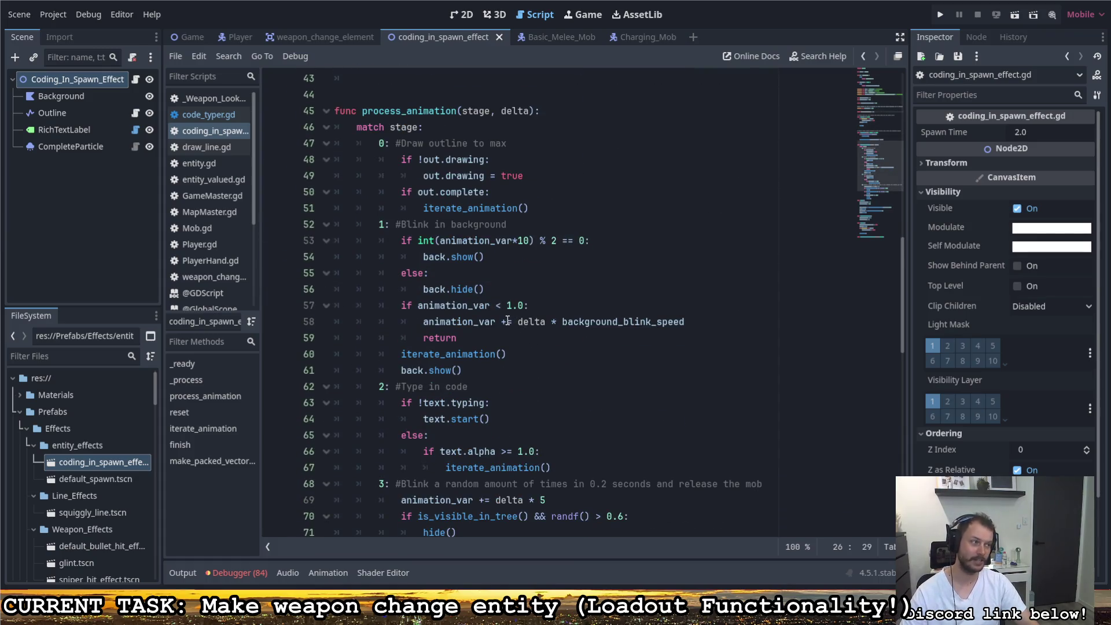
pyautogui.scroll(8, 422, 271)
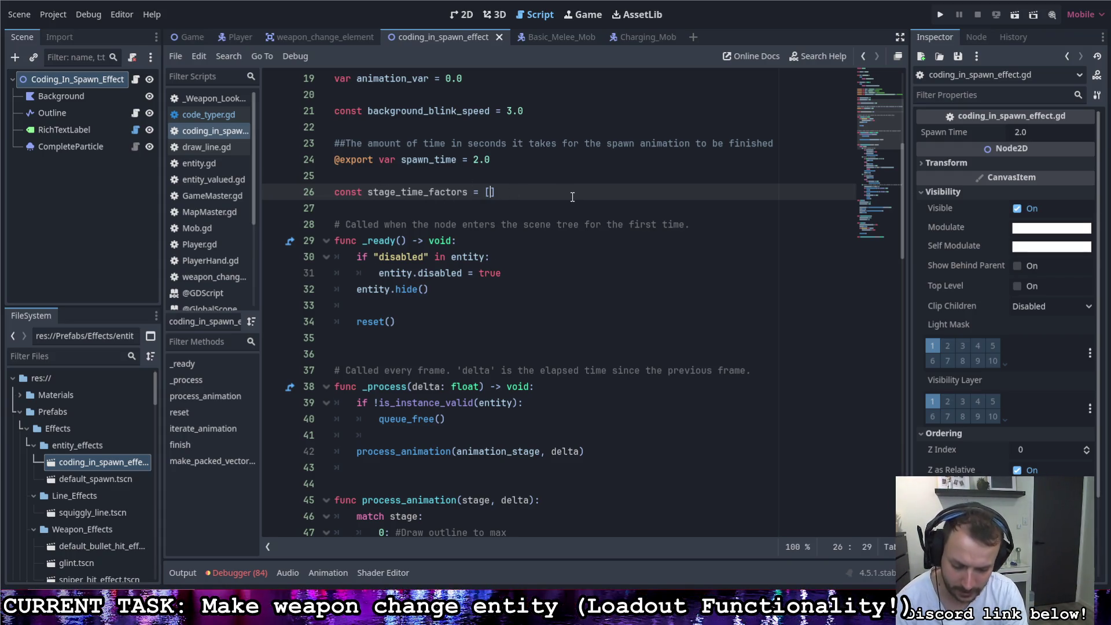
pyautogui.write('1.0,')
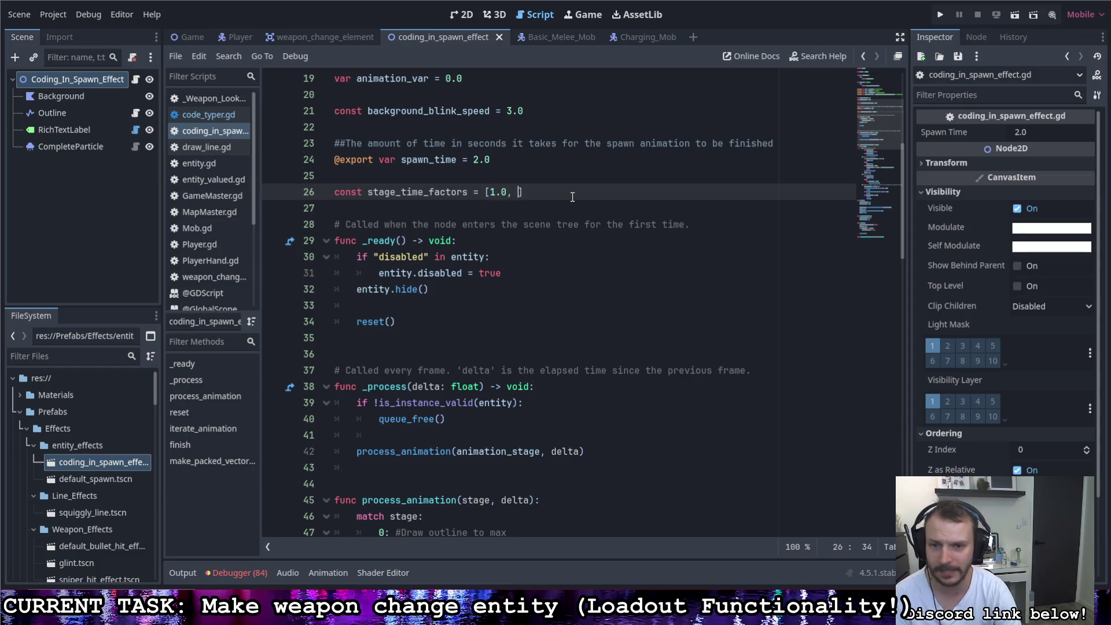
pyautogui.scroll(-7, 547, 212)
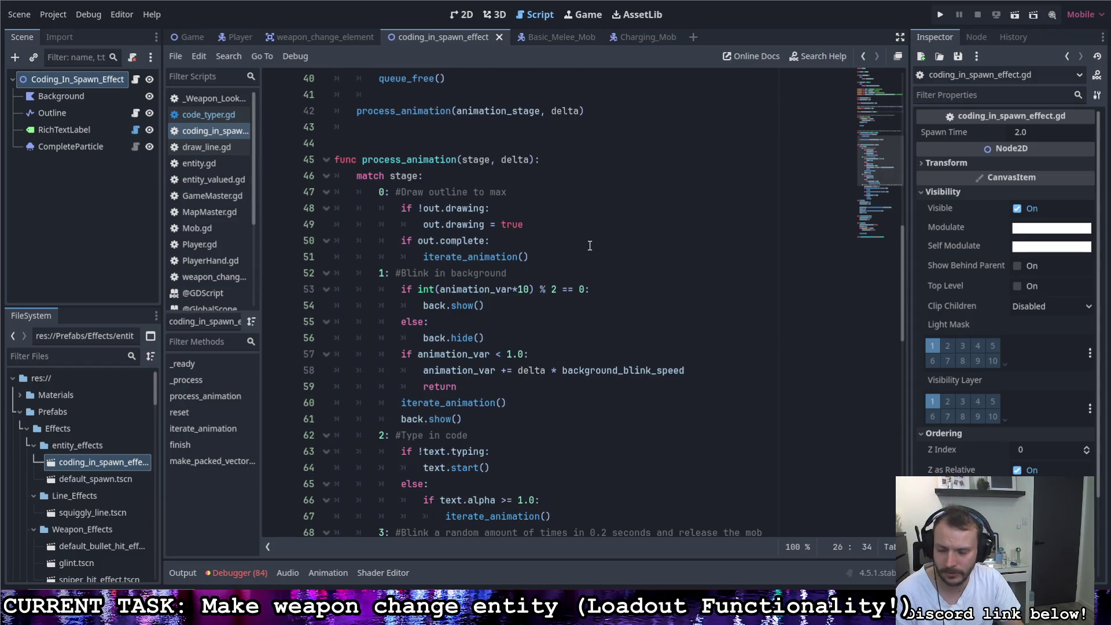
pyautogui.scroll(5, 593, 237)
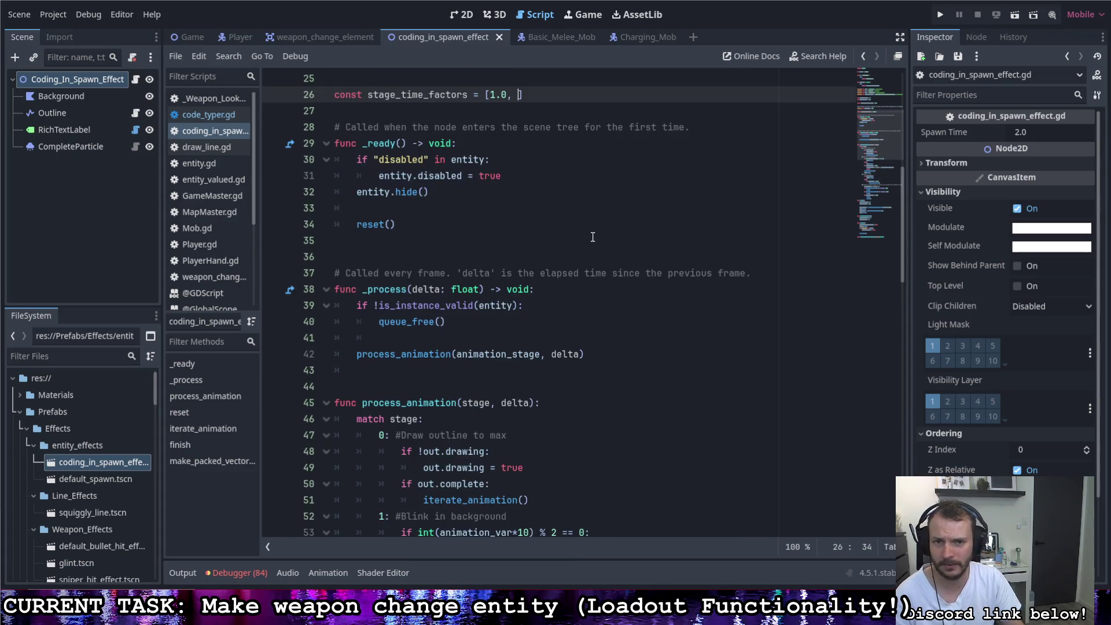
pyautogui.write('0.5,')
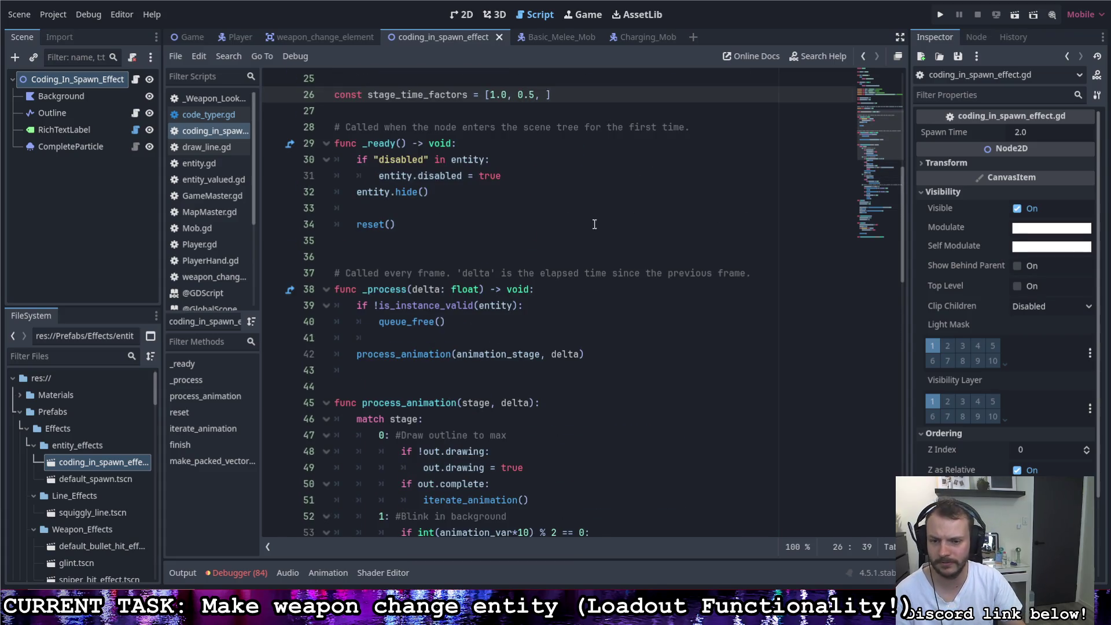
pyautogui.scroll(-6, 594, 224)
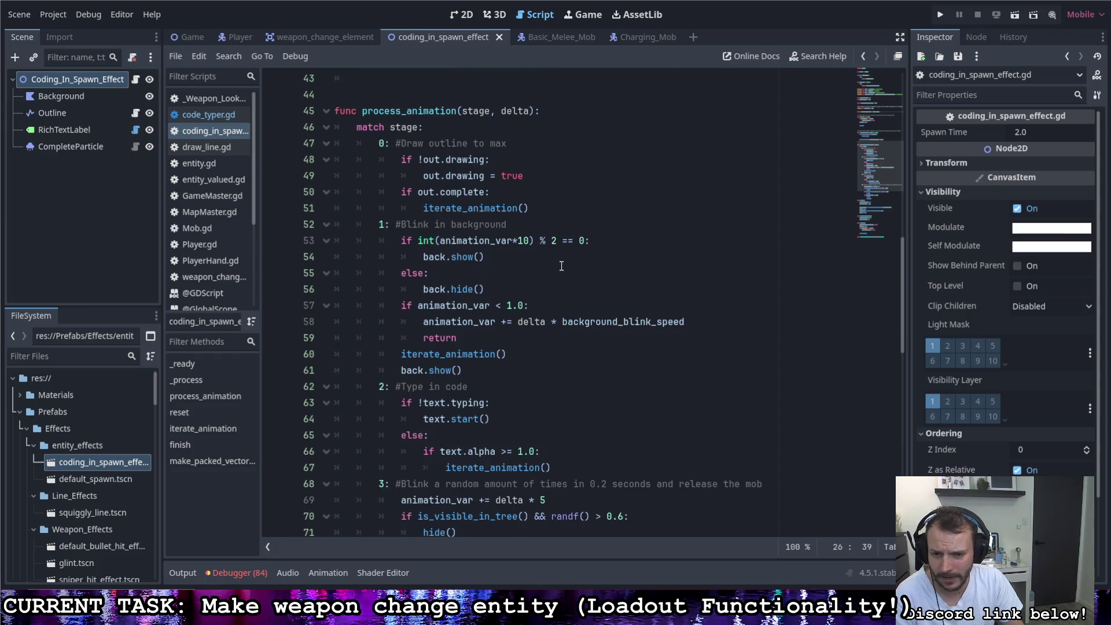
pyautogui.scroll(7, 559, 272)
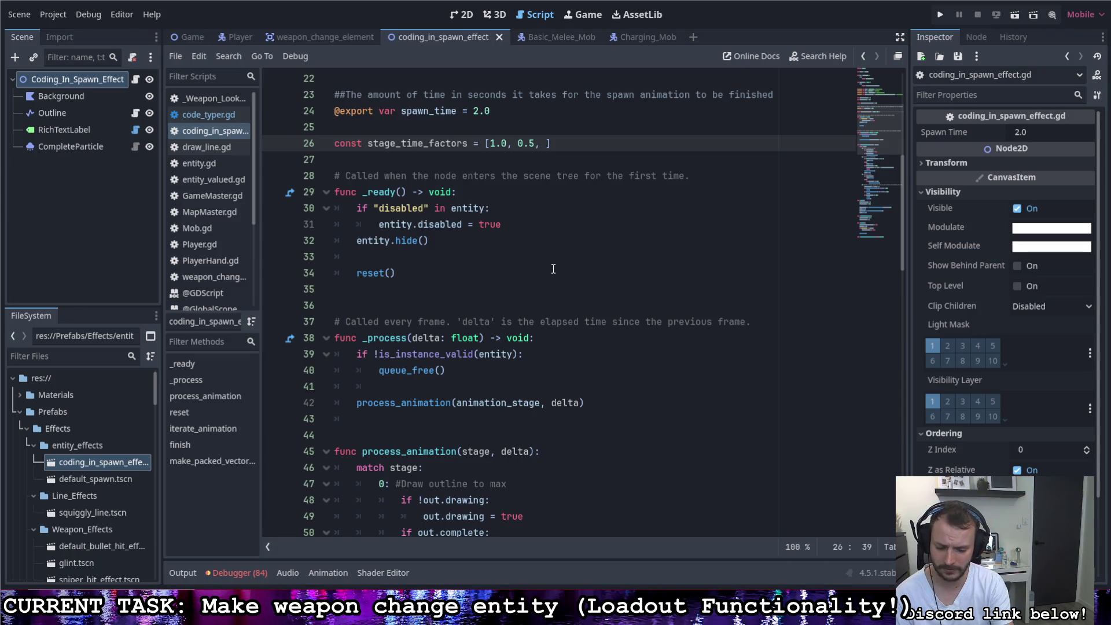
pyautogui.write('0.75,')
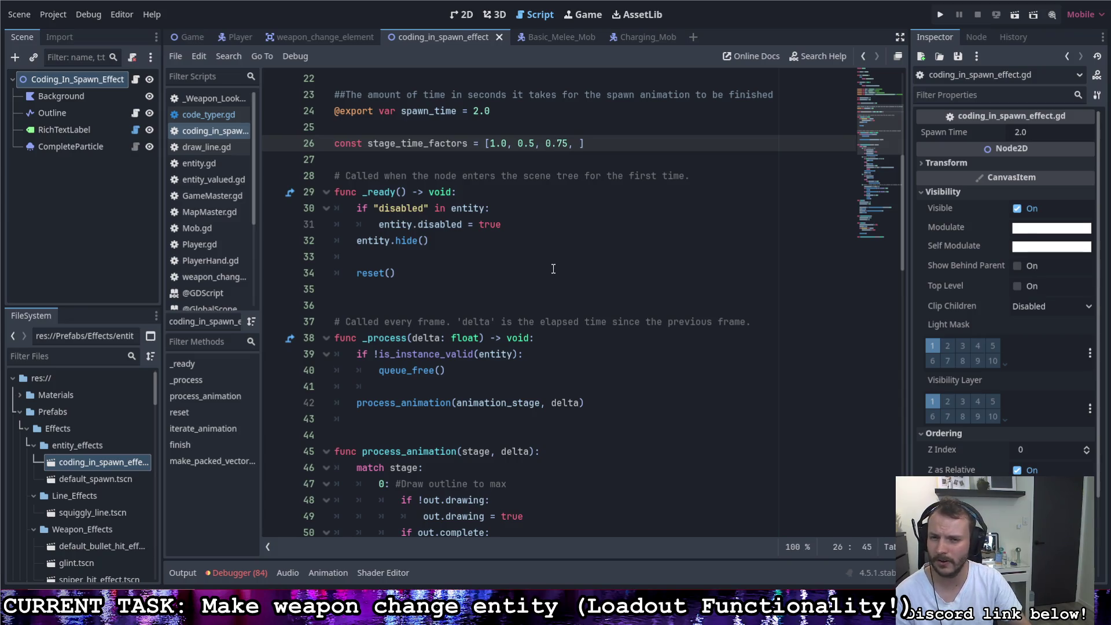
# Step: Add 0.2 as the last list value and begin a 'var factor :' declaration beneath
pyautogui.moveTo(485, 142); pyautogui.dragTo(532, 143)
pyautogui.press('Right')
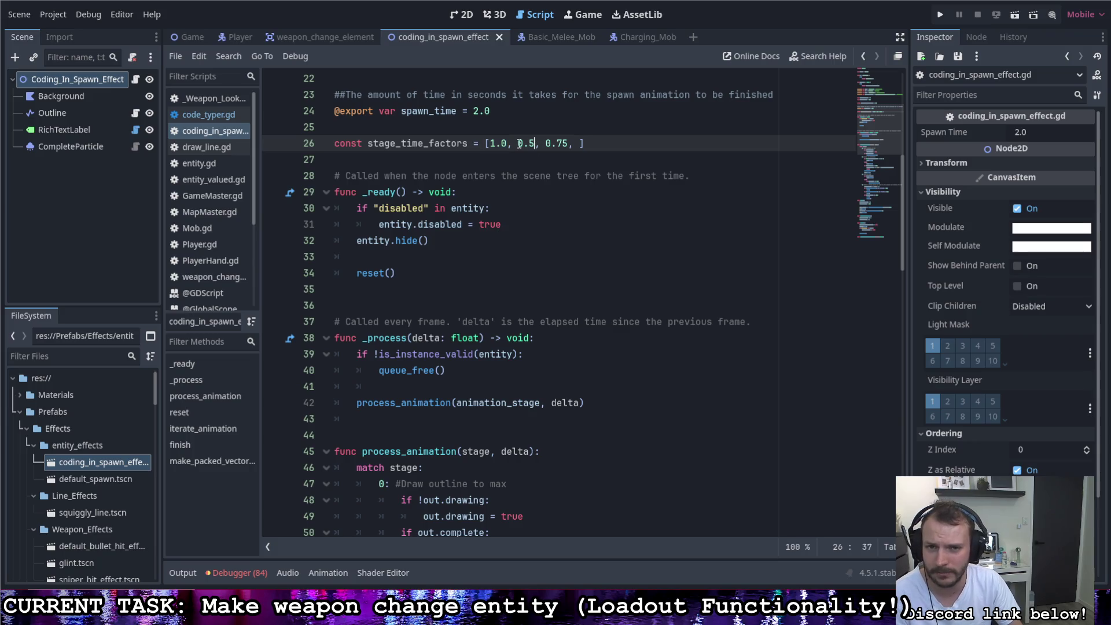
pyautogui.scroll(-11, 539, 242)
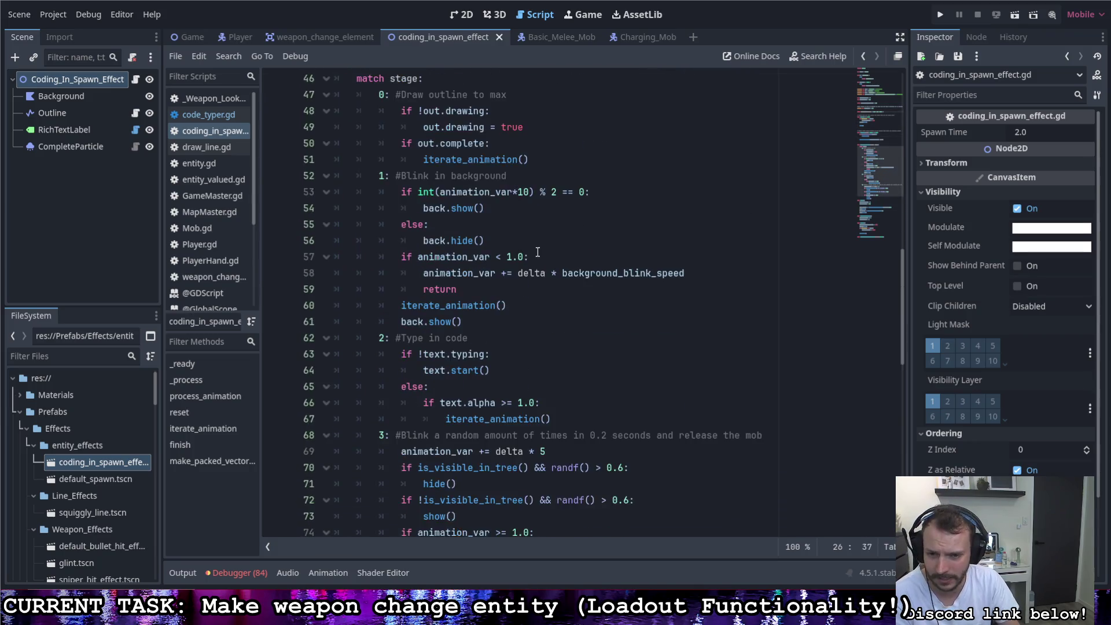
pyautogui.scroll(10, 542, 259)
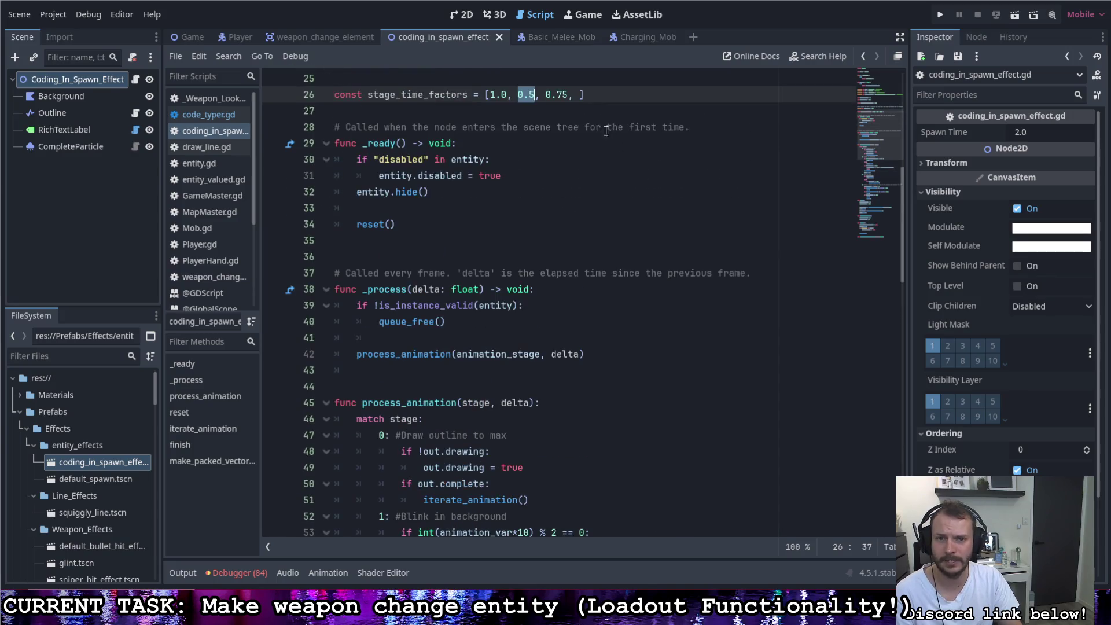
pyautogui.click(580, 95)
pyautogui.write('0.2')
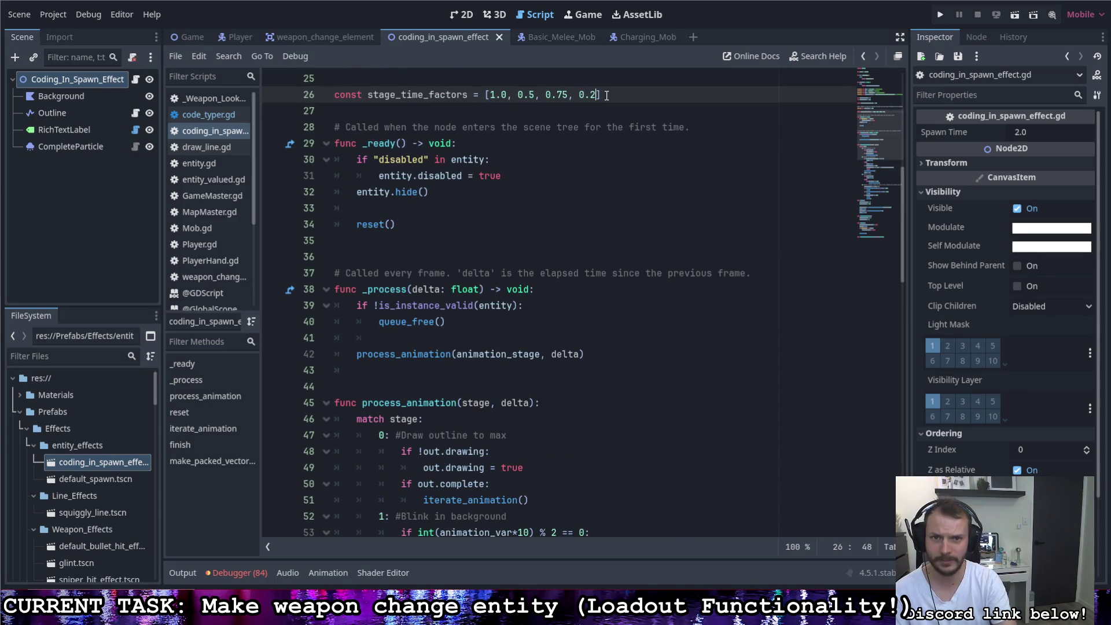
pyautogui.scroll(1, 629, 116)
pyautogui.scroll(2, 597, 165)
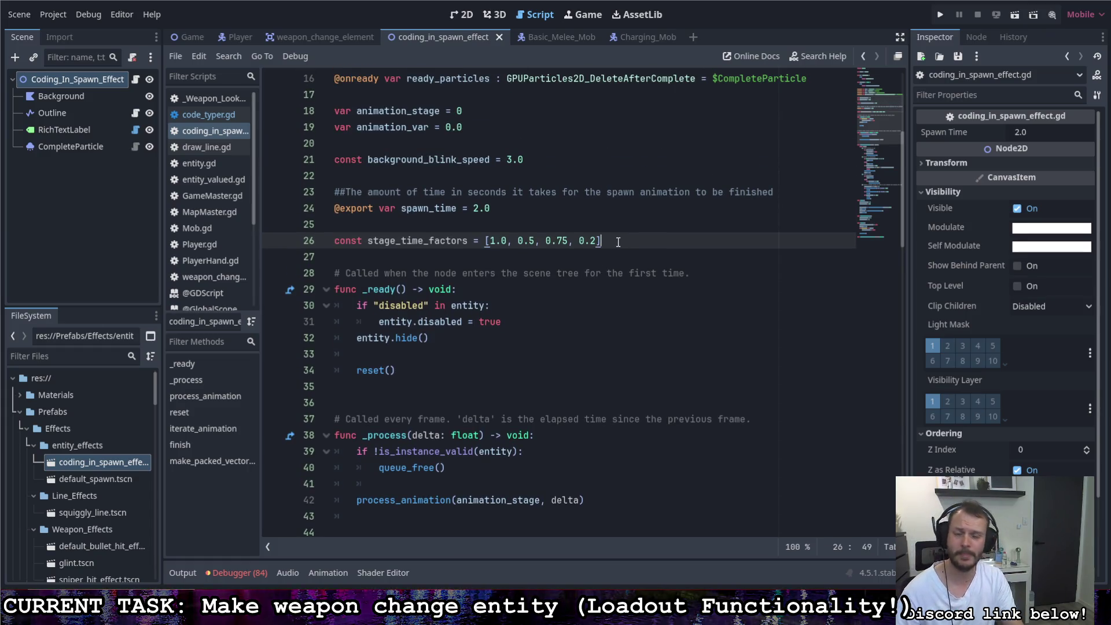
pyautogui.press('Return')
pyautogui.write('var ')
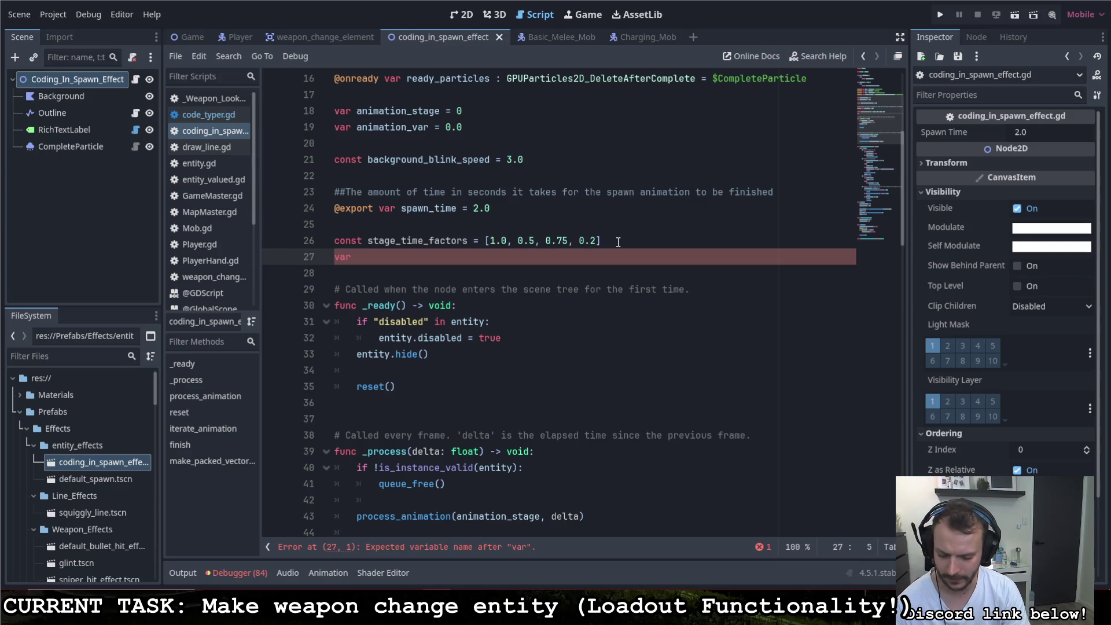
pyautogui.write('factor :')
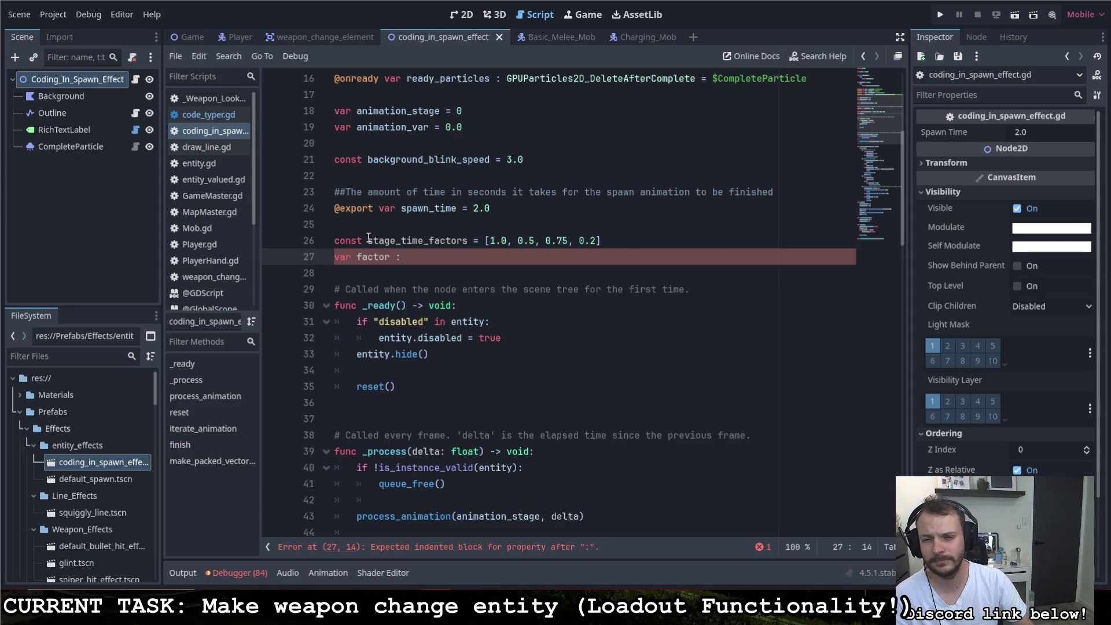
# Step: Rename the variable to factor_mod typed float and start its get: block with a return line
pyautogui.click(391, 257)
pyautogui.write('_mod')
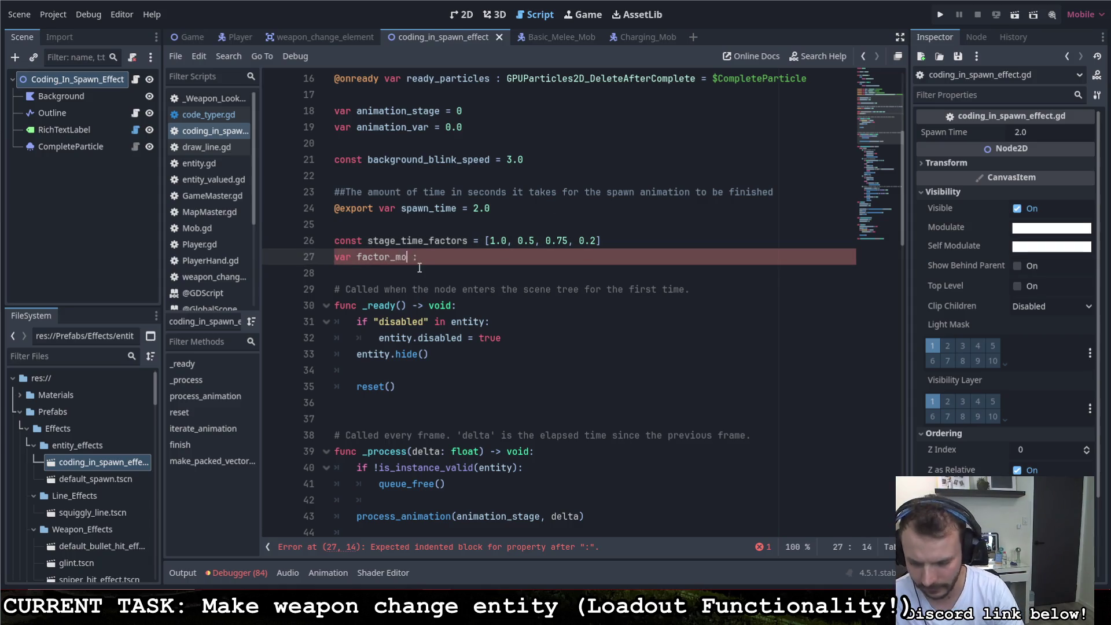
pyautogui.click(442, 263)
pyautogui.write('float :')
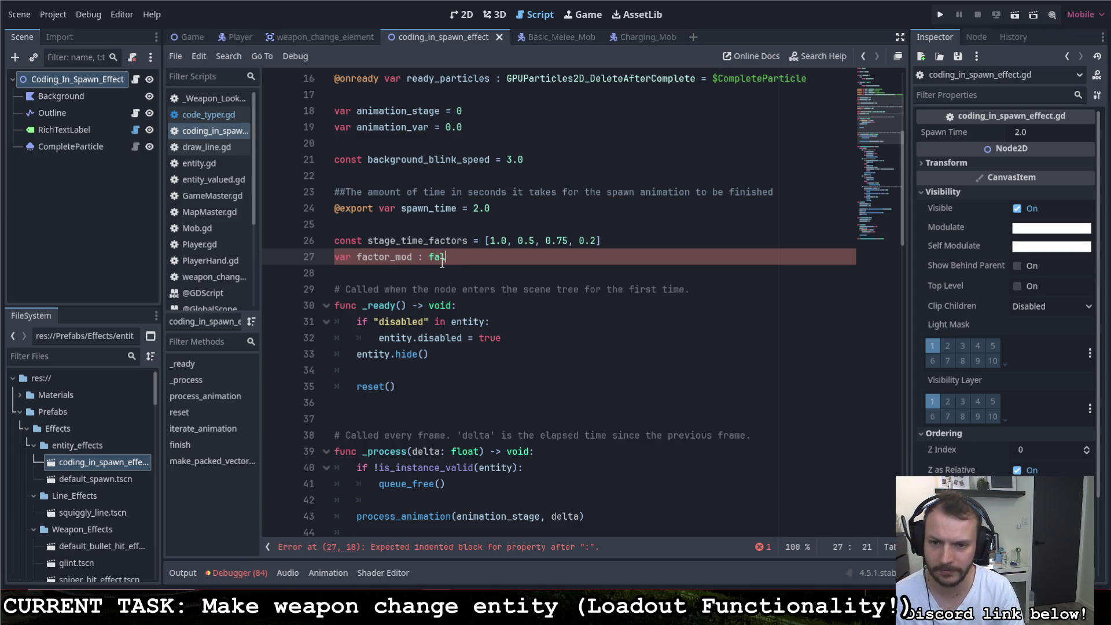
pyautogui.press('Return')
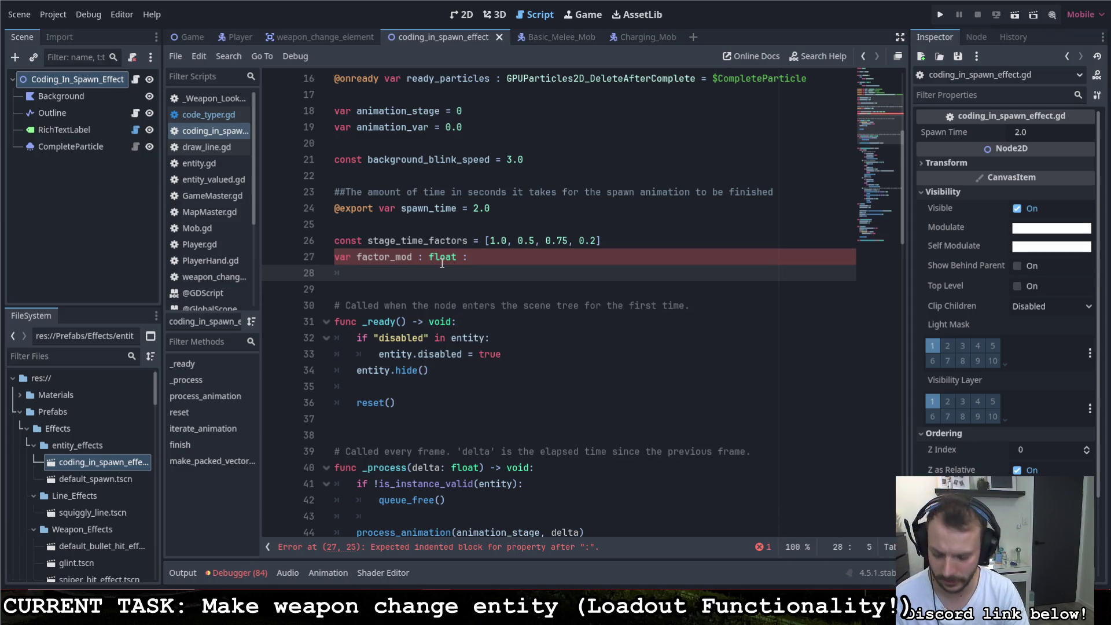
pyautogui.write('get:')
pyautogui.press('Return')
pyautogui.write('re')
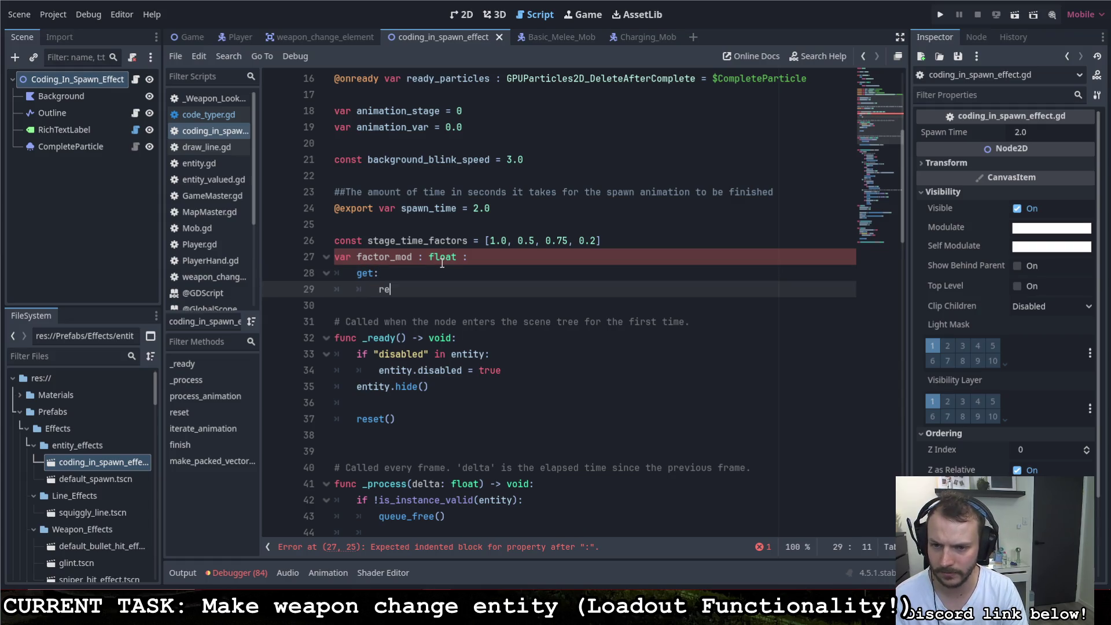
pyautogui.write('turn')
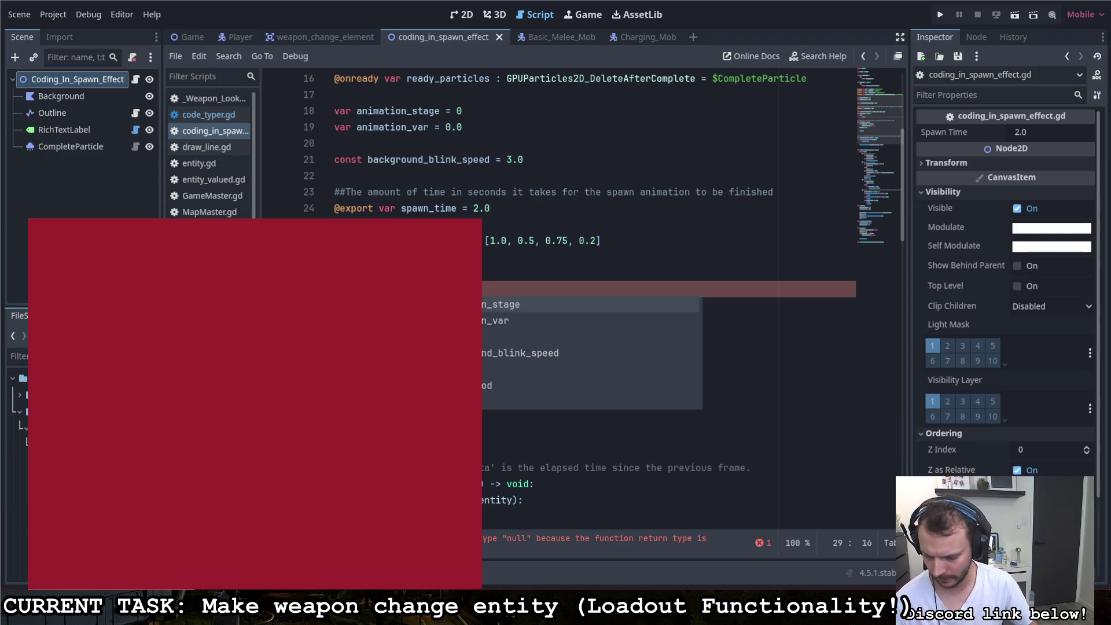
# Step: Launch Calculator via Windows search and move it away from the code
pyautogui.click(139, 587)
pyautogui.write('calc')
pyautogui.press('Return')
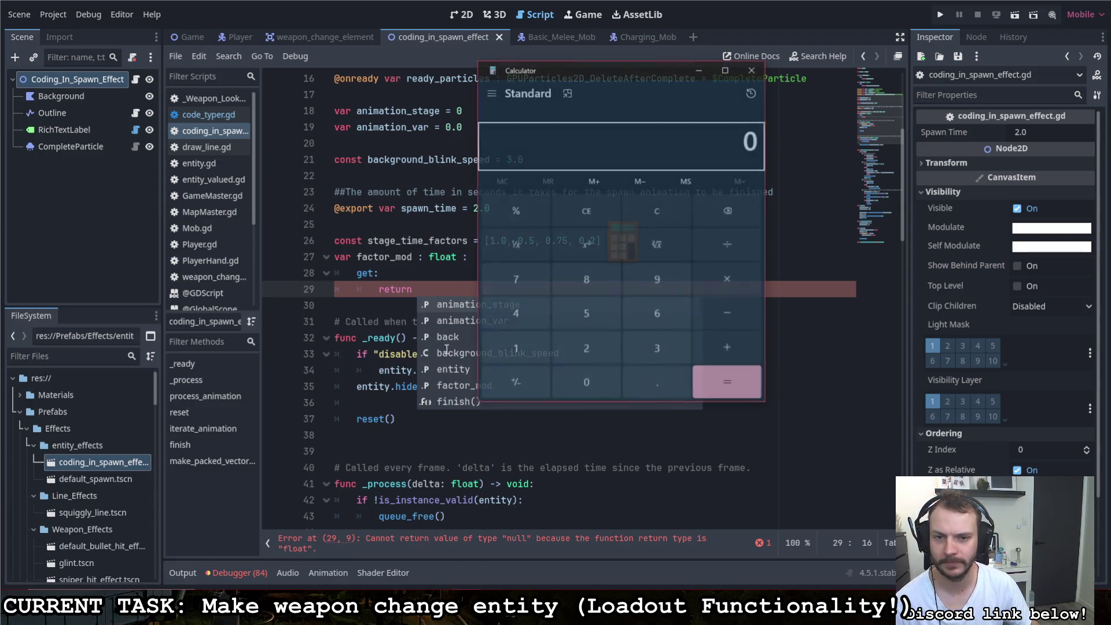
pyautogui.moveTo(628, 95); pyautogui.dragTo(827, 123)
# Step: Begin summing 1.0 + 0.5, then clear the divide-by-zero error that appears
pyautogui.click(720, 378)
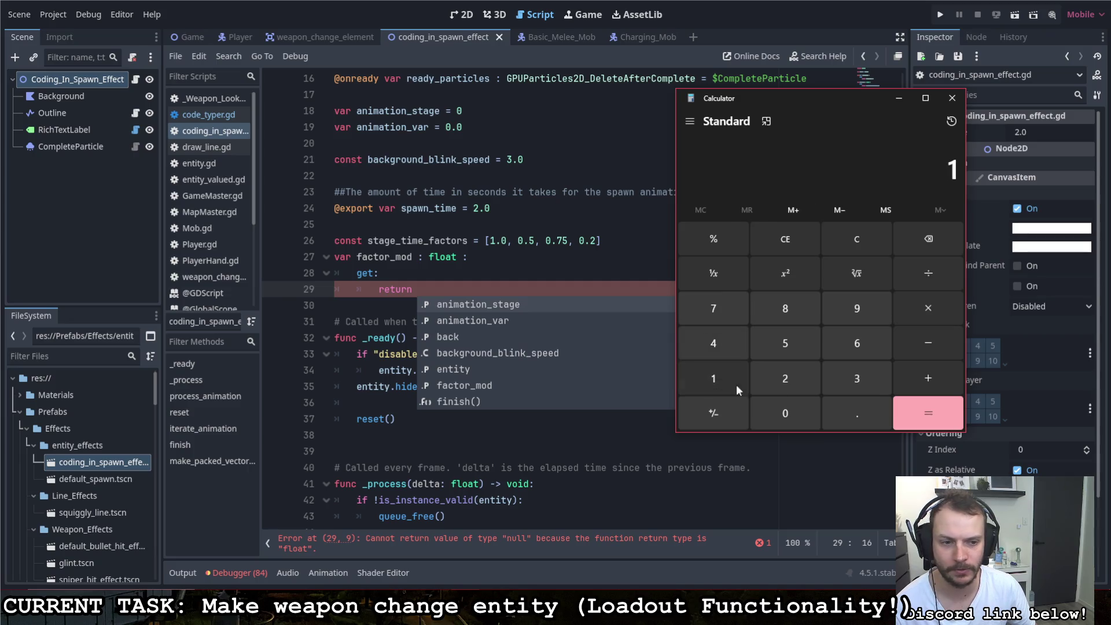
pyautogui.click(836, 405)
pyautogui.click(775, 413)
pyautogui.click(914, 379)
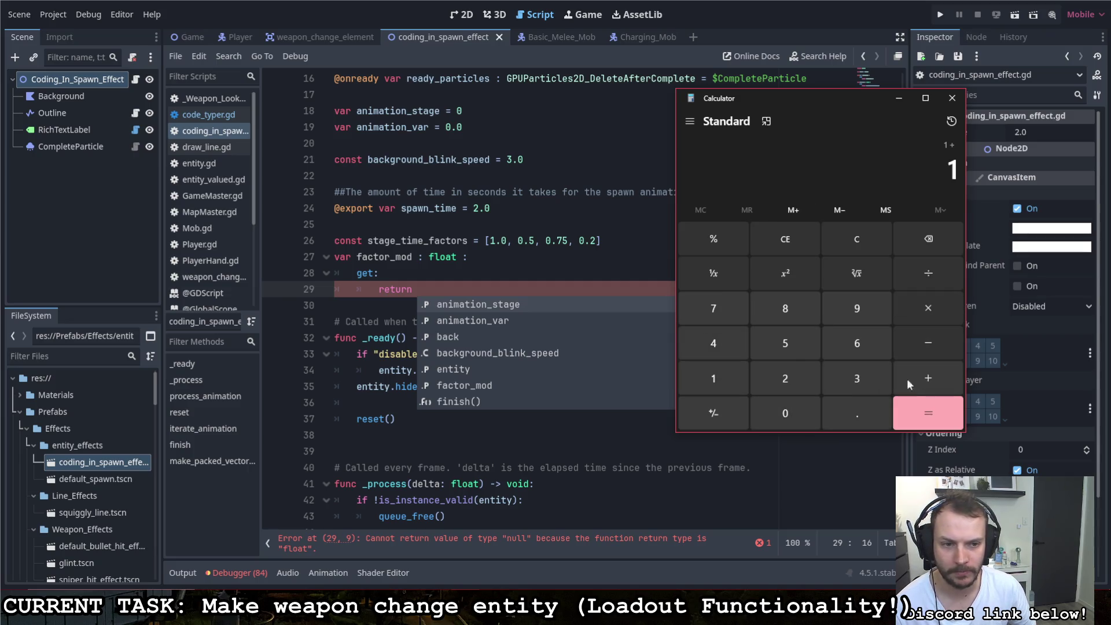
pyautogui.click(775, 412)
pyautogui.click(837, 411)
pyautogui.press('5')
pyautogui.click(946, 377)
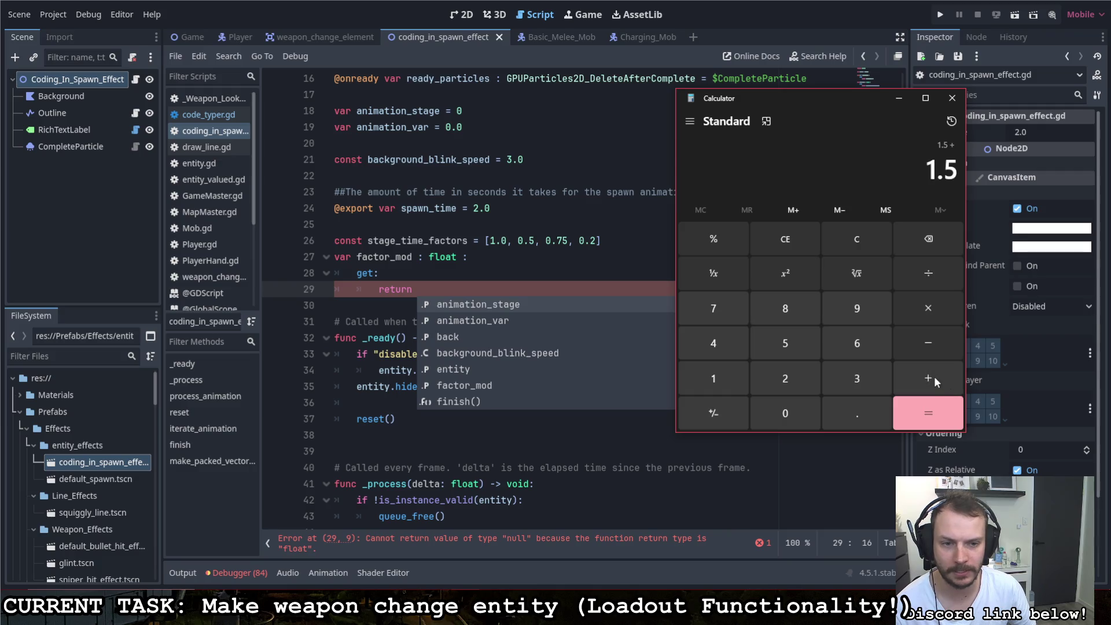
pyautogui.press('0')
pyautogui.click(714, 277)
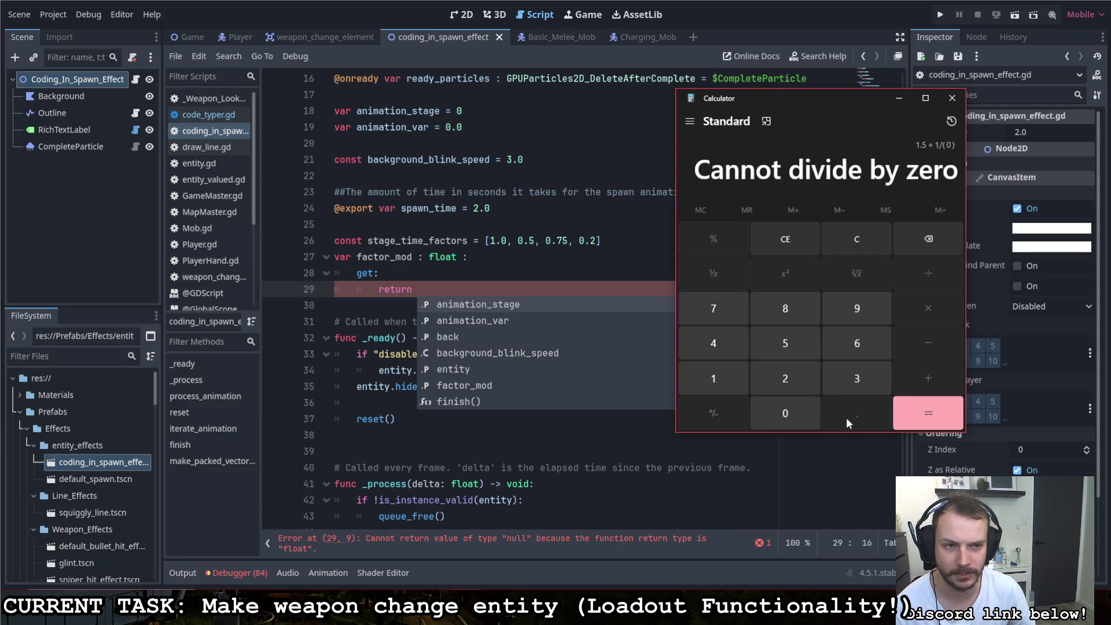
pyautogui.click(924, 250)
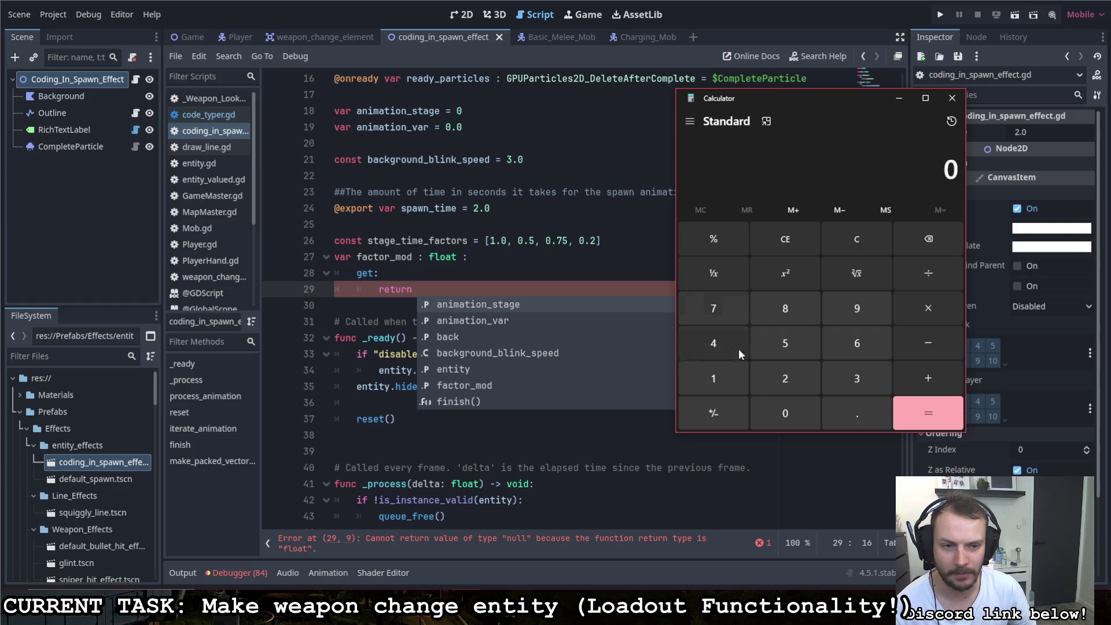
# Step: Re-enter 1.0 + 0.5 + 0.75 + 0.2 and calculate the total
pyautogui.press('1')
pyautogui.click(845, 414)
pyautogui.press('0')
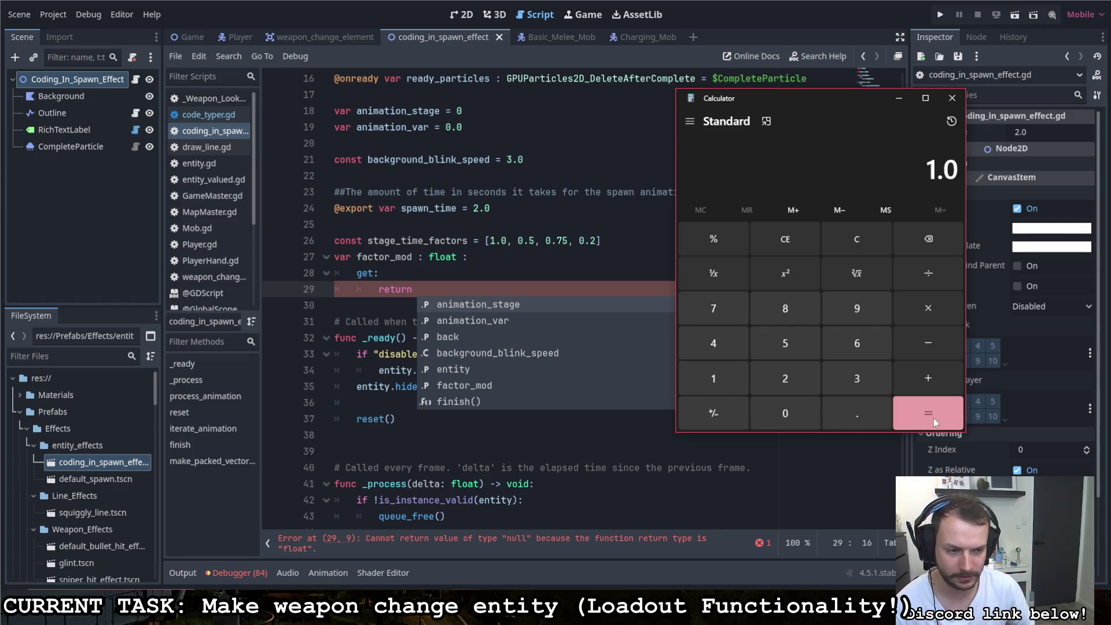
pyautogui.press('BackSpace')
pyautogui.press('BackSpace')
pyautogui.write('.')
pyautogui.press('BackSpace')
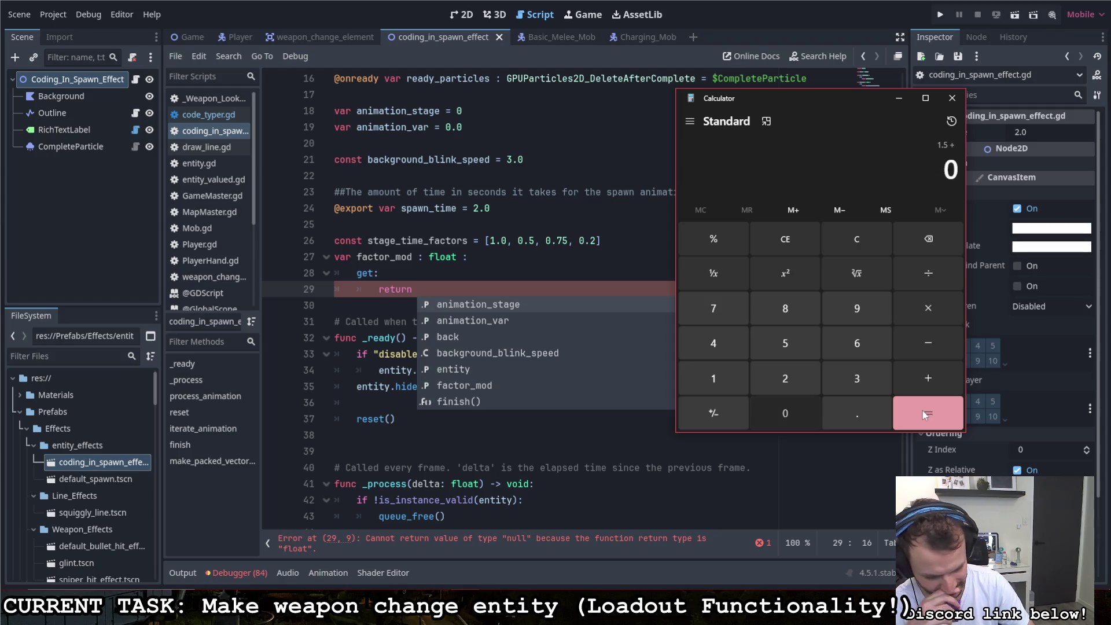
pyautogui.write('.75+0.2')
pyautogui.click(922, 411)
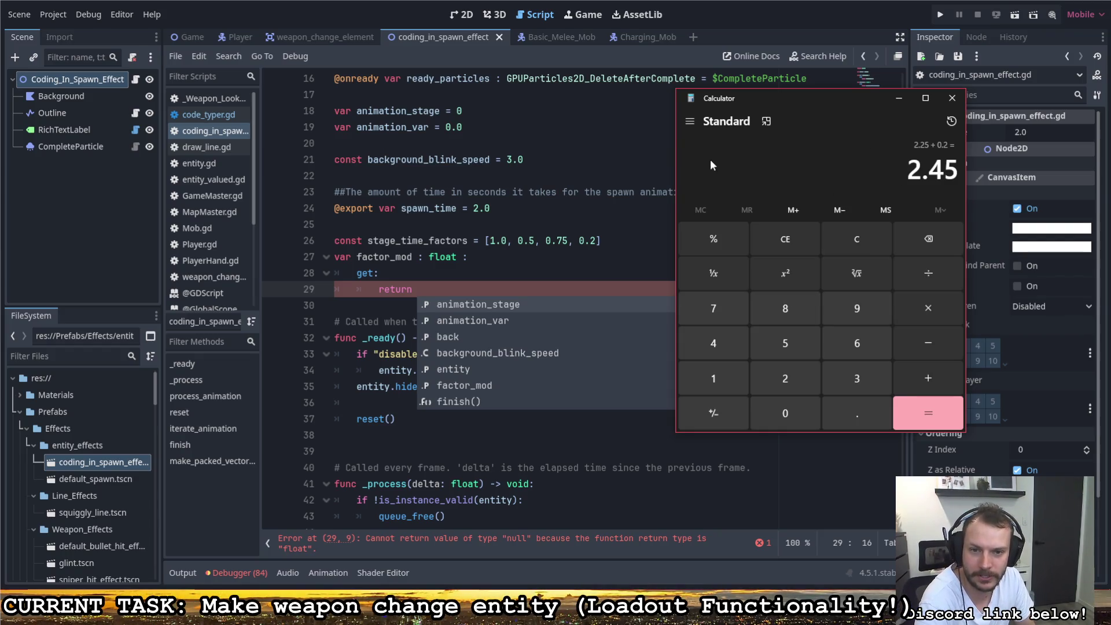
# Step: Clear the display, recompute the sum ending .5 + 0.75 + 0.2, then return to the Godot script
pyautogui.click(688, 121)
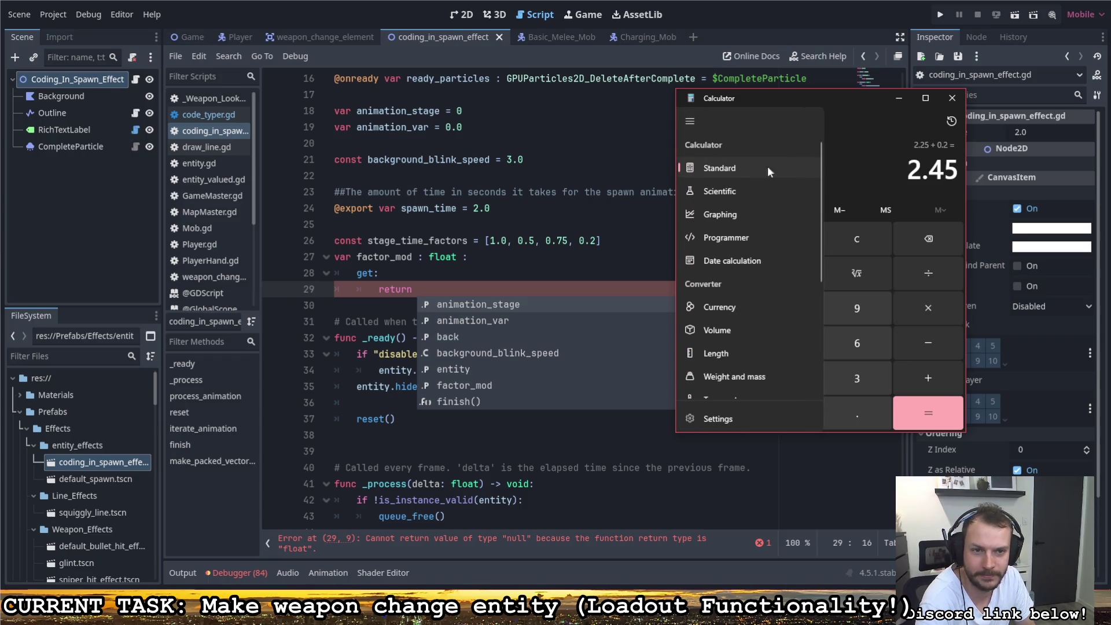
pyautogui.click(767, 167)
pyautogui.click(803, 238)
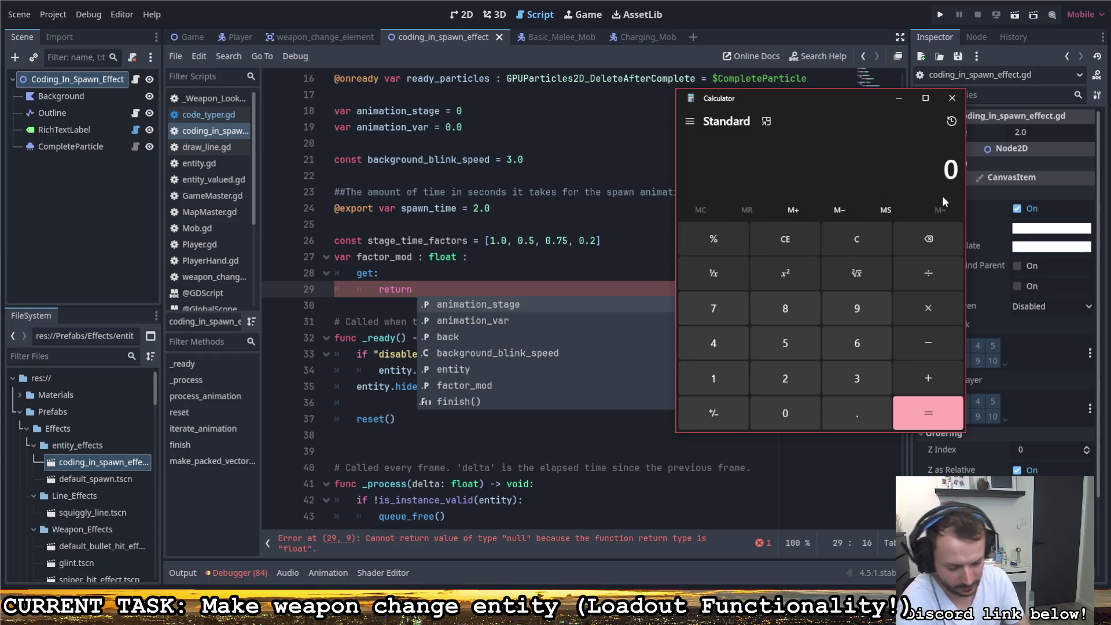
pyautogui.write('10+0.2')
pyautogui.press('Return')
pyautogui.press('BackSpace')
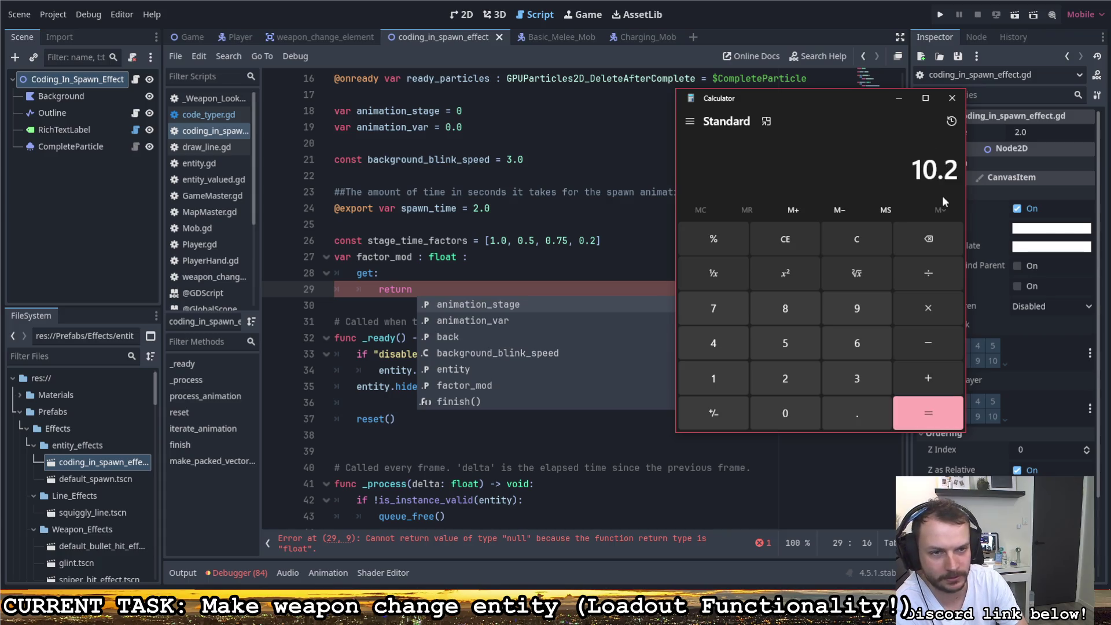
pyautogui.click(776, 244)
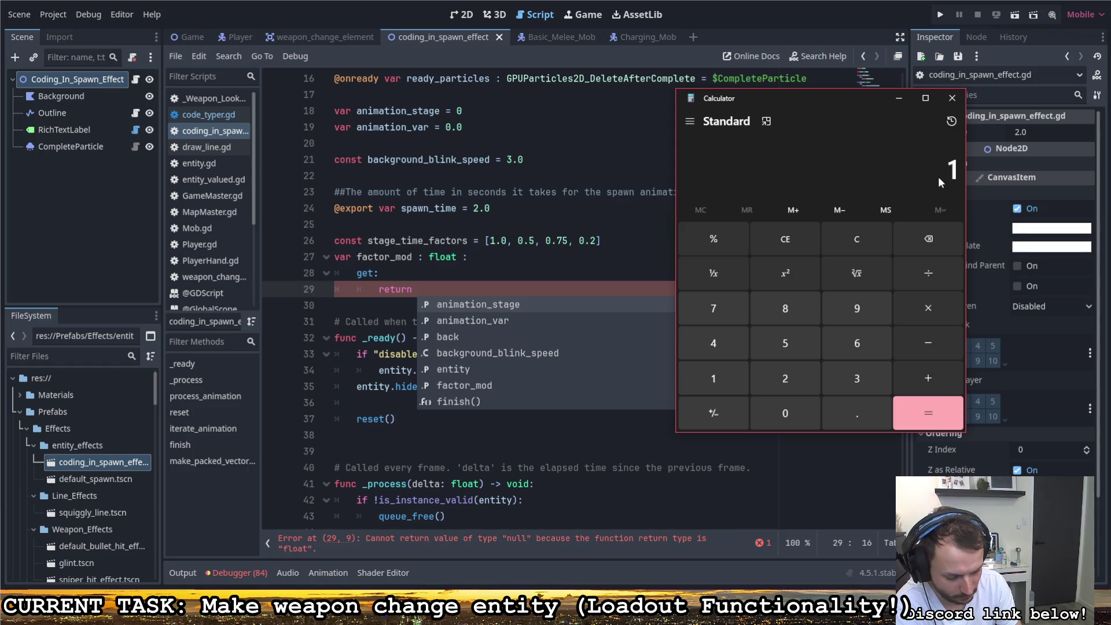
pyautogui.write('.5+0.7')
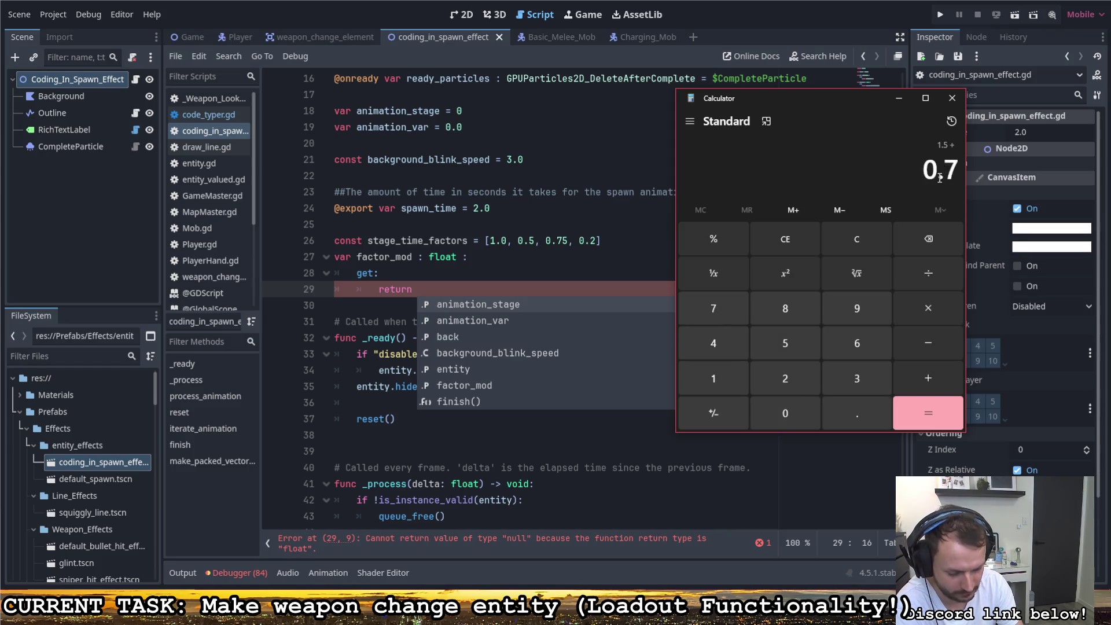
pyautogui.write('5+0.2=')
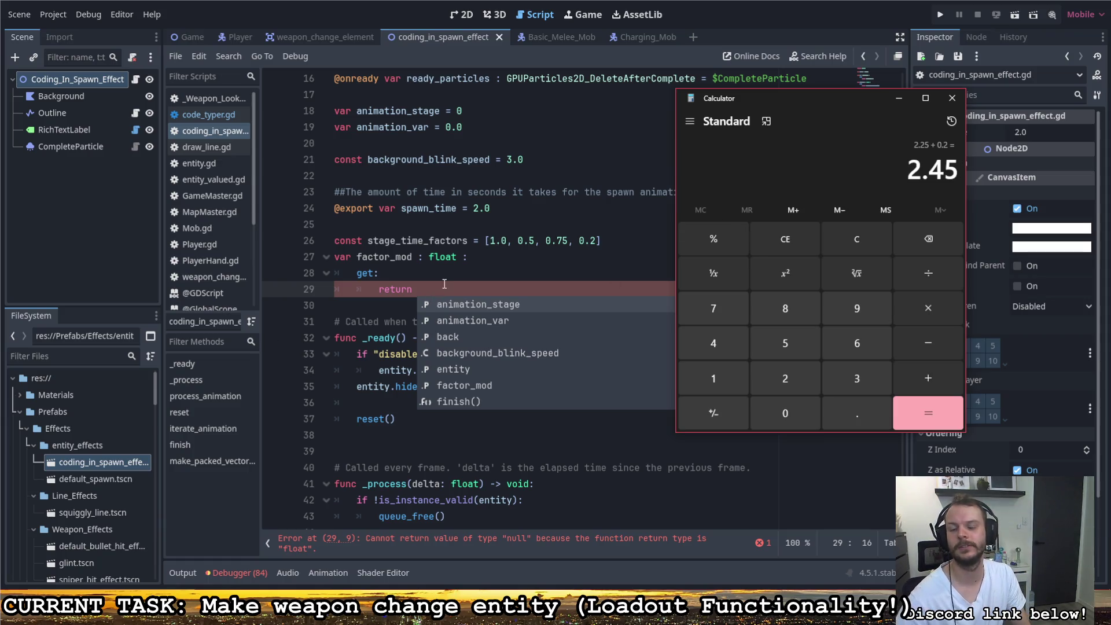
pyautogui.click(443, 289)
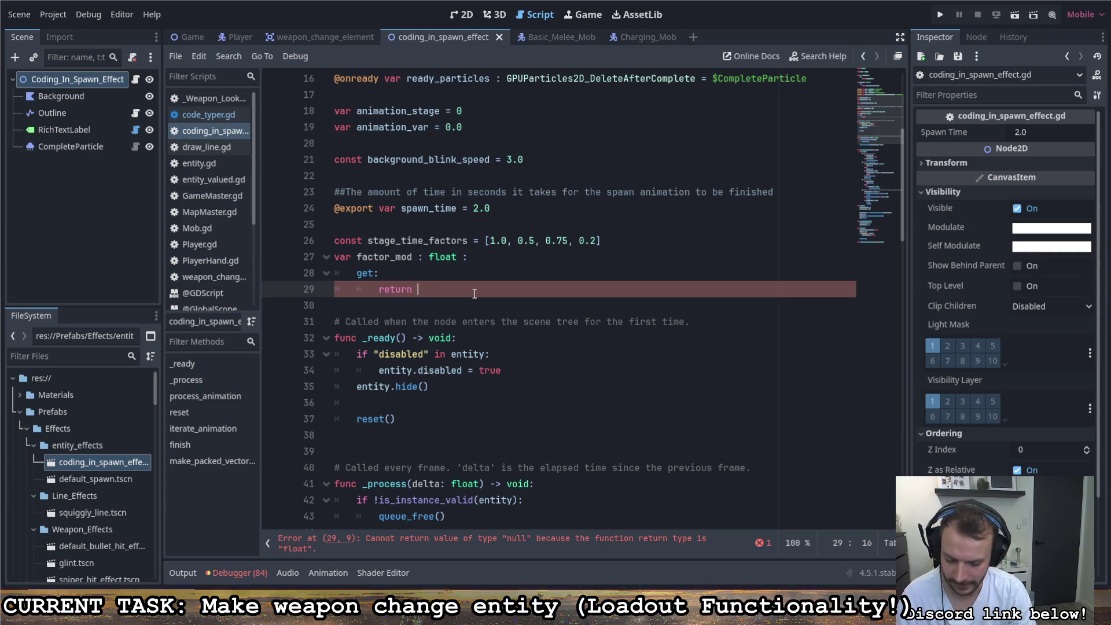
# Step: Try returning stage_time_factors.sum in the factor_mod getter, then clear that return statement
pyautogui.write('sum')
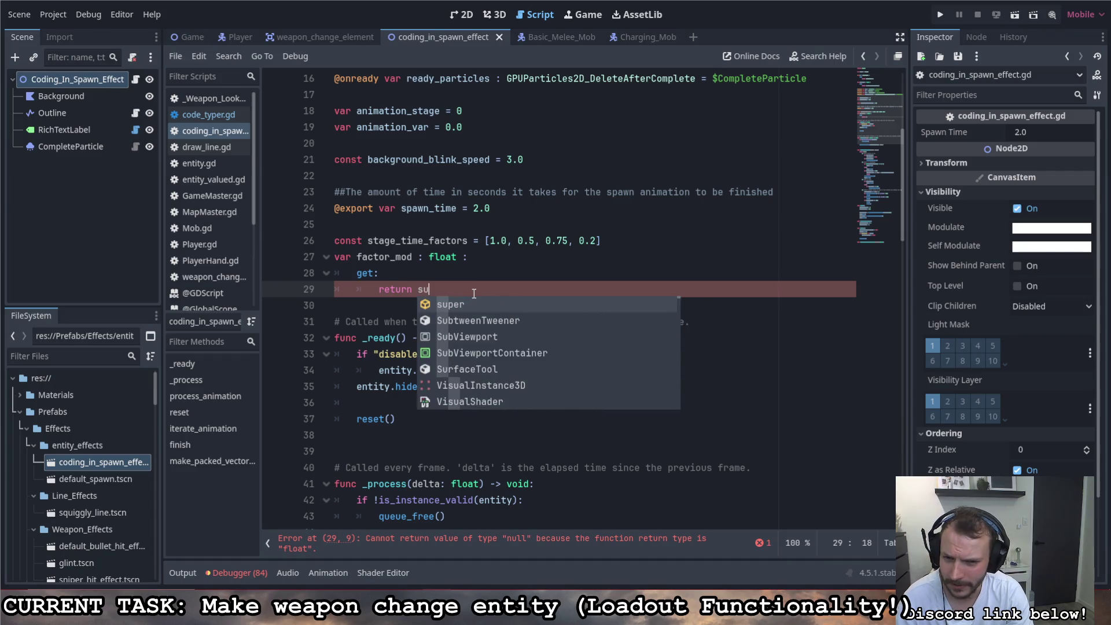
pyautogui.press('BackSpace')
pyautogui.press('BackSpace')
pyautogui.press('BackSpace')
pyautogui.write('st')
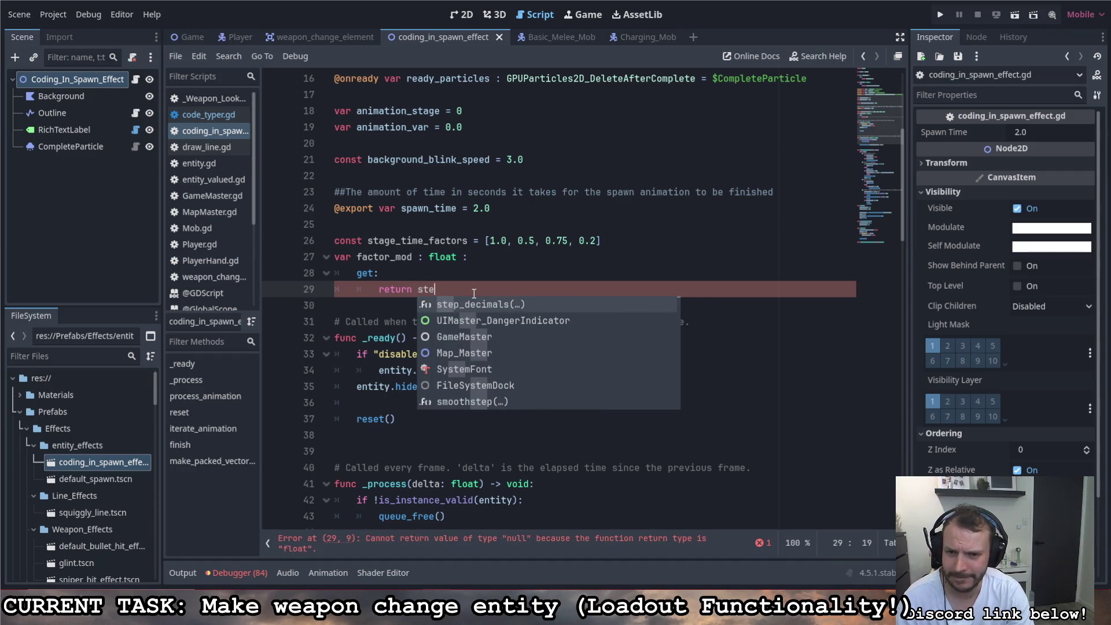
pyautogui.press('Return')
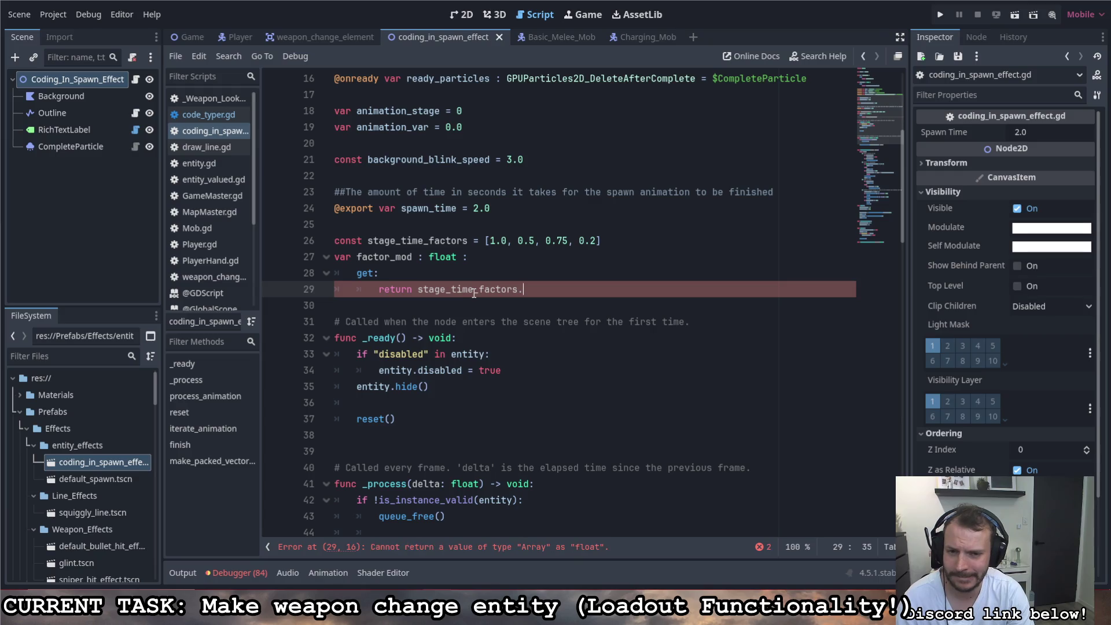
pyautogui.write('.sum')
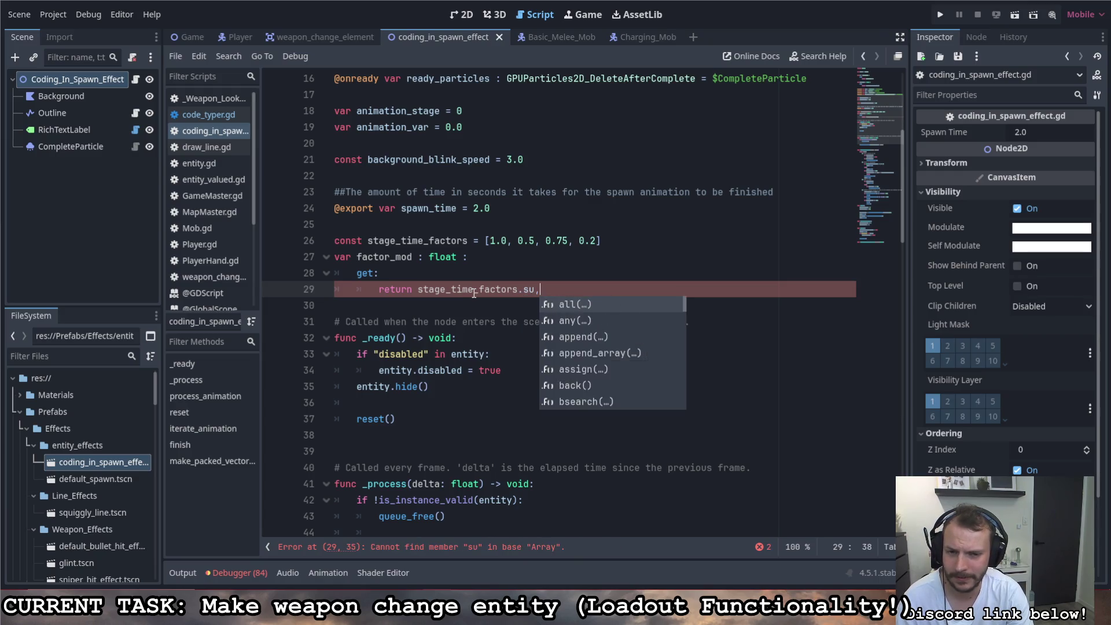
pyautogui.press('Escape')
pyautogui.press('BackSpace')
pyautogui.press('BackSpace')
pyautogui.press('BackSpace')
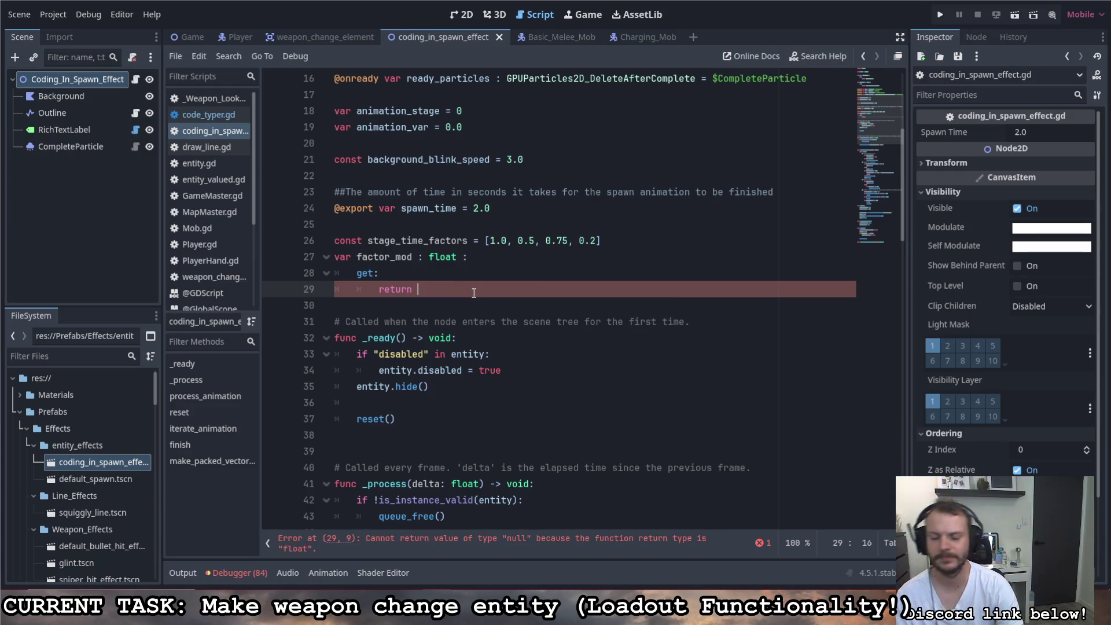
pyautogui.write('for')
pyautogui.press('BackSpace')
pyautogui.press('BackSpace')
pyautogui.press('BackSpace')
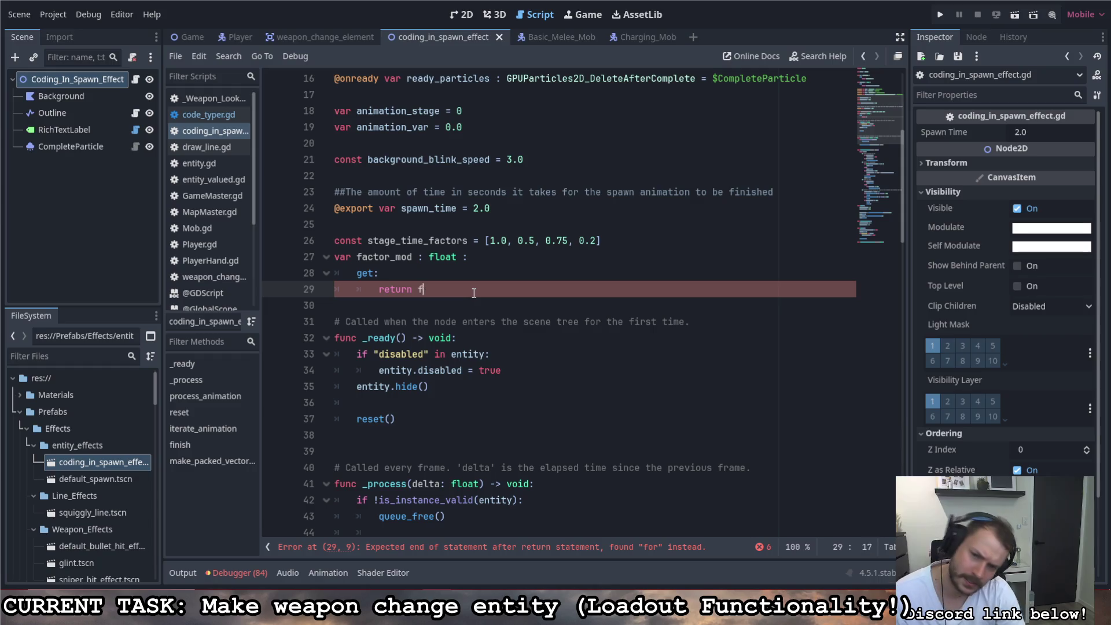
pyautogui.press('BackSpace')
pyautogui.press('BackSpace')
pyautogui.press('BackSpace')
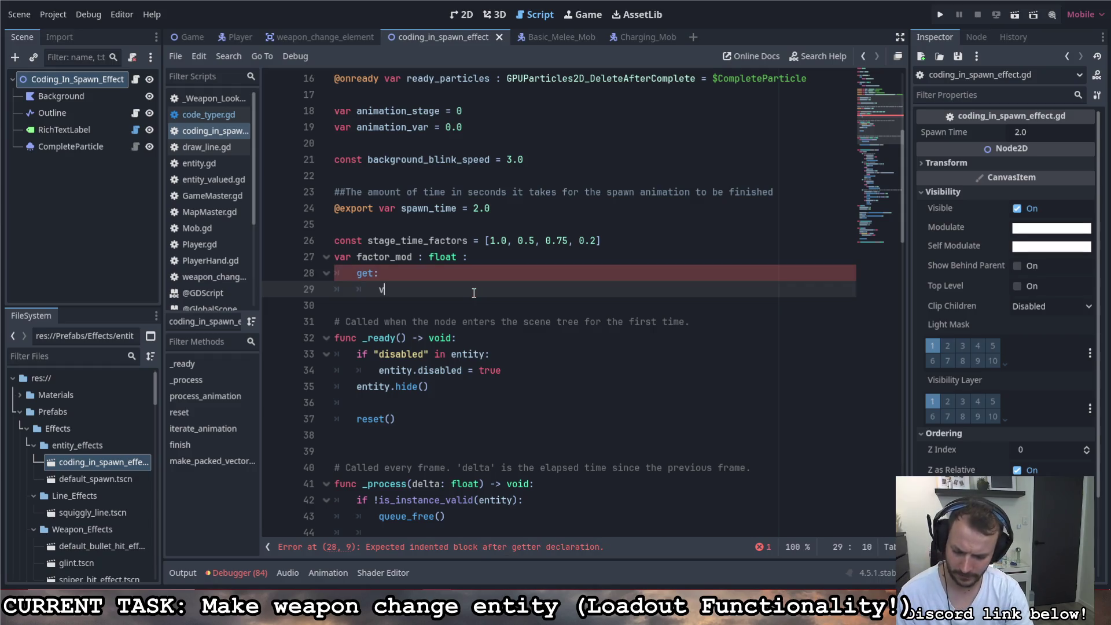
# Step: Write var res = 0.0, a loop adding each stage_time_factors entry to res, and return res
pyautogui.write('var res')
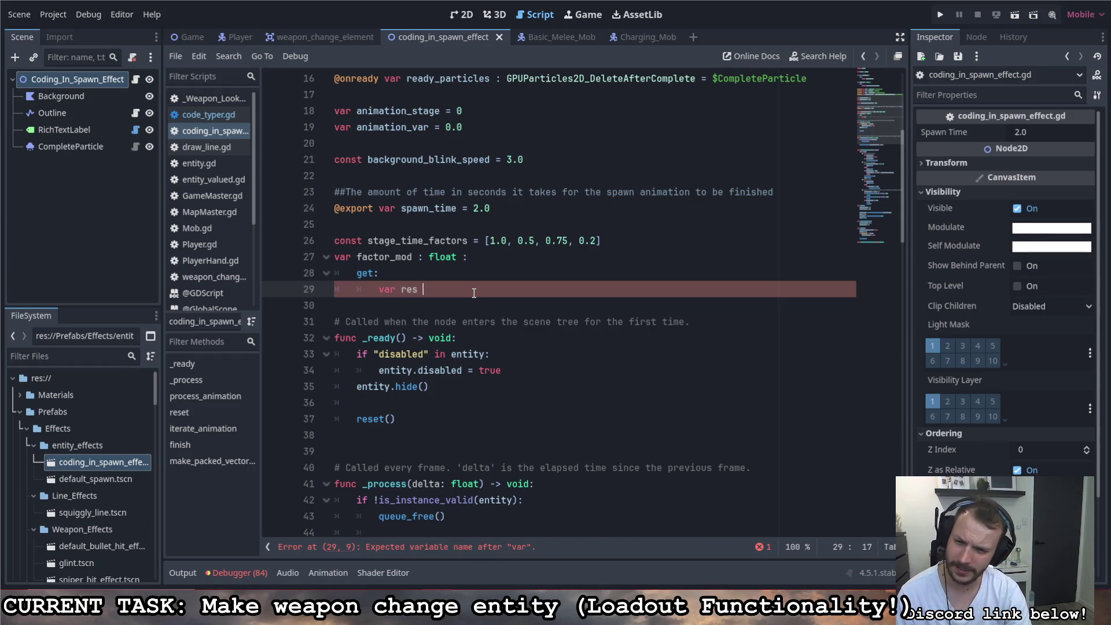
pyautogui.write(' = 0.0')
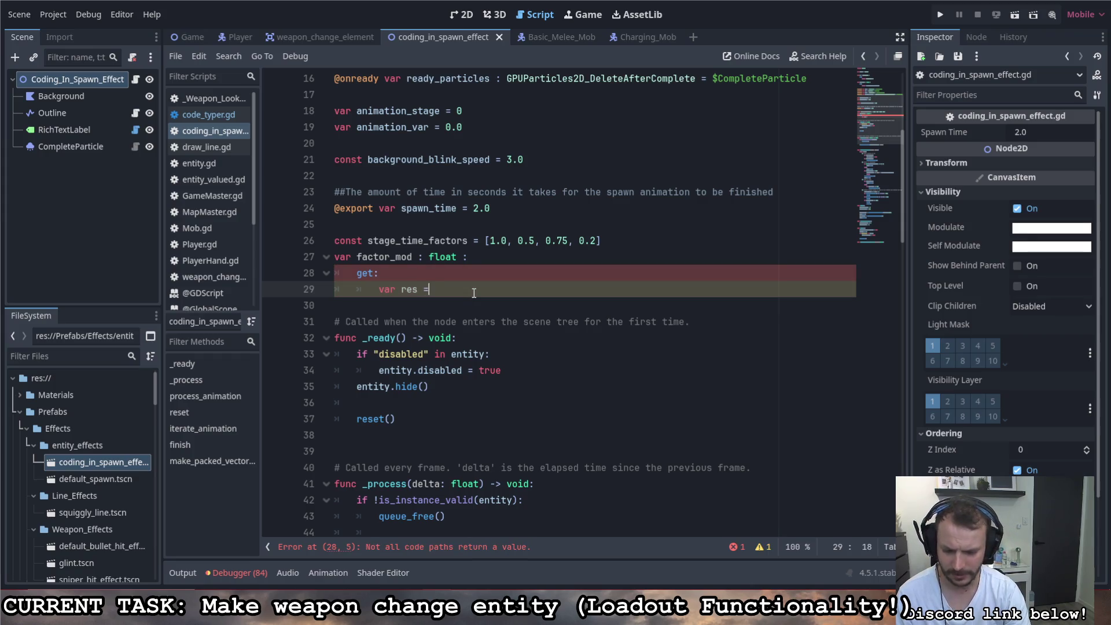
pyautogui.press('Return')
pyautogui.write('for i in stage')
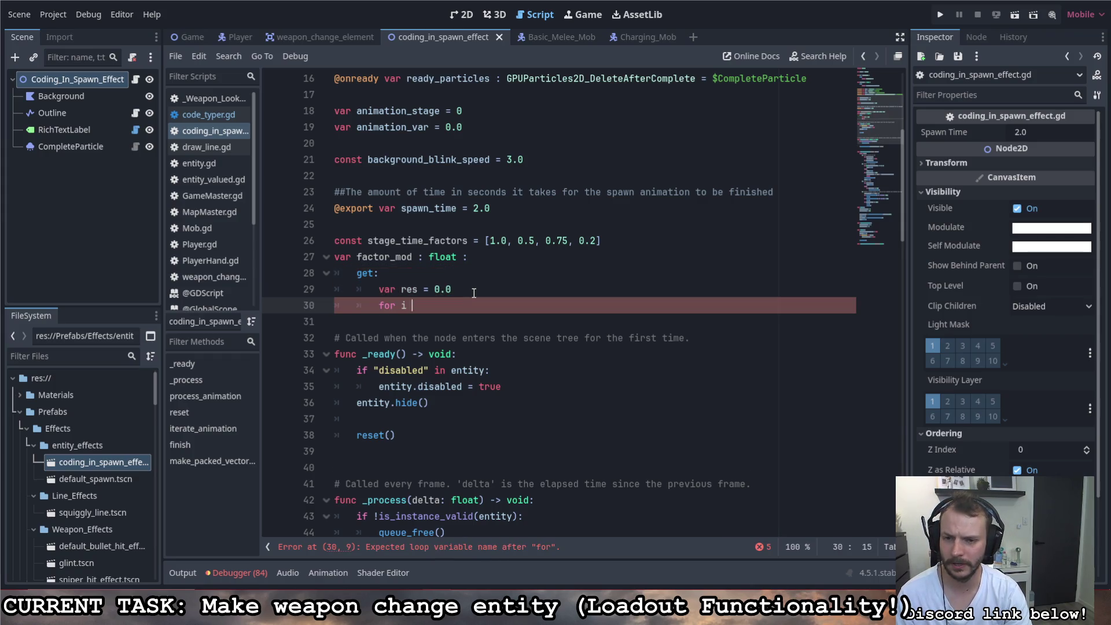
pyautogui.press('Return')
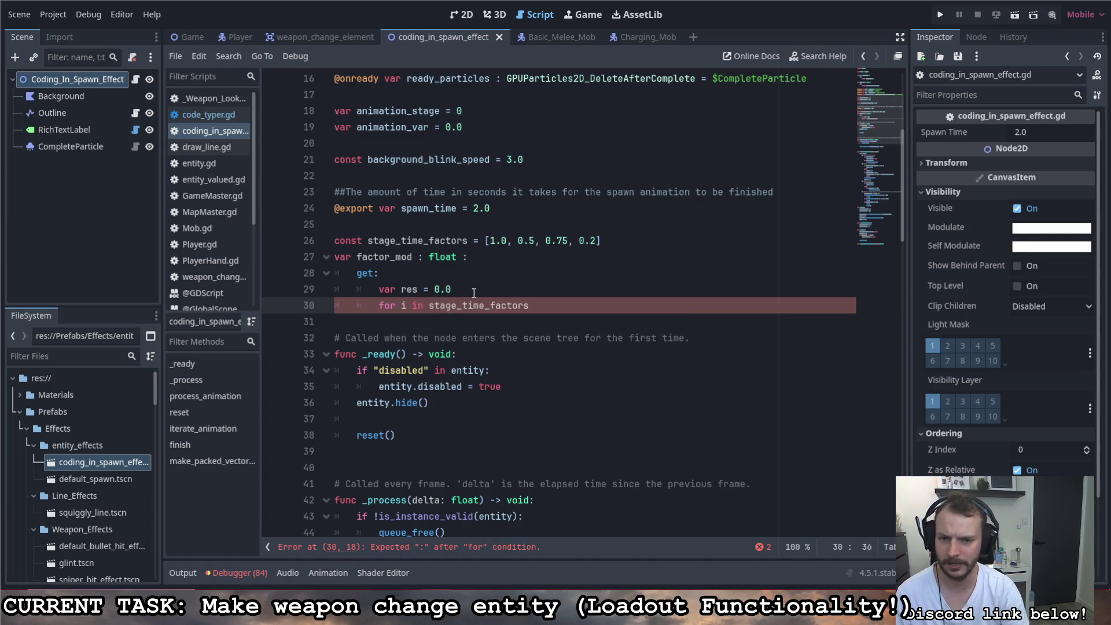
pyautogui.write(':')
pyautogui.press('Return')
pyautogui.write('res += i')
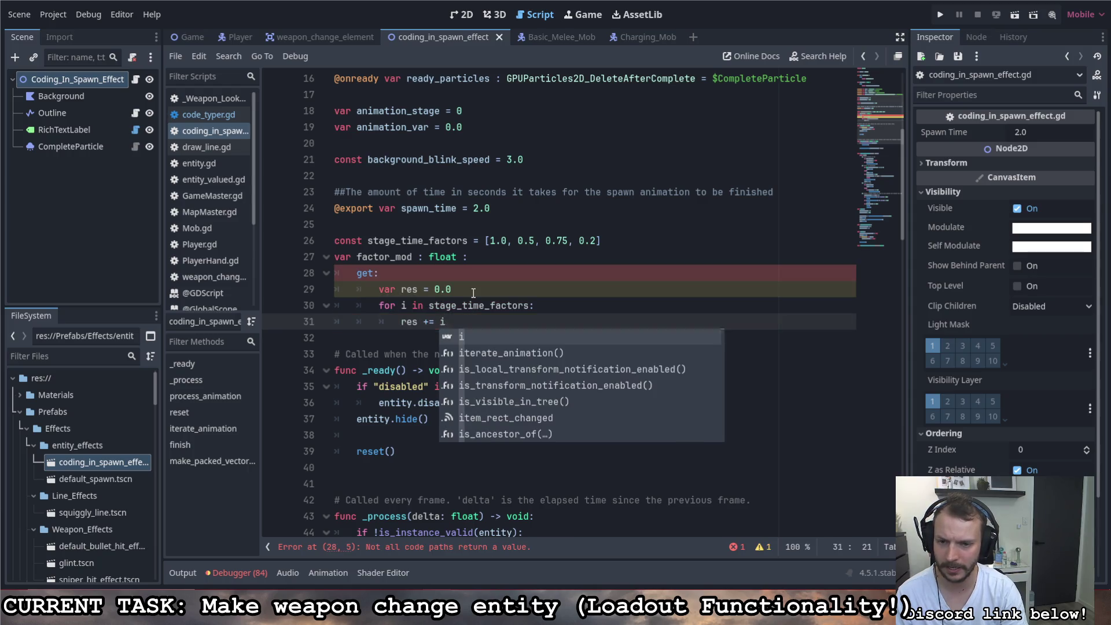
pyautogui.press('Return')
pyautogui.press('Return')
pyautogui.write('return res')
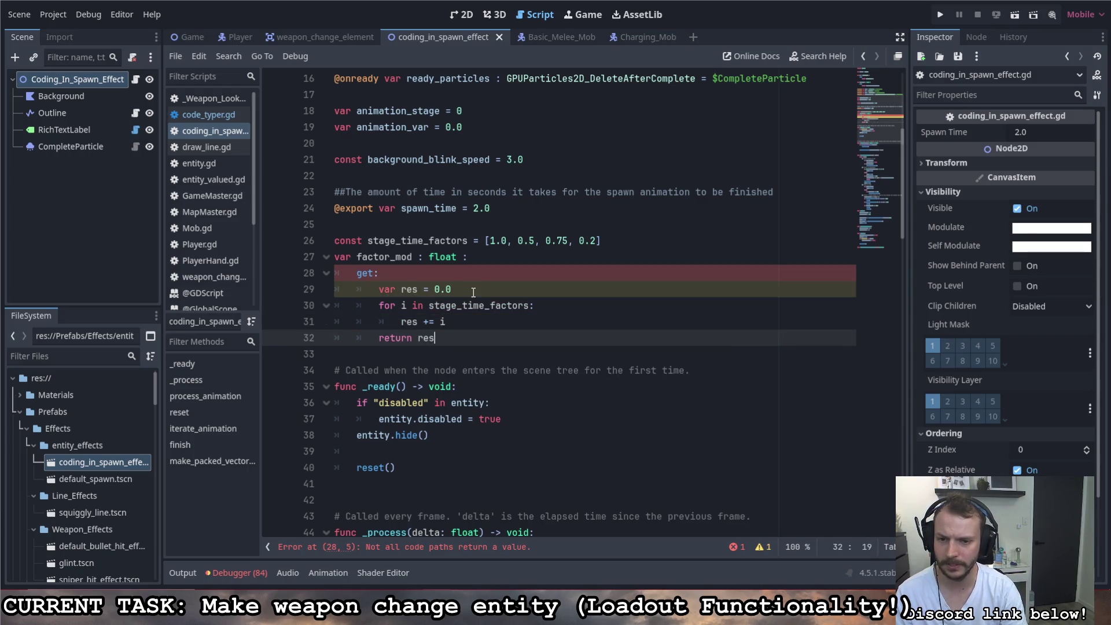
pyautogui.click(477, 291)
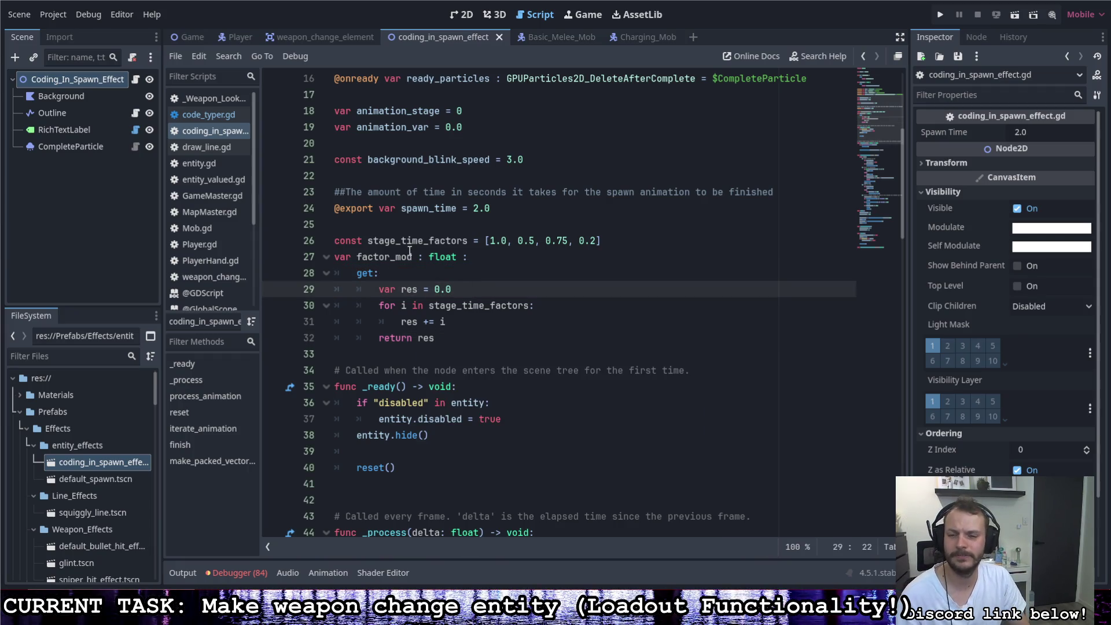
# Step: Rename factor_mod to factor_divider and open an unindented line below the getter
pyautogui.moveTo(413, 257); pyautogui.dragTo(396, 257)
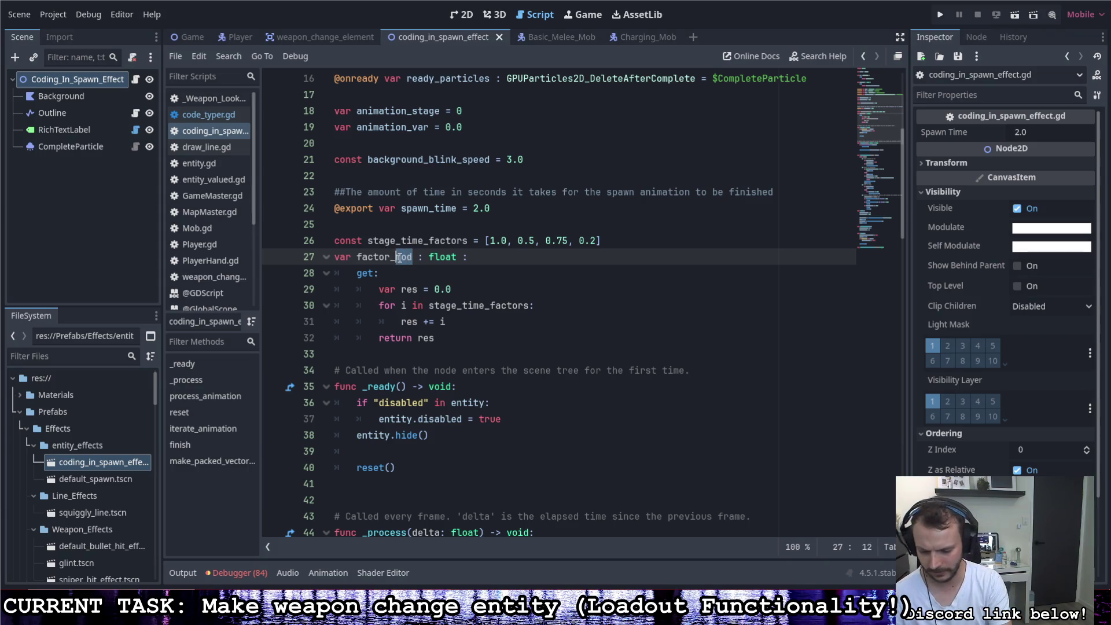
pyautogui.write('div')
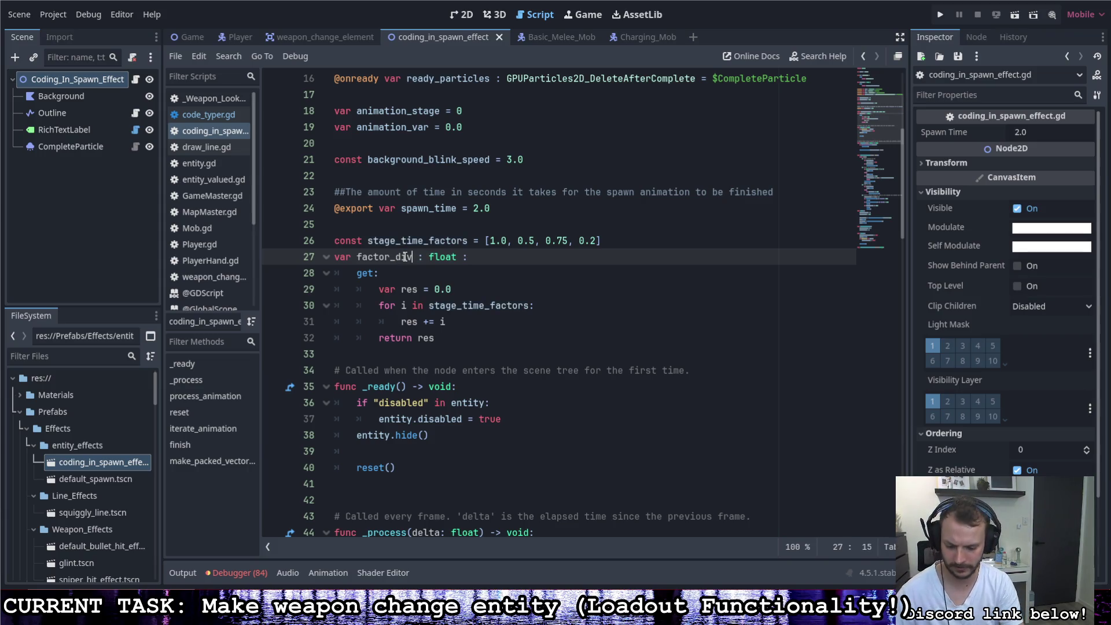
pyautogui.write('ider')
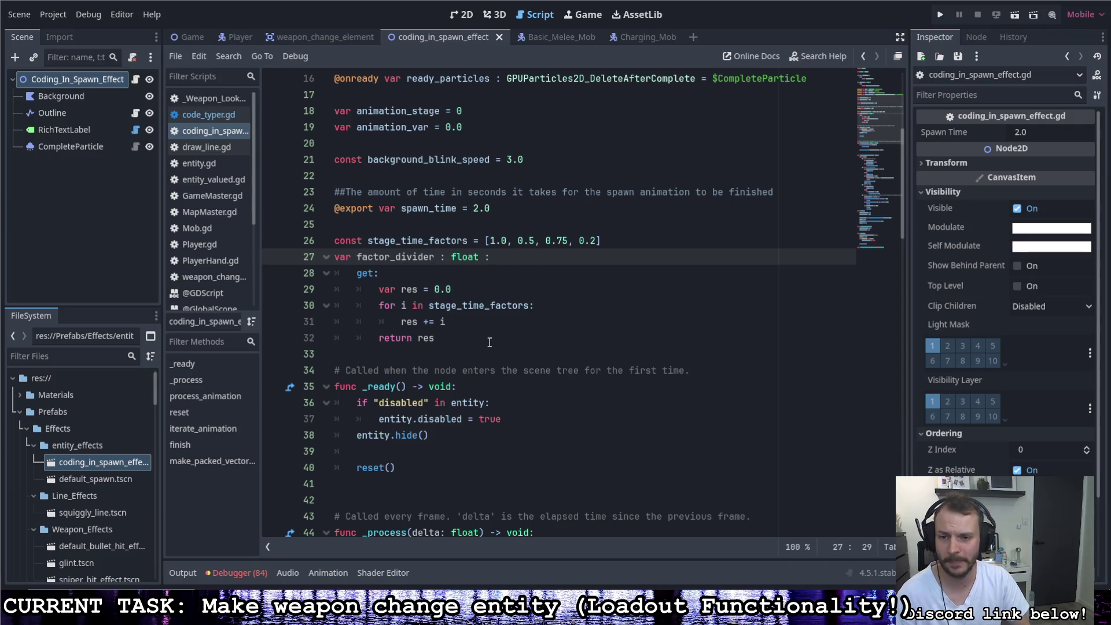
pyautogui.click(489, 341)
pyautogui.press('Return')
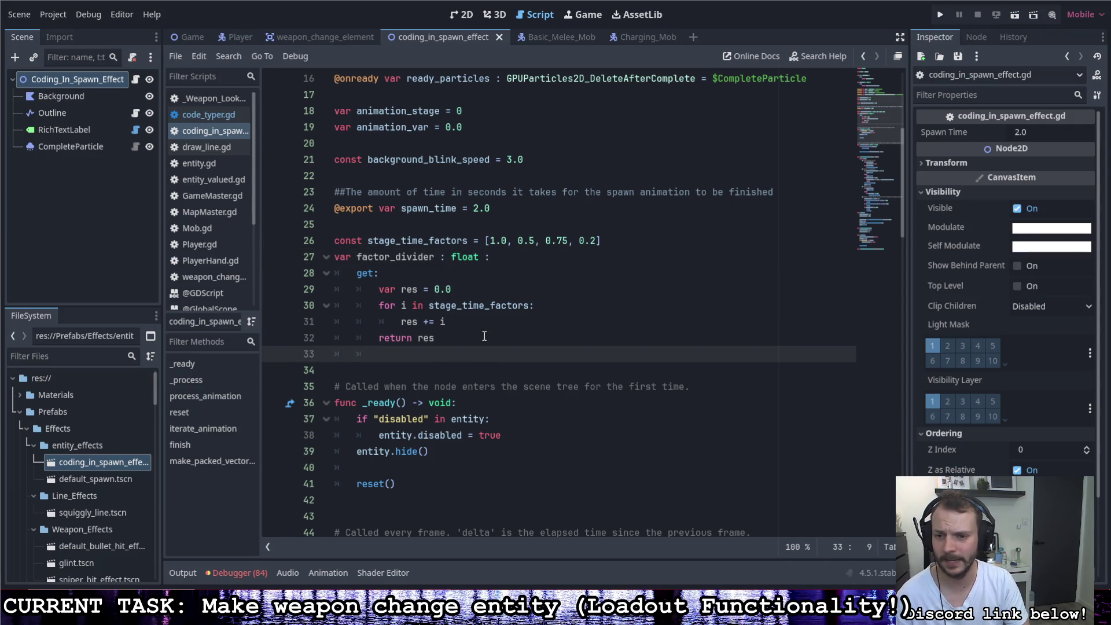
pyautogui.press('Return')
pyautogui.hotkey('ctrl', 'z')
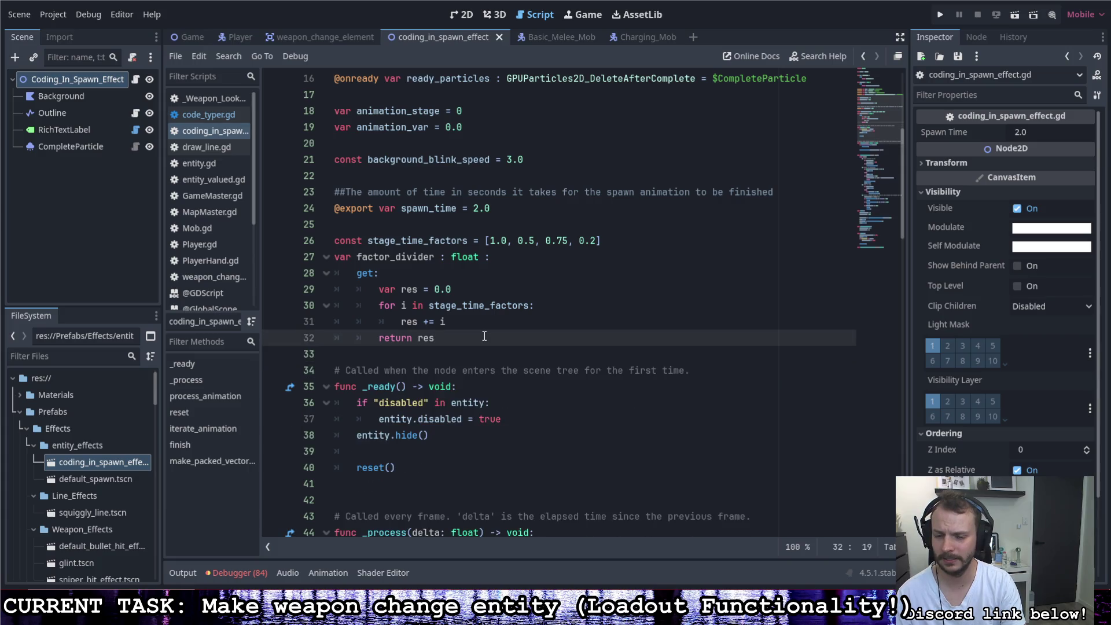
pyautogui.press('Return')
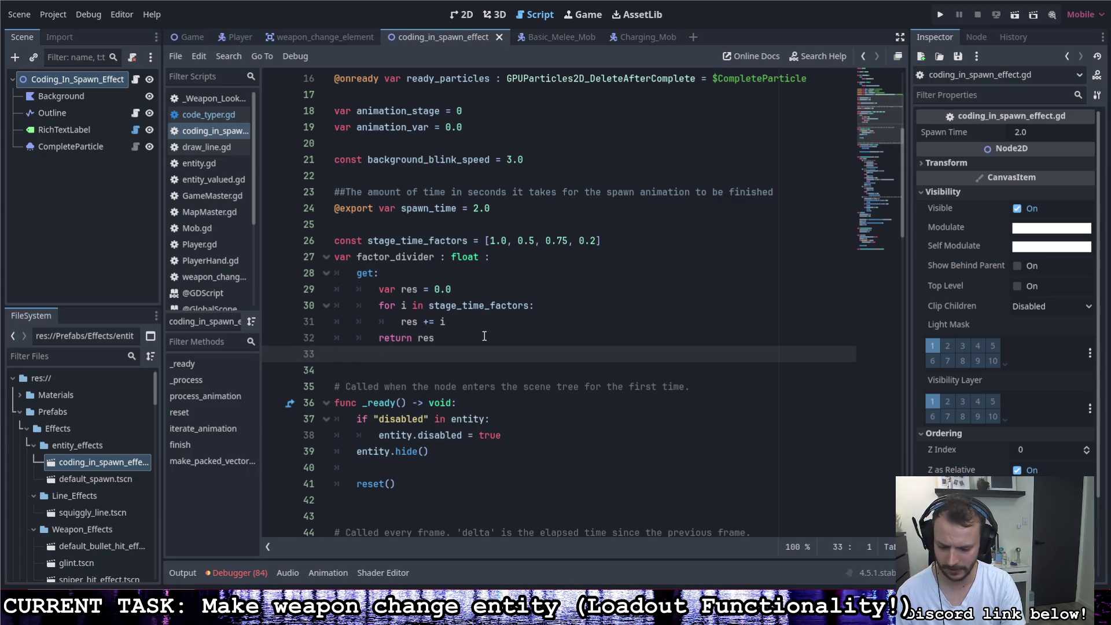
# Step: Add func stage_time(stage): whose body is stage_time_factors[stage]
pyautogui.write('func')
pyautogui.write('stage_time')
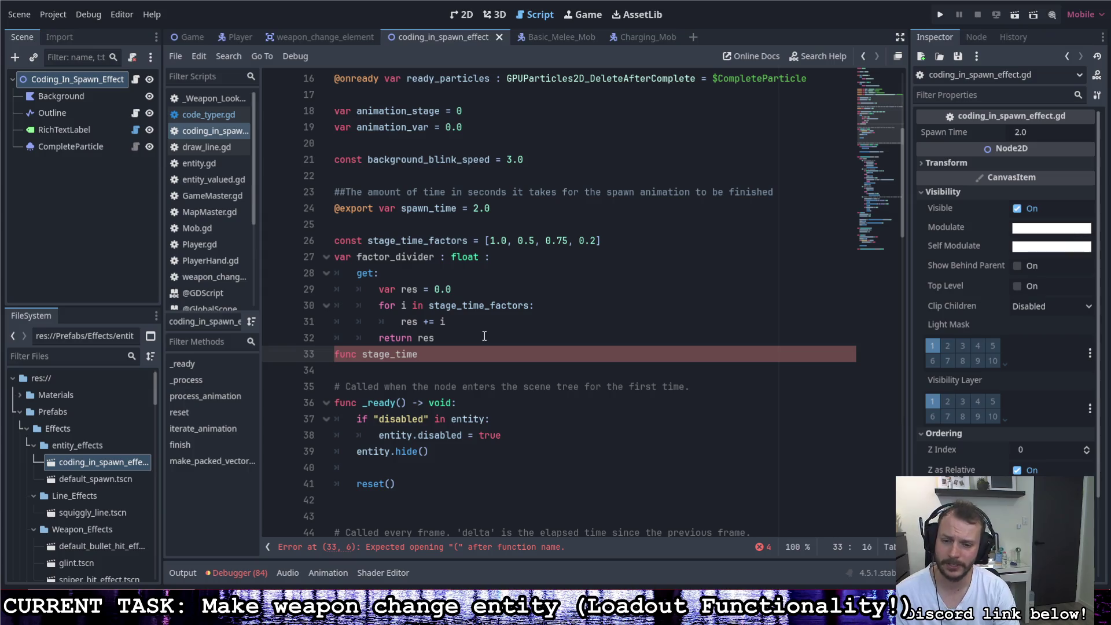
pyautogui.write('(st')
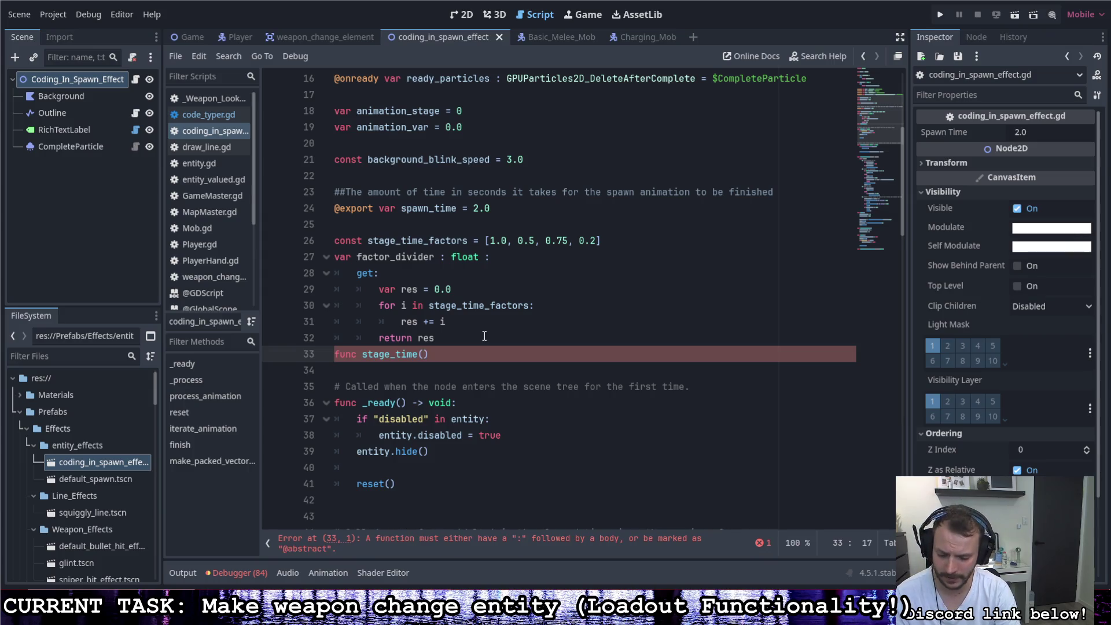
pyautogui.write('age')
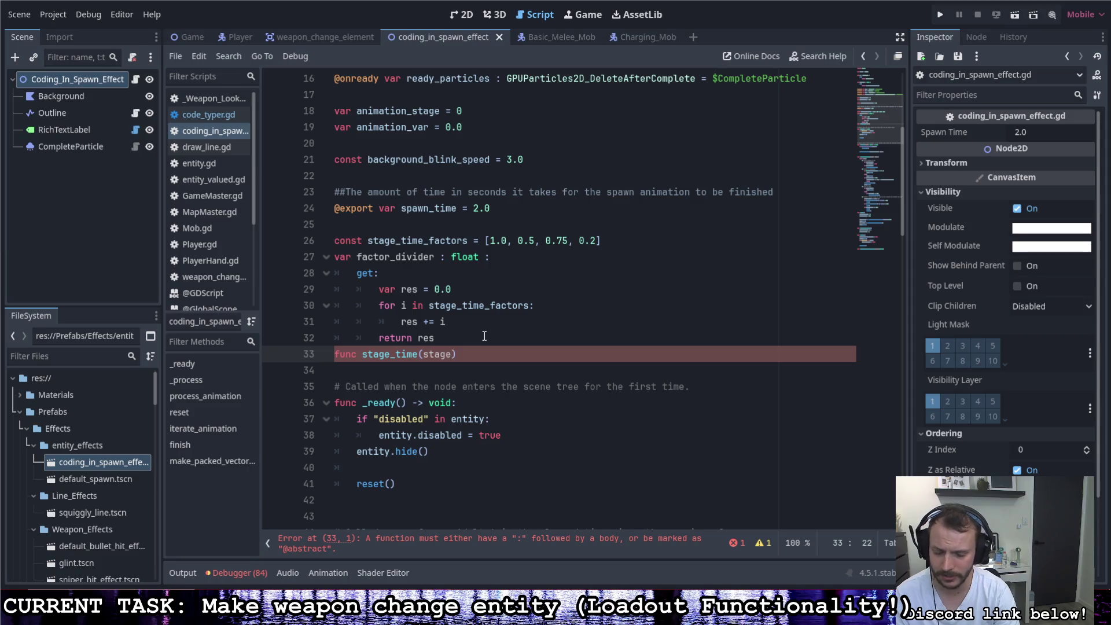
pyautogui.write('):')
pyautogui.press('Return')
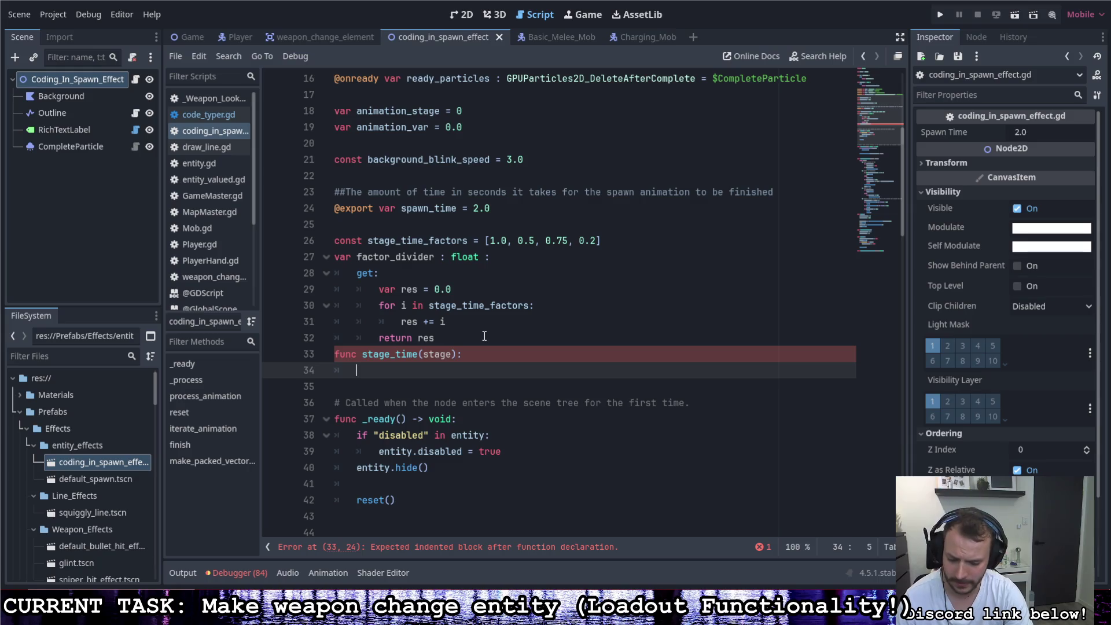
pyautogui.write('stage')
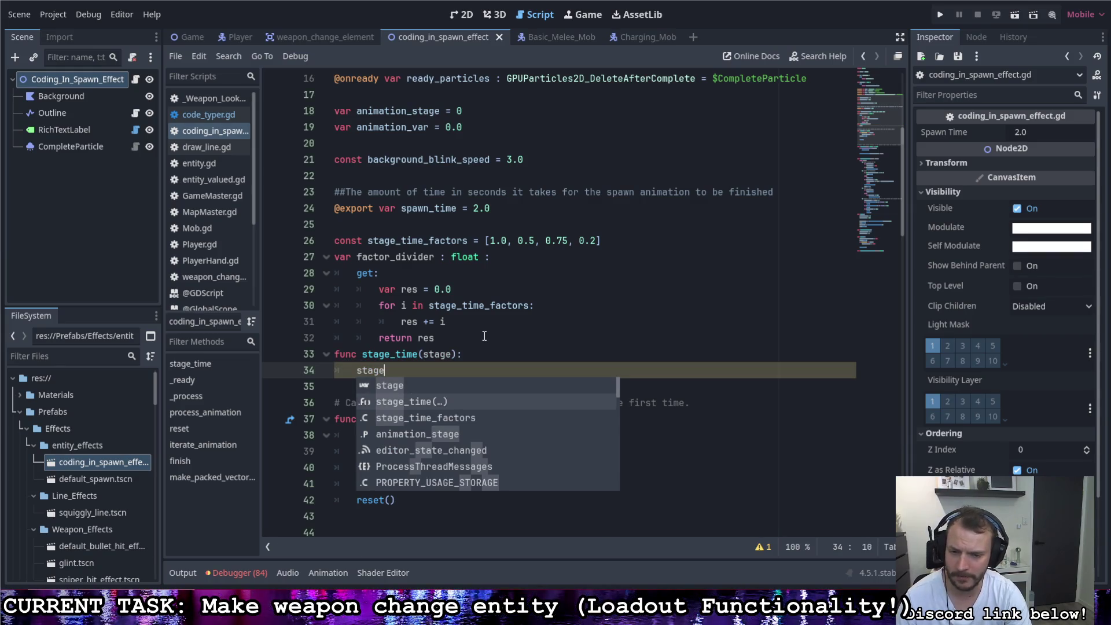
pyautogui.press('Down')
pyautogui.press('Return')
pyautogui.write('[stage]')
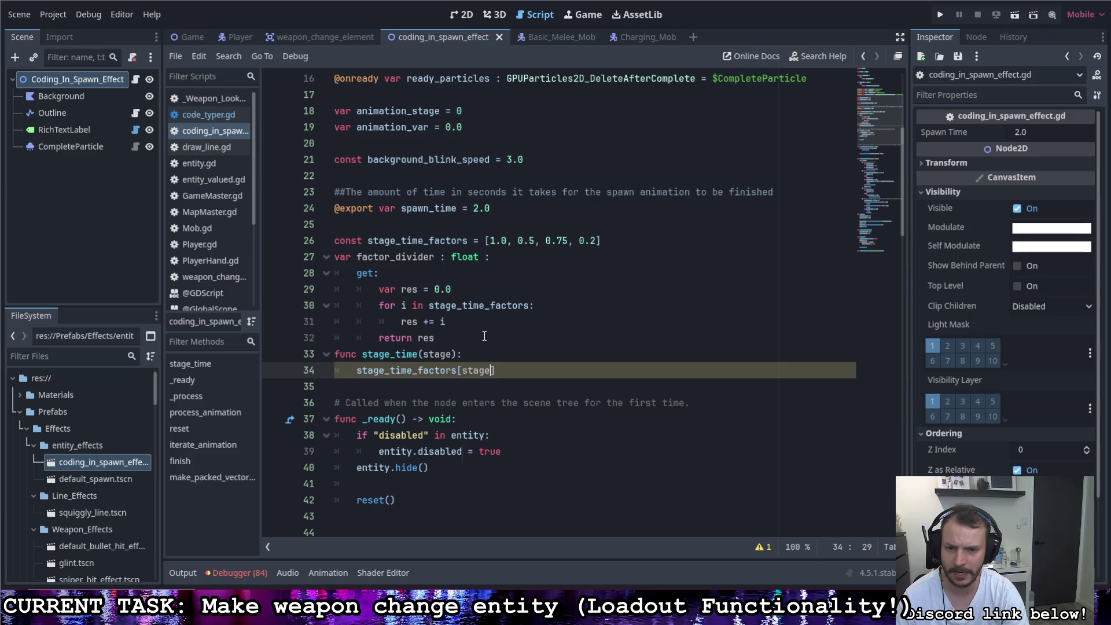
pyautogui.click(368, 241)
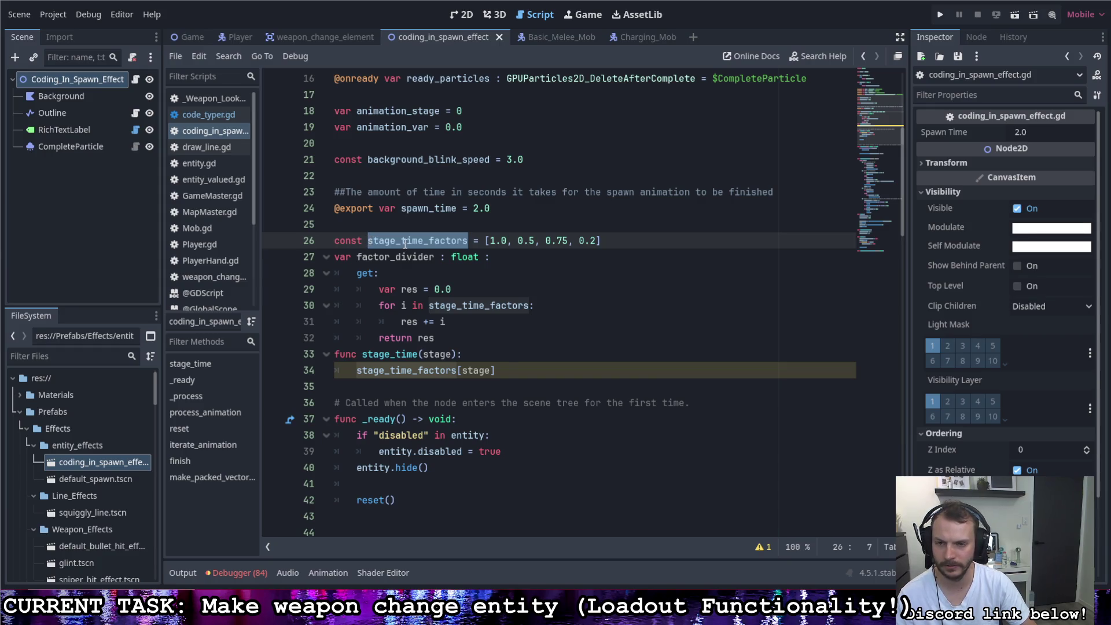
# Step: Uppercase stage_time_factors to STAGE_TIME_FACTORS in the declaration, the getter loop and stage_time
pyautogui.rightClick(397, 245)
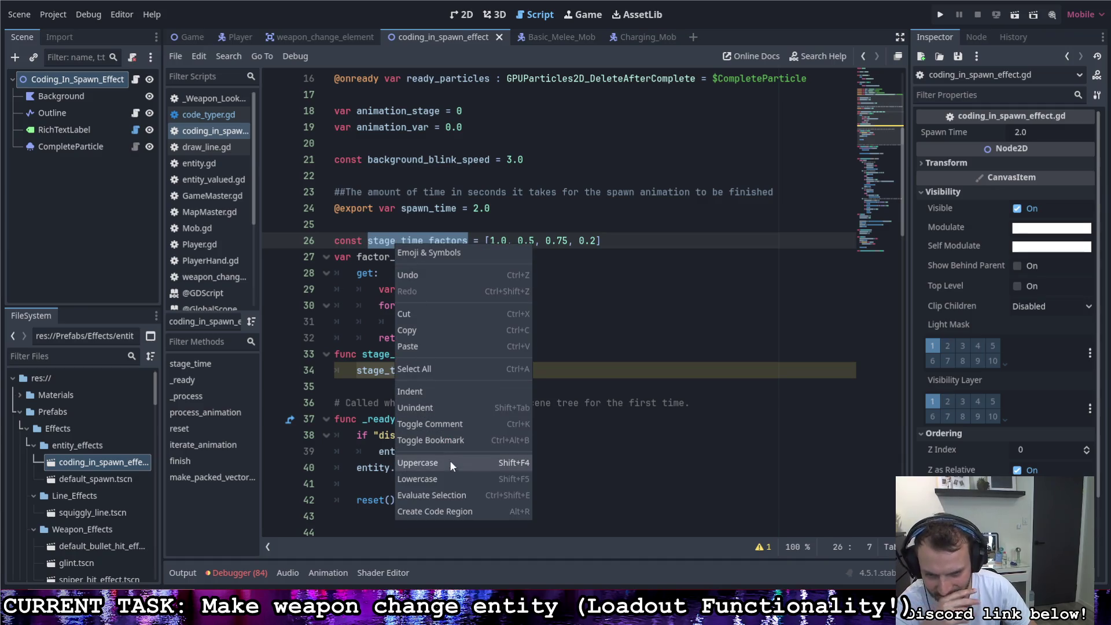
pyautogui.click(452, 466)
pyautogui.click(422, 256)
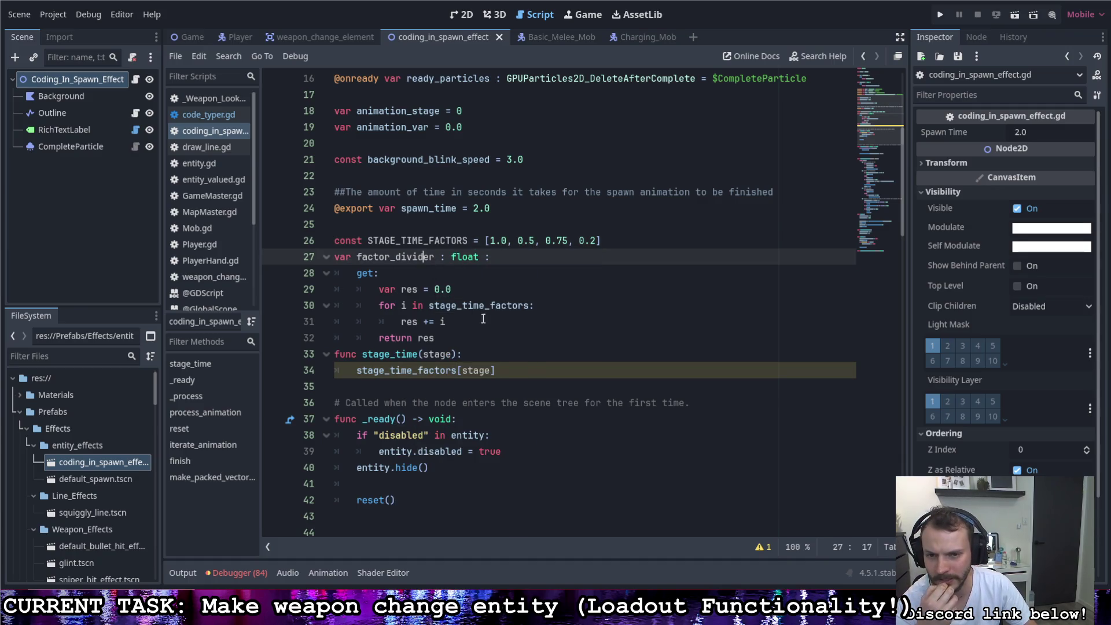
pyautogui.click(529, 305)
pyautogui.doubleClick(528, 305)
pyautogui.rightClick(453, 298)
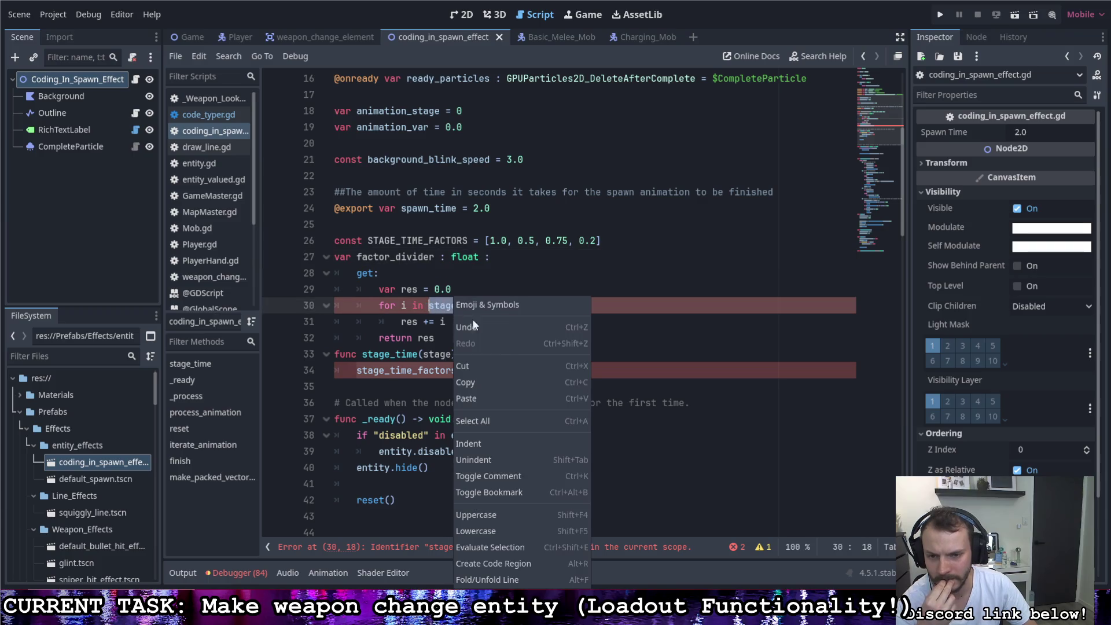
pyautogui.click(514, 515)
pyautogui.click(508, 344)
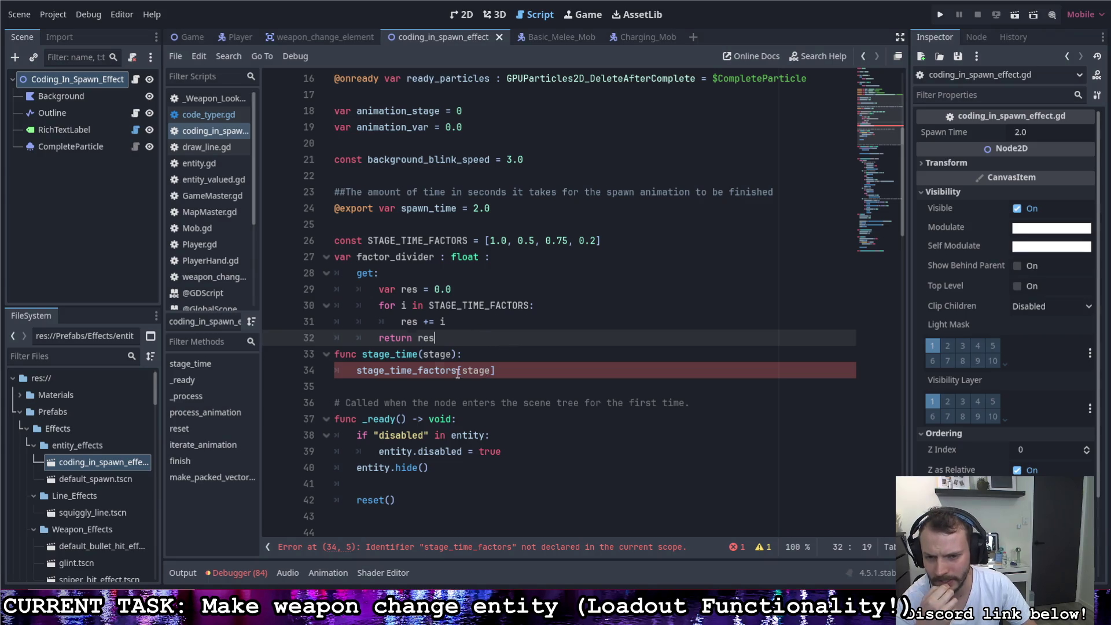
pyautogui.moveTo(457, 370); pyautogui.dragTo(356, 371)
pyautogui.hotkey('shift', 'F4')
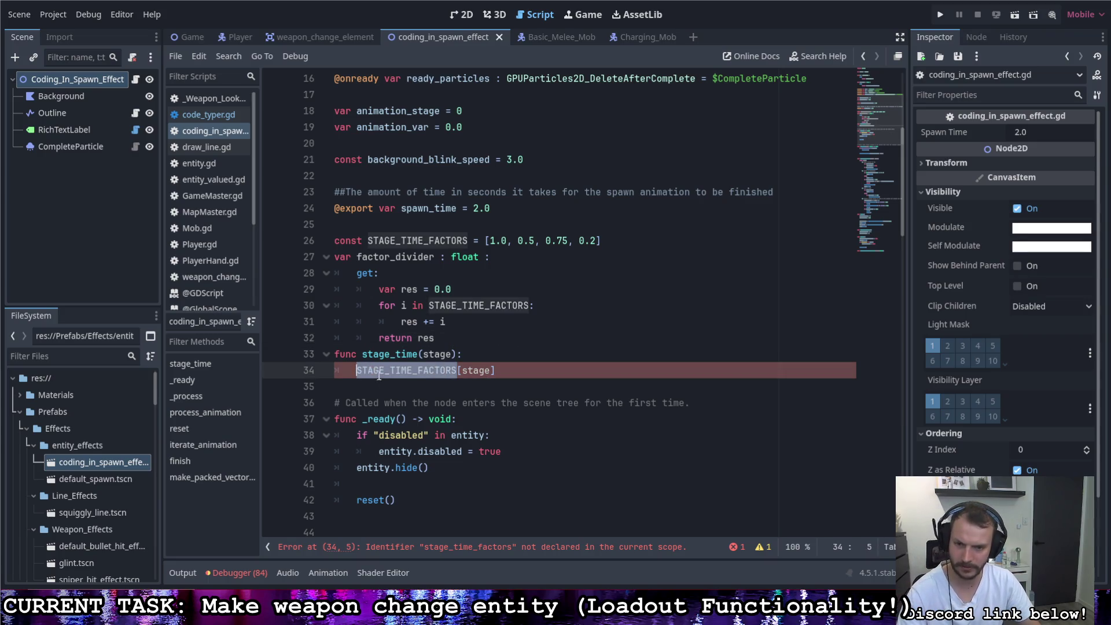
pyautogui.click(492, 370)
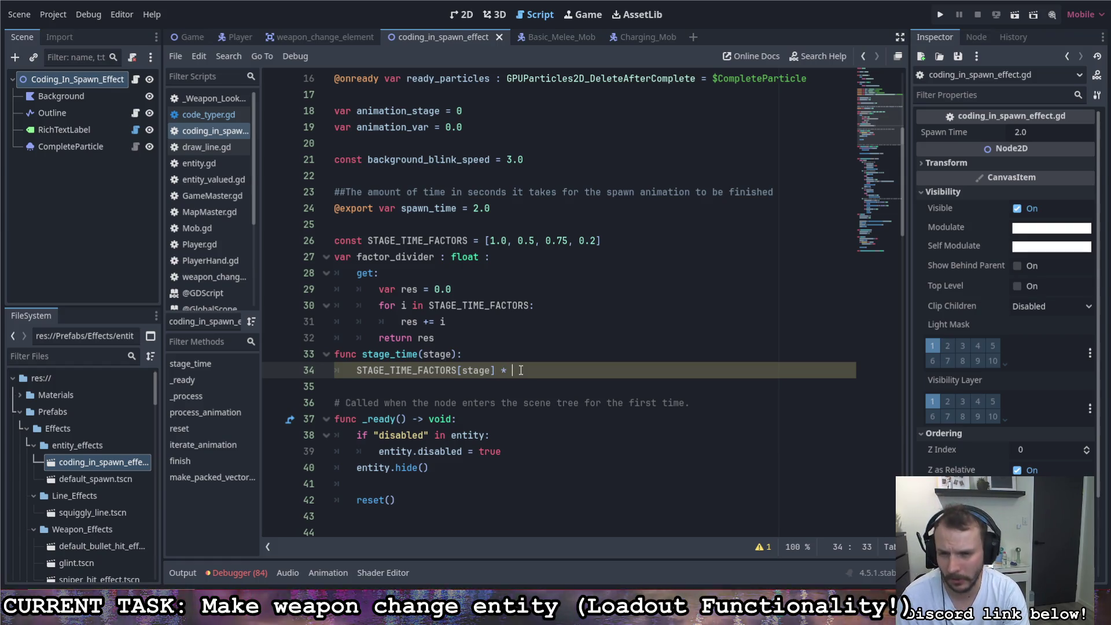
# Step: Make stage_time return STAGE_TIME_FACTORS[stage] / factor_divider
pyautogui.write('.')
pyautogui.press('BackSpace')
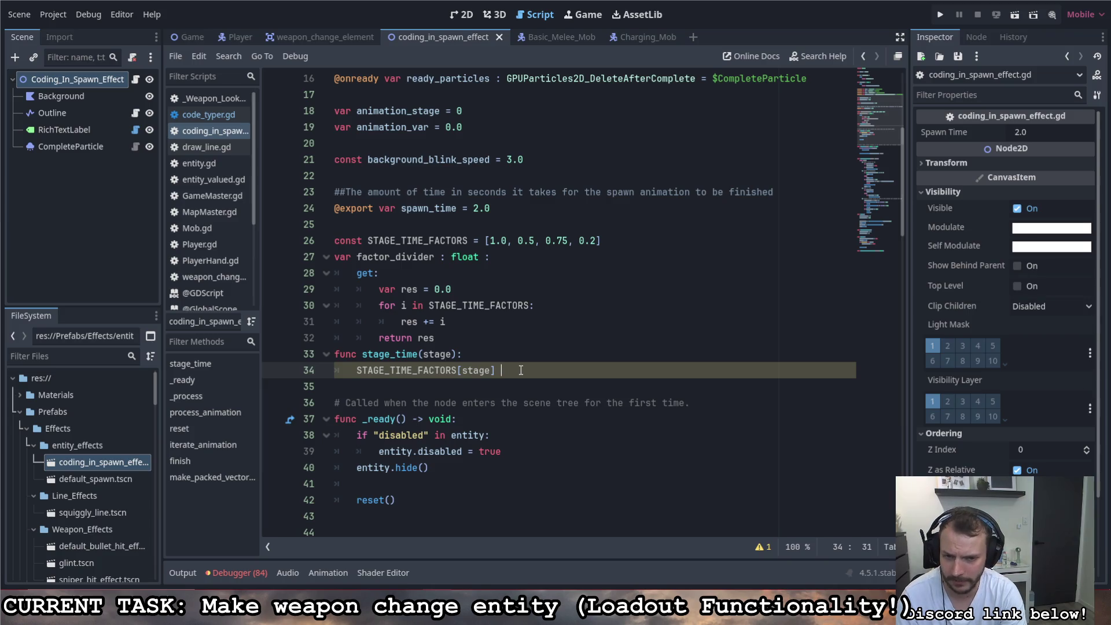
pyautogui.write('/ factor')
pyautogui.press('Return')
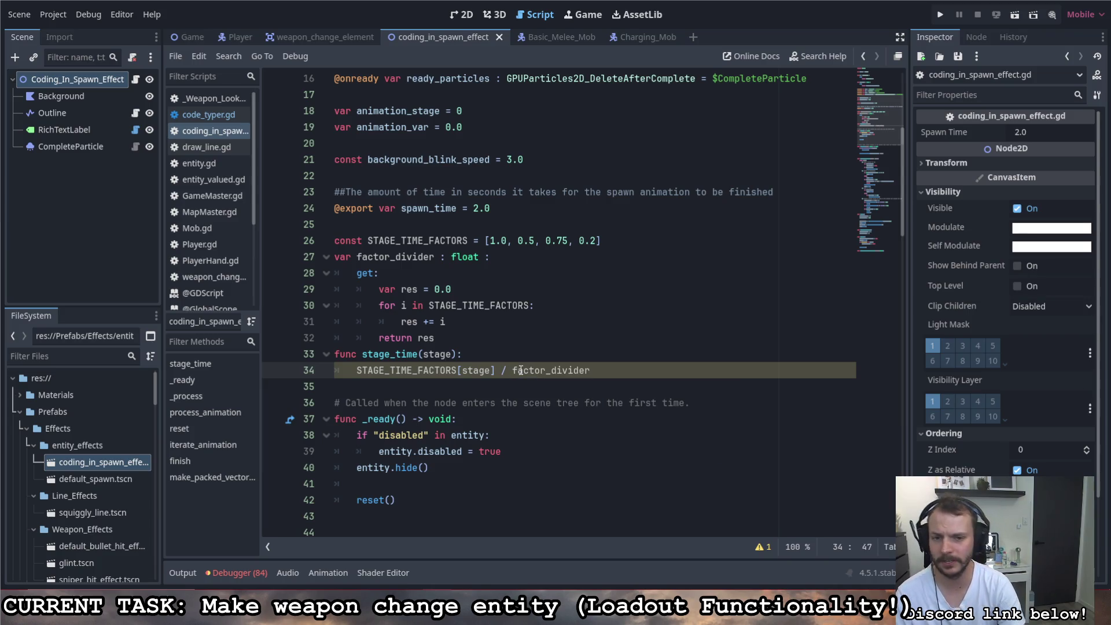
pyautogui.press('Home')
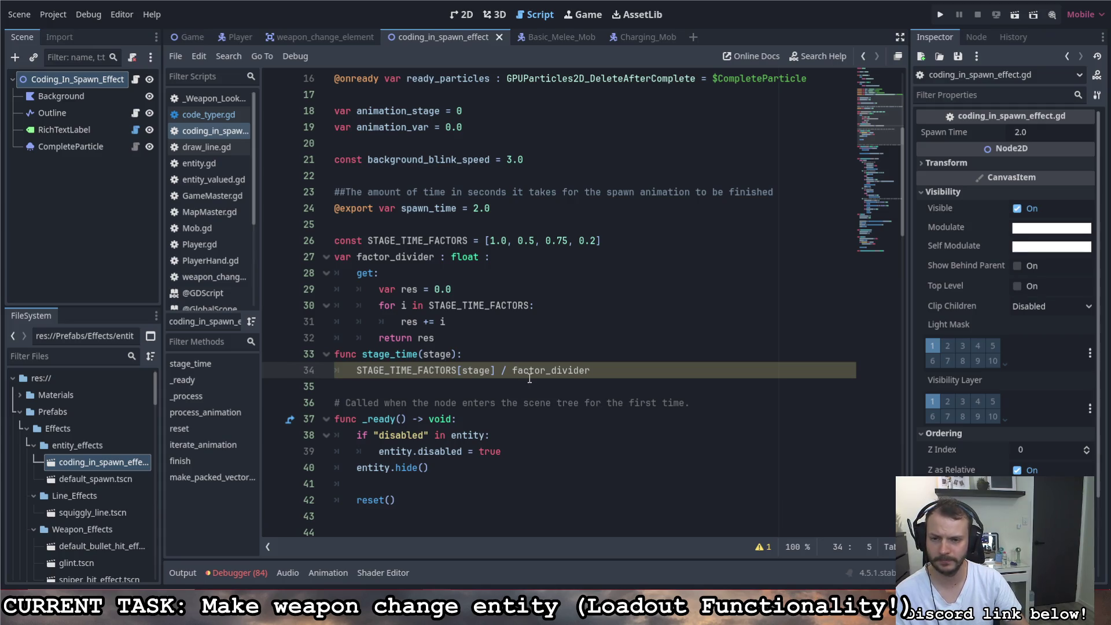
pyautogui.write('retur')
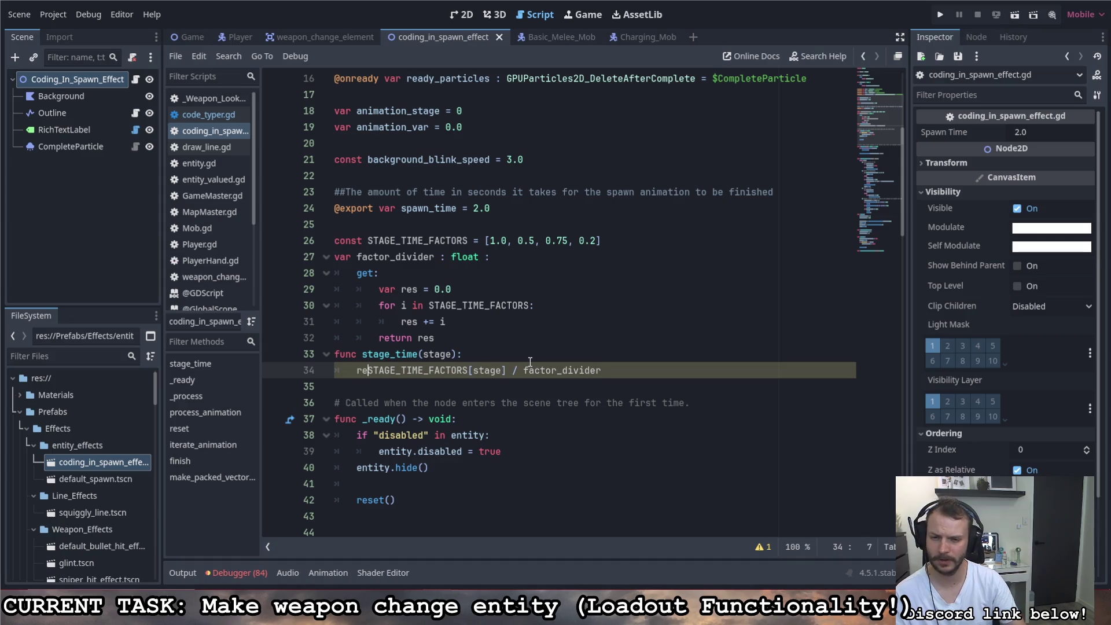
pyautogui.press('BackSpace')
pyautogui.write('n')
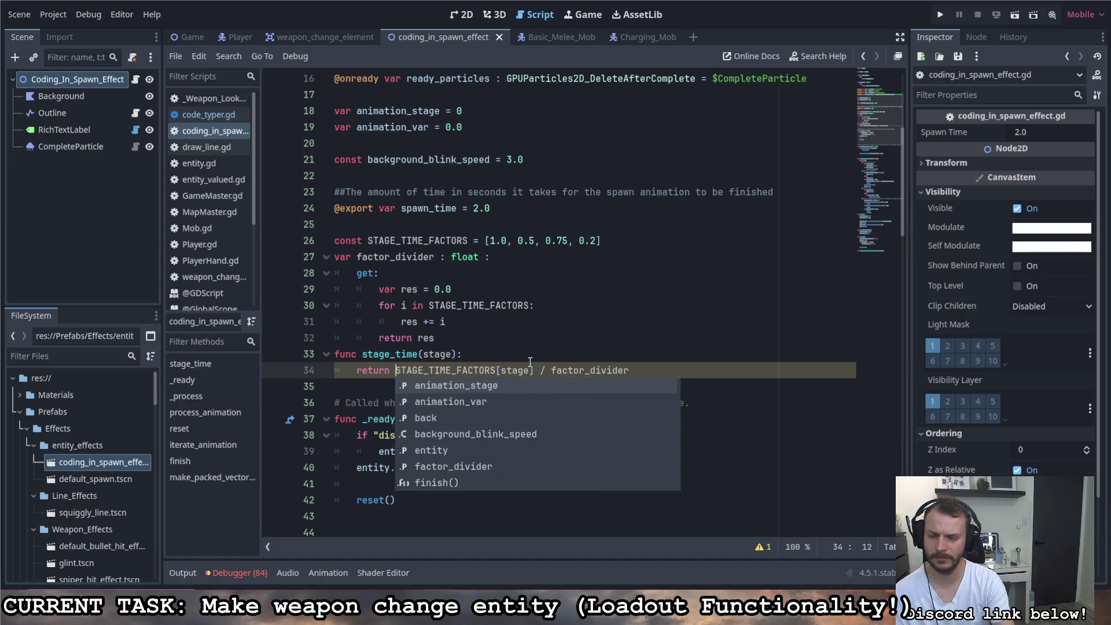
# Step: Add blank lines after return res and above var factor_divider
pyautogui.click(536, 359)
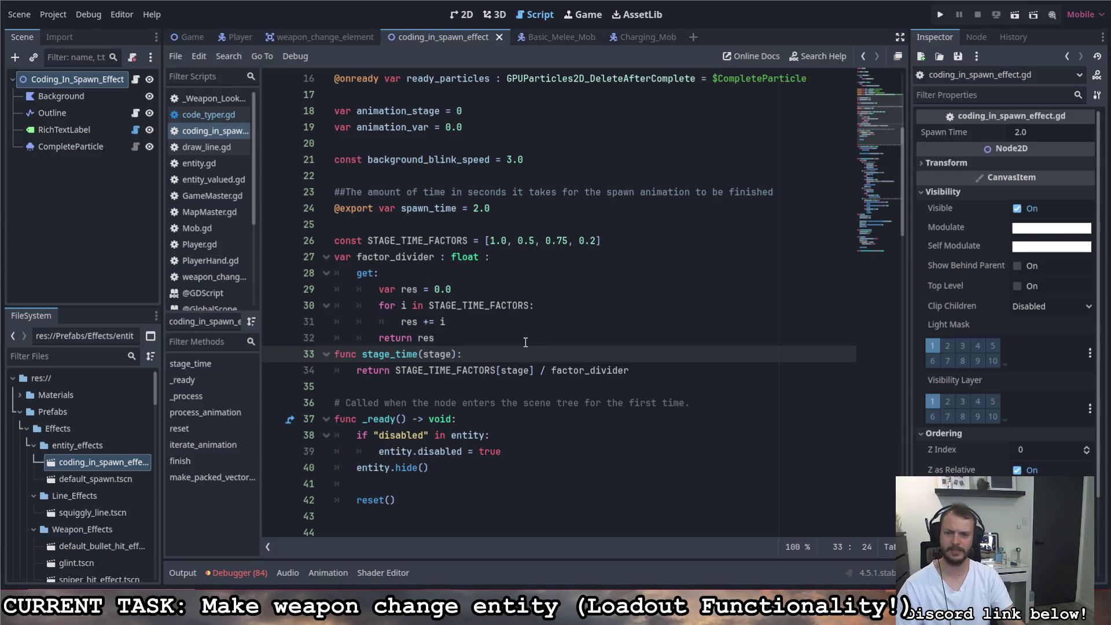
pyautogui.click(525, 342)
pyautogui.press('Return')
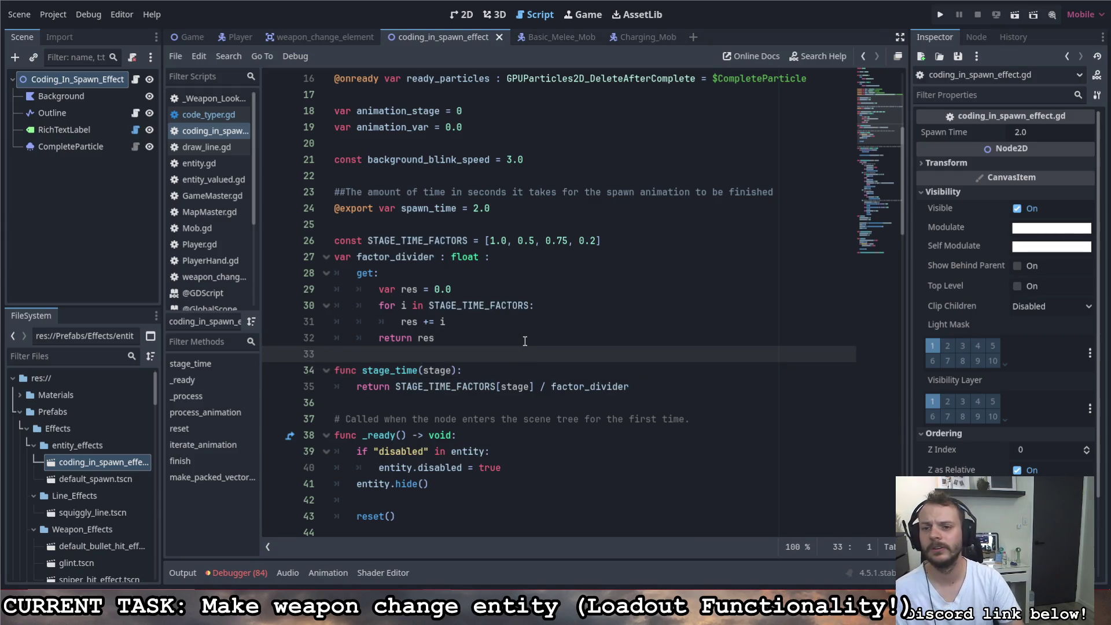
pyautogui.click(331, 257)
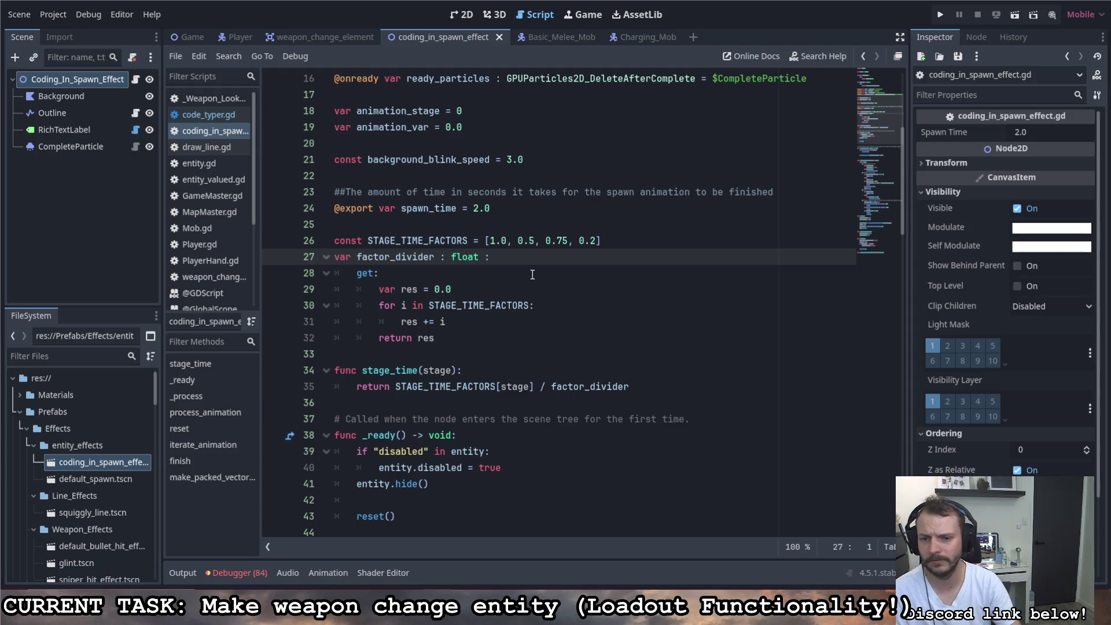
pyautogui.press('Return')
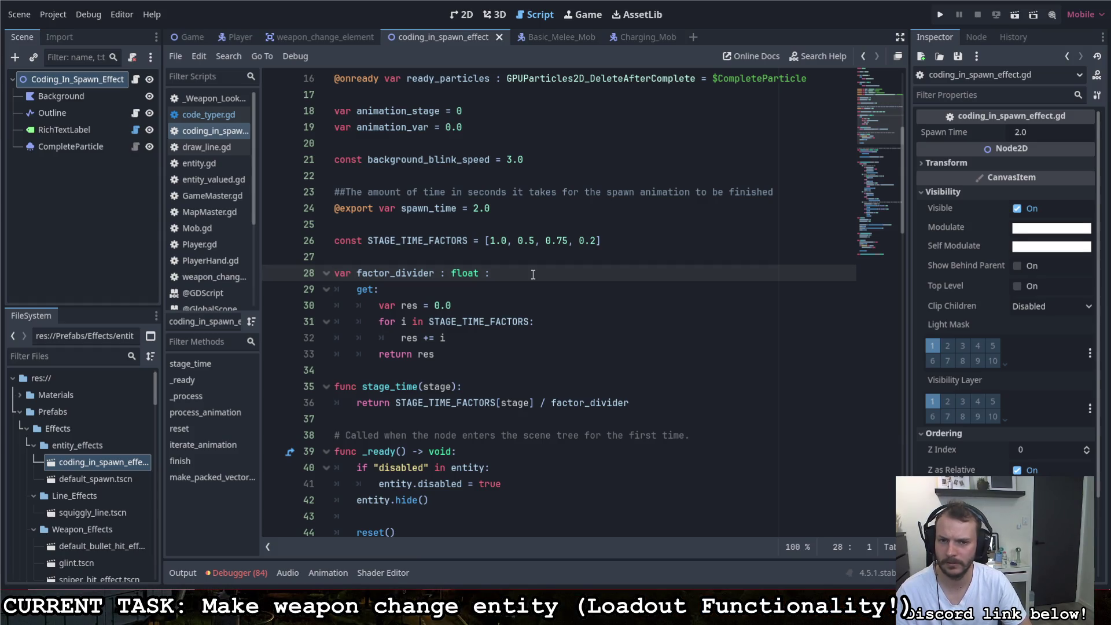
pyautogui.hotkey('alt', 'Tab')
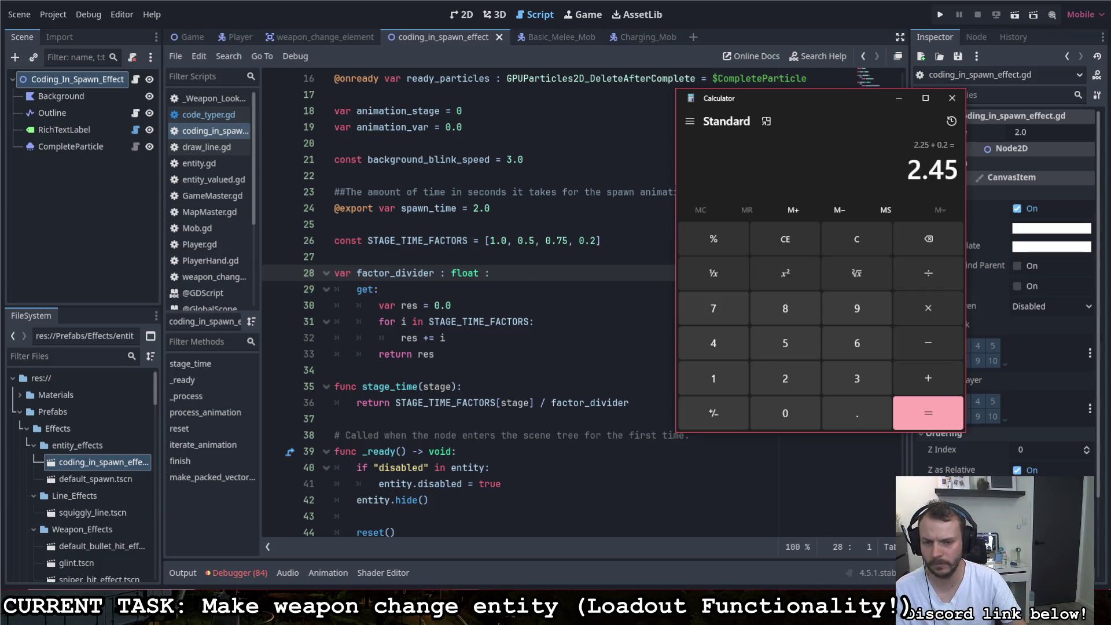
# Step: Compute 1 ÷ 2.45 in Calculator, getting about 0.408, then go back to the script
pyautogui.write('1.0/202')
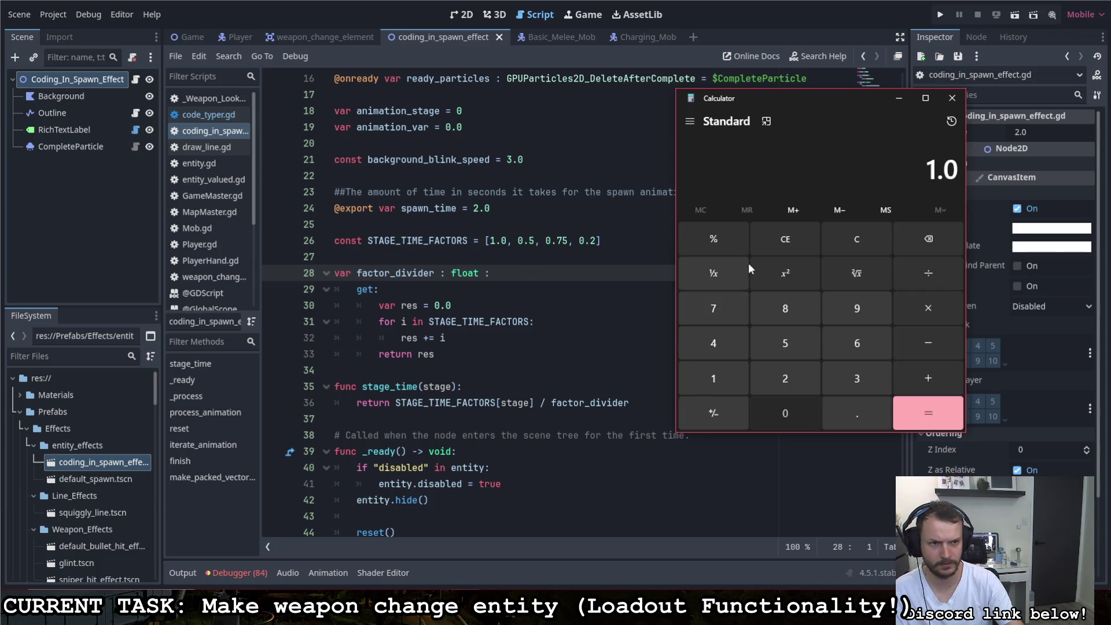
pyautogui.write('5')
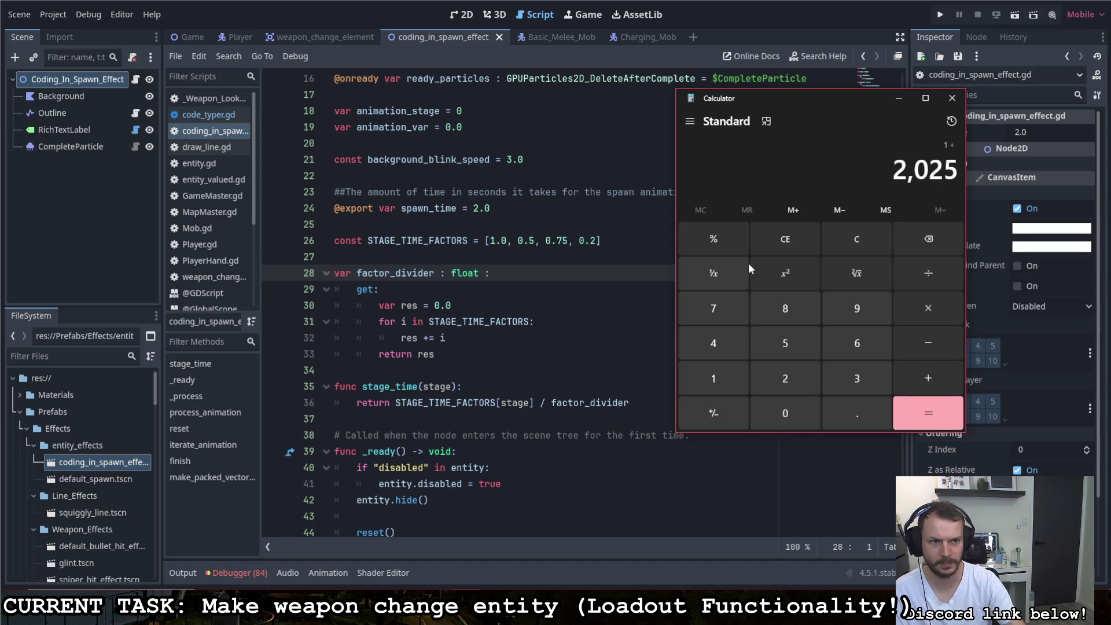
pyautogui.press('BackSpace')
pyautogui.press('BackSpace')
pyautogui.press('BackSpace')
pyautogui.write('.25')
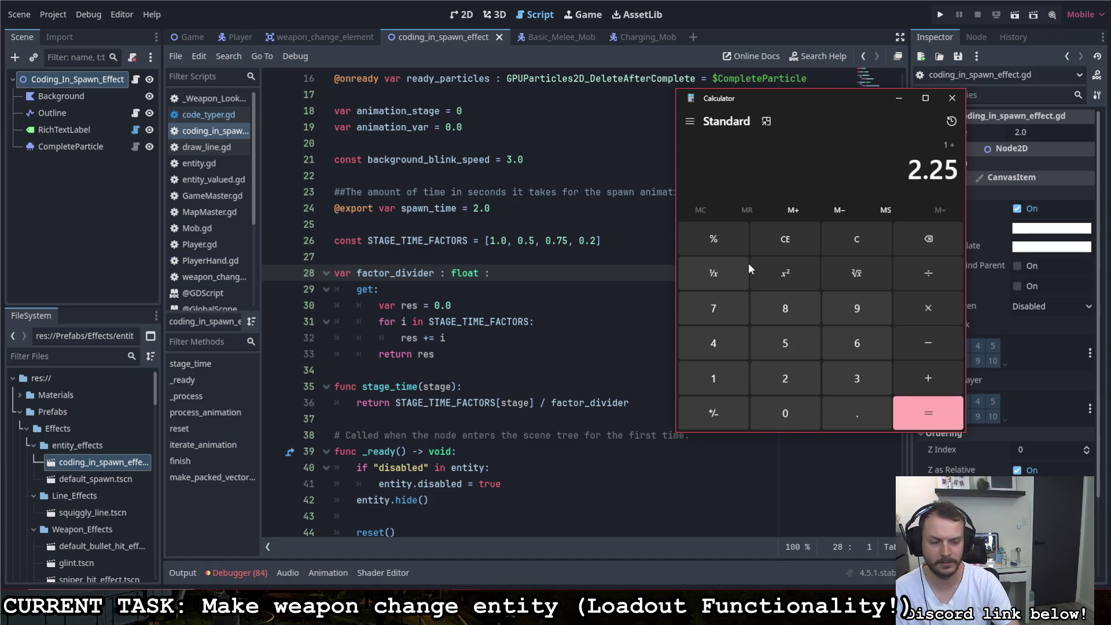
pyautogui.press('BackSpace')
pyautogui.press('BackSpace')
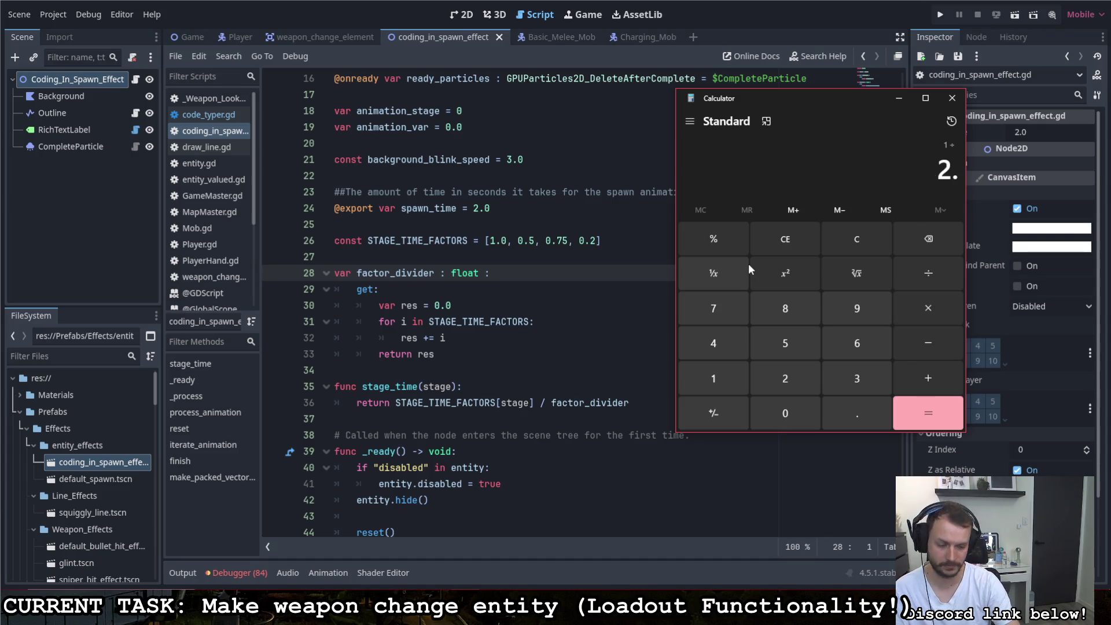
pyautogui.write('45')
pyautogui.press('Return')
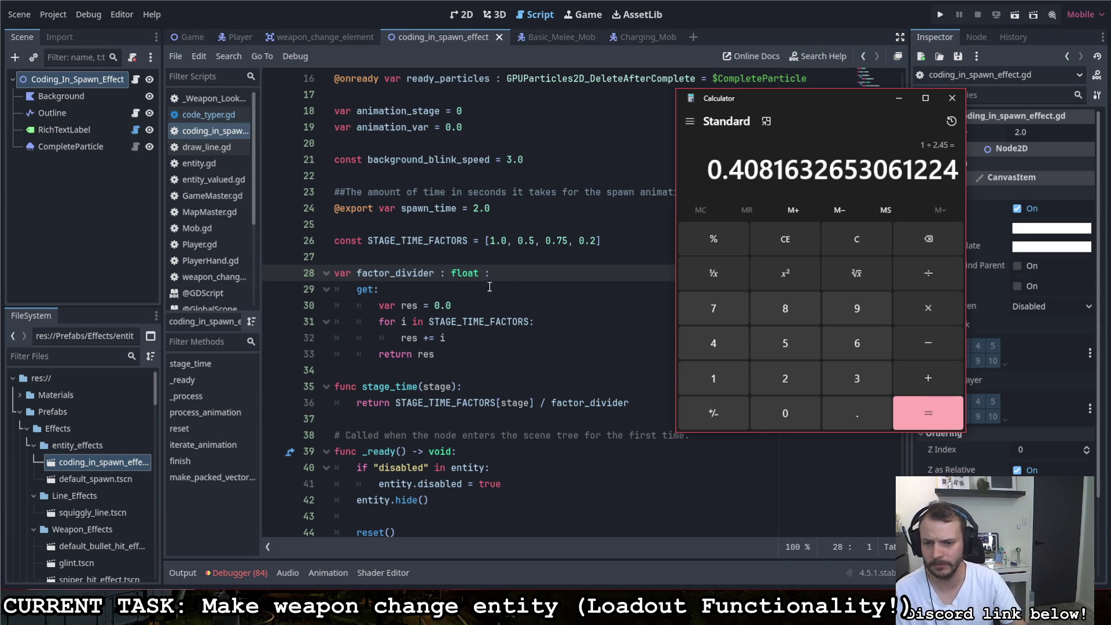
pyautogui.click(537, 385)
pyautogui.click(396, 402)
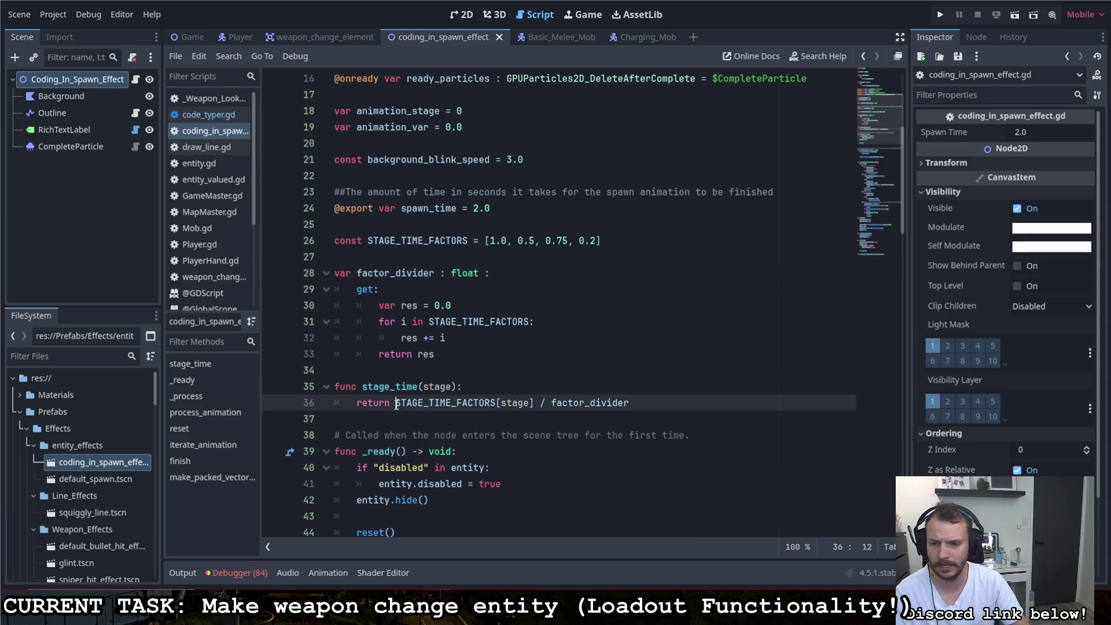
# Step: Wrap stage_time's return as spawn_time * (STAGE_TIME_FACTORS[stage] / factor_divider)
pyautogui.doubleClick(491, 403)
pyautogui.write('spawn')
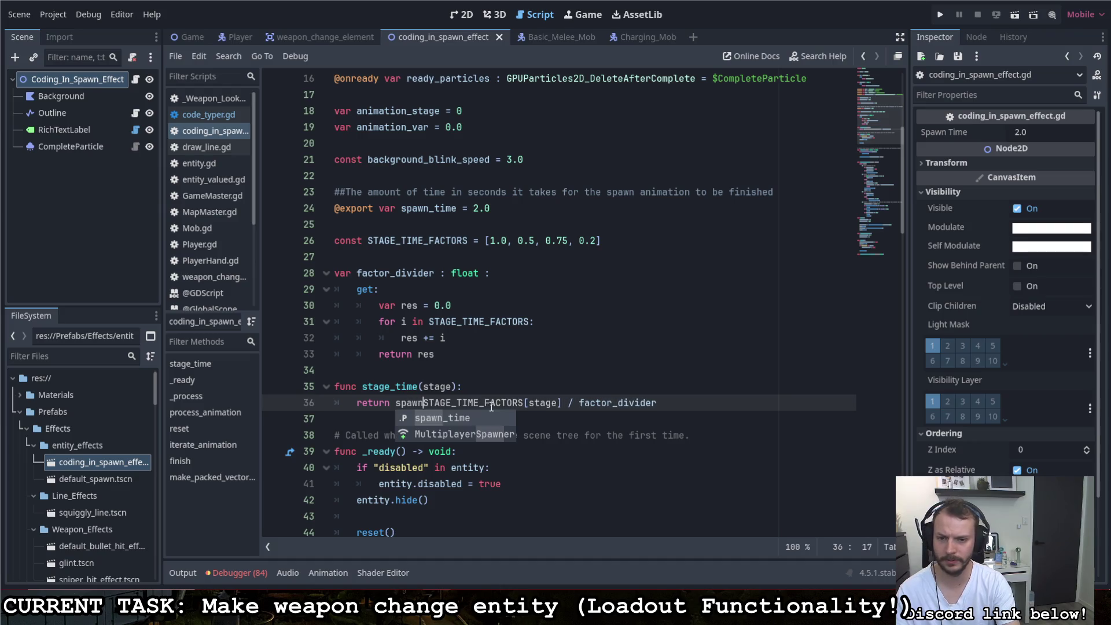
pyautogui.press('Return')
pyautogui.hotkey('ctrl', 'z')
pyautogui.hotkey('ctrl', 'z')
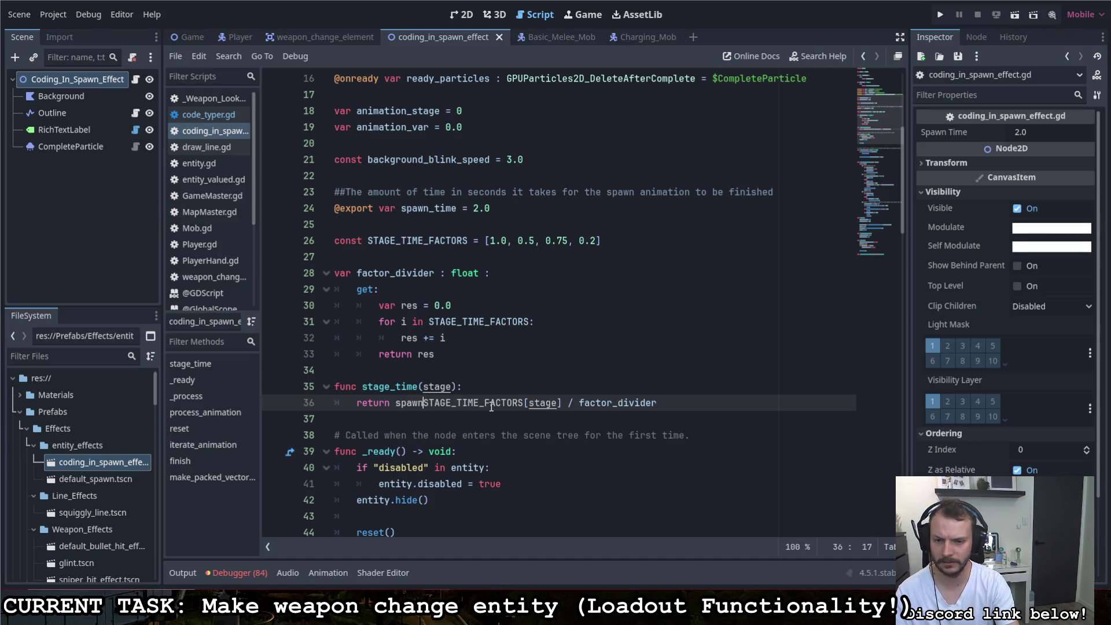
pyautogui.write('_time * ')
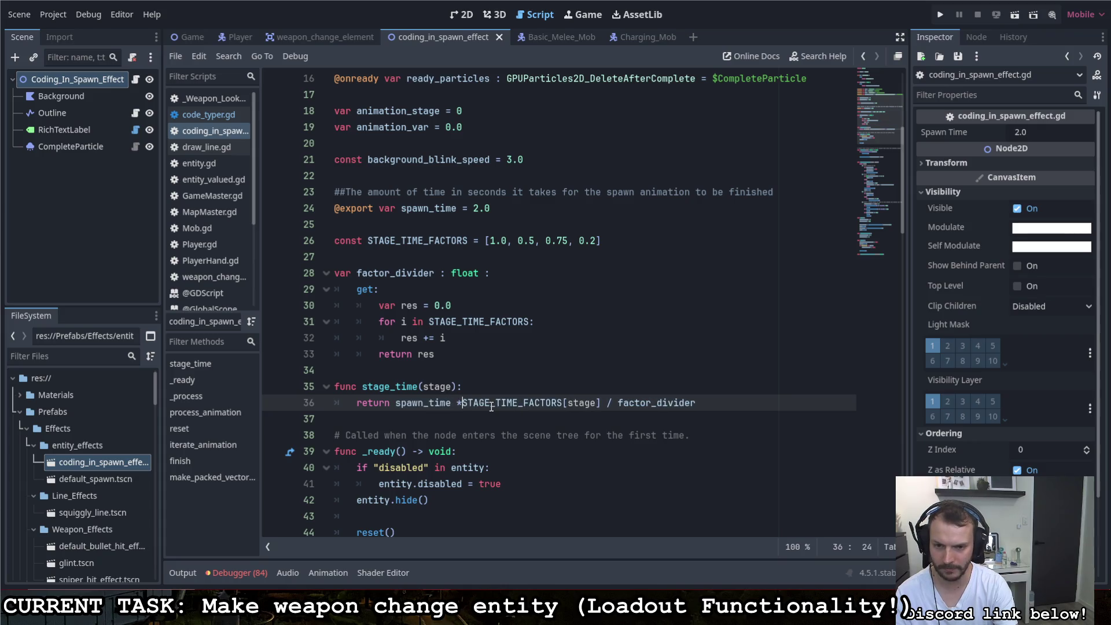
pyautogui.write('(')
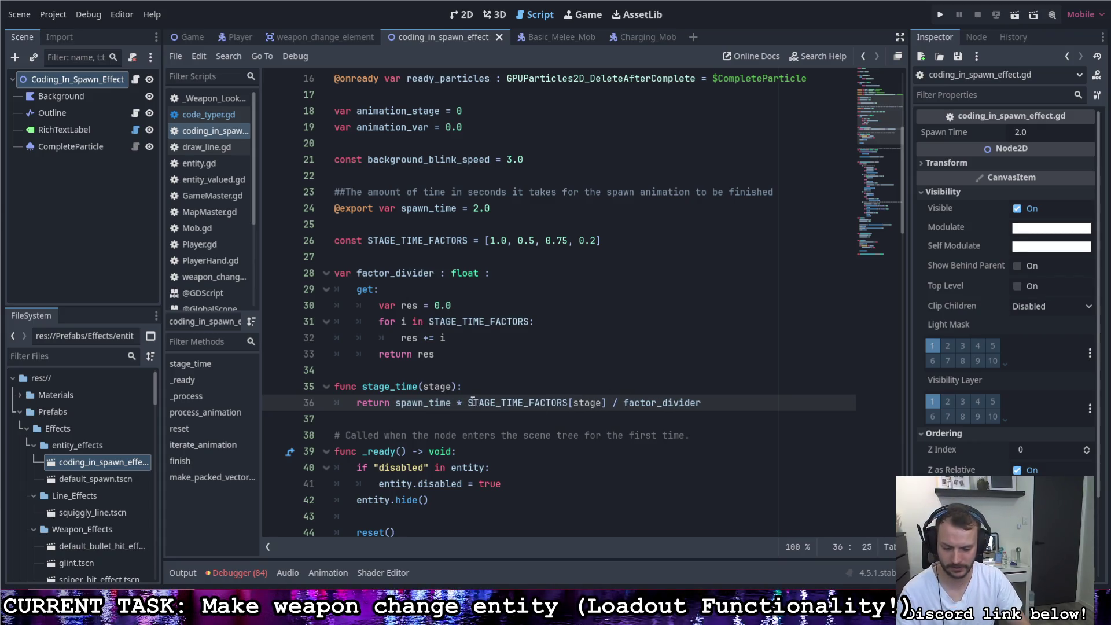
pyautogui.write(')')
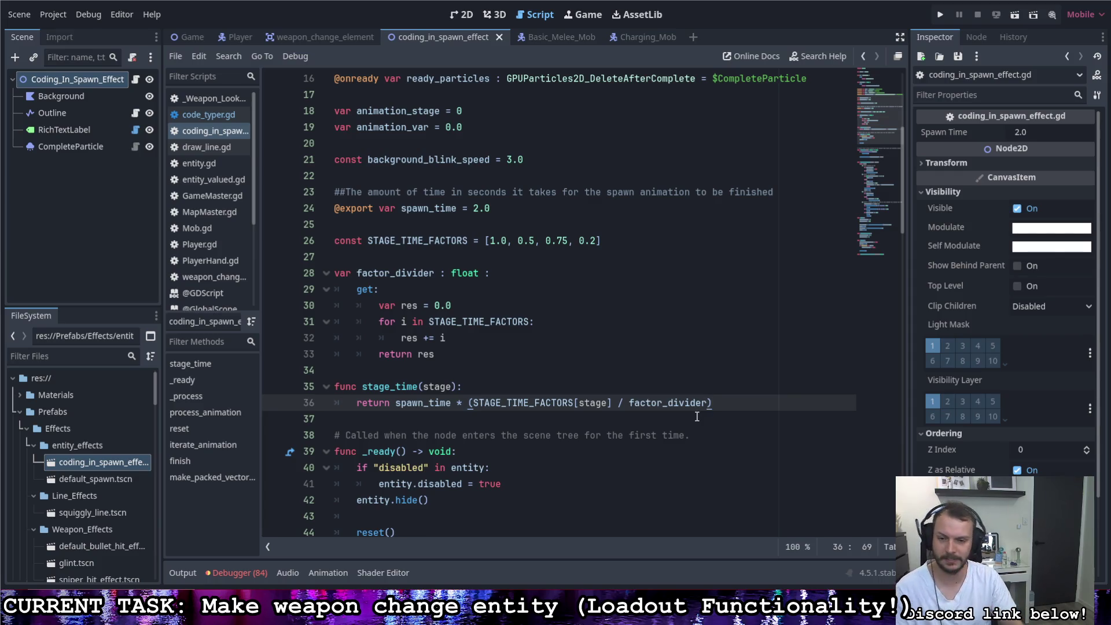
pyautogui.scroll(-4, 579, 405)
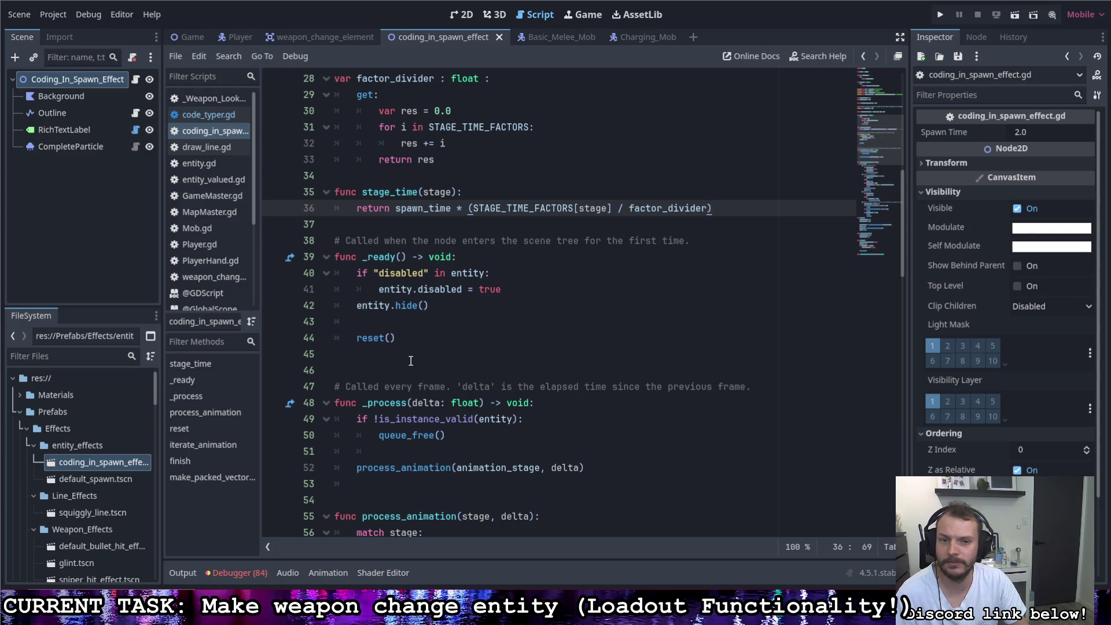
pyautogui.scroll(9, 411, 361)
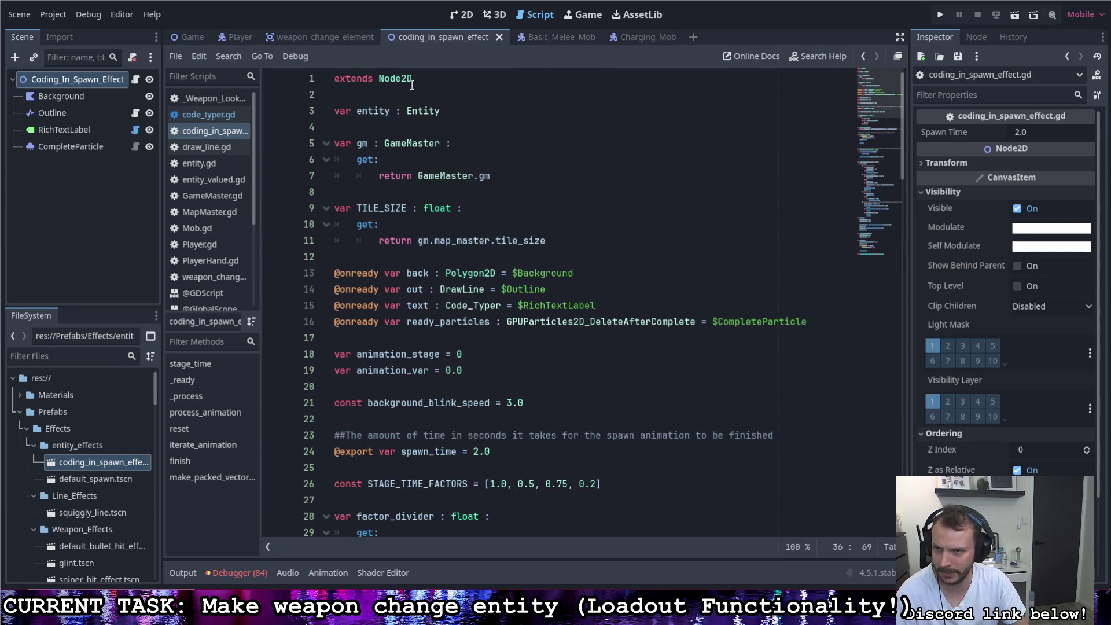
pyautogui.moveTo(412, 80)
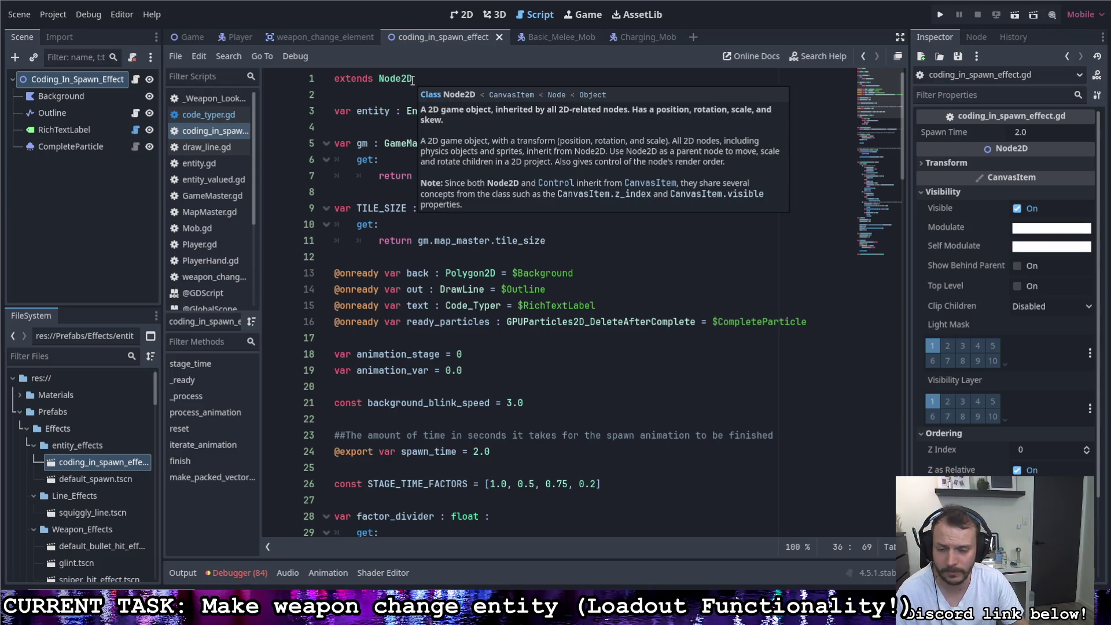
pyautogui.scroll(-7, 473, 291)
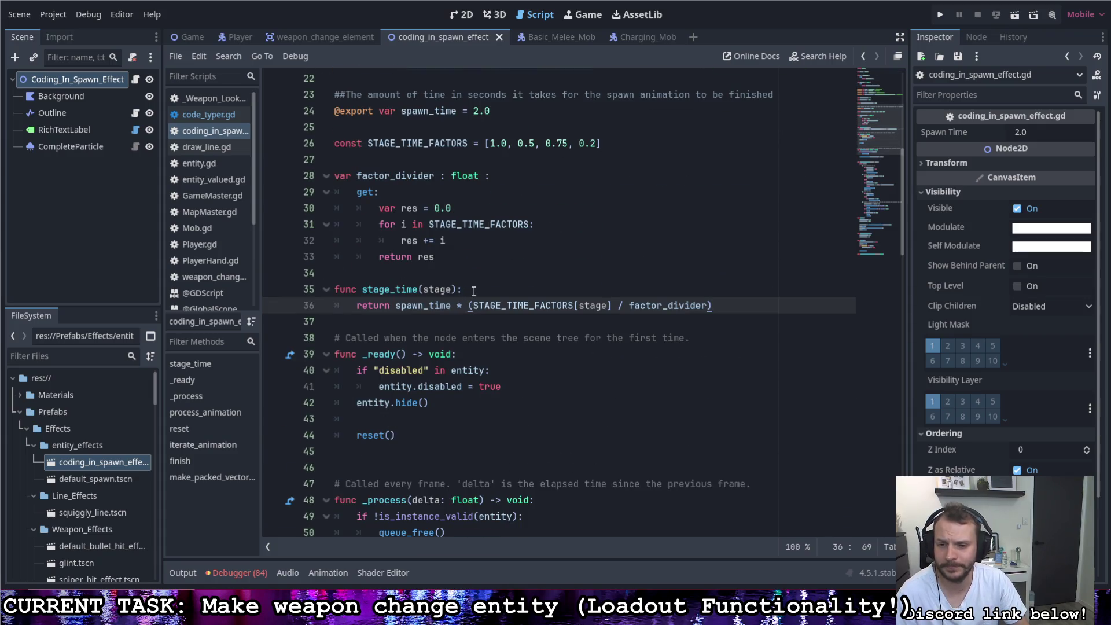
pyautogui.scroll(-2, 478, 277)
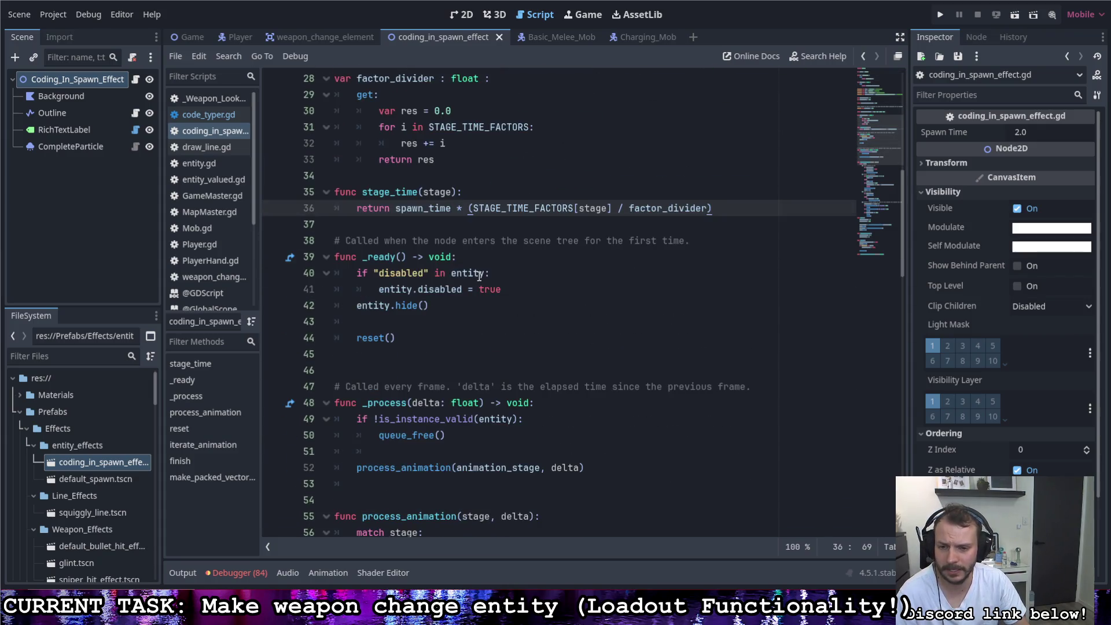
pyautogui.click(437, 350)
pyautogui.click(434, 340)
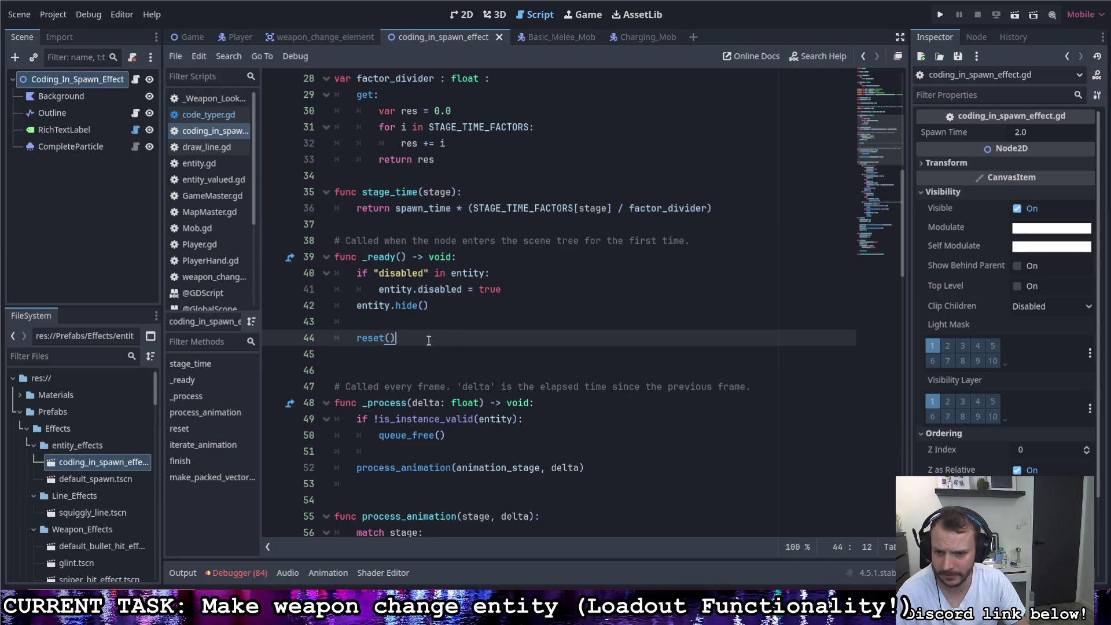
pyautogui.doubleClick(365, 339)
pyautogui.scroll(-10, 443, 338)
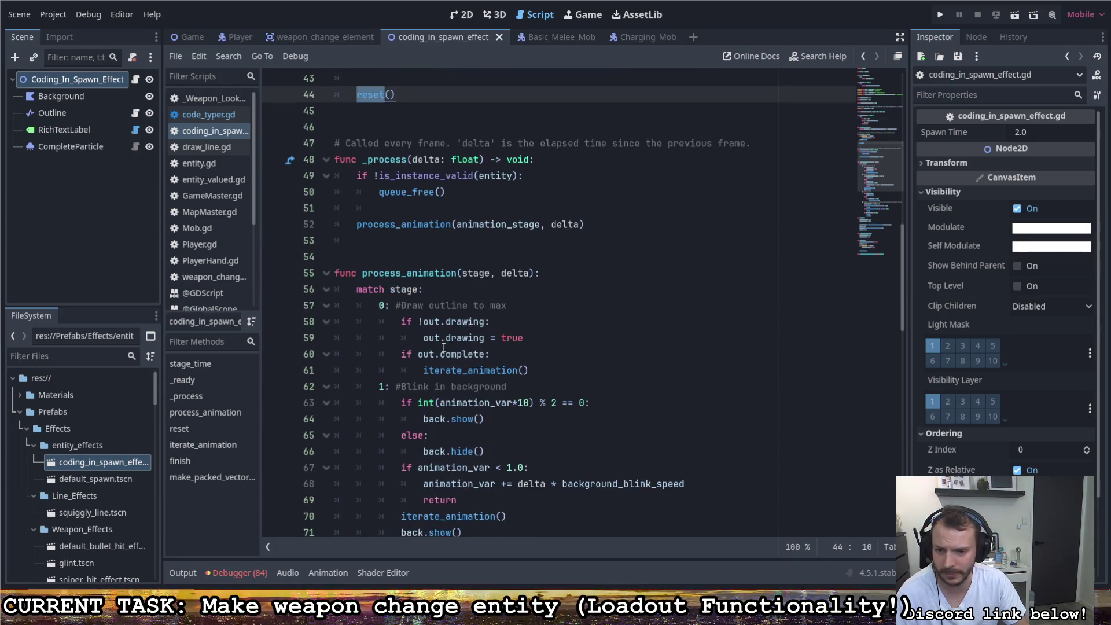
pyautogui.scroll(-8, 444, 338)
pyautogui.scroll(2, 440, 336)
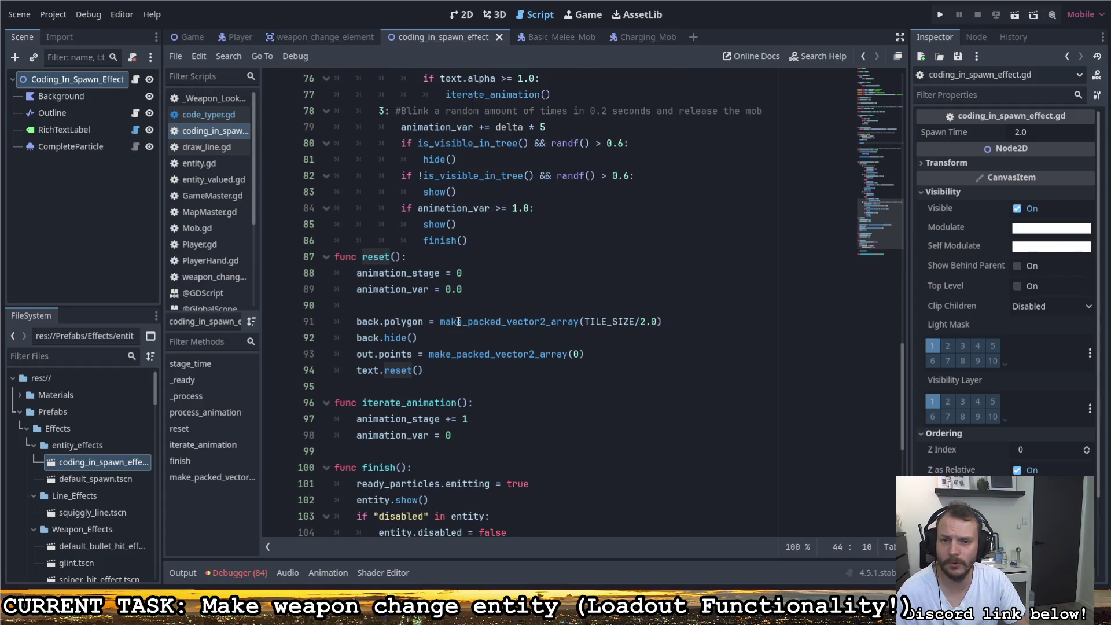
pyautogui.scroll(4, 458, 321)
pyautogui.scroll(17, 459, 310)
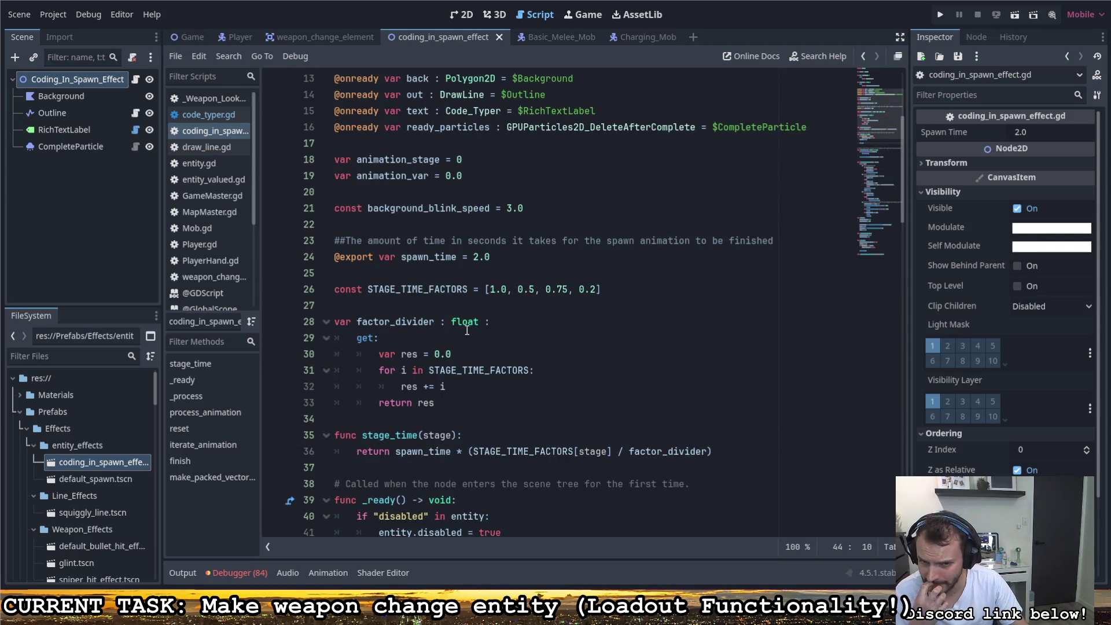
pyautogui.scroll(-10, 463, 310)
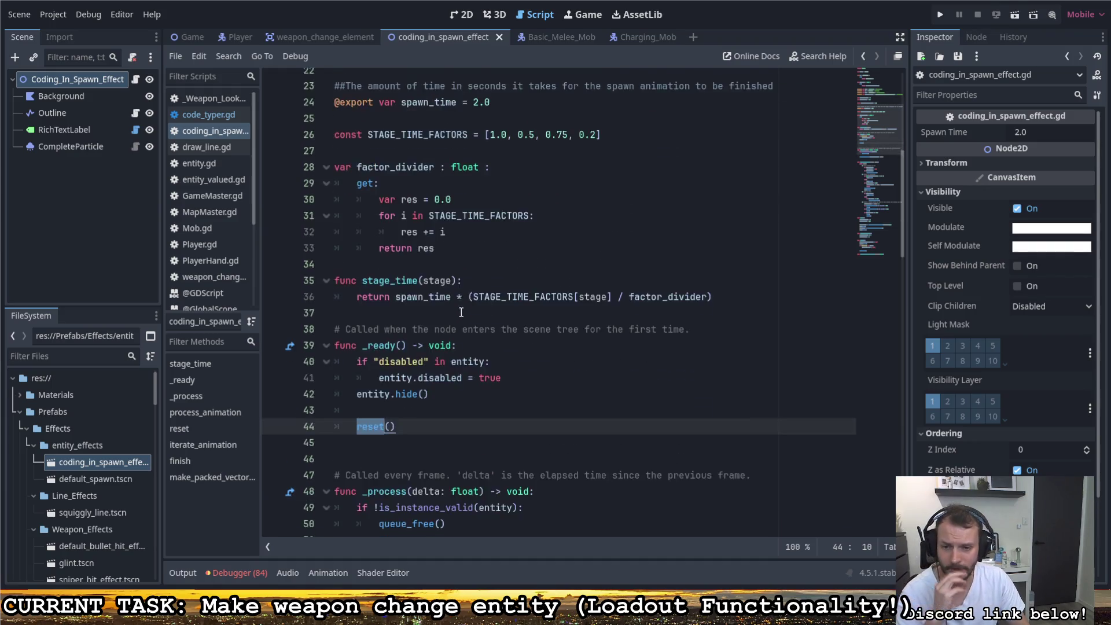
pyautogui.scroll(-7, 463, 292)
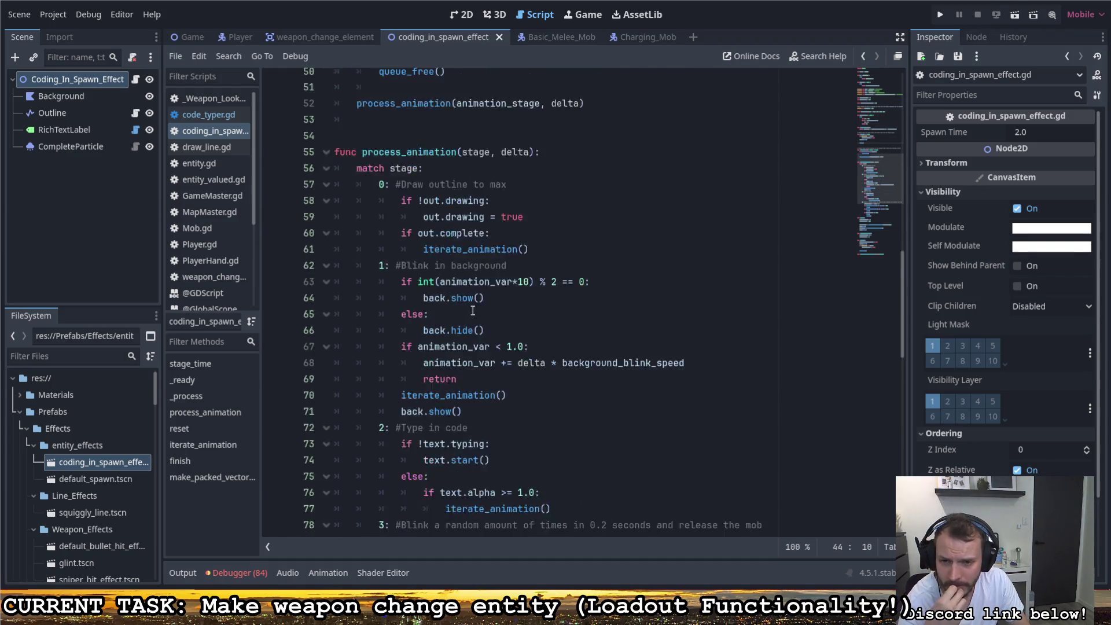
pyautogui.scroll(3, 458, 254)
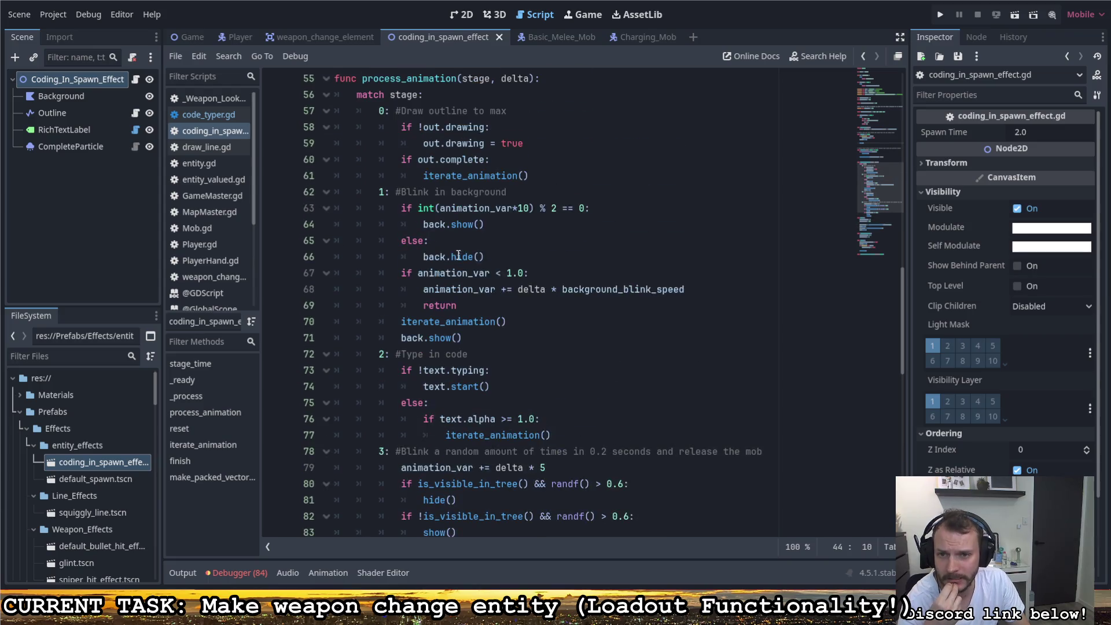
pyautogui.moveTo(393, 110); pyautogui.dragTo(490, 127)
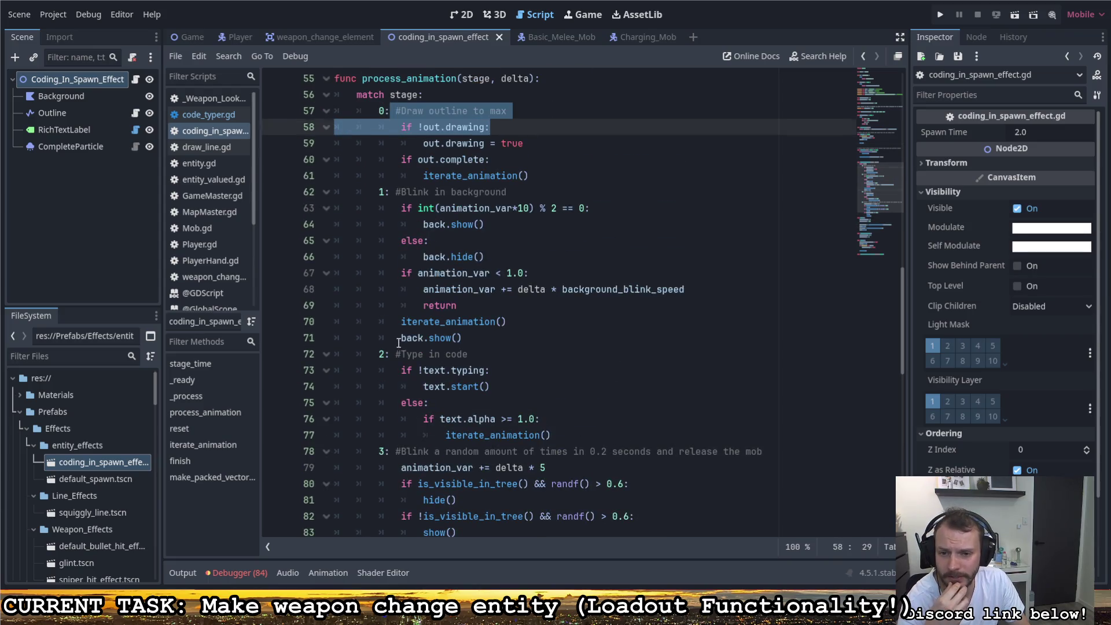
pyautogui.moveTo(398, 344); pyautogui.dragTo(477, 370)
pyautogui.click(477, 370)
pyautogui.scroll(-7, 478, 364)
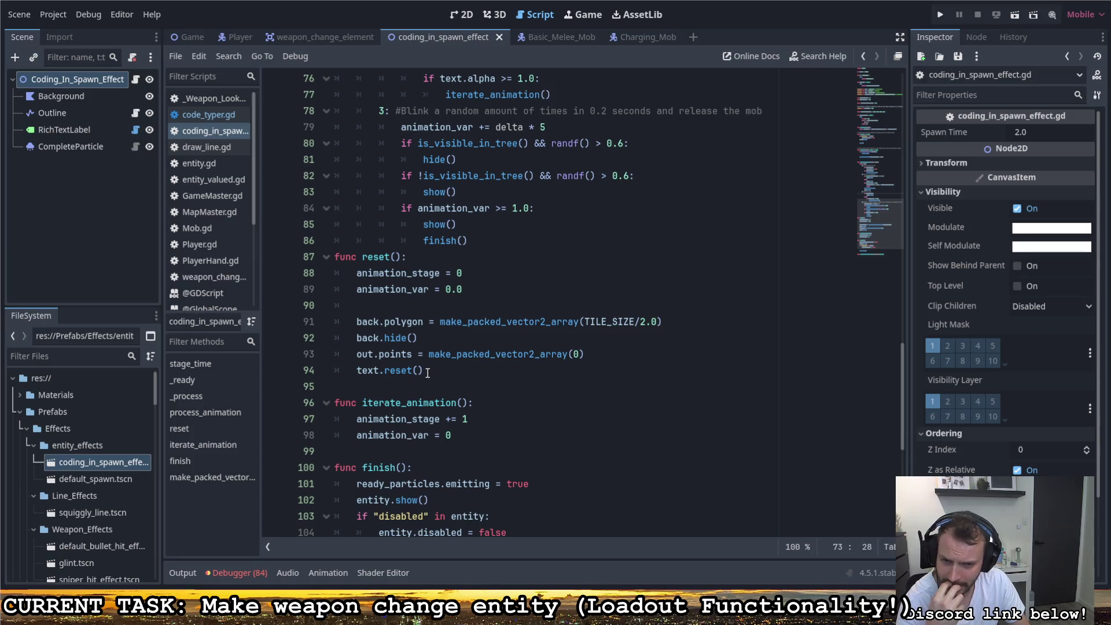
# Step: Delete the out.points assignment in reset() and open a new line after back.hide()
pyautogui.moveTo(584, 354); pyautogui.dragTo(358, 359)
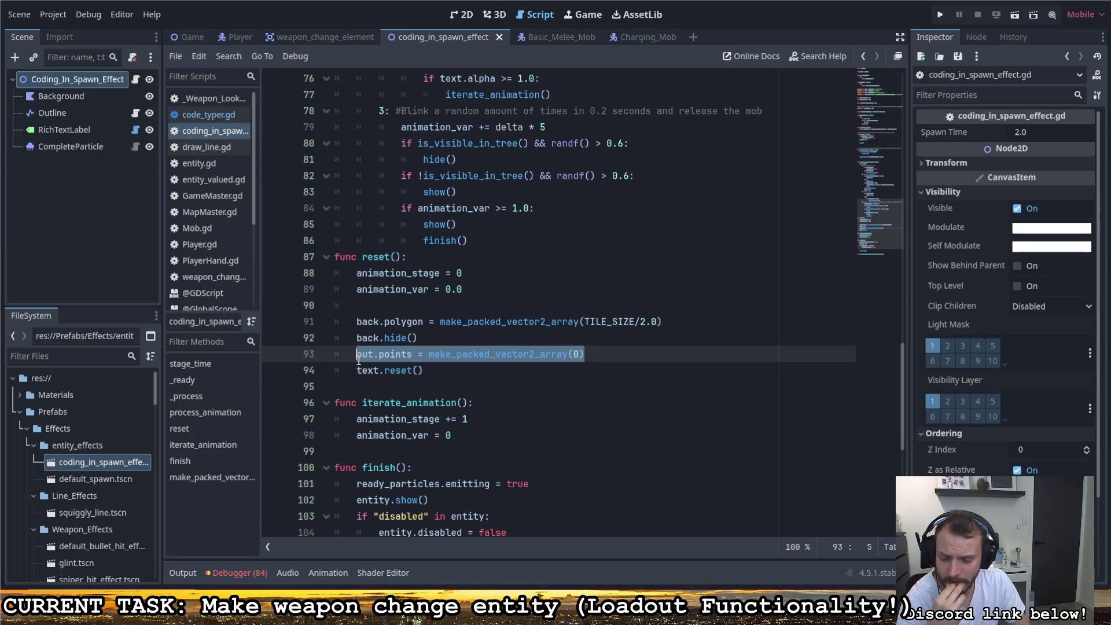
pyautogui.press('BackSpace')
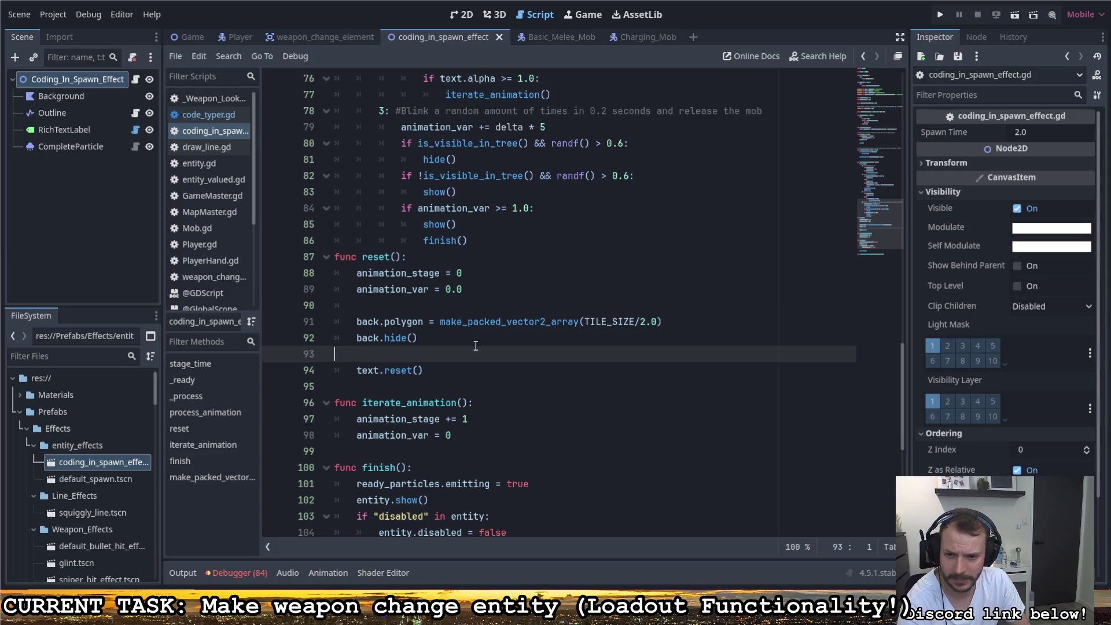
pyautogui.press('BackSpace')
pyautogui.press('BackSpace')
pyautogui.press('Return')
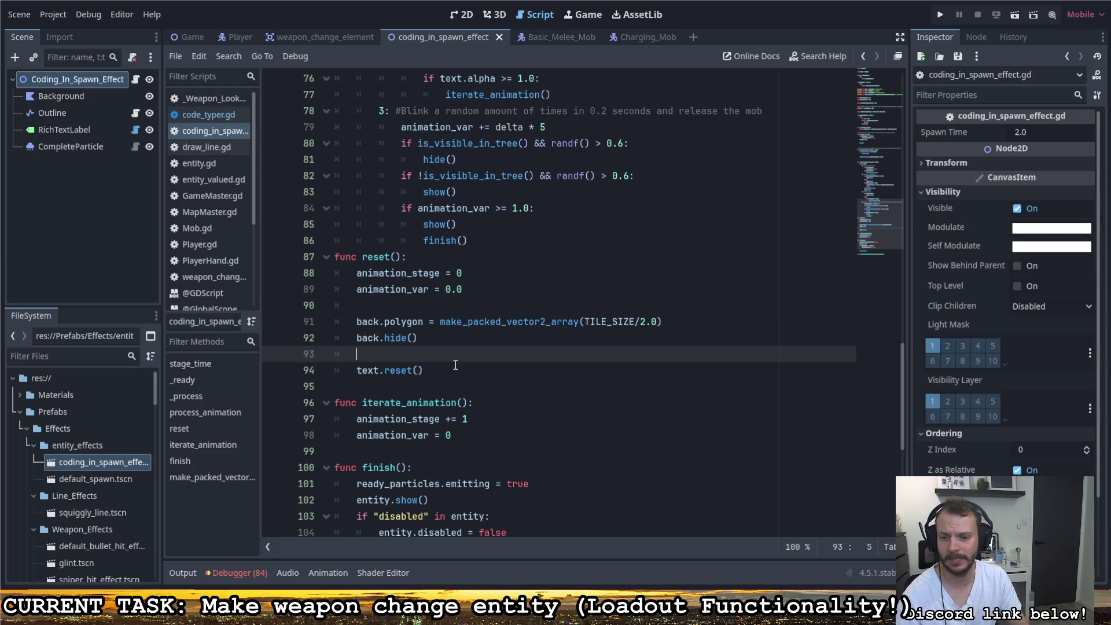
pyautogui.scroll(7, 455, 362)
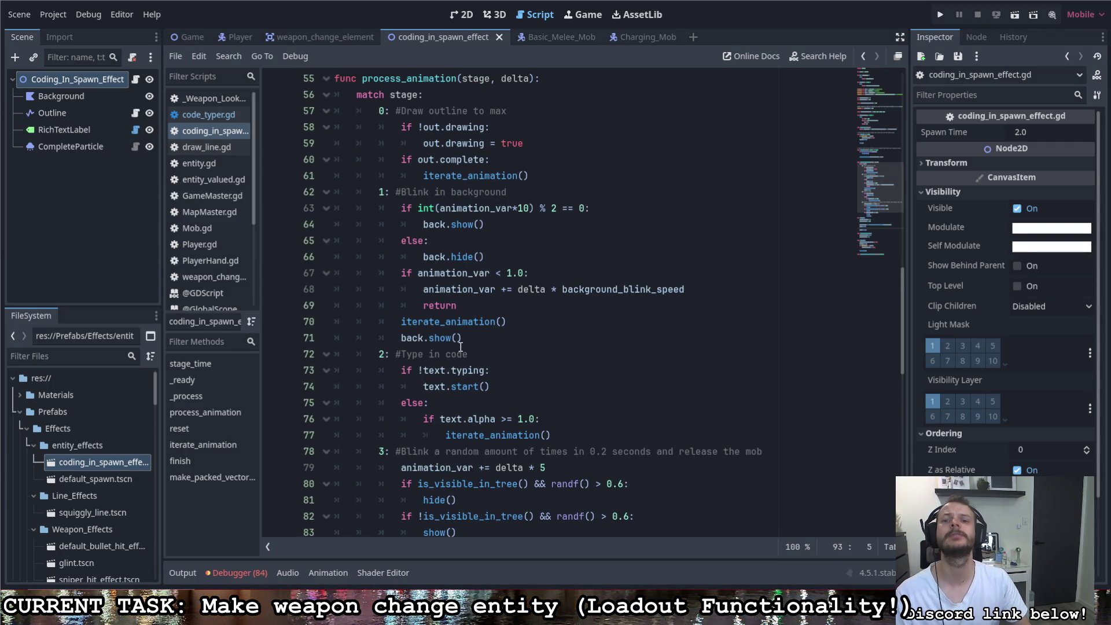
pyautogui.scroll(-2, 459, 350)
pyautogui.scroll(-3, 458, 351)
# Step: Write out.draw_time = stage_time(0) on the new line
pyautogui.write('out.')
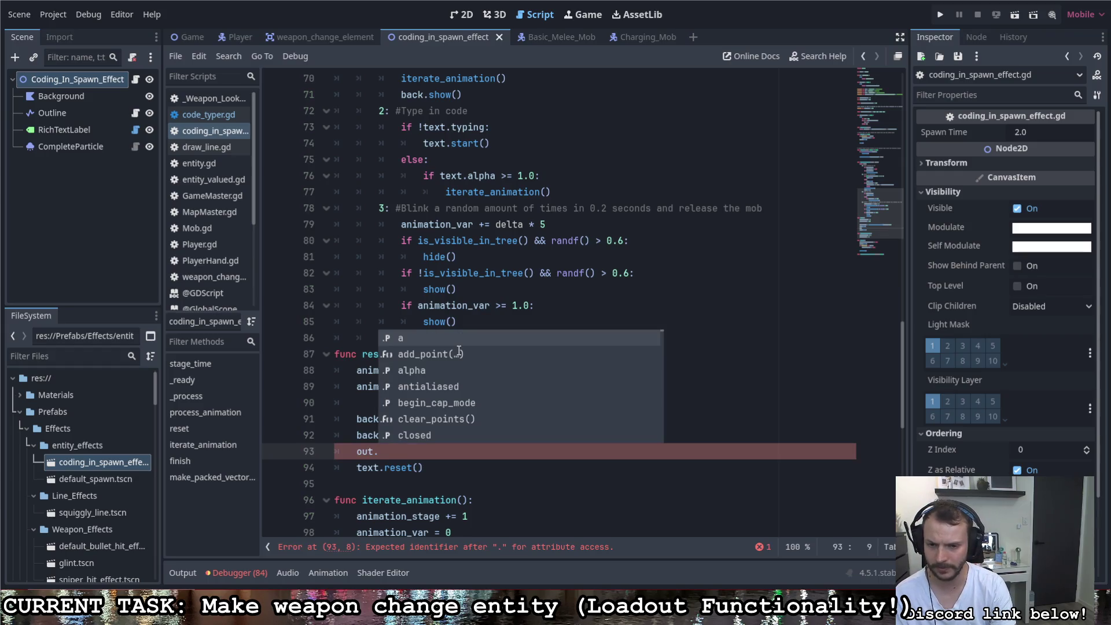
pyautogui.write('draw_time =')
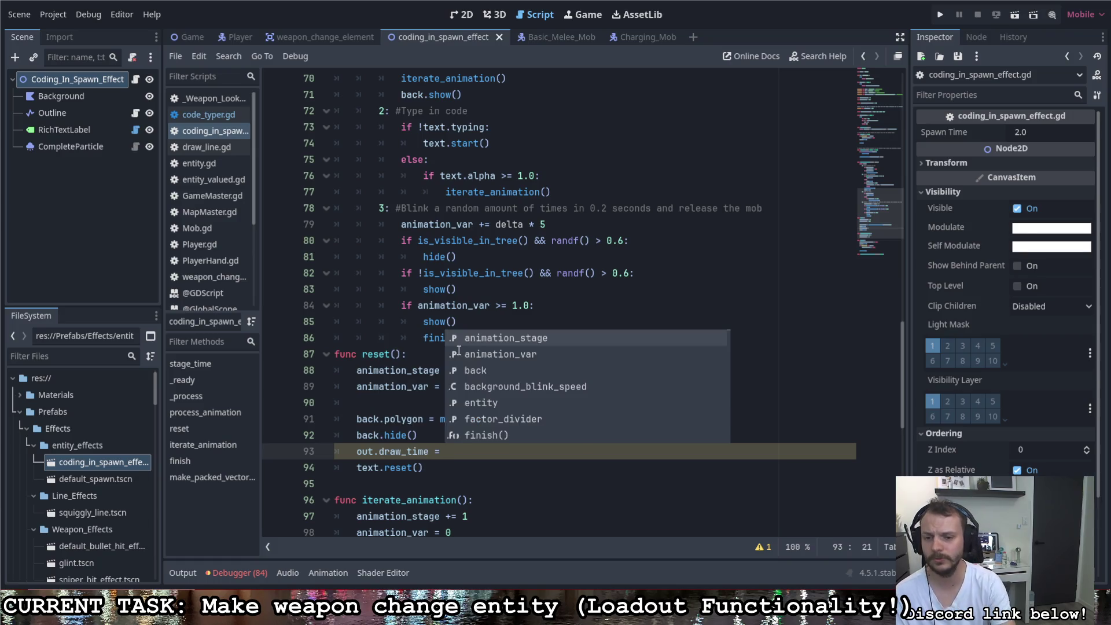
pyautogui.scroll(6, 414, 285)
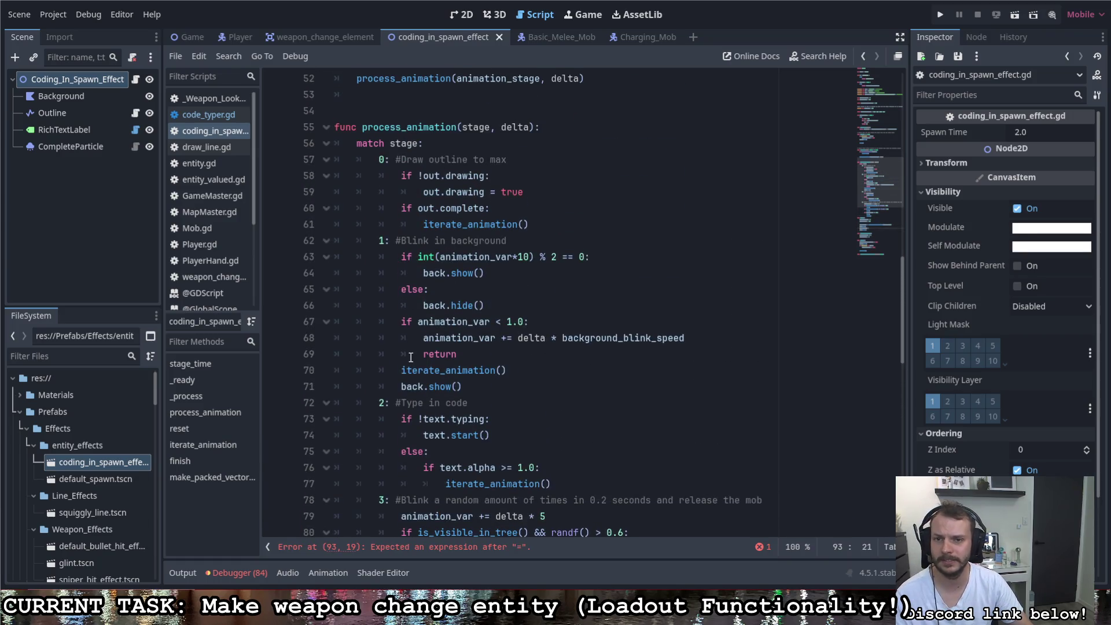
pyautogui.scroll(9, 415, 285)
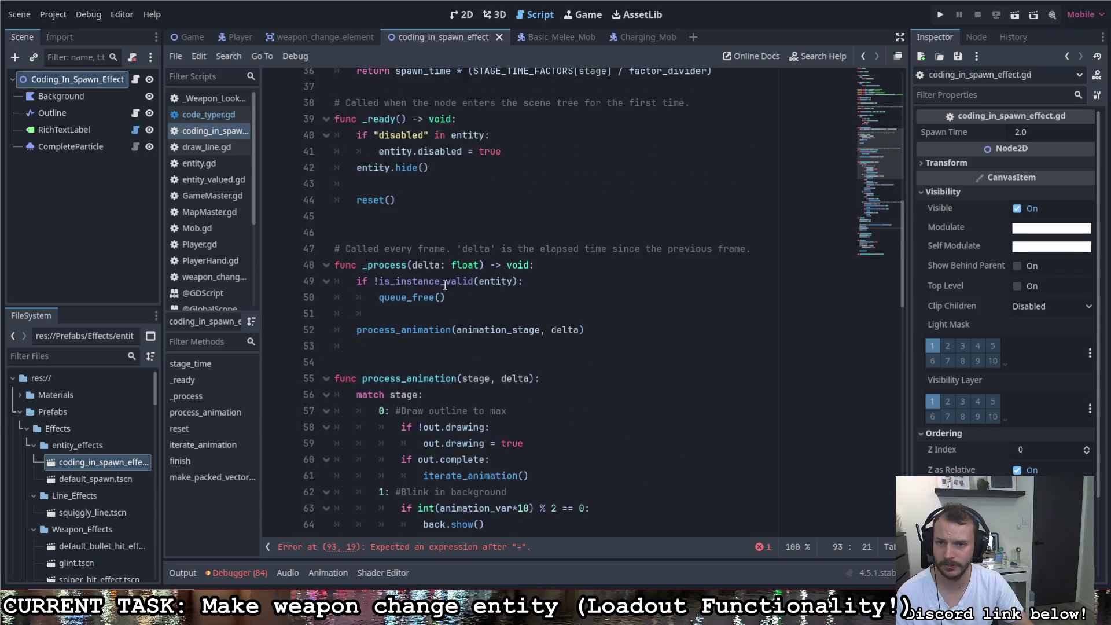
pyautogui.write('stage')
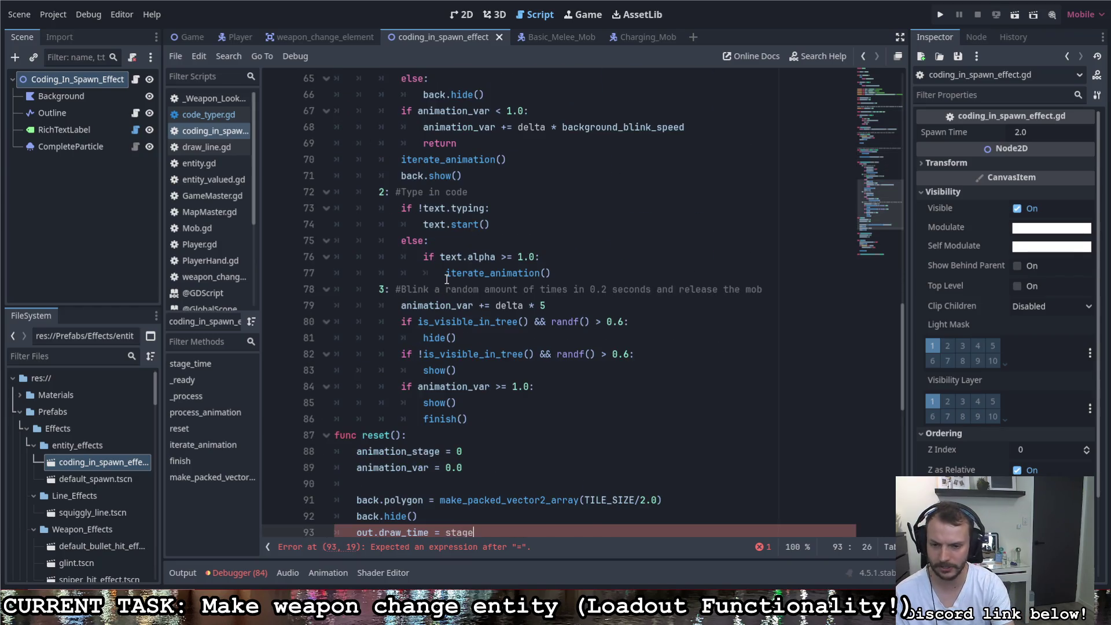
pyautogui.press('Return')
pyautogui.write('0')
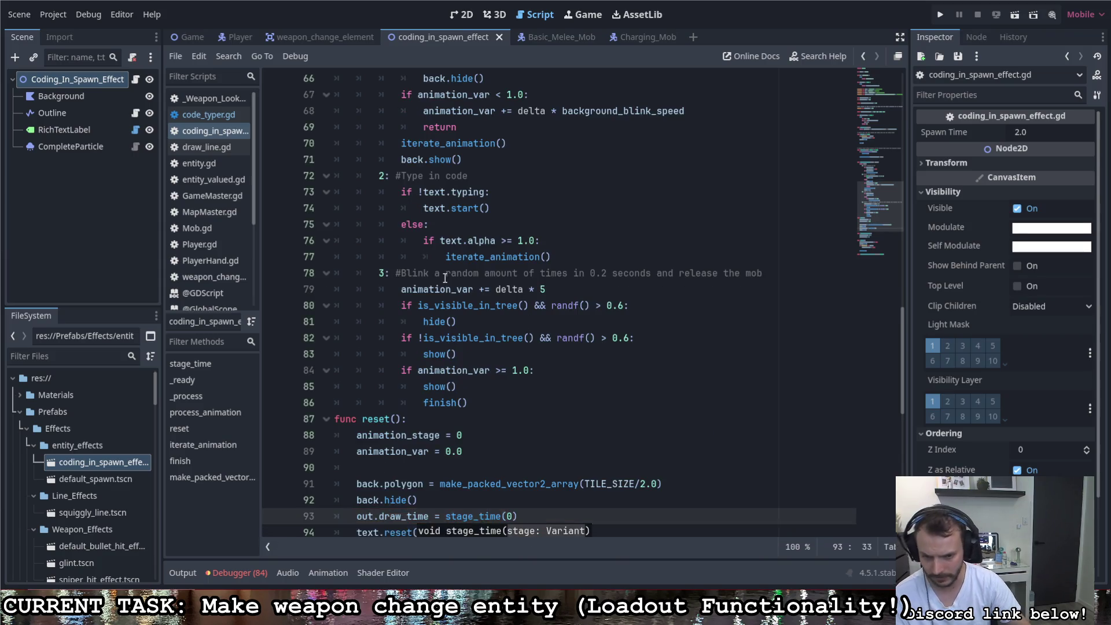
pyautogui.scroll(-2, 574, 349)
pyautogui.press('Return')
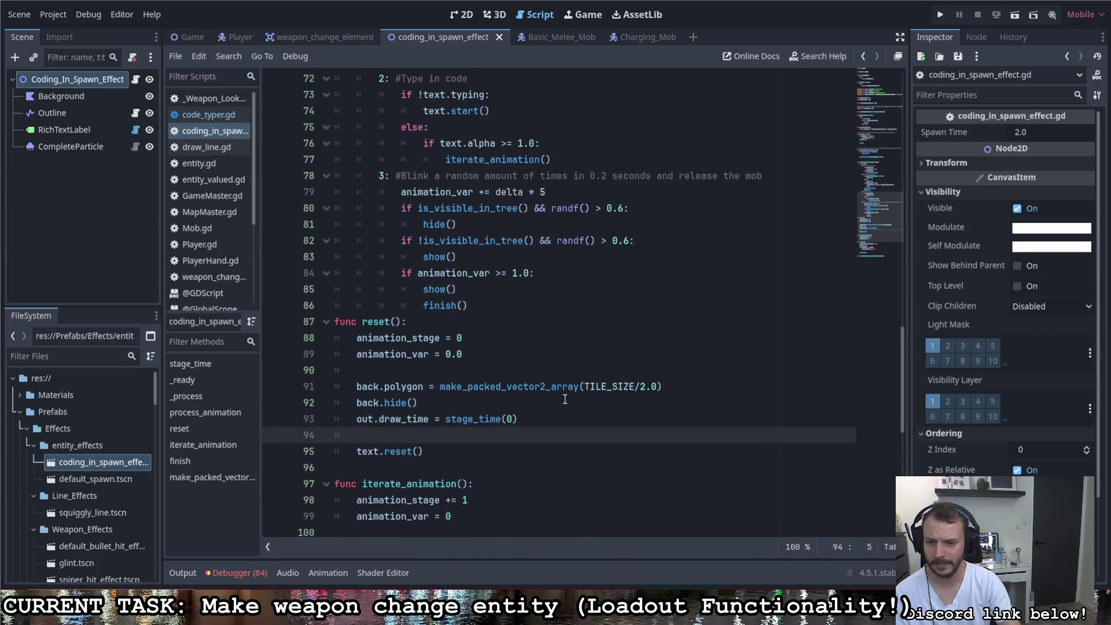
# Step: Add a line text.type_time = stage_time(1) below the draw_time line
pyautogui.press('BackSpace')
pyautogui.press('Return')
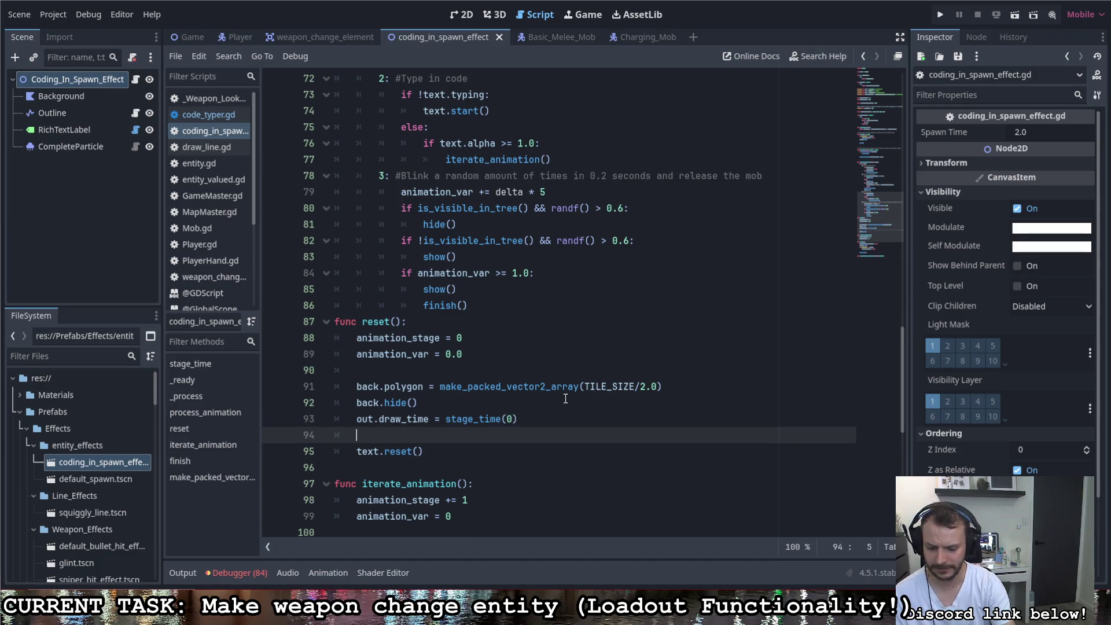
pyautogui.write('text.ty')
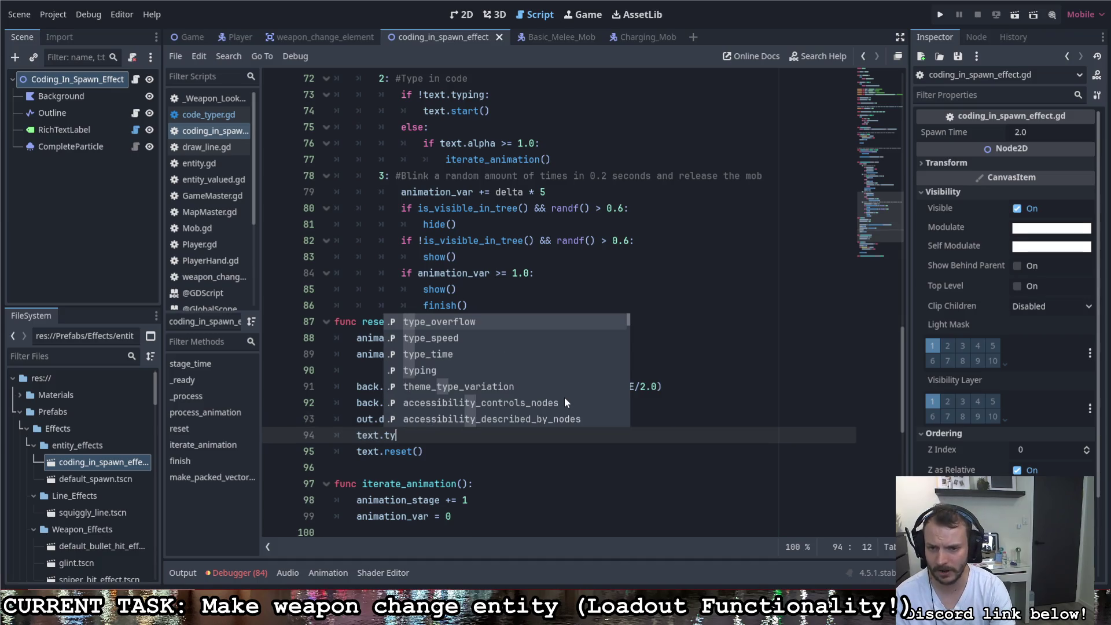
pyautogui.press('Down')
pyautogui.press('Return')
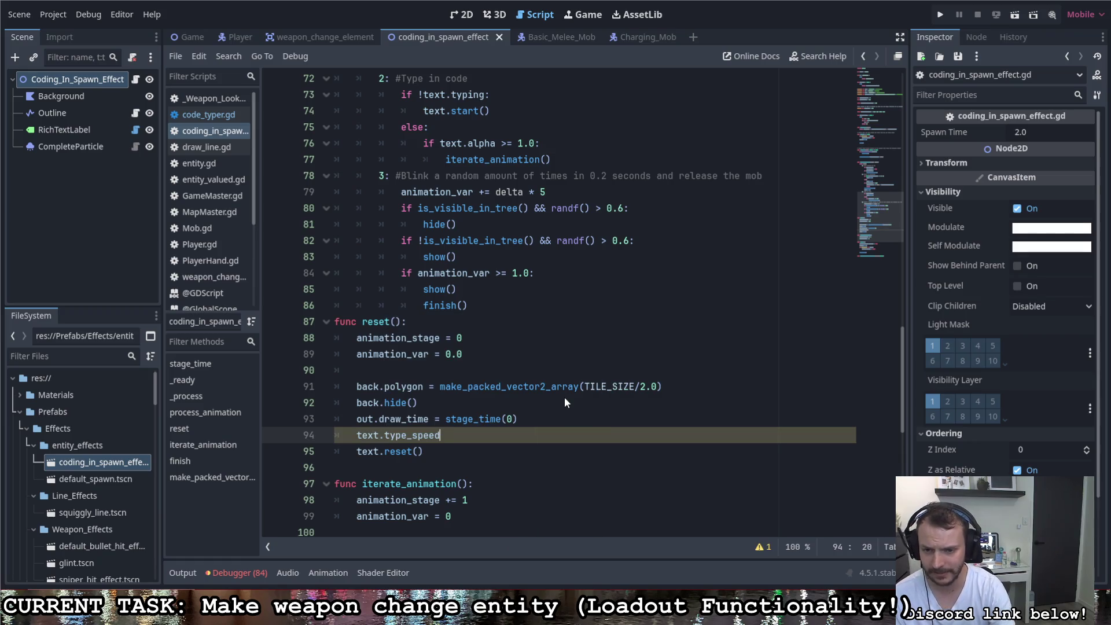
pyautogui.press('BackSpace')
pyautogui.press('BackSpace')
pyautogui.press('BackSpace')
pyautogui.write('time = stage')
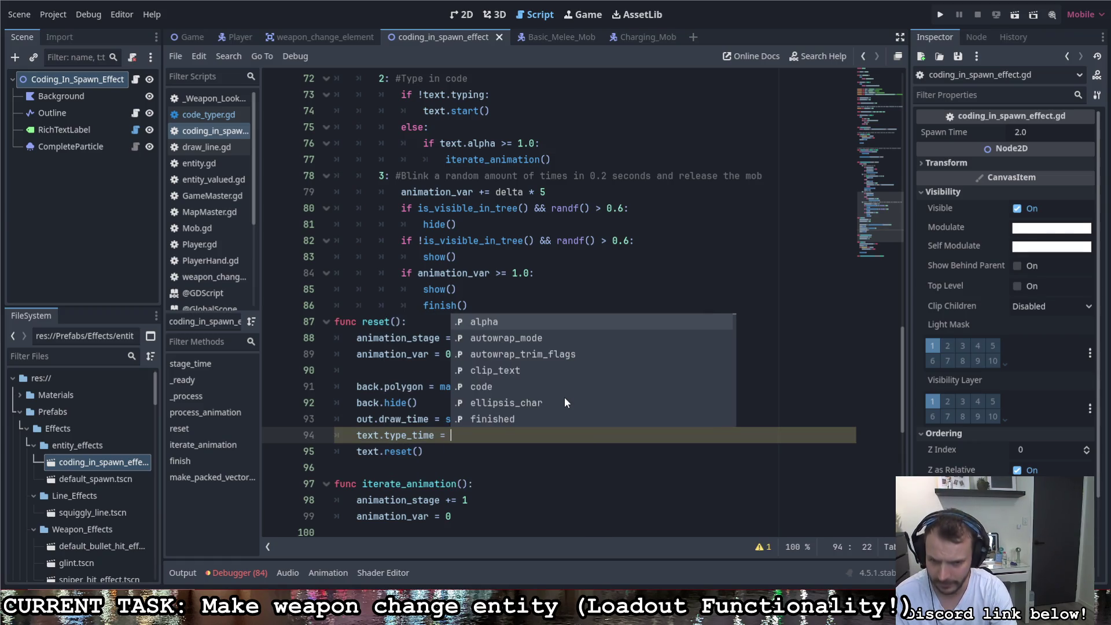
pyautogui.press('Return')
pyautogui.write('1')
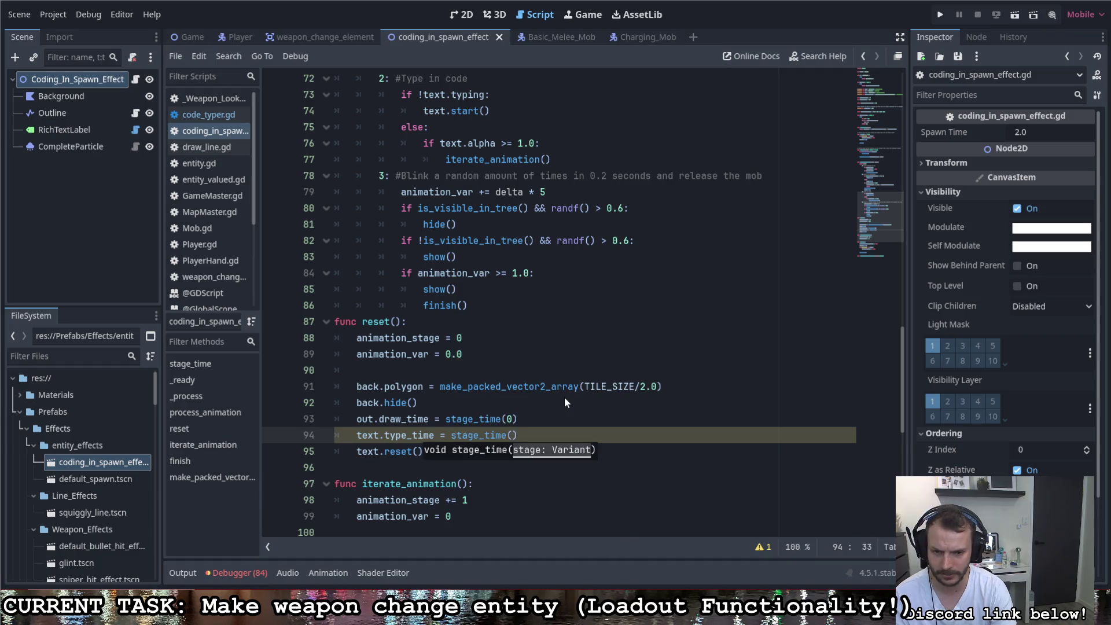
# Step: Change the argument to stage_time(2) and select both timing lines
pyautogui.scroll(3, 564, 399)
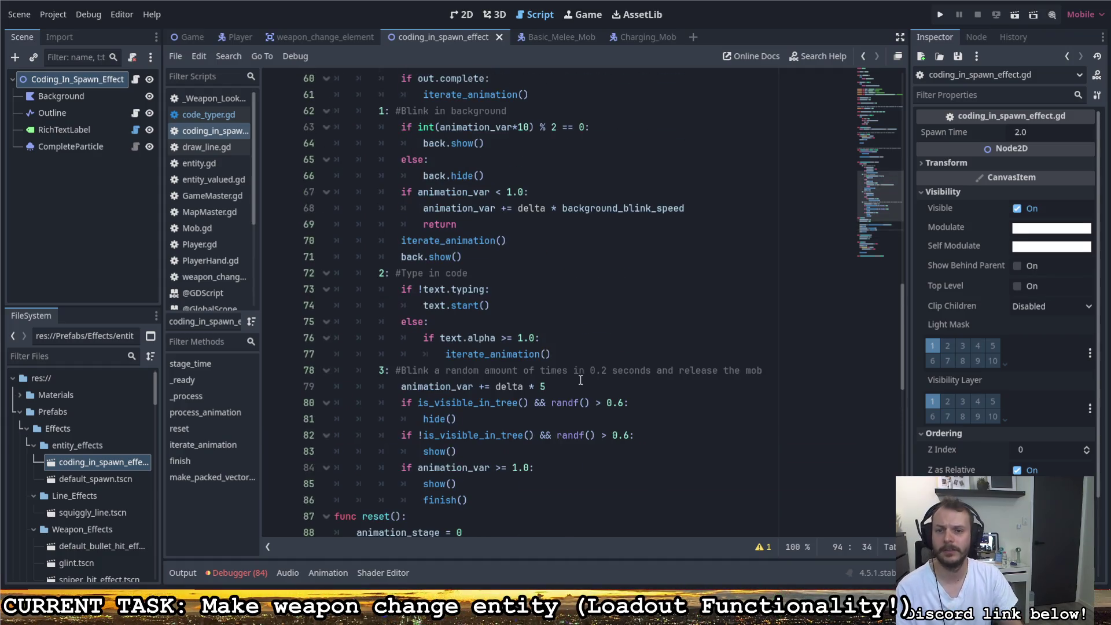
pyautogui.scroll(-3, 521, 411)
pyautogui.press('BackSpace')
pyautogui.write('2')
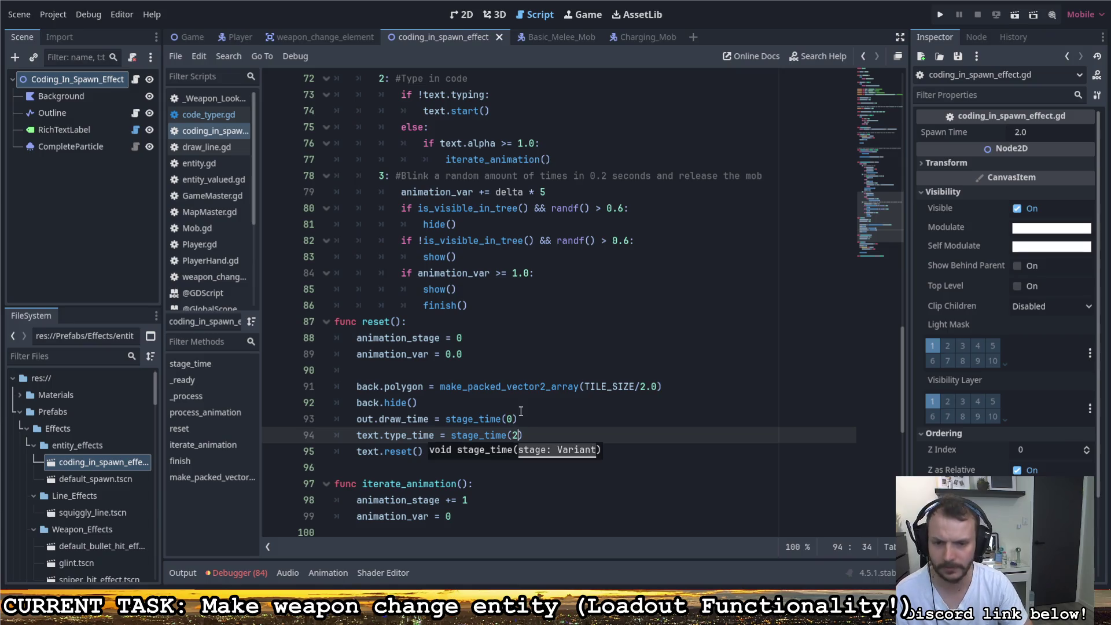
pyautogui.moveTo(523, 435); pyautogui.dragTo(322, 423)
pyautogui.hotkey('ctrl', 'c')
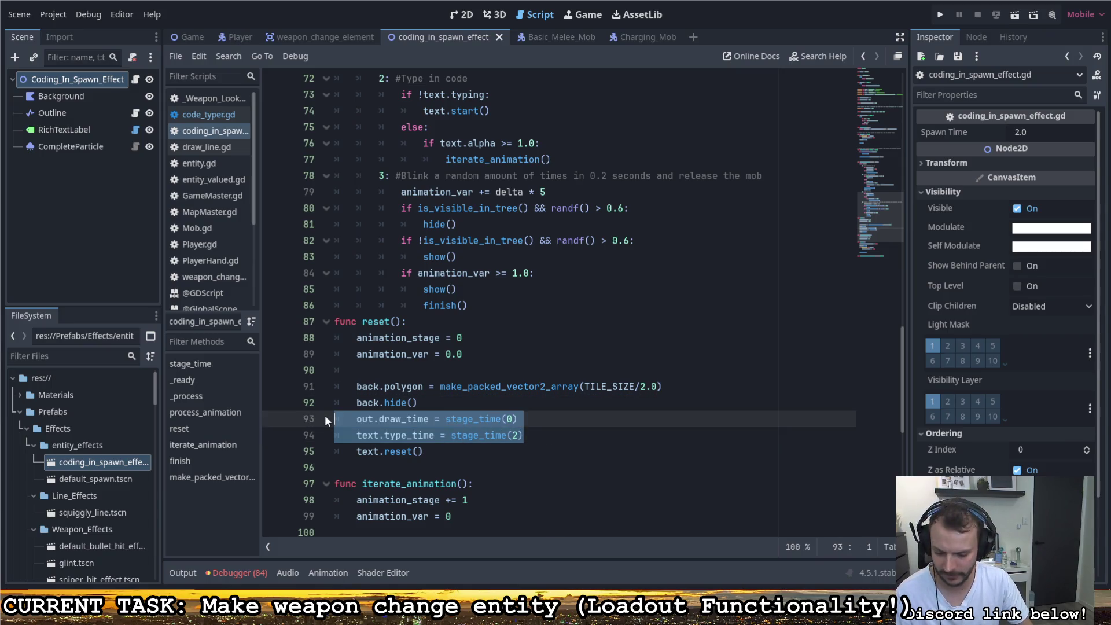
# Step: Move the two timing lines below text.reset()
pyautogui.press('BackSpace')
pyautogui.press('BackSpace')
pyautogui.click(437, 417)
pyautogui.press('Return')
pyautogui.press('Return')
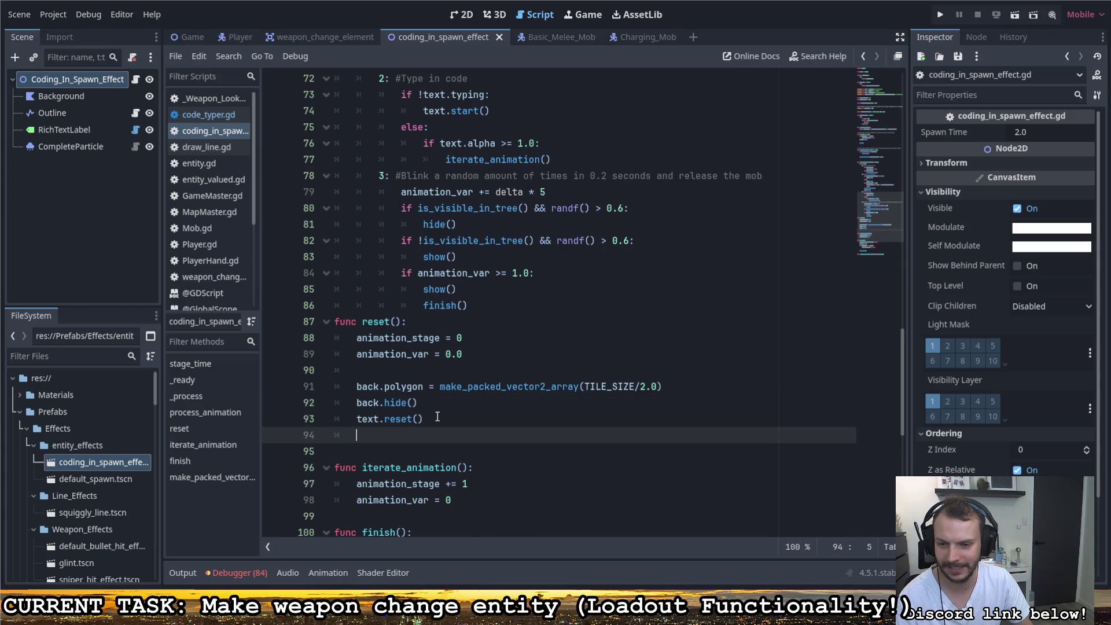
pyautogui.hotkey('ctrl', 'v')
# Step: Add an out.reset_line() call after text.reset()
pyautogui.click(375, 452)
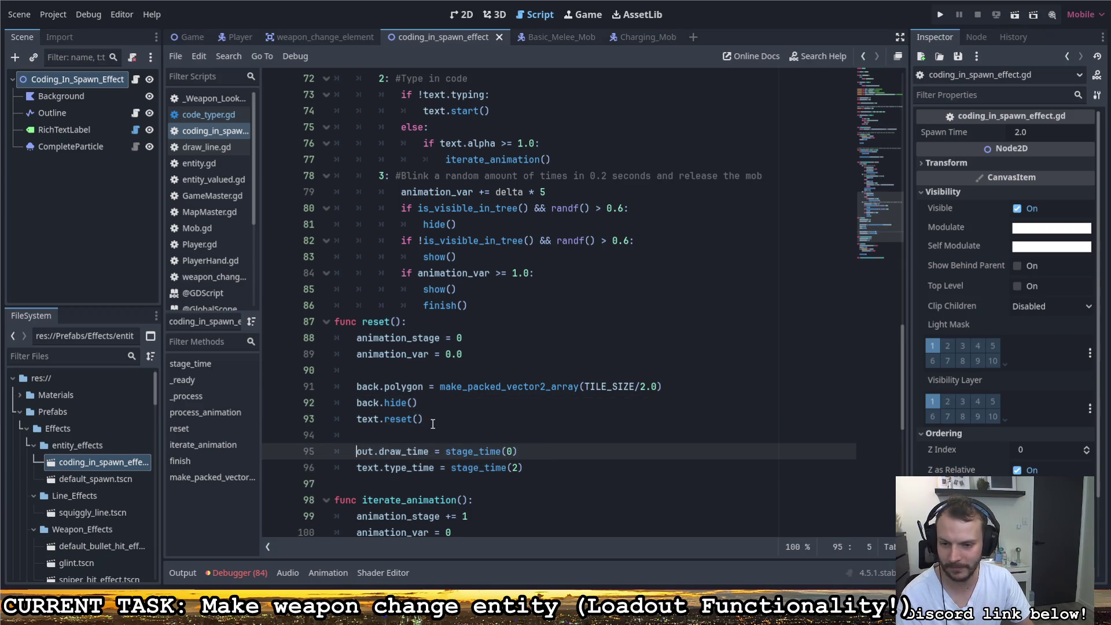
pyautogui.click(469, 433)
pyautogui.press('Return')
pyautogui.press('Up')
pyautogui.write('out.rese')
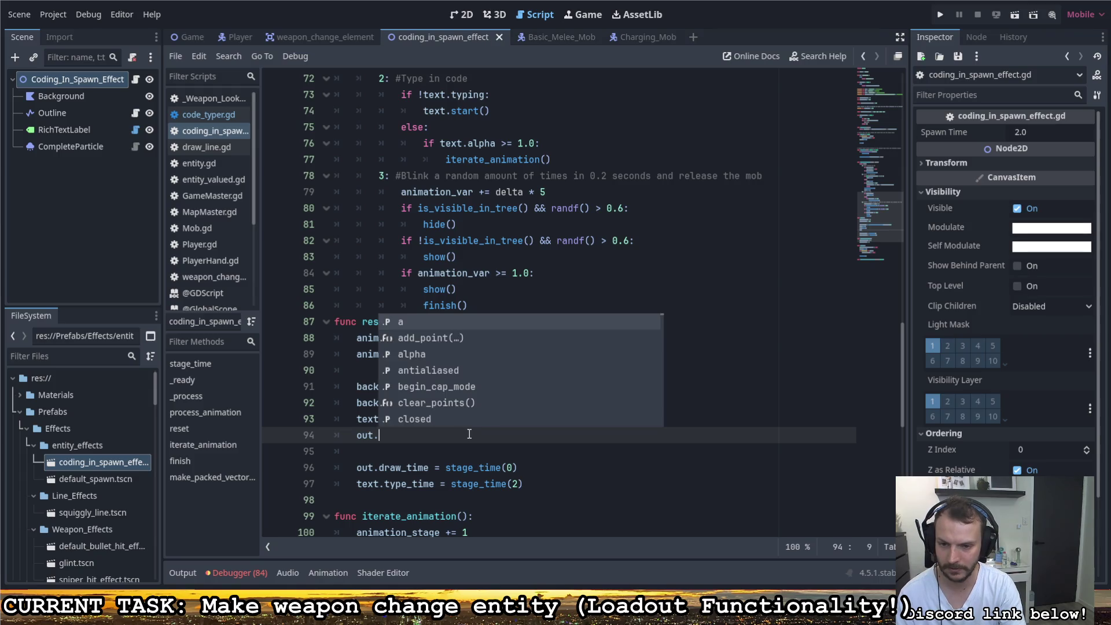
pyautogui.press('Down')
pyautogui.press('Return')
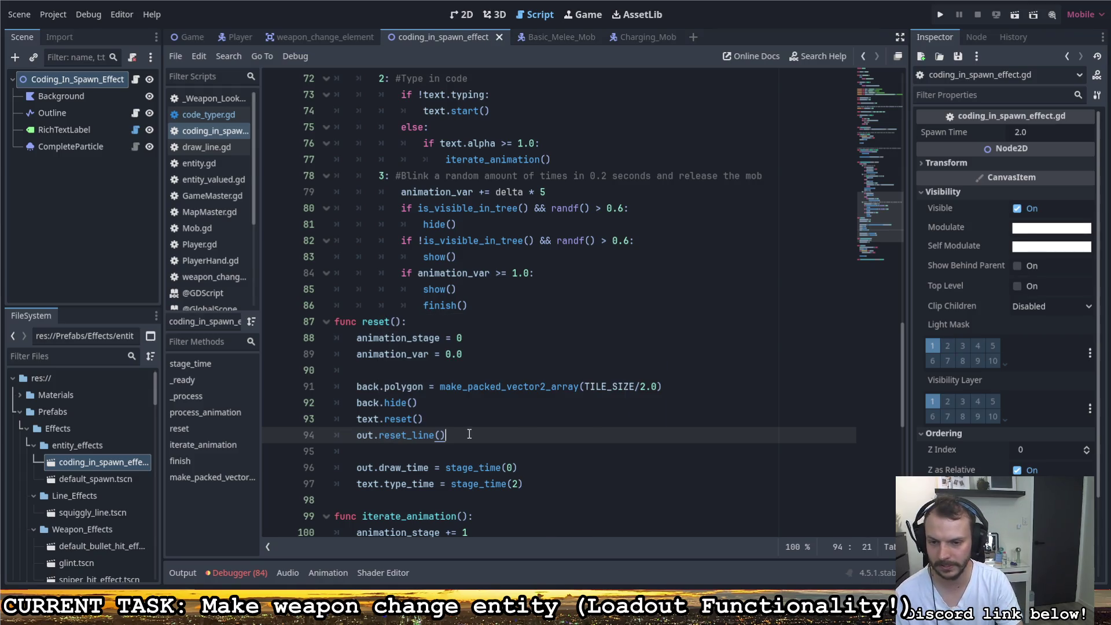
# Step: Insert a blank line after back.hide()
pyautogui.click(441, 403)
pyautogui.press('Return')
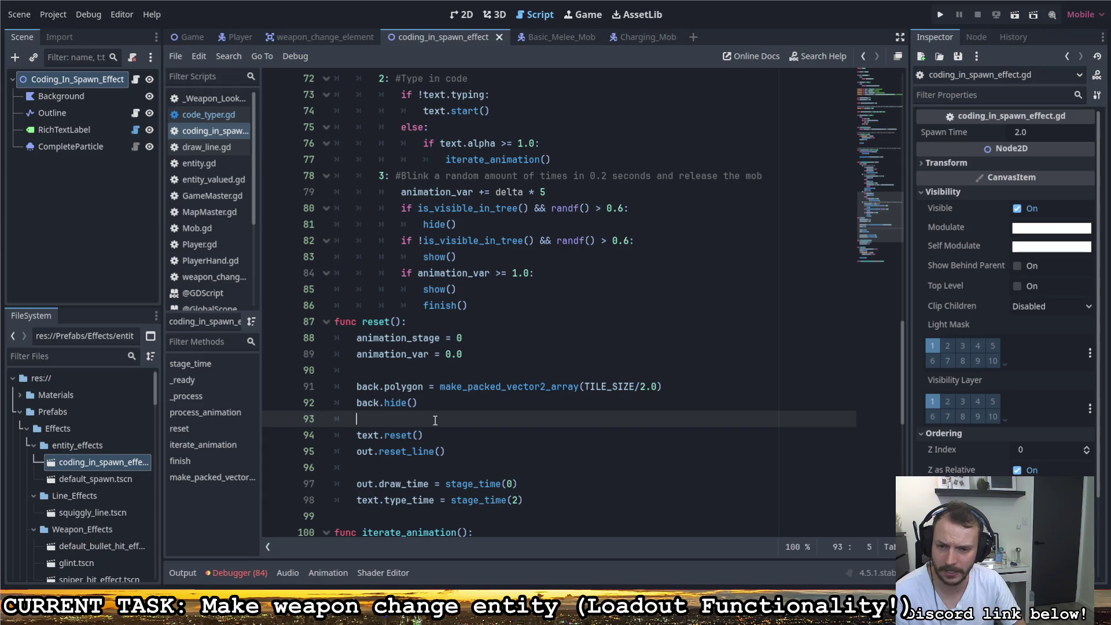
pyautogui.scroll(5, 454, 417)
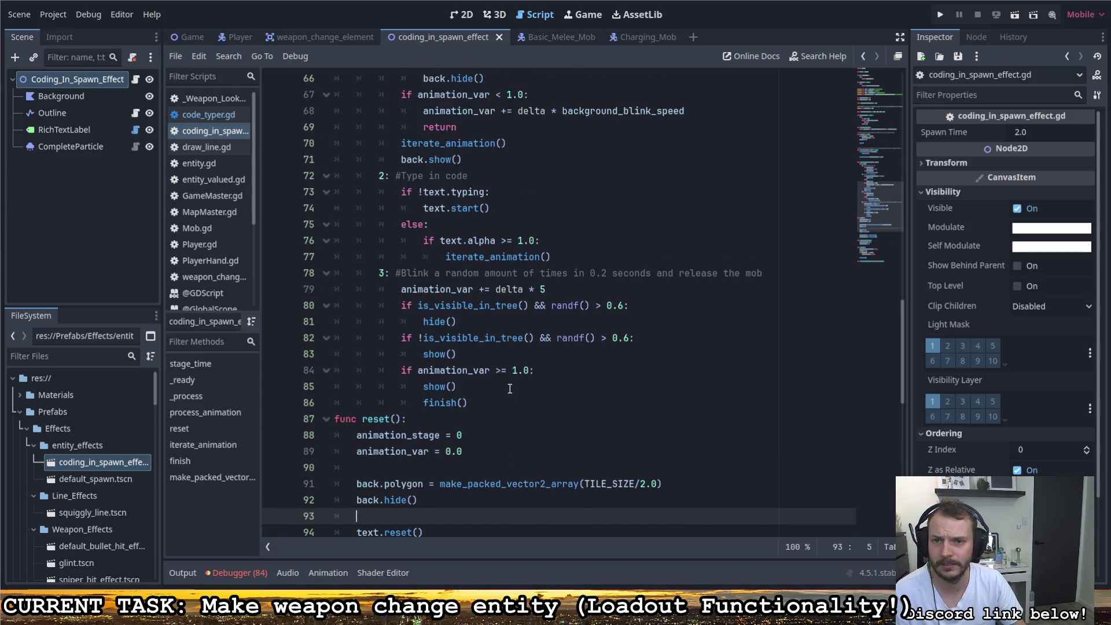
pyautogui.scroll(-4, 511, 378)
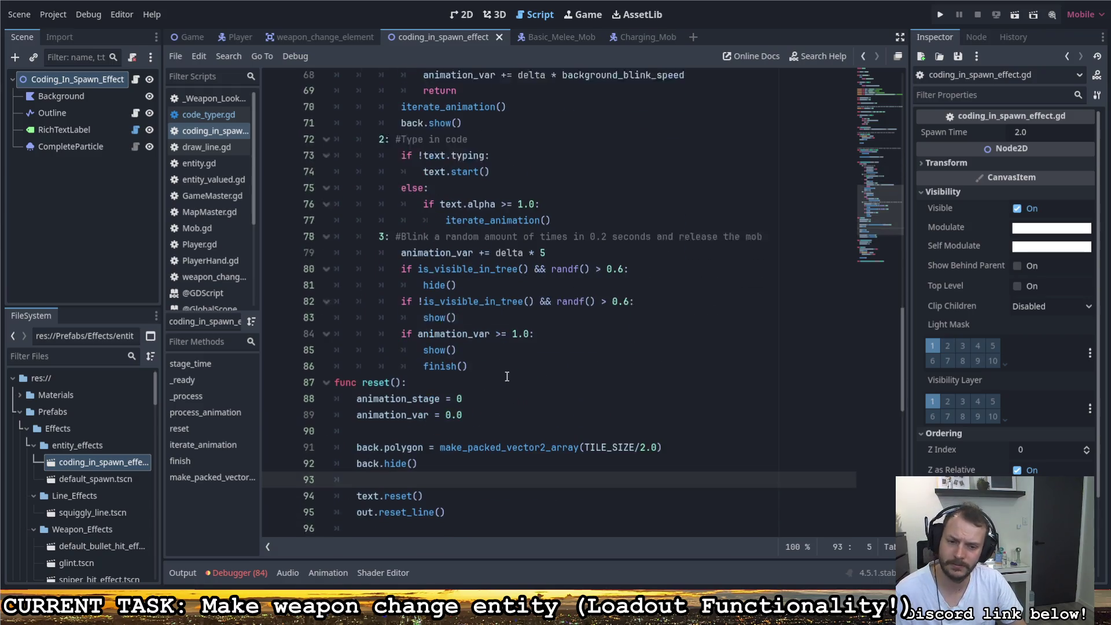
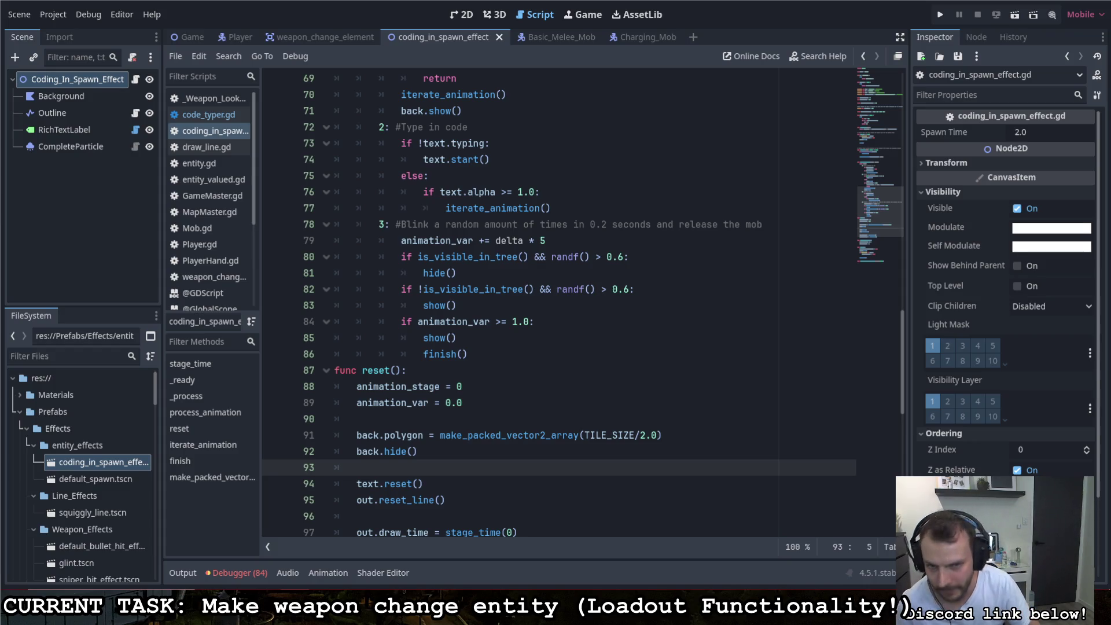
# Step: Change line 79's stage 3 increment to delta * 5 / STAGE_TIME_FACTORS[3]
pyautogui.scroll(5, 564, 238)
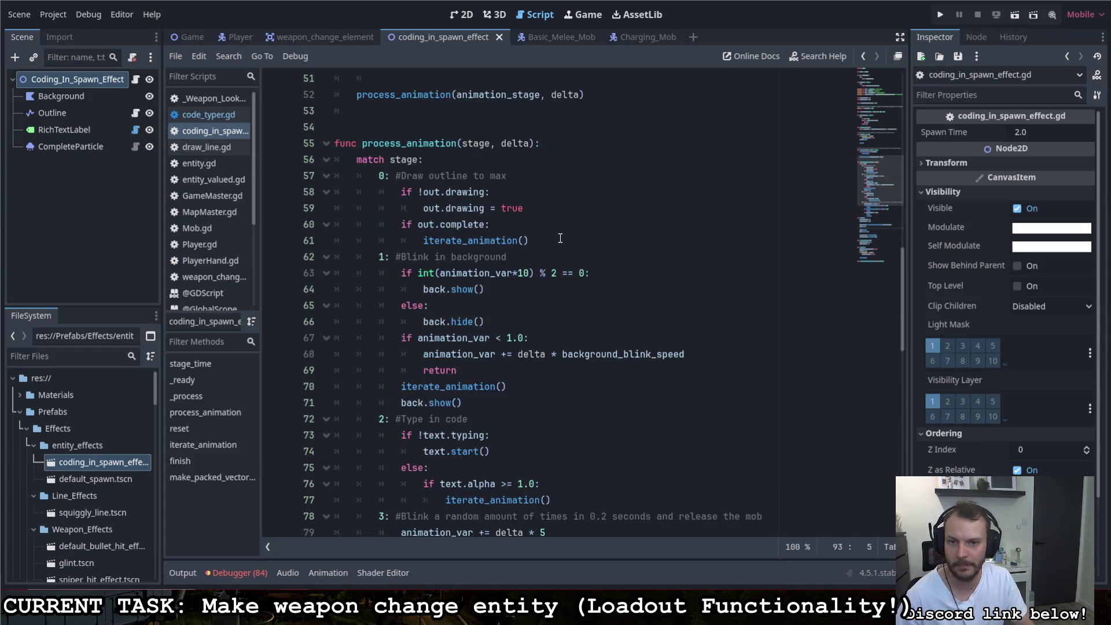
pyautogui.scroll(-2, 541, 221)
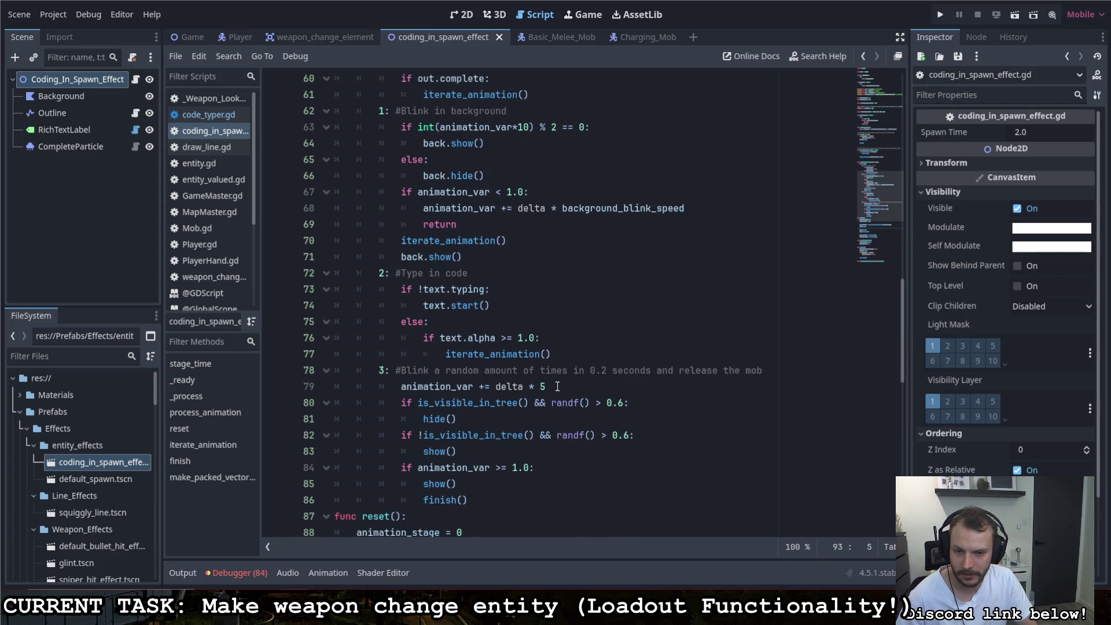
pyautogui.click(562, 387)
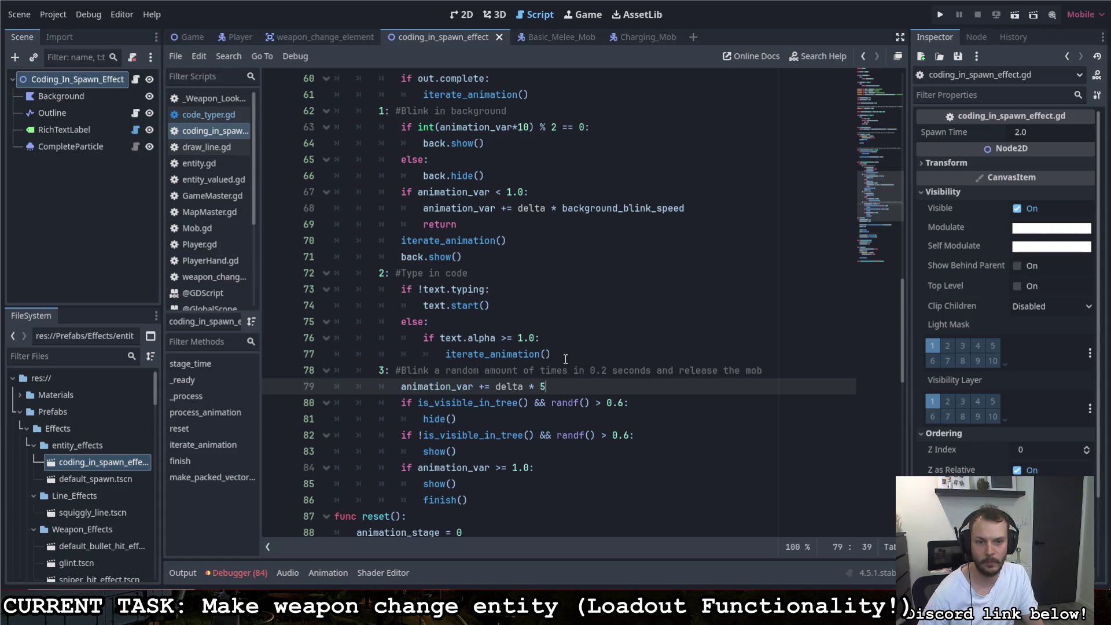
pyautogui.write('/ ')
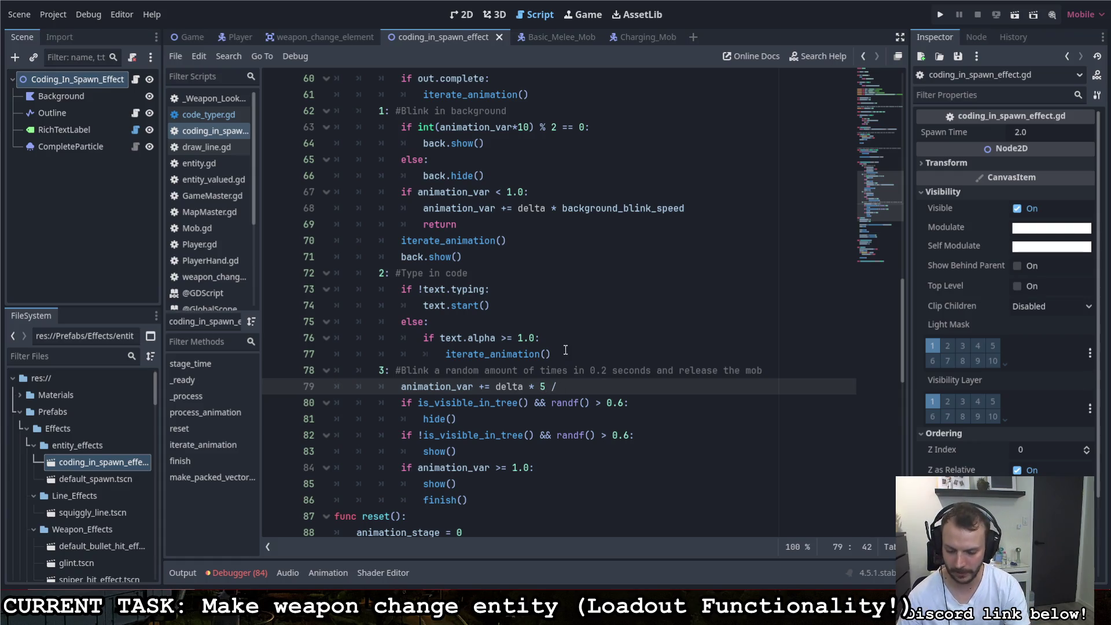
pyautogui.write('TIME')
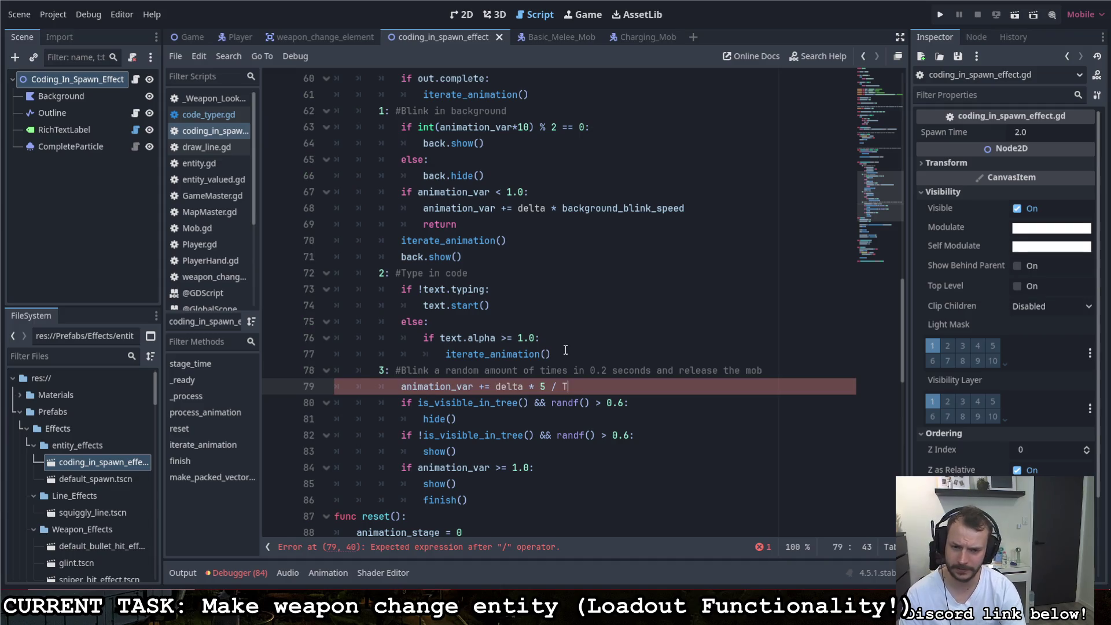
pyautogui.press('Down')
pyautogui.press('Return')
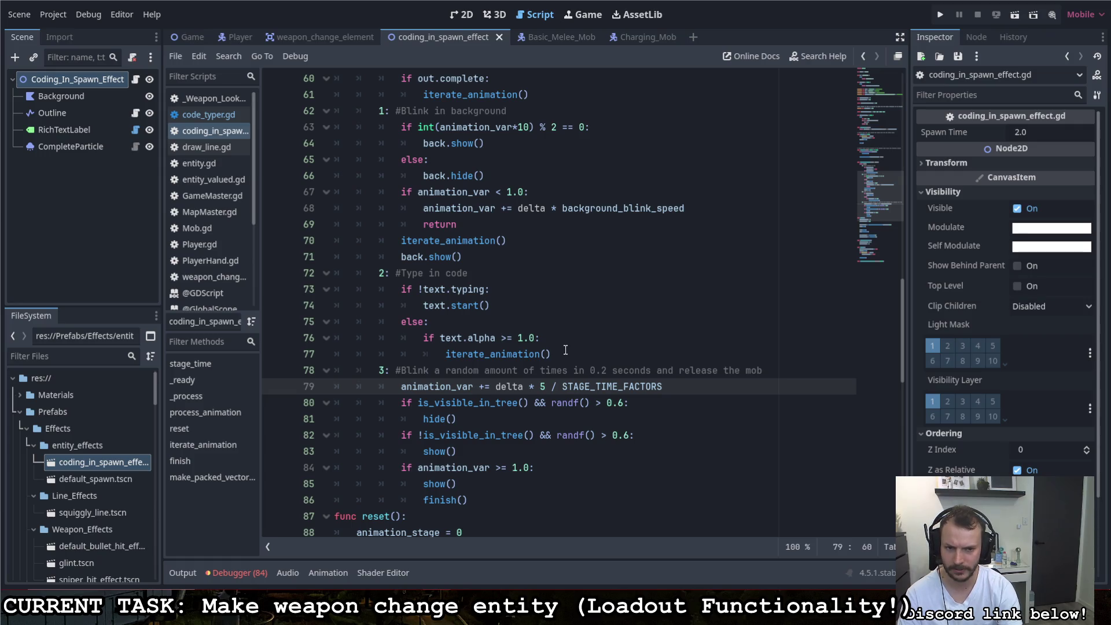
pyautogui.press('BackSpace')
pyautogui.press('BackSpace')
pyautogui.press('BackSpace')
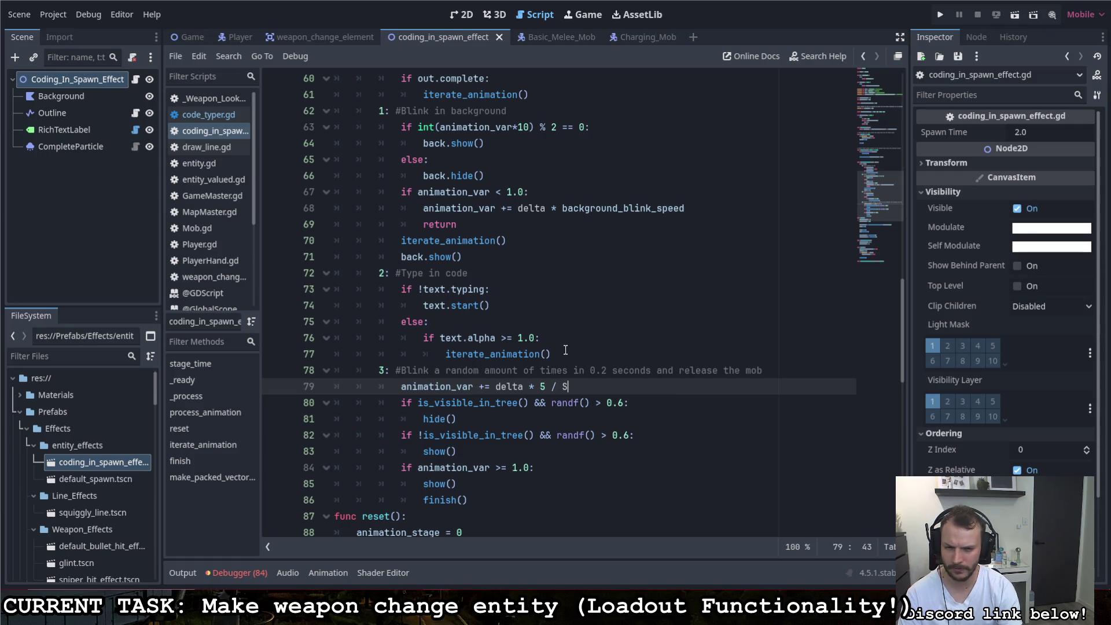
pyautogui.write('STAGE')
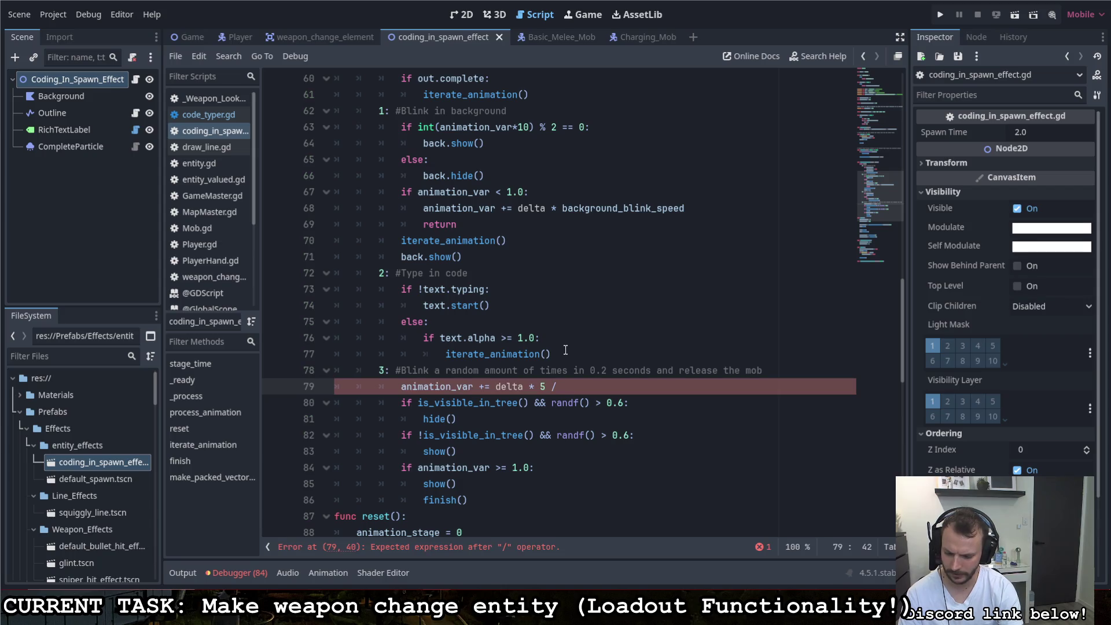
pyautogui.press('Return')
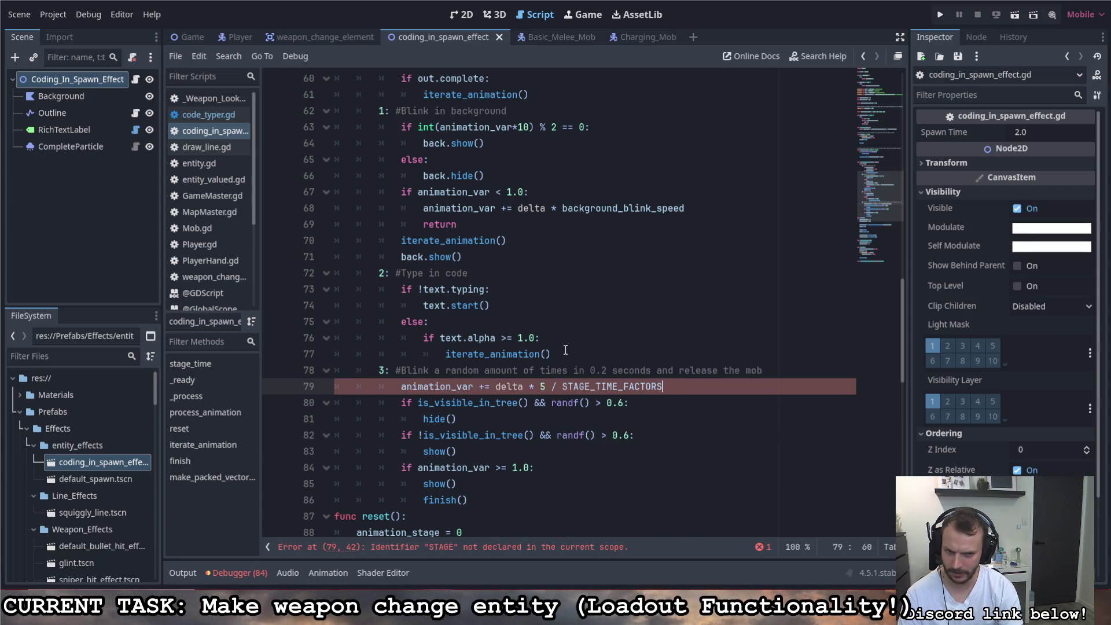
pyautogui.write('[3]')
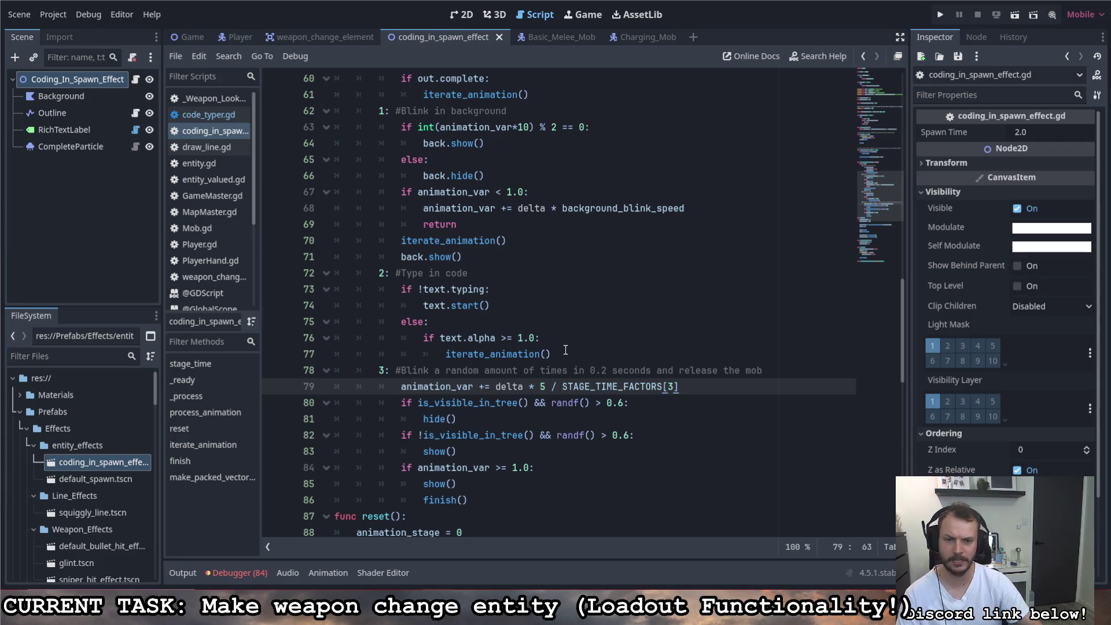
pyautogui.scroll(8, 602, 326)
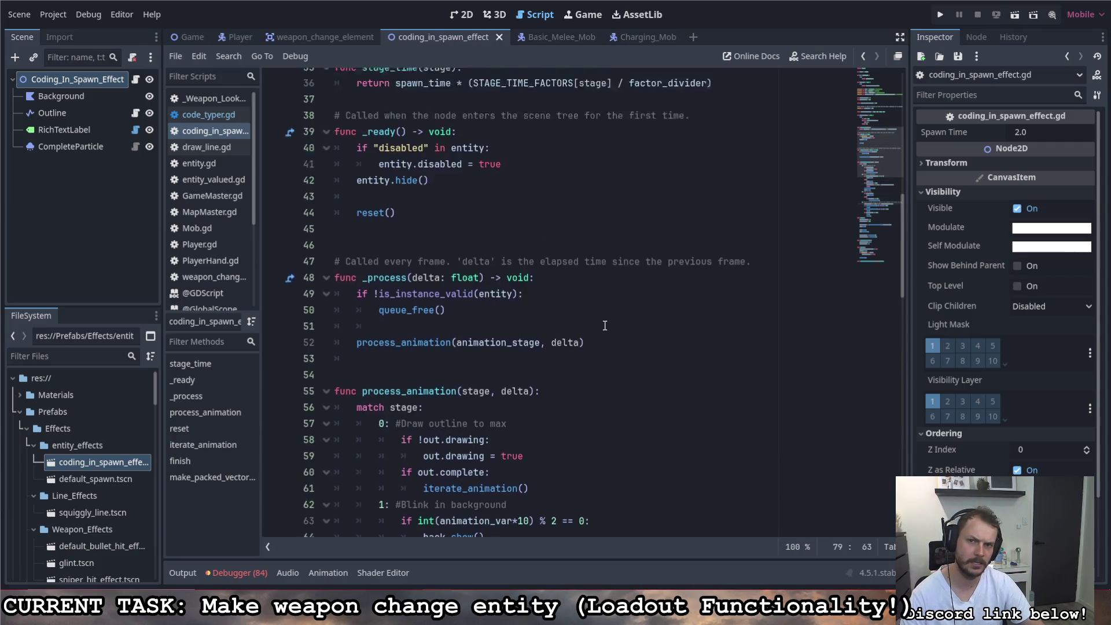
pyautogui.scroll(4, 604, 325)
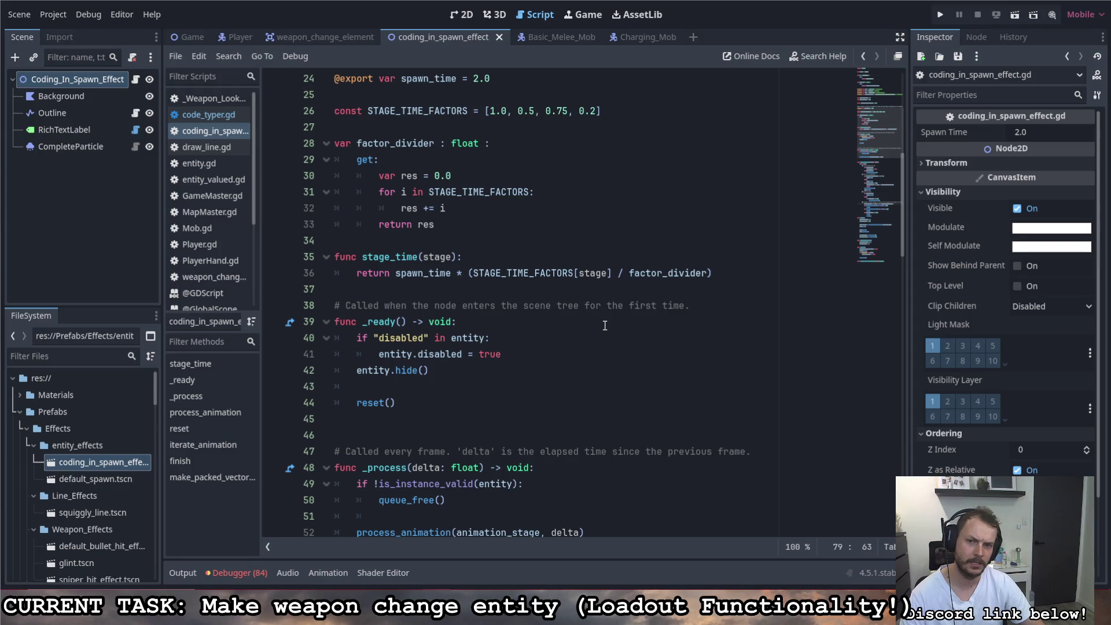
pyautogui.click(385, 291)
pyautogui.press('Return')
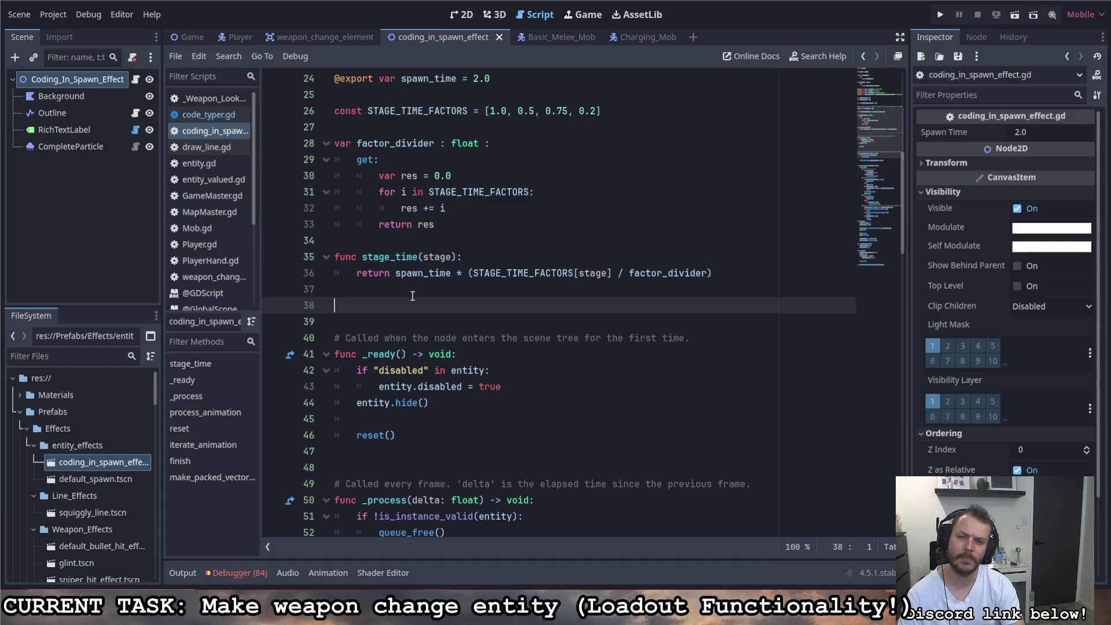
pyautogui.write('func stage')
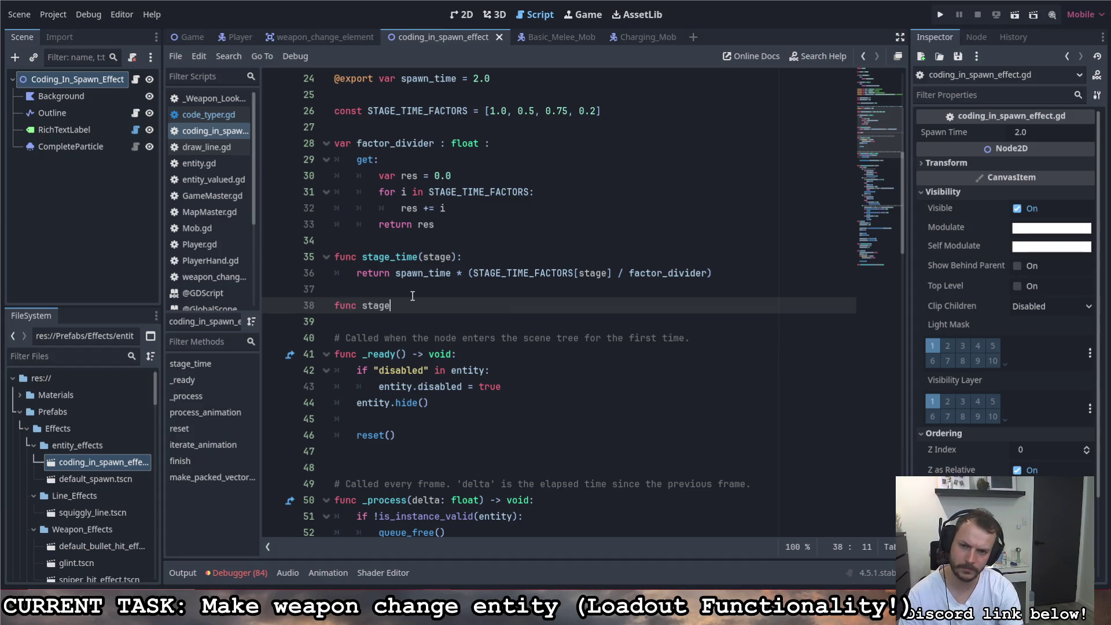
pyautogui.write('_speed')
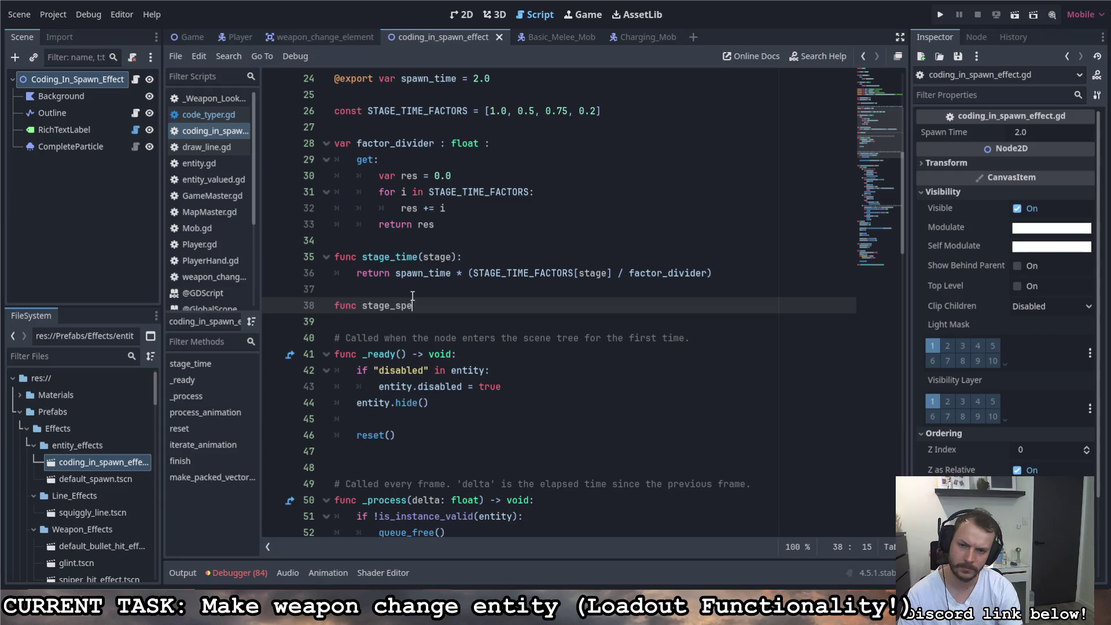
pyautogui.write('(stage)')
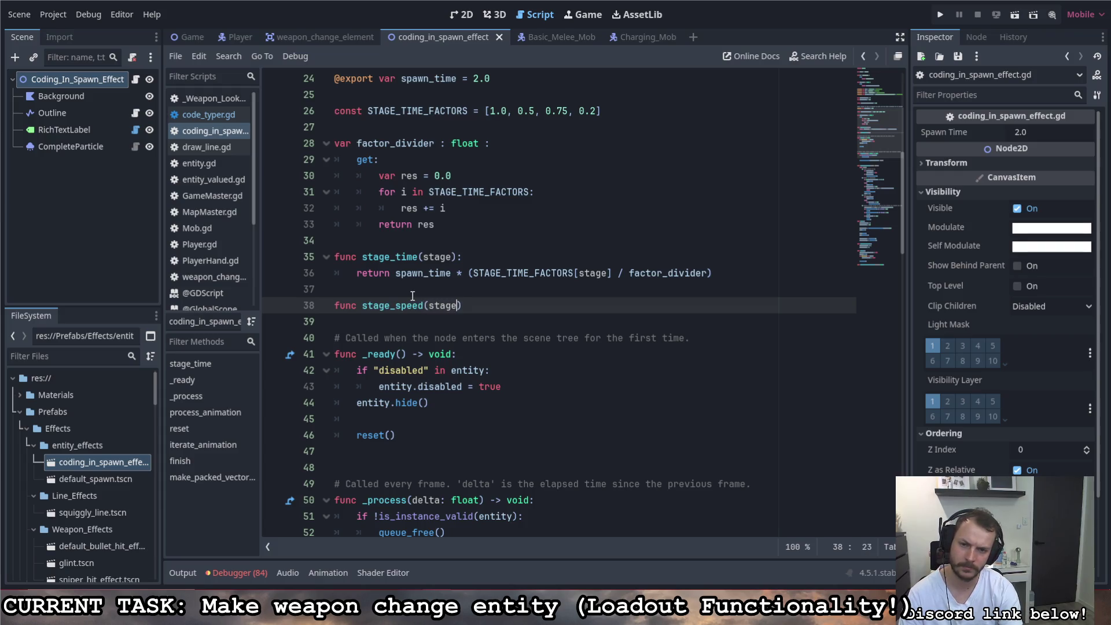
pyautogui.write(':')
pyautogui.press('Return')
pyautogui.write('retur')
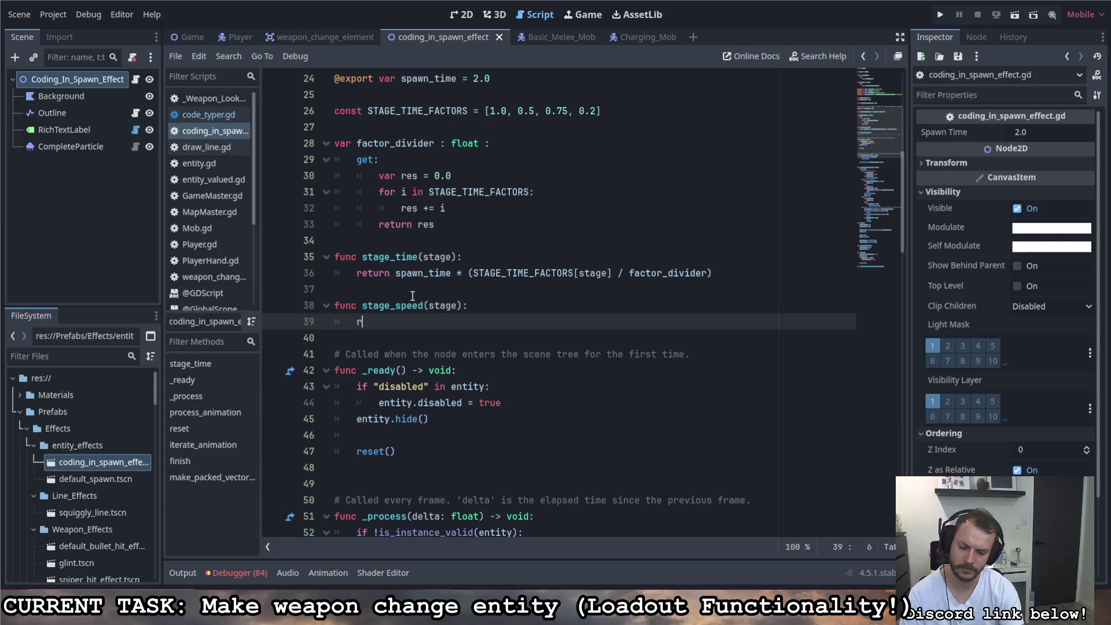
pyautogui.write('n')
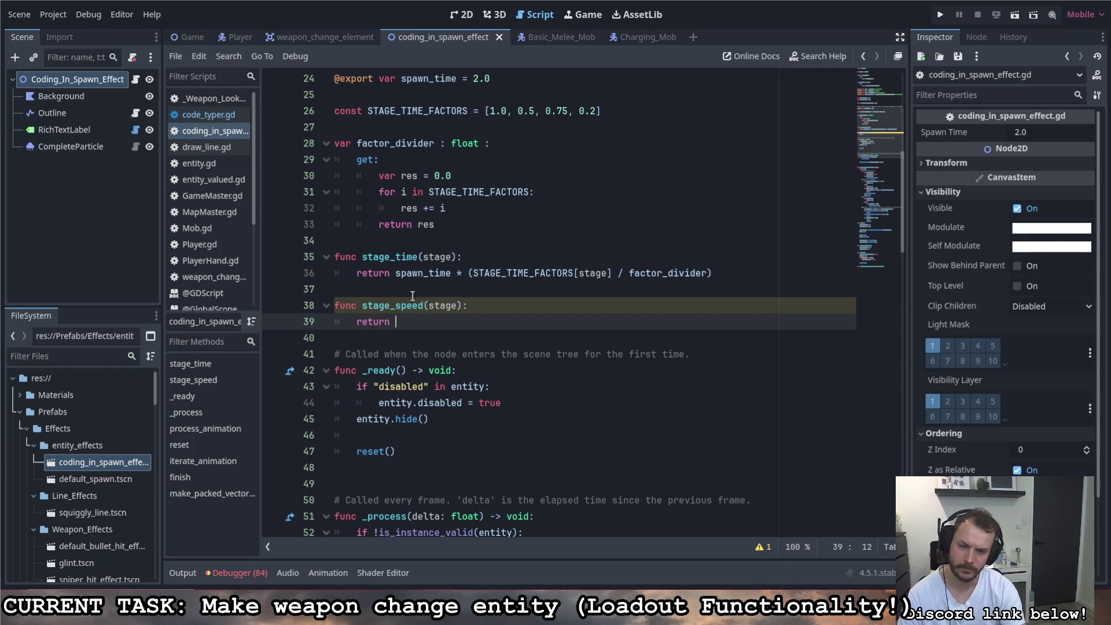
pyautogui.moveTo(334, 305); pyautogui.dragTo(441, 324)
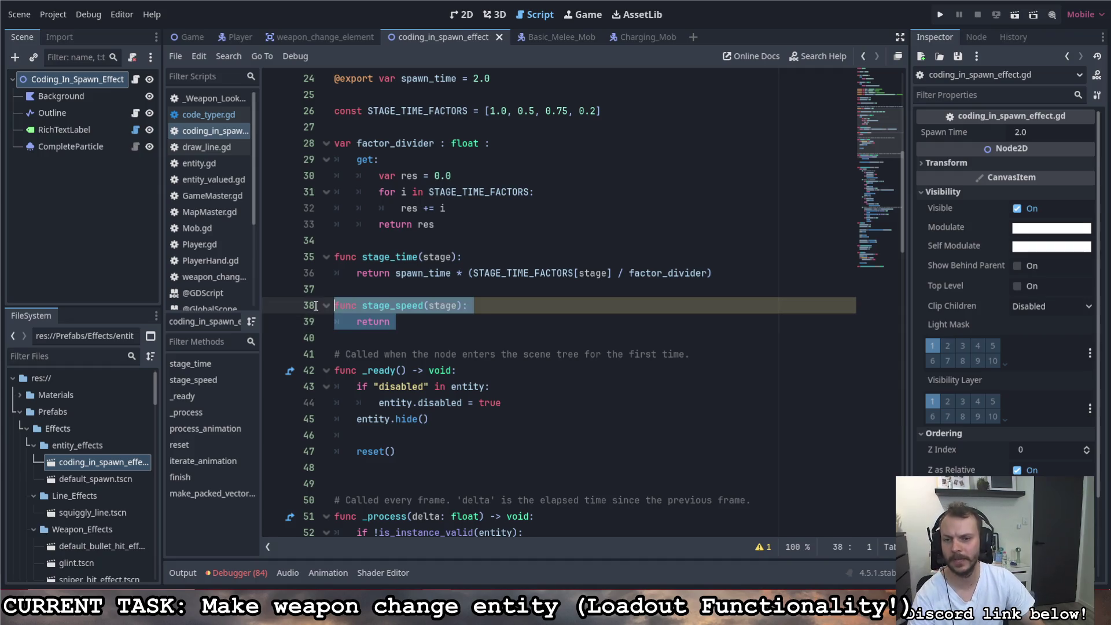
pyautogui.press('BackSpace')
pyautogui.press('BackSpace')
pyautogui.press('BackSpace')
pyautogui.scroll(-12, 451, 319)
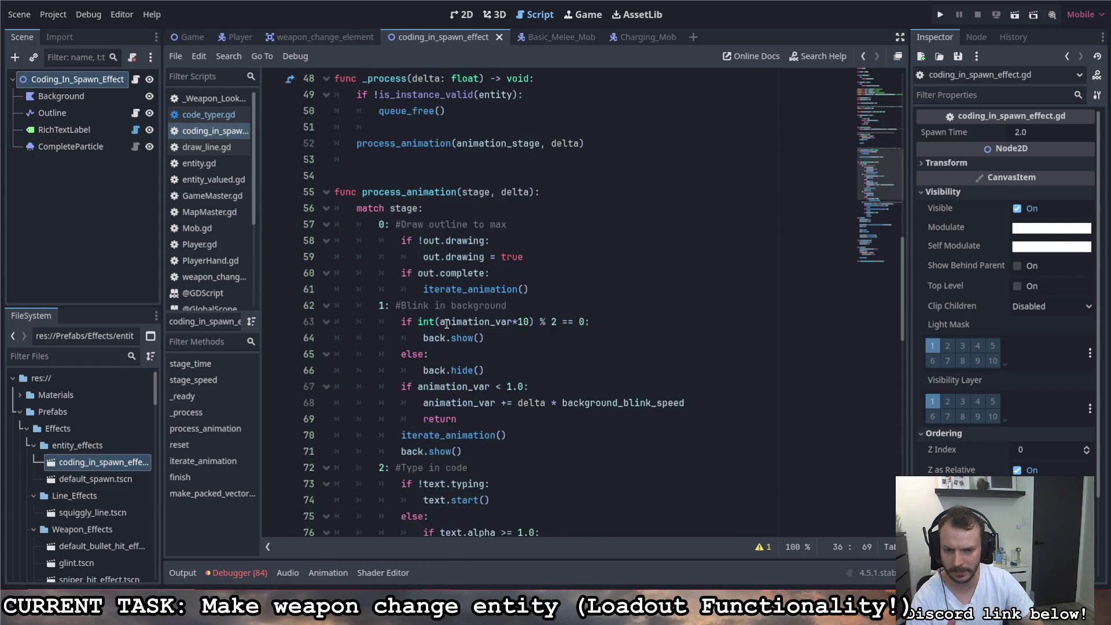
# Step: Replace delta * 5 / STAGE_TIME_FACTORS[3] on line 79 with a stage_time(stage) call and delta
pyautogui.scroll(-4, 459, 316)
pyautogui.scroll(2, 565, 291)
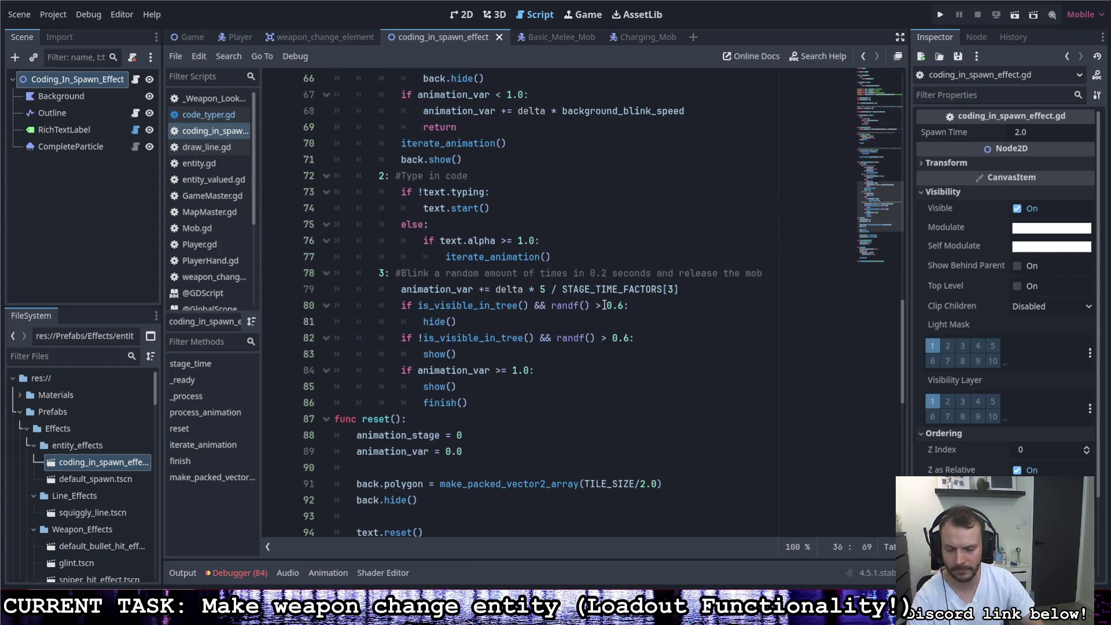
pyautogui.click(561, 289)
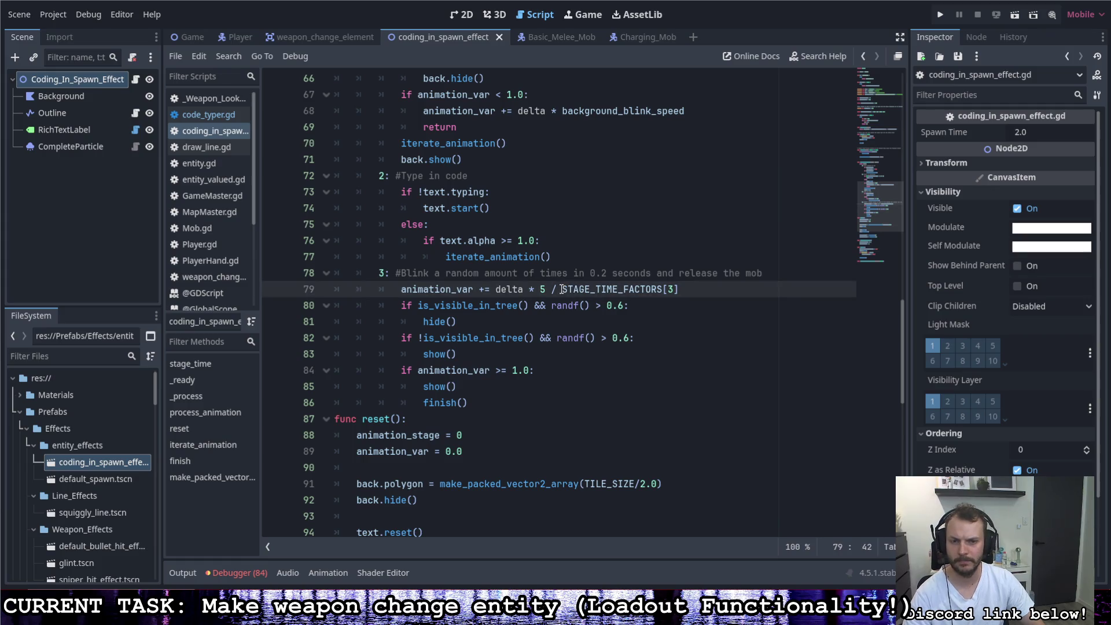
pyautogui.moveTo(495, 290); pyautogui.dragTo(524, 289)
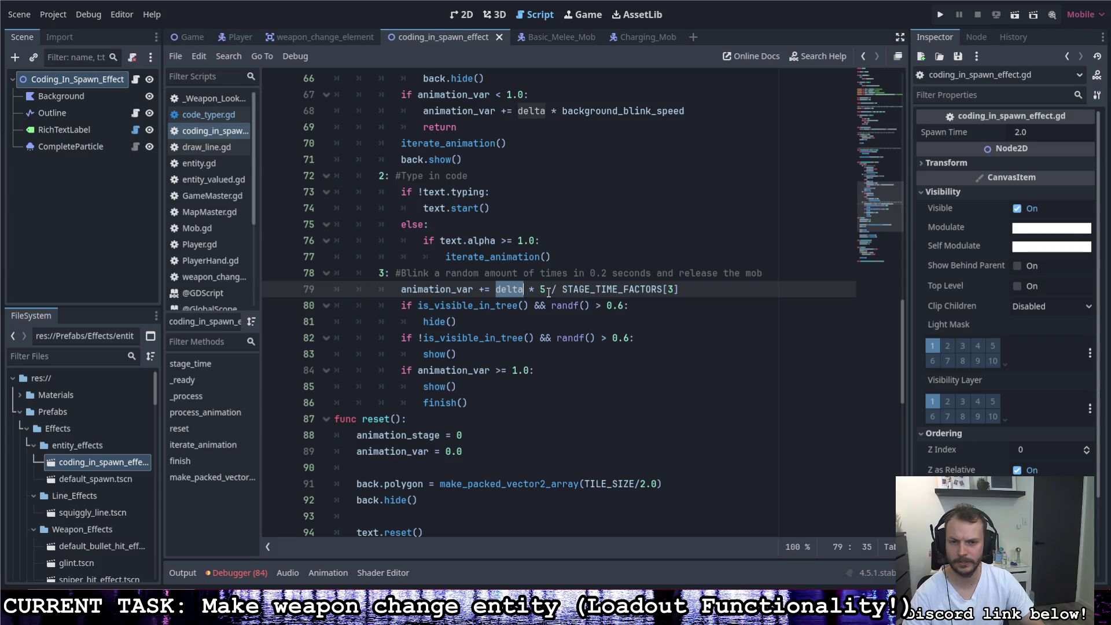
pyautogui.moveTo(562, 290); pyautogui.dragTo(495, 289)
pyautogui.press('BackSpace')
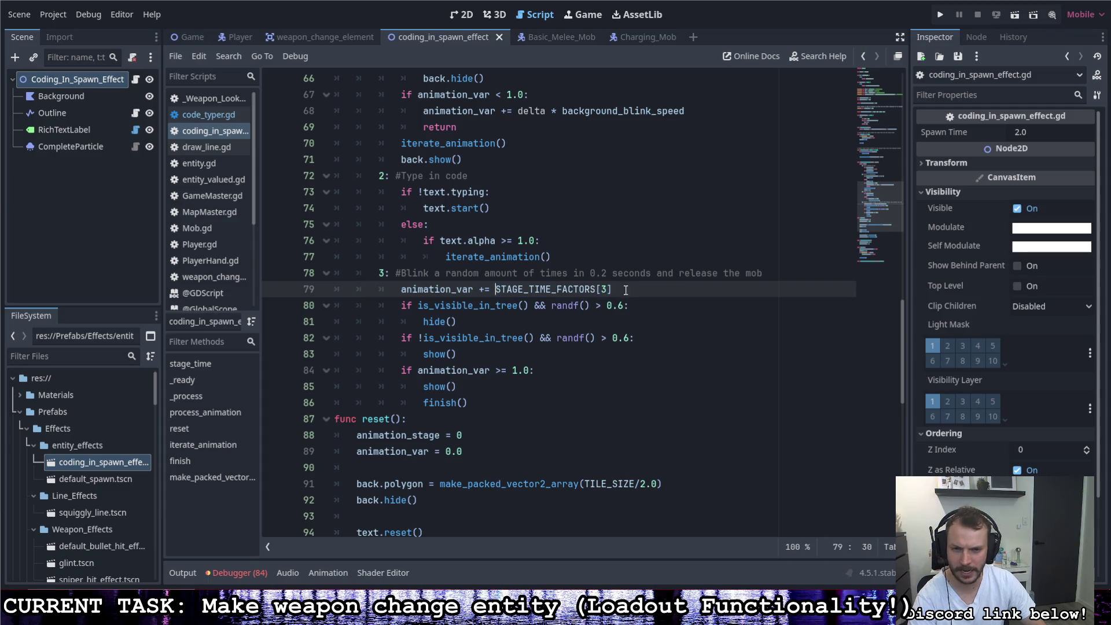
pyautogui.moveTo(613, 290)
pyautogui.mouseDown()
pyautogui.moveTo(538, 289)
pyautogui.moveTo(552, 289)
pyautogui.mouseUp()
pyautogui.press('BackSpace')
pyautogui.press('BackSpace')
pyautogui.press('BackSpace')
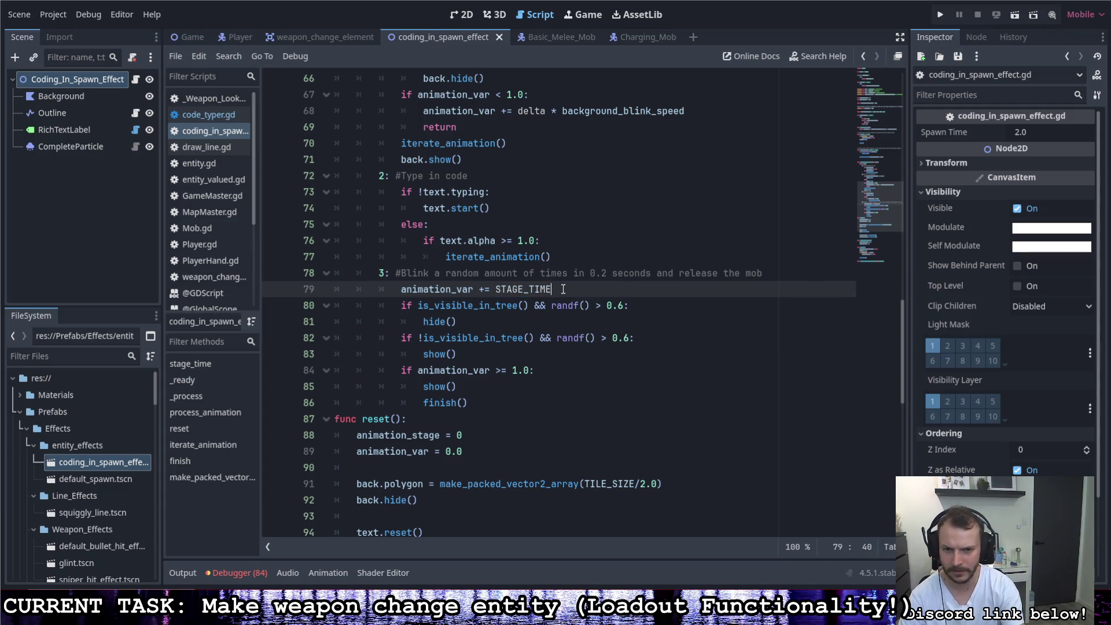
pyautogui.write('stage')
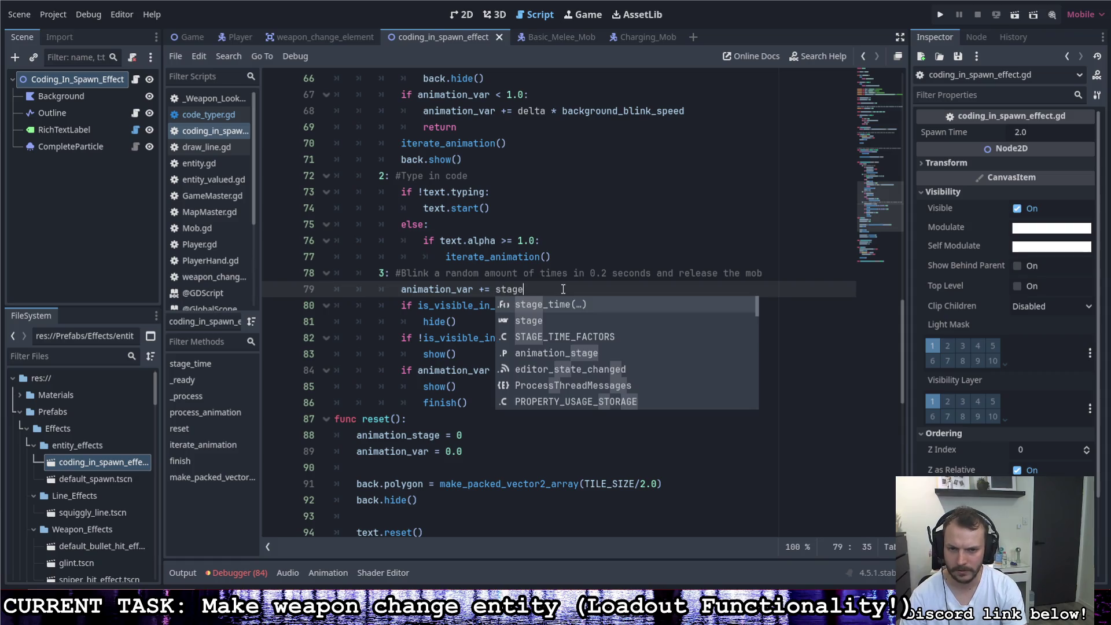
pyautogui.press('Return')
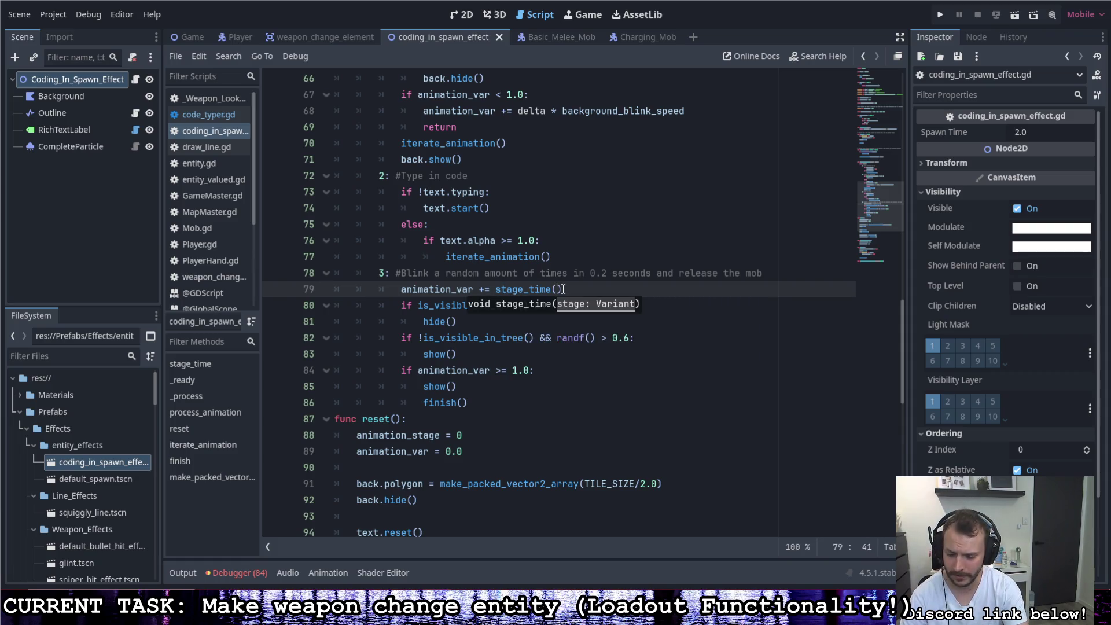
pyautogui.write('stage')
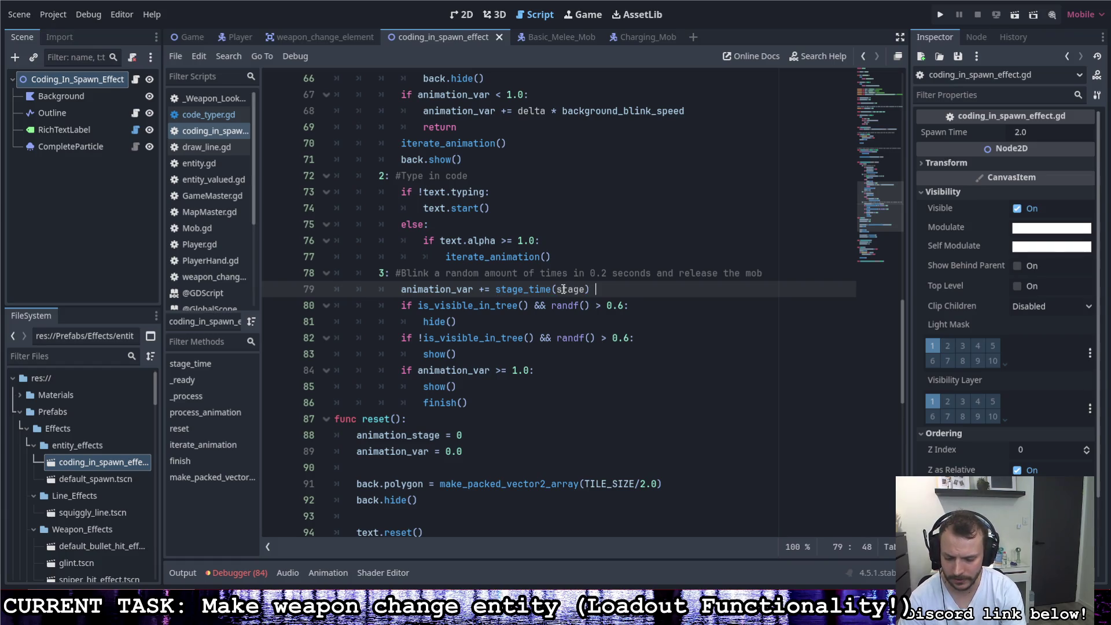
pyautogui.write('/ delta')
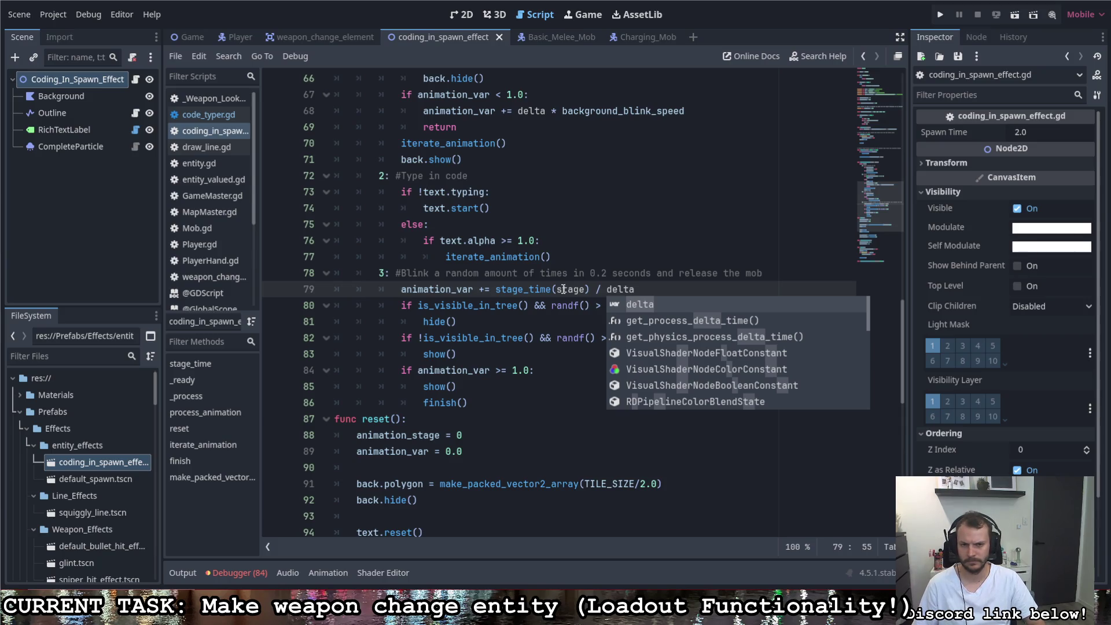
# Step: Rearrange line 79 to read animation_var += delta / stage_time(stage)
pyautogui.moveTo(605, 289); pyautogui.dragTo(495, 291)
pyautogui.press('BackSpace')
pyautogui.click(596, 290)
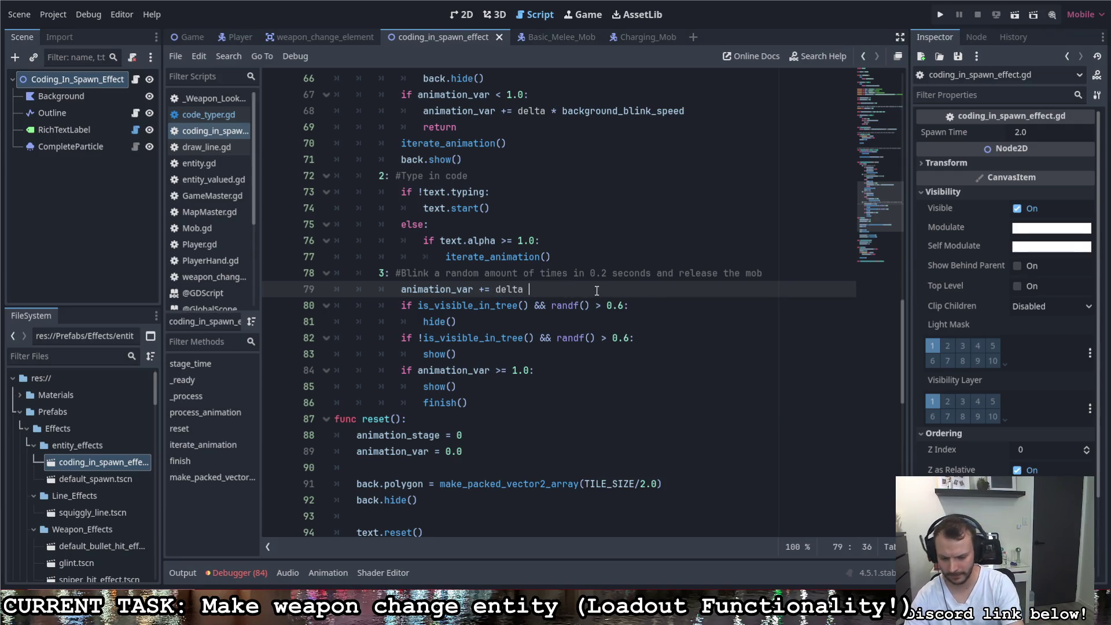
pyautogui.write('/ stage')
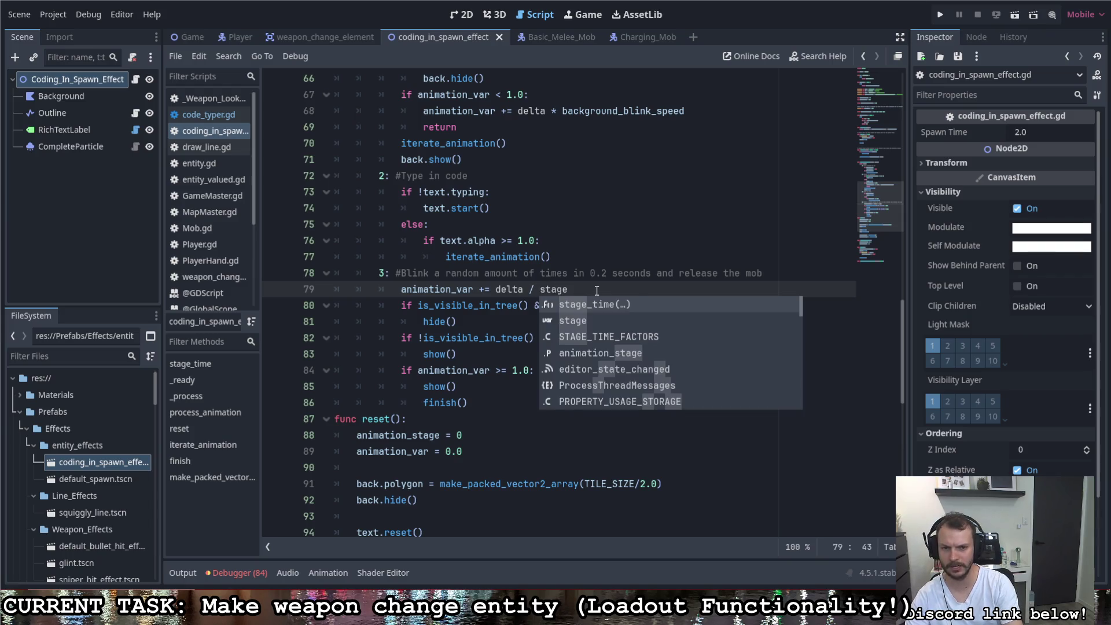
pyautogui.press('Return')
pyautogui.write('stage')
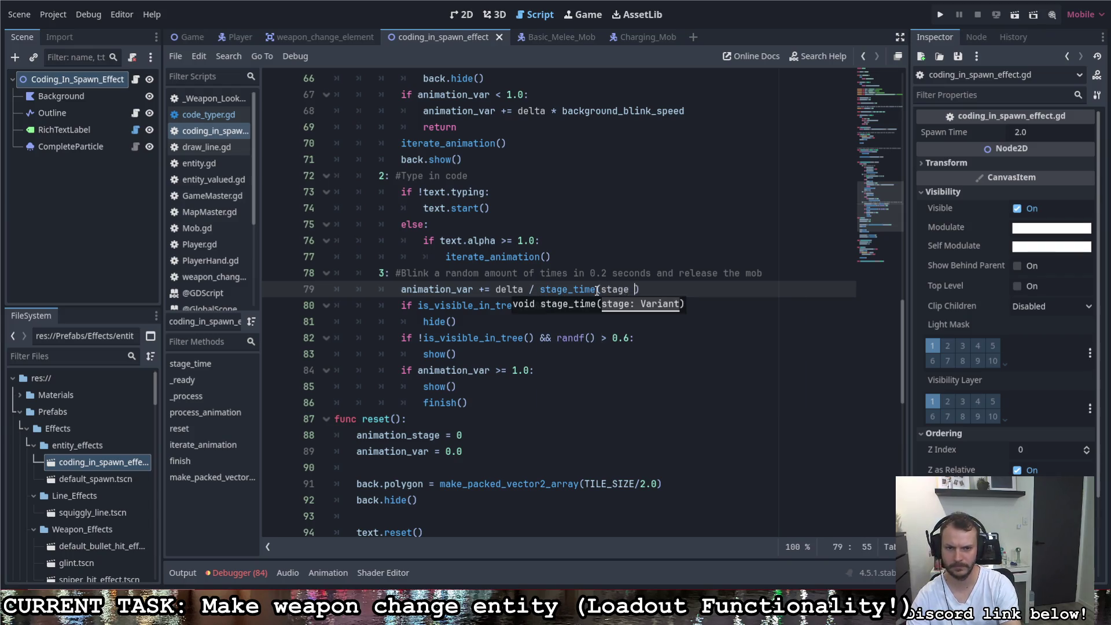
pyautogui.click(605, 272)
# Step: Delete the const background_blink_speed = 3.0 line
pyautogui.scroll(2, 605, 273)
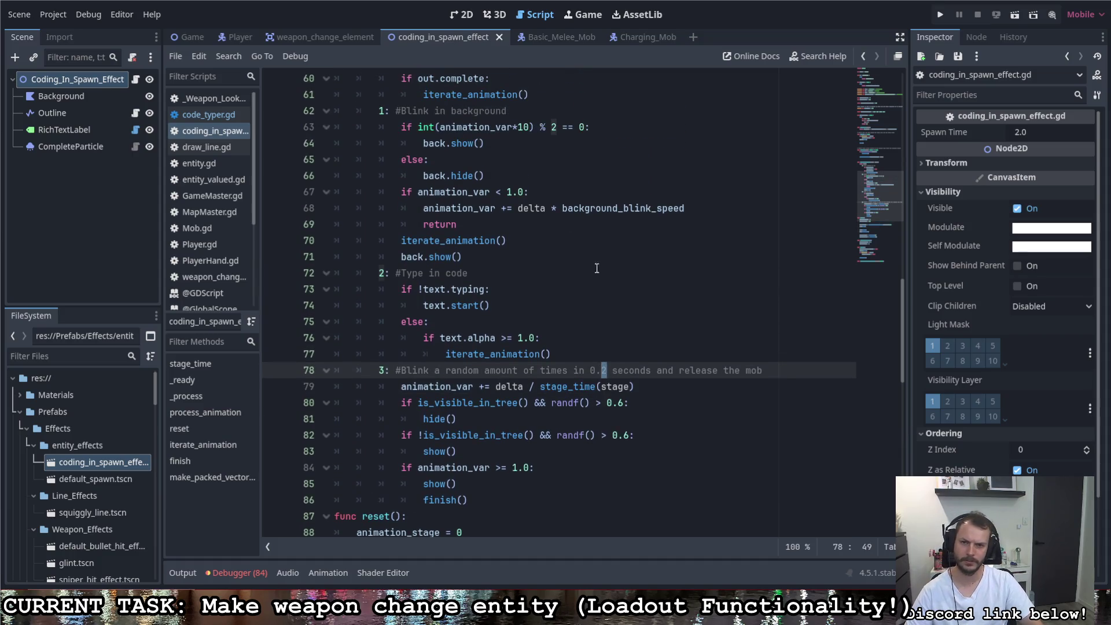
pyautogui.scroll(12, 560, 246)
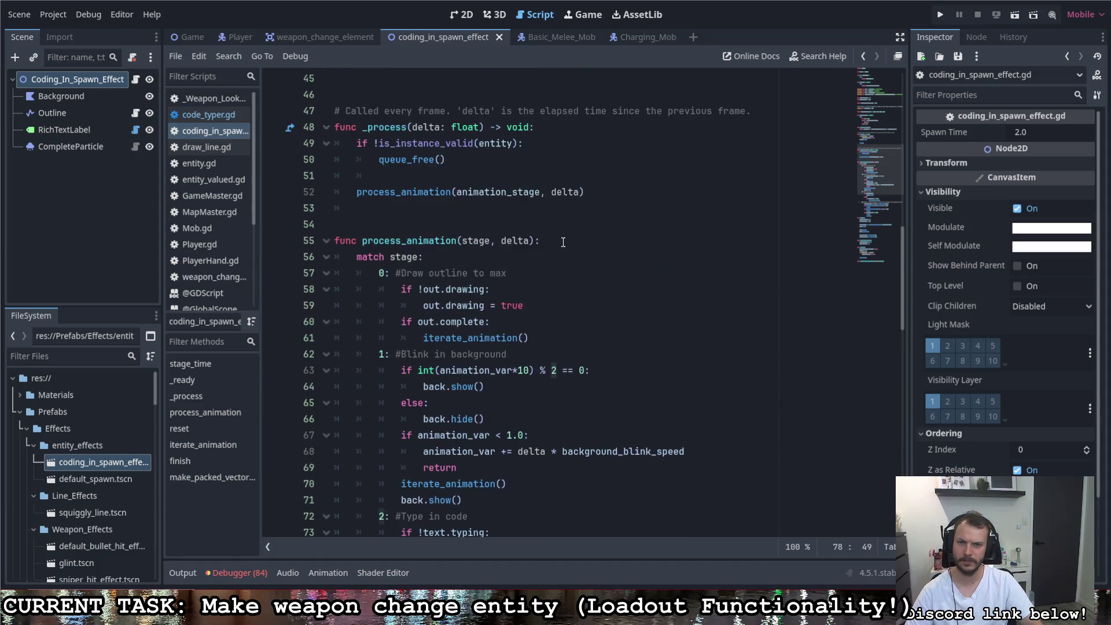
pyautogui.scroll(4, 560, 245)
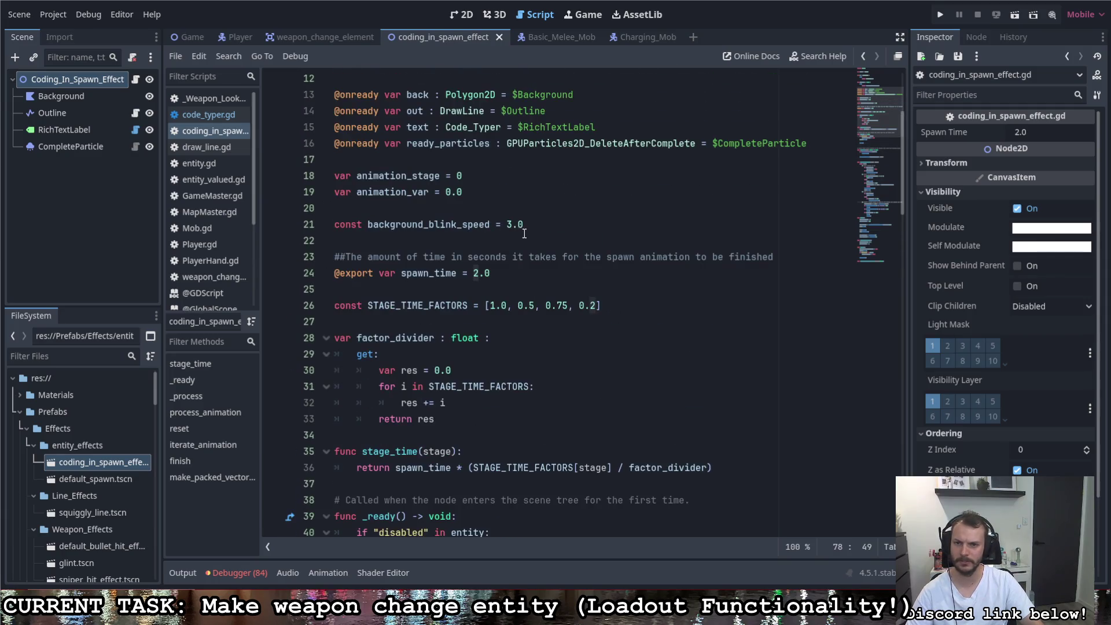
pyautogui.moveTo(523, 223); pyautogui.dragTo(335, 224)
pyautogui.press('BackSpace')
pyautogui.press('BackSpace')
pyautogui.press('BackSpace')
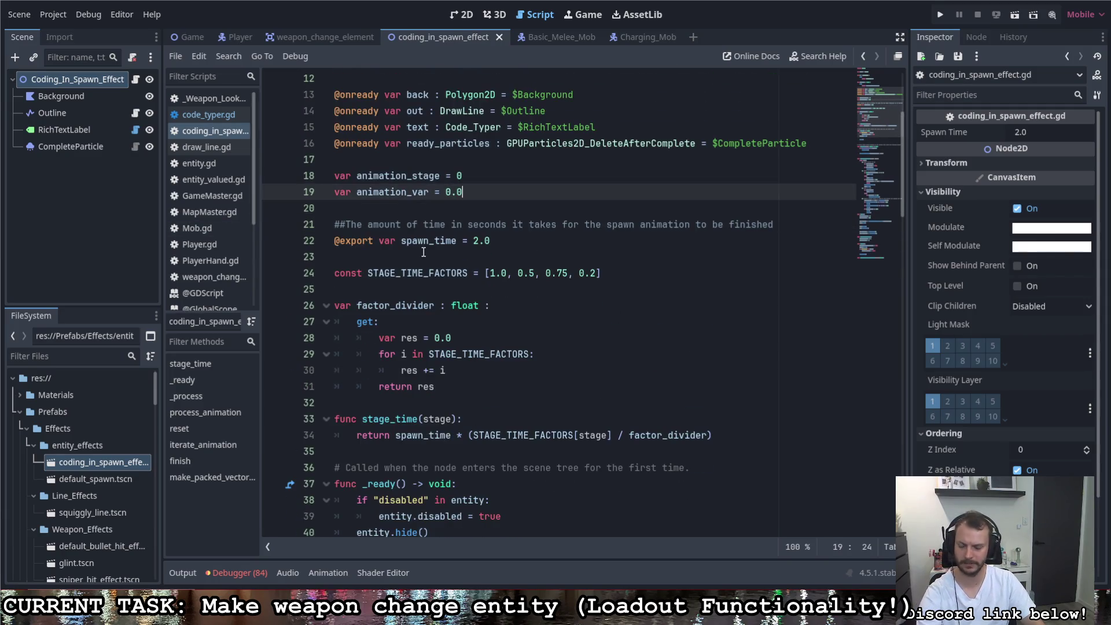
# Step: Paste delta / stage_time(stage) over the stage 1 blink speed increment
pyautogui.scroll(-13, 447, 321)
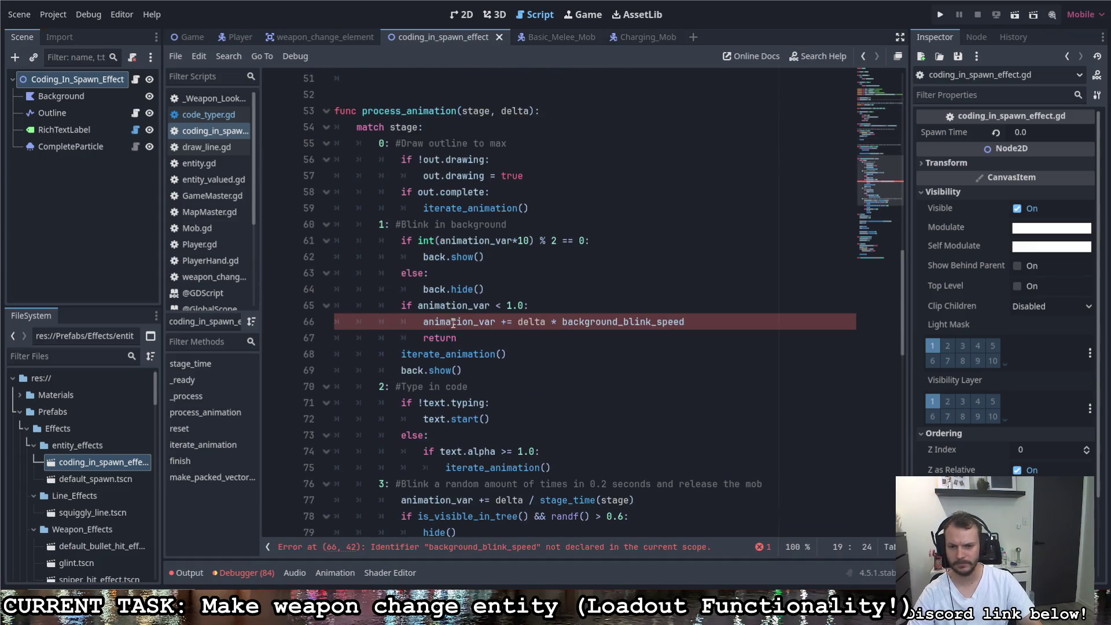
pyautogui.scroll(-4, 668, 349)
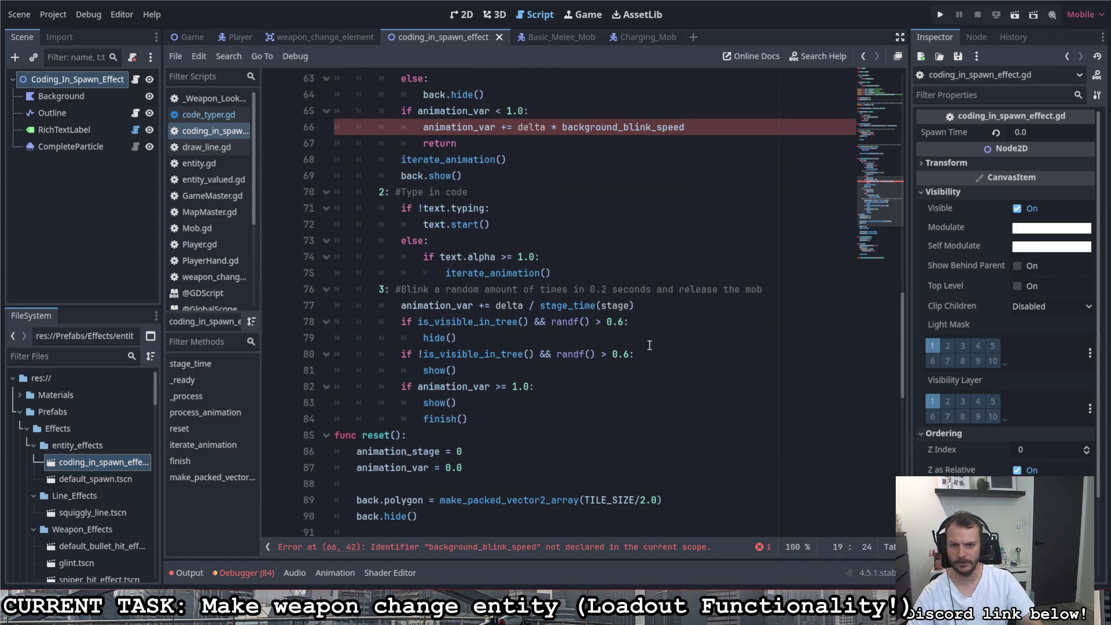
pyautogui.moveTo(635, 305)
pyautogui.mouseDown()
pyautogui.moveTo(485, 305)
pyautogui.moveTo(496, 305)
pyautogui.mouseUp()
pyautogui.hotkey('ctrl', 'c')
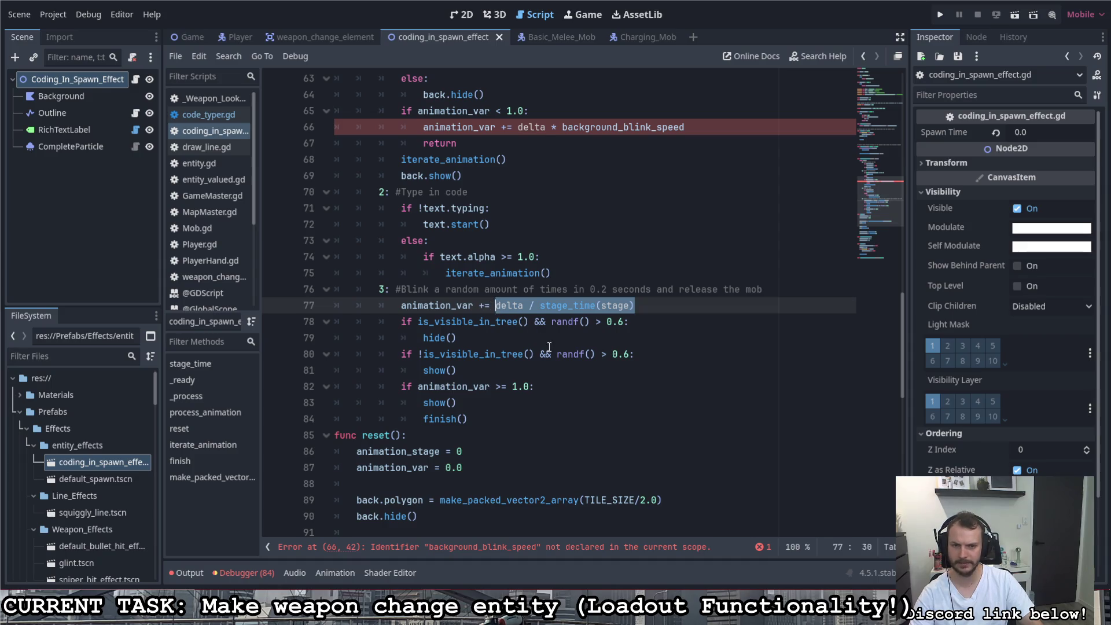
pyautogui.scroll(2, 496, 305)
pyautogui.moveTo(684, 224); pyautogui.dragTo(519, 224)
pyautogui.hotkey('ctrl', 'v')
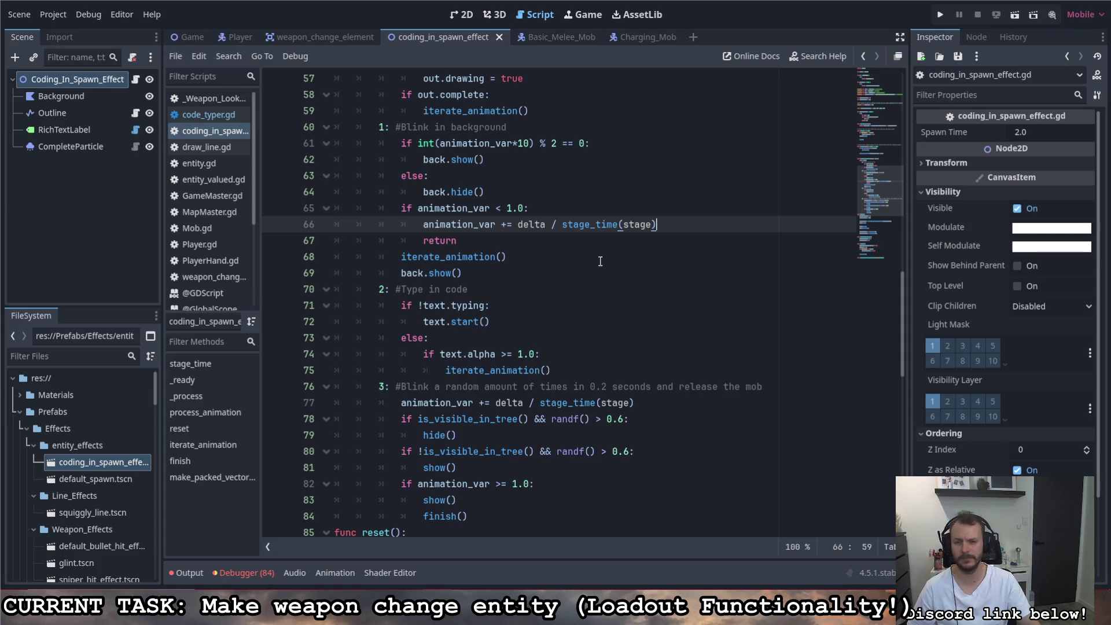
# Step: Look over the script and run the game, which halts in stage_time on line 34
pyautogui.scroll(10, 578, 266)
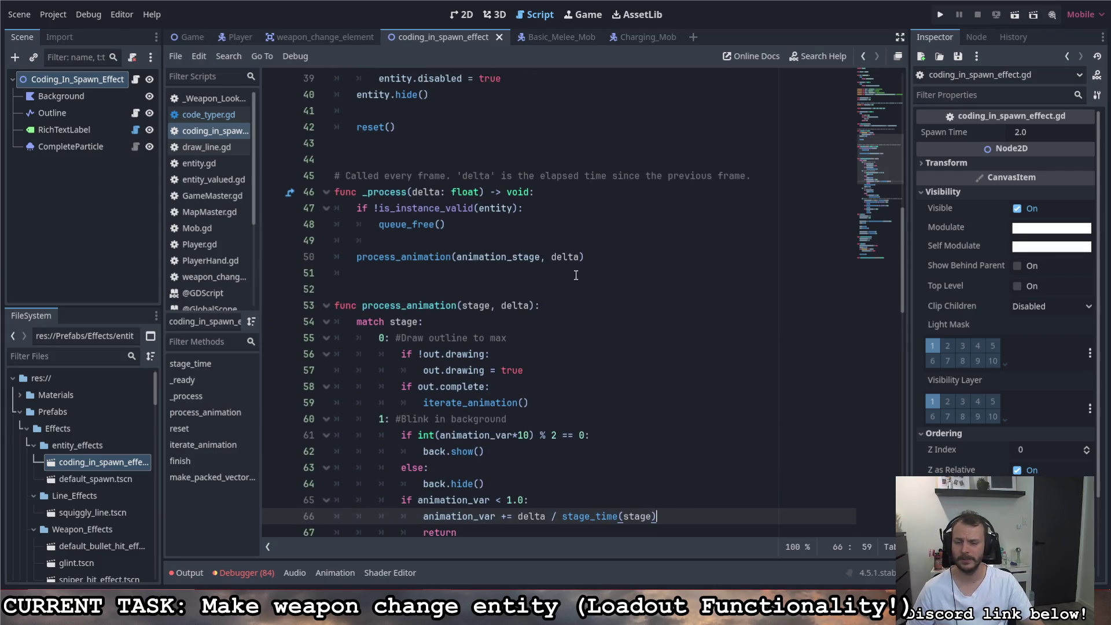
pyautogui.click(81, 232)
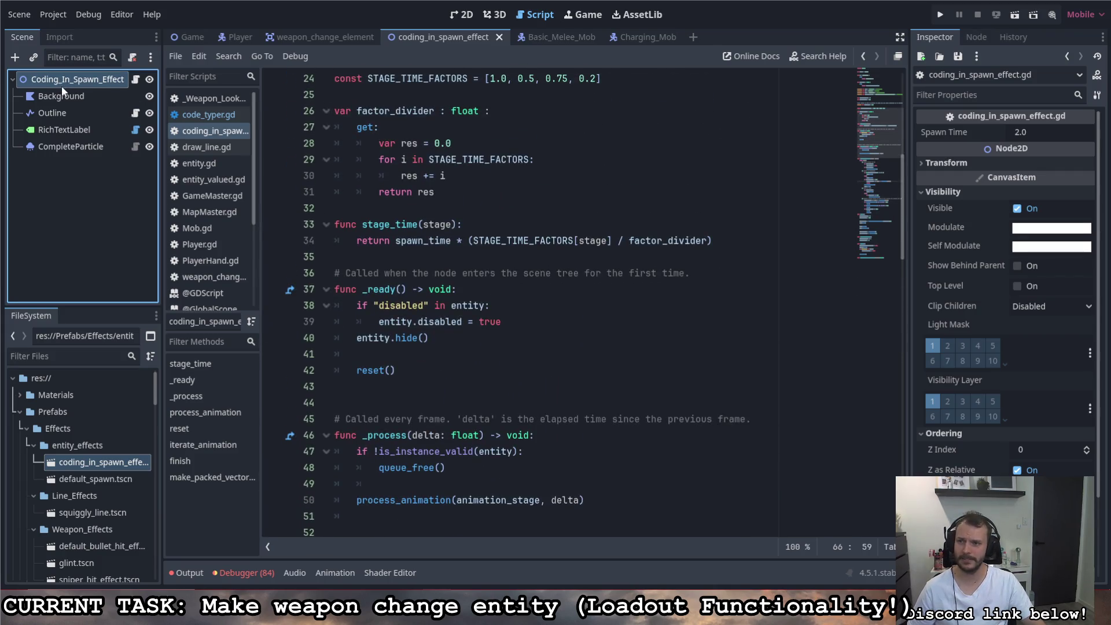
pyautogui.scroll(-7, 499, 282)
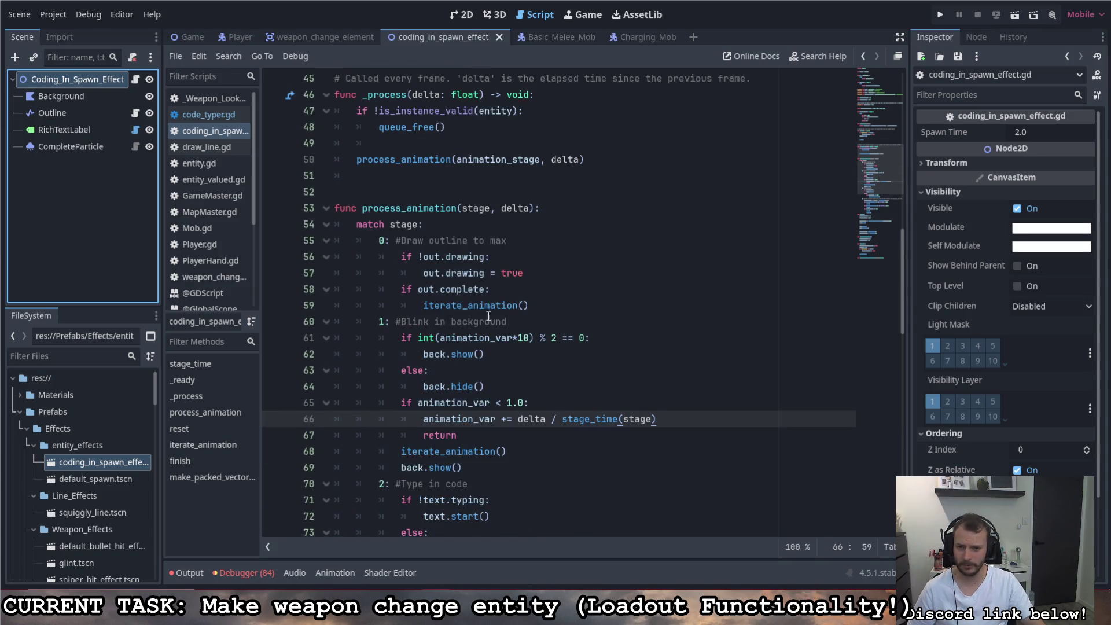
pyautogui.scroll(-4, 485, 376)
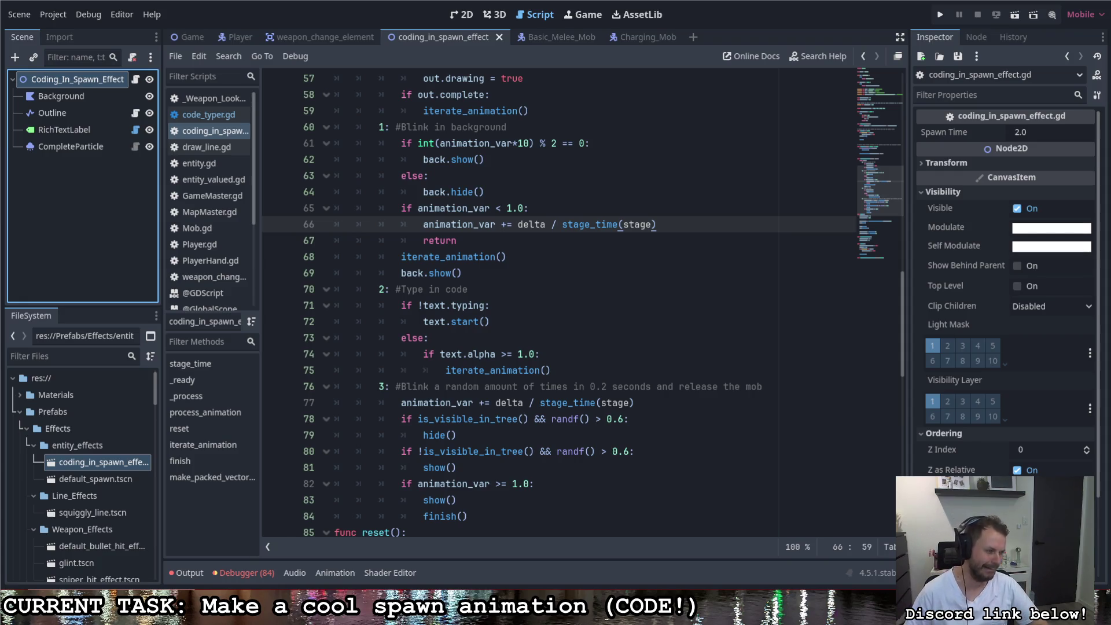
pyautogui.click(630, 451)
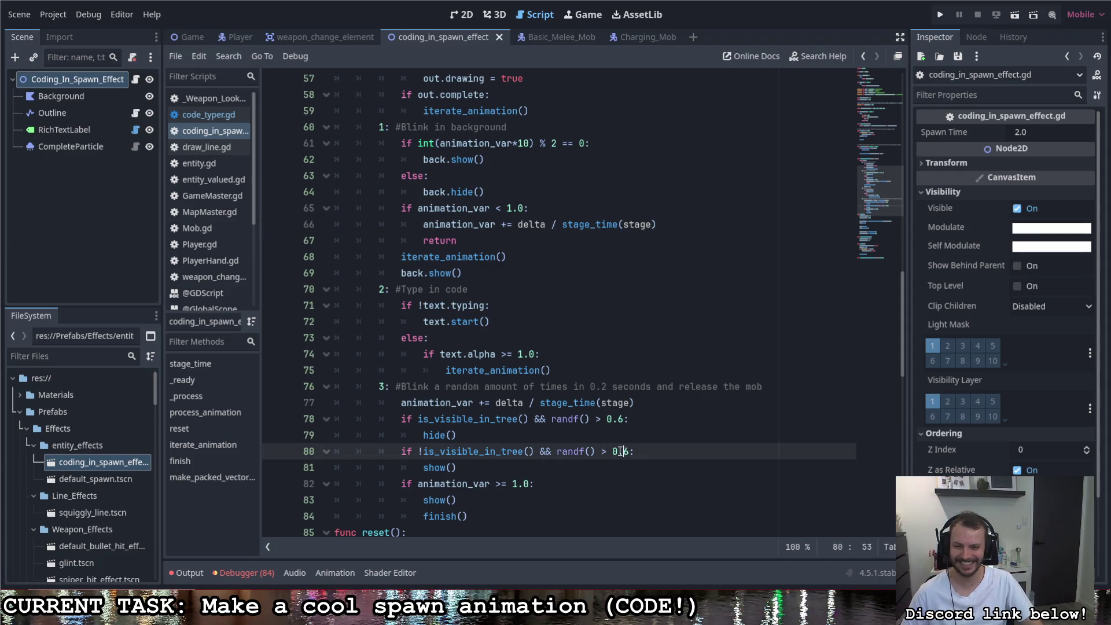
pyautogui.scroll(-4, 619, 439)
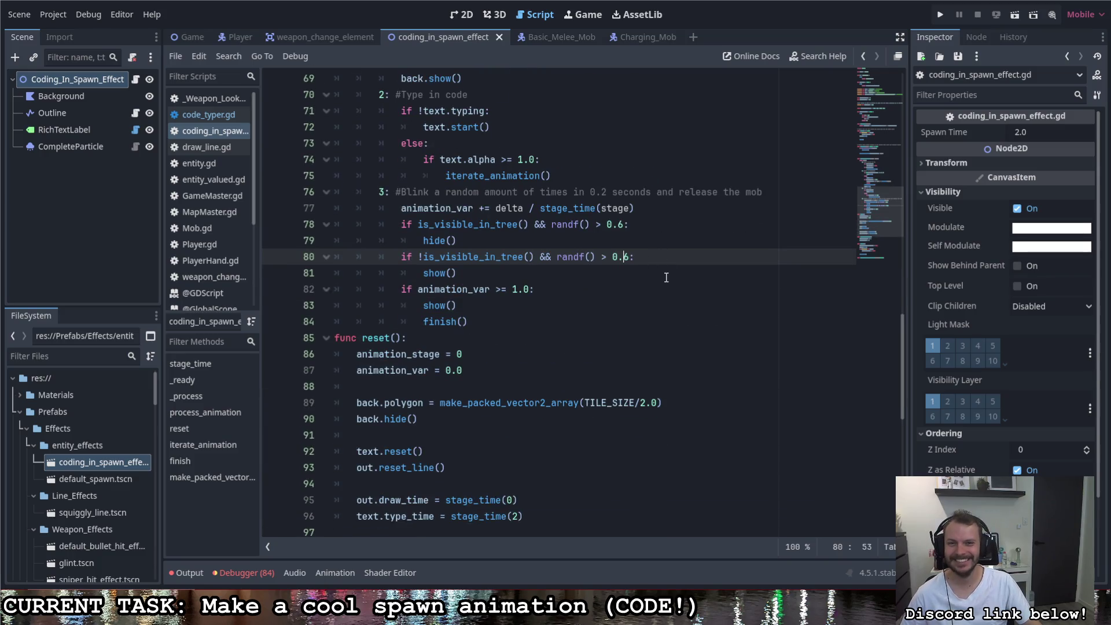
pyautogui.scroll(4, 664, 278)
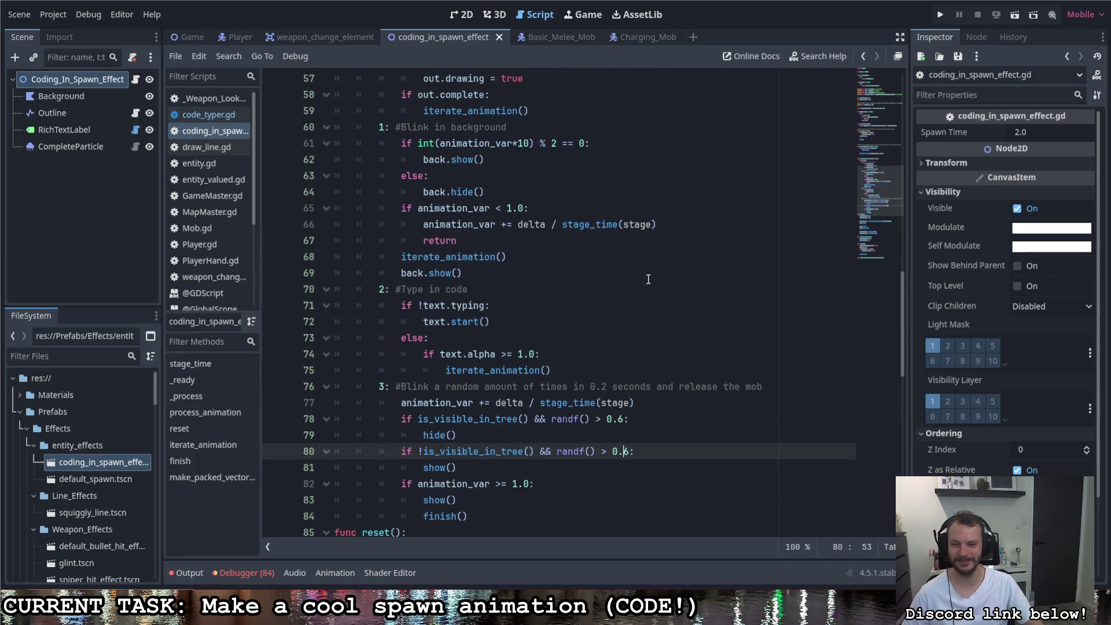
pyautogui.scroll(-5, 653, 283)
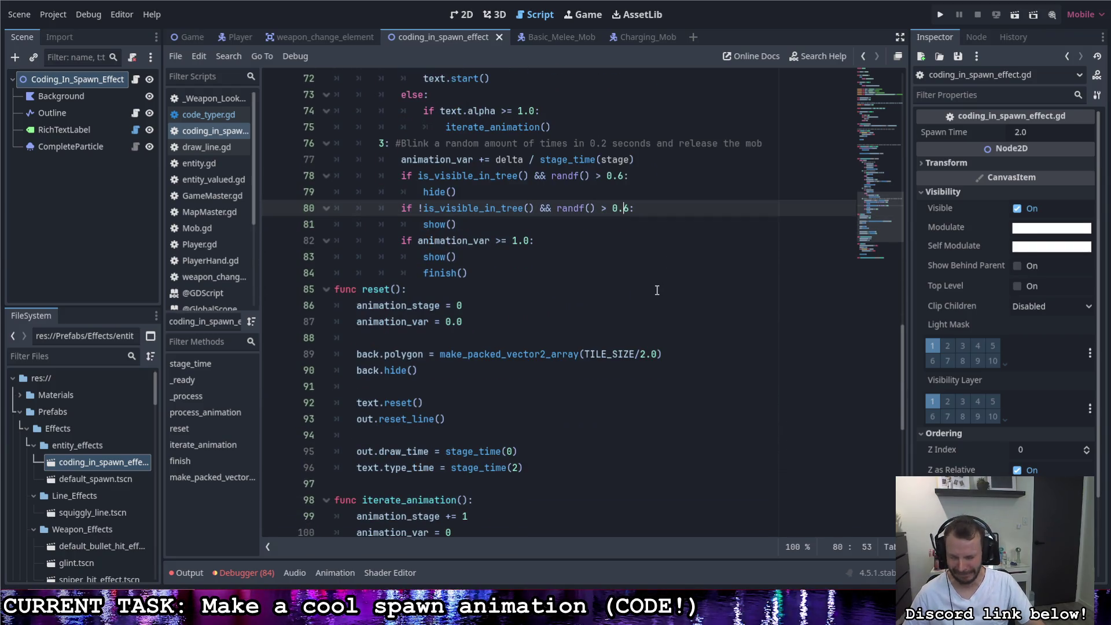
pyautogui.press('F5')
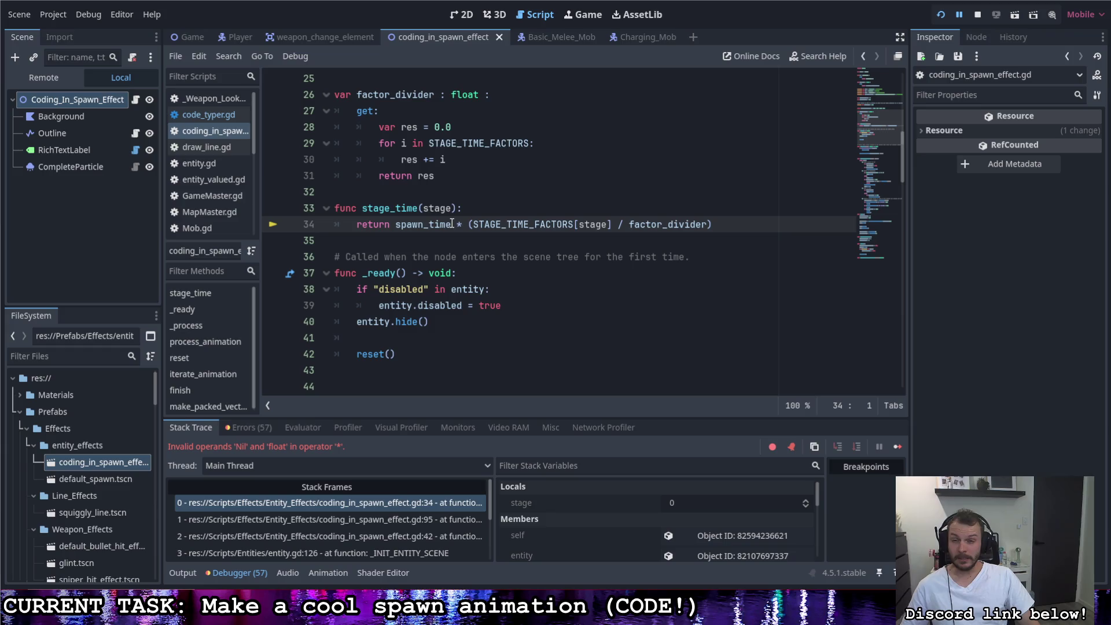
pyautogui.scroll(4, 454, 214)
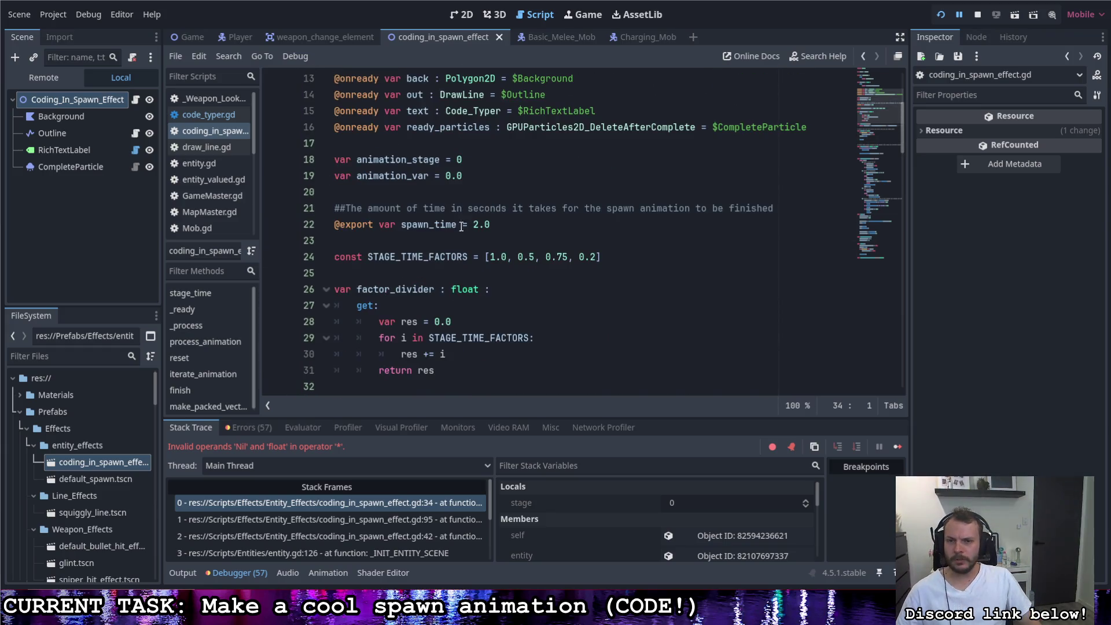
pyautogui.scroll(-3, 484, 230)
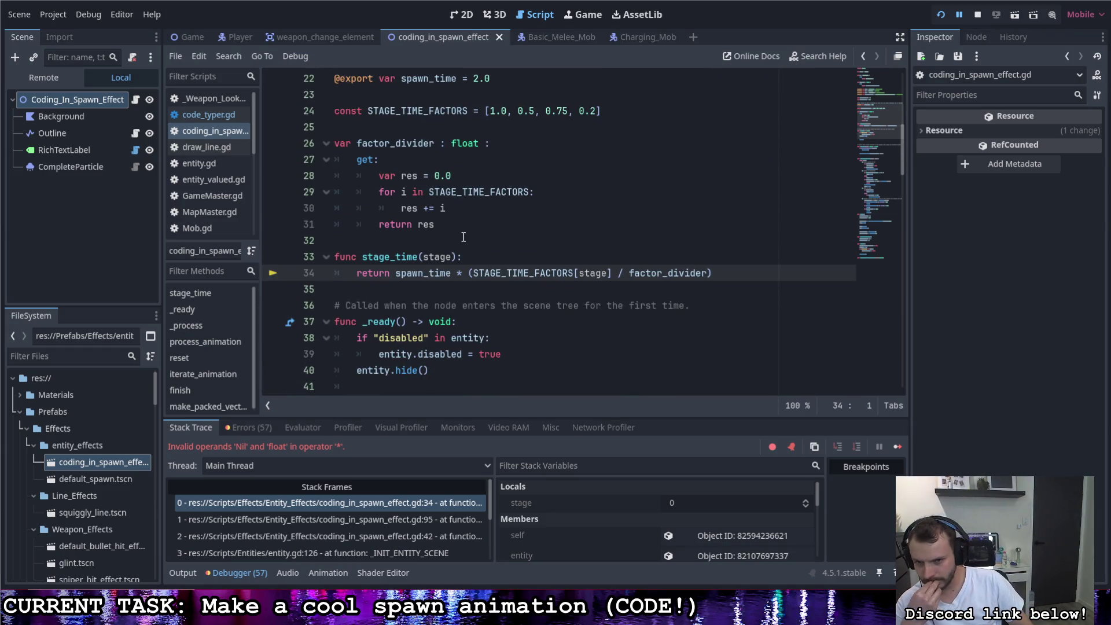
pyautogui.moveTo(454, 266)
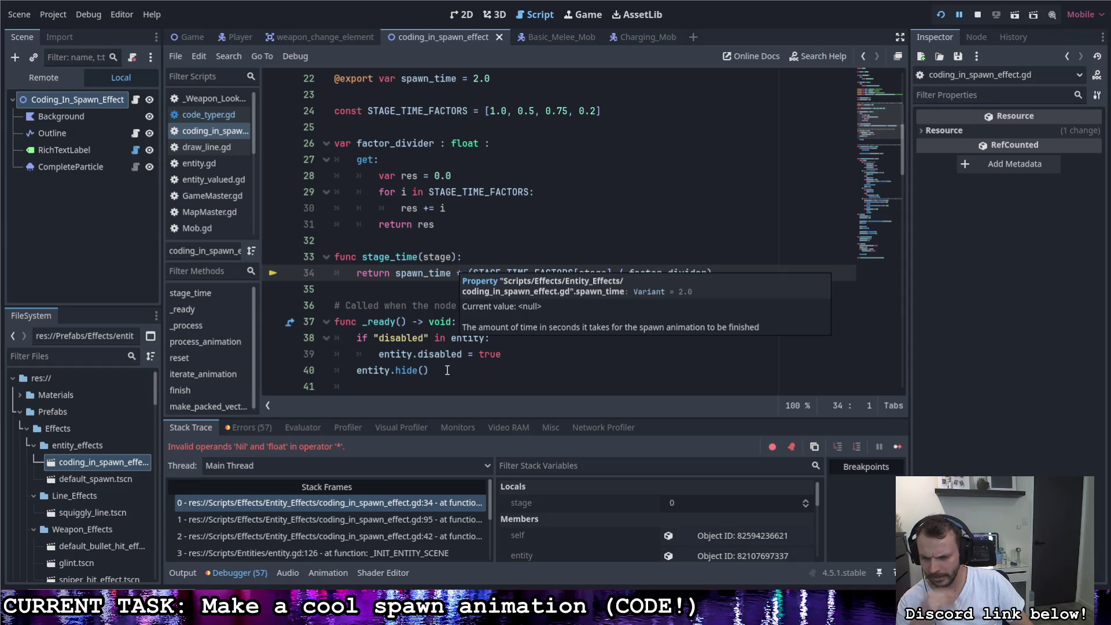
pyautogui.scroll(2, 446, 359)
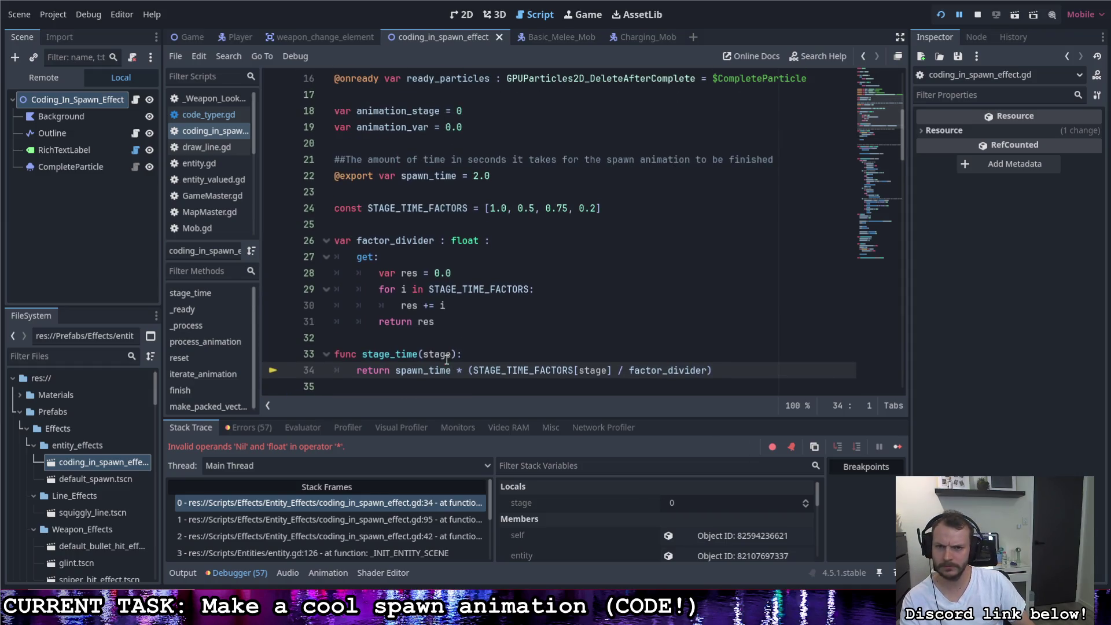
pyautogui.click(106, 106)
pyautogui.scroll(-2, 493, 363)
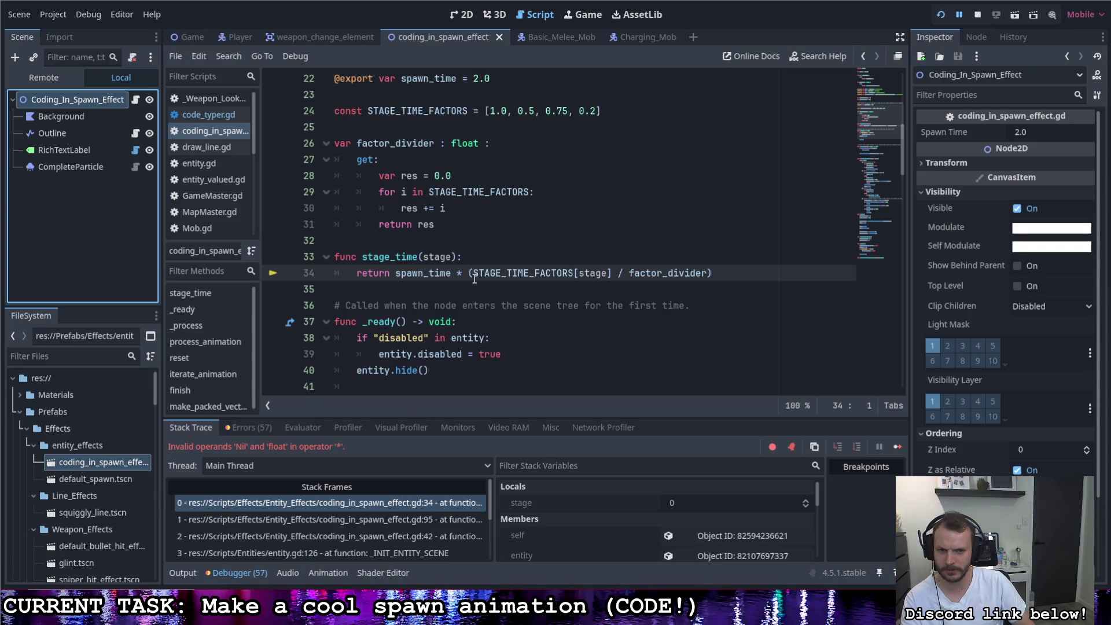
pyautogui.moveTo(473, 272); pyautogui.dragTo(709, 272)
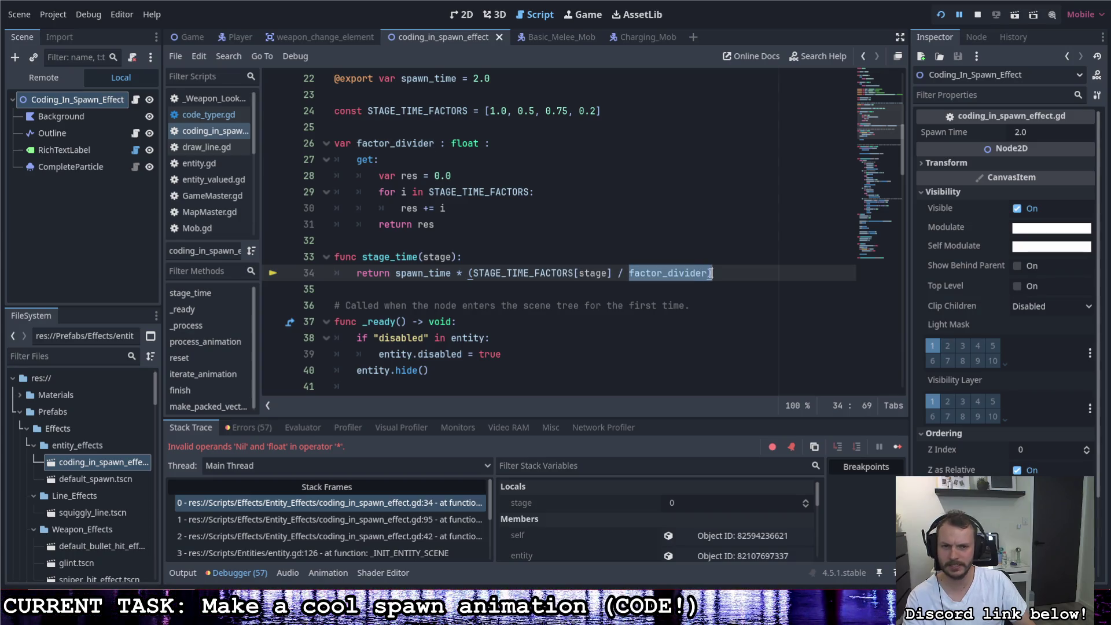
pyautogui.moveTo(685, 266)
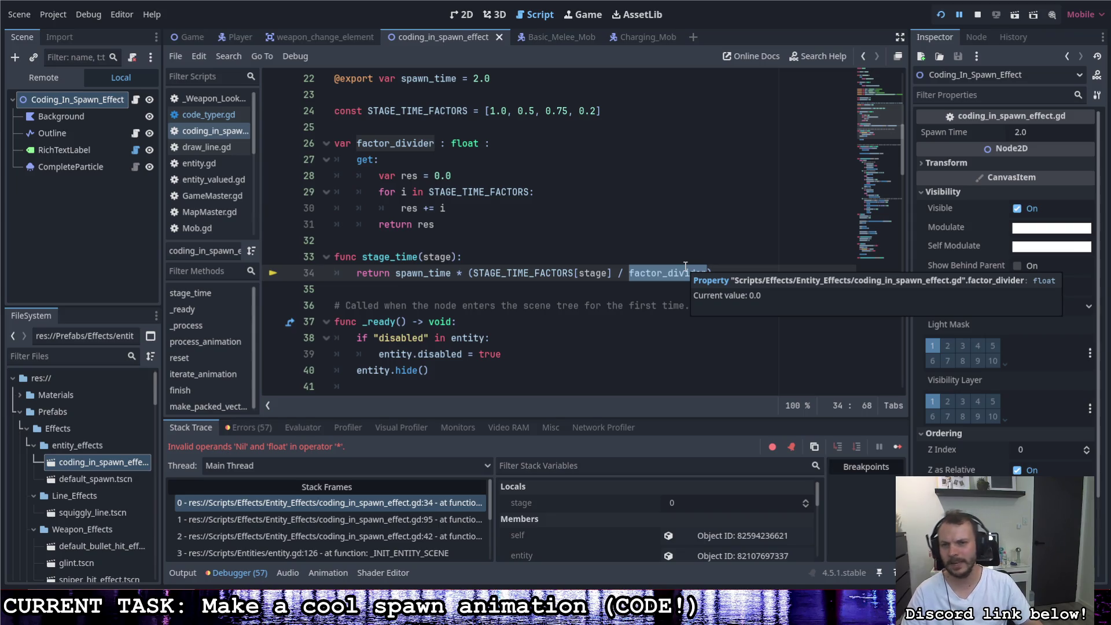
pyautogui.moveTo(457, 78); pyautogui.dragTo(402, 78)
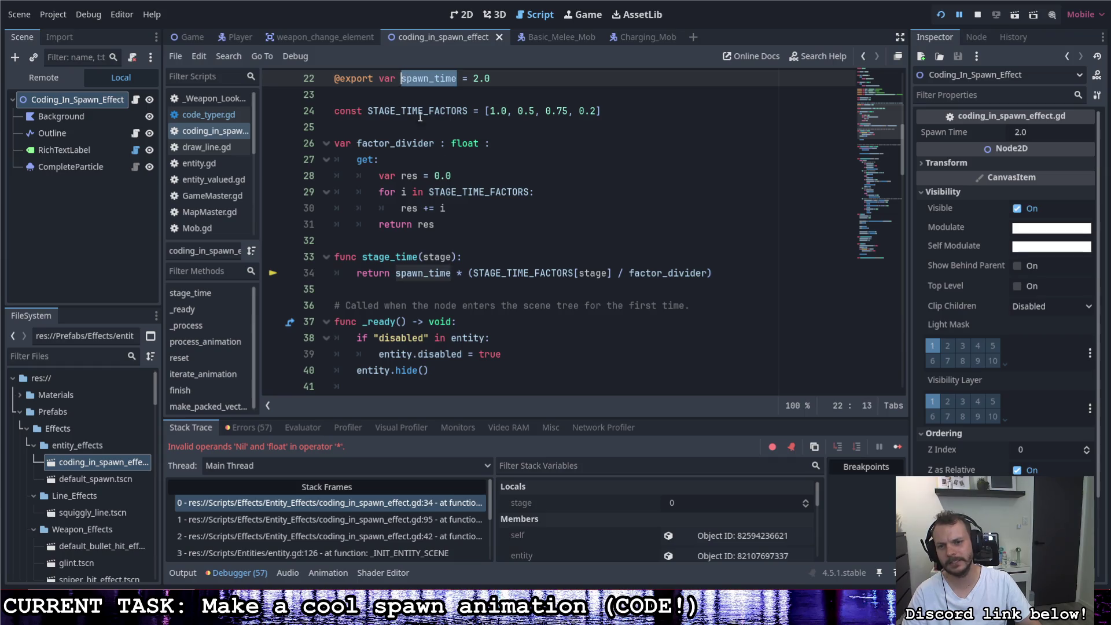
pyautogui.scroll(-15, 463, 174)
pyautogui.scroll(-15, 464, 174)
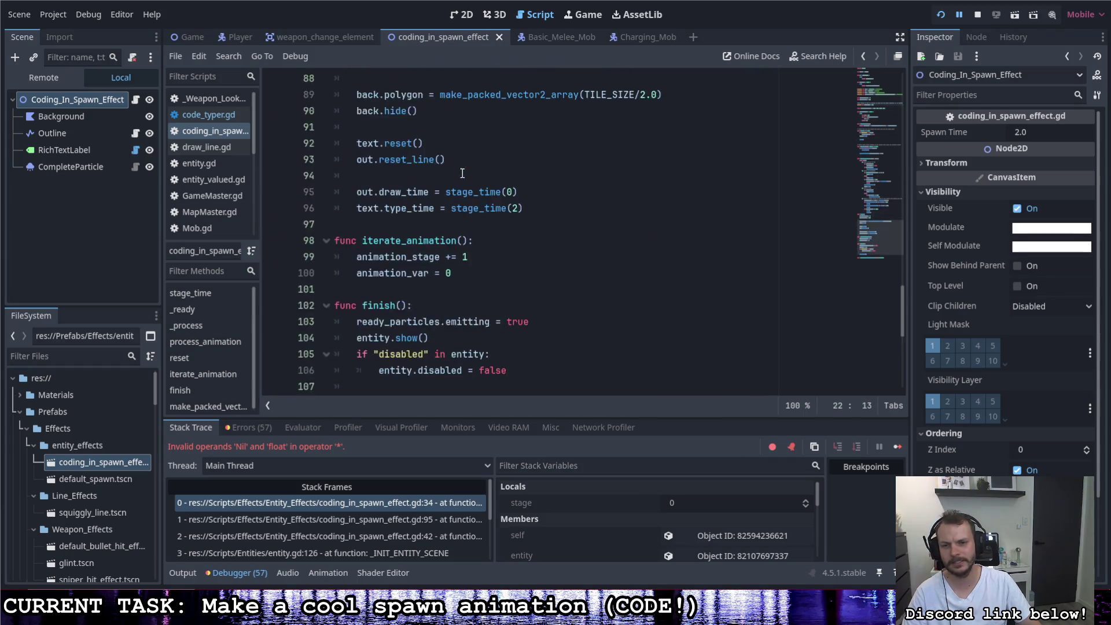
pyautogui.scroll(10, 459, 170)
pyautogui.scroll(20, 457, 172)
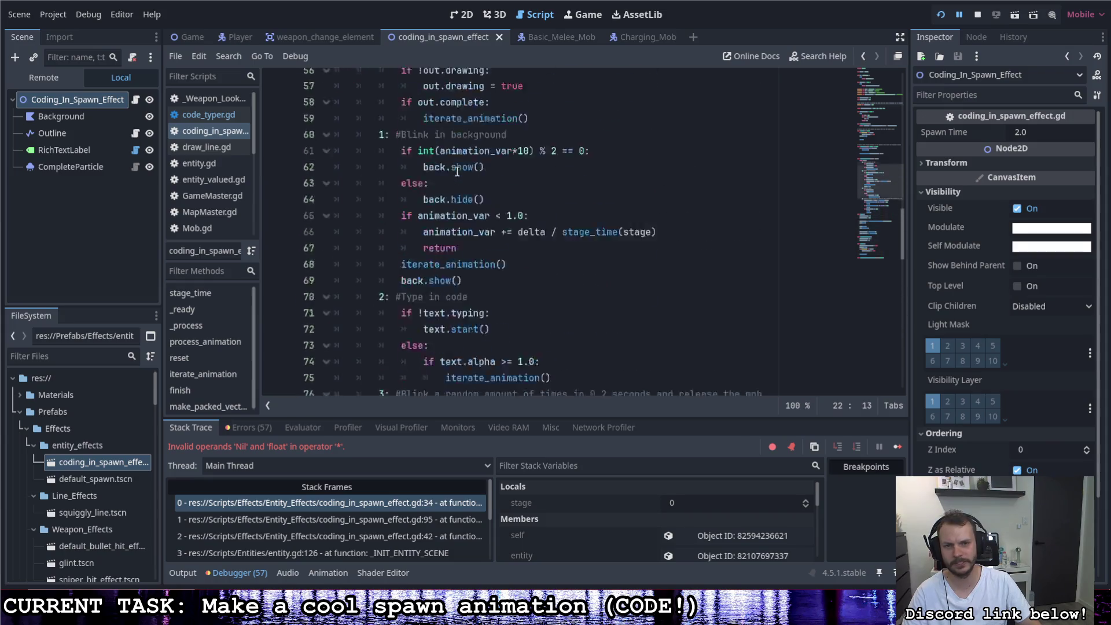
pyautogui.scroll(-6, 461, 187)
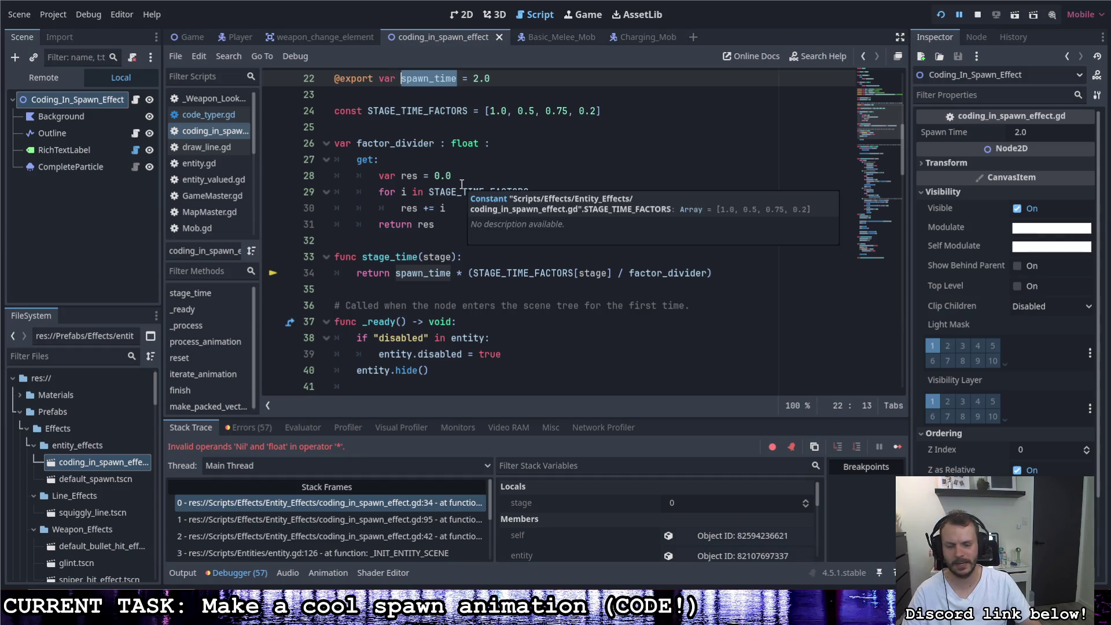
pyautogui.click(96, 156)
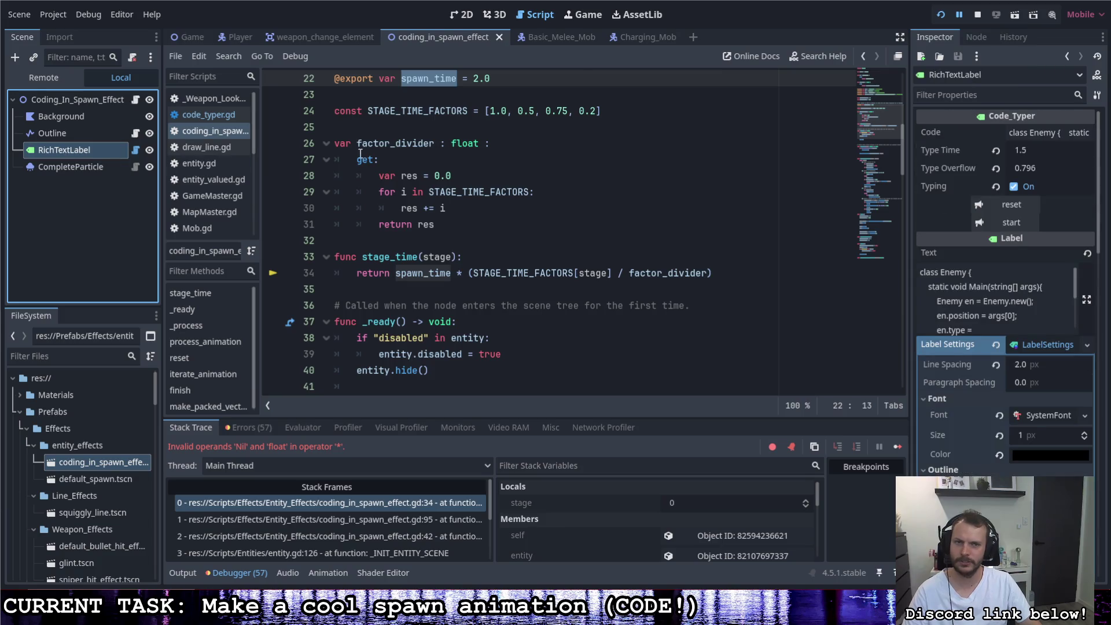
pyautogui.click(135, 150)
pyautogui.scroll(10, 394, 113)
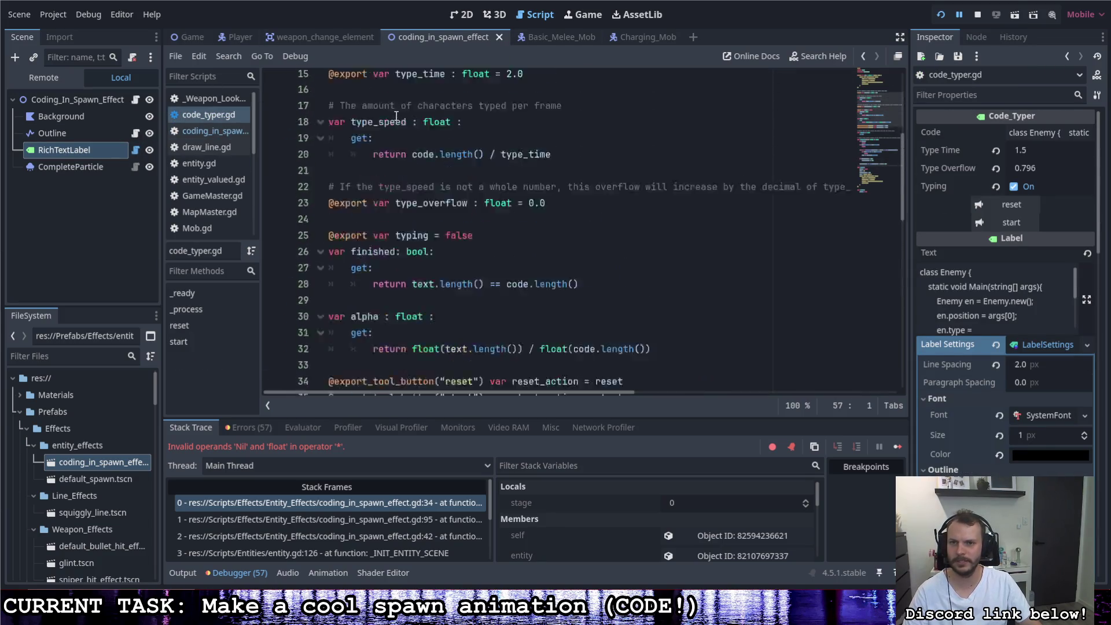
pyautogui.click(262, 81)
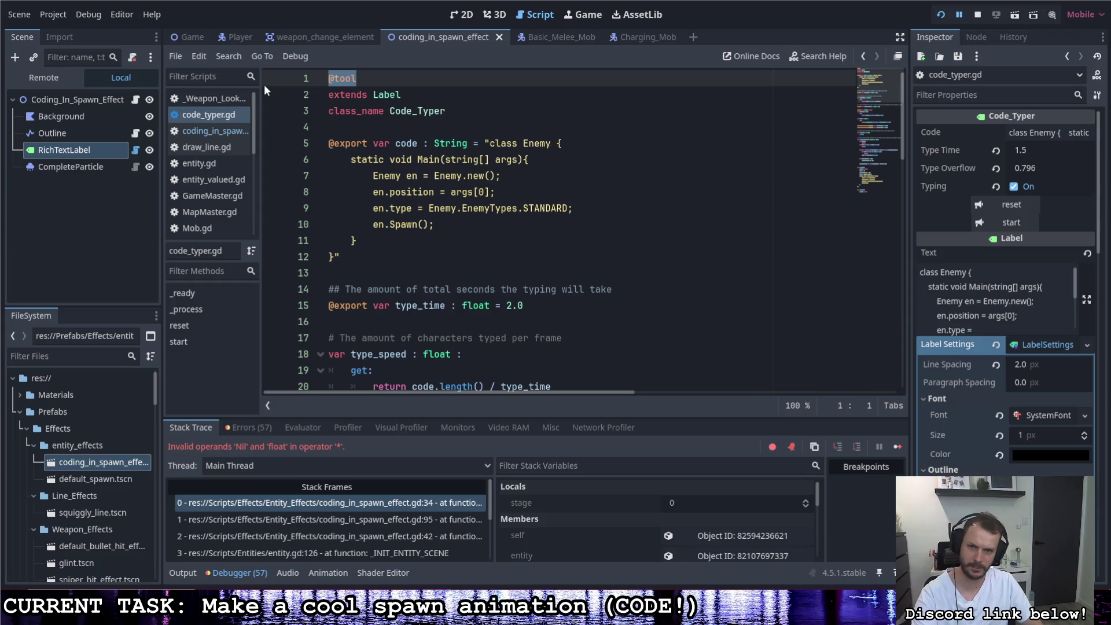
pyautogui.hotkey('ctrl', 'shift', 'k')
pyautogui.hotkey('ctrl', 's')
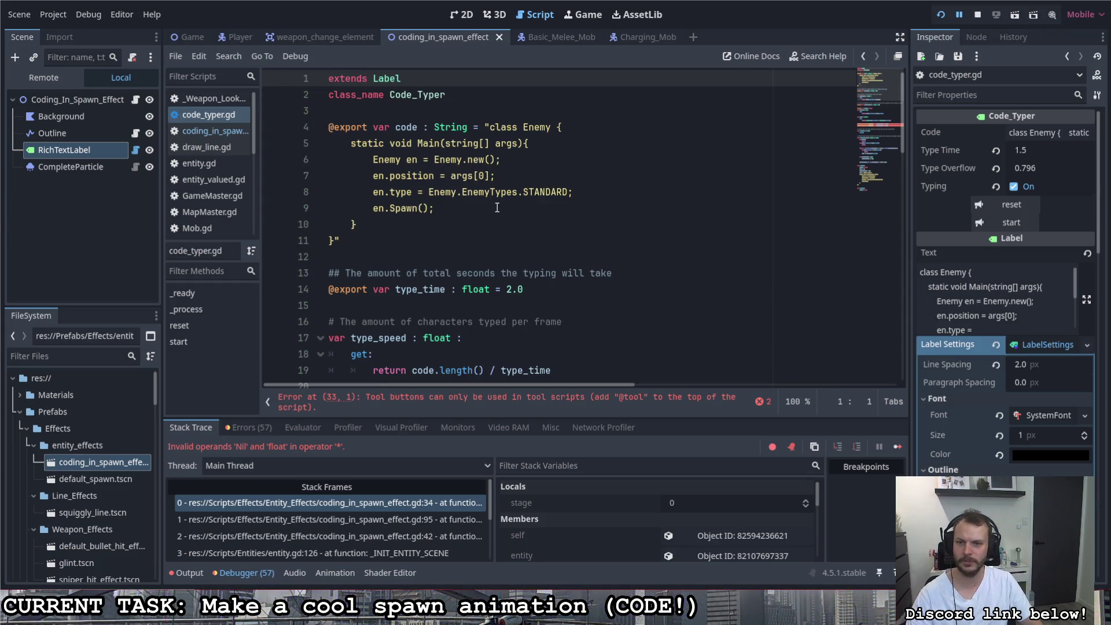
# Step: Remove the reset and start tool button lines and un-export type_overflow, then save
pyautogui.scroll(-7, 489, 255)
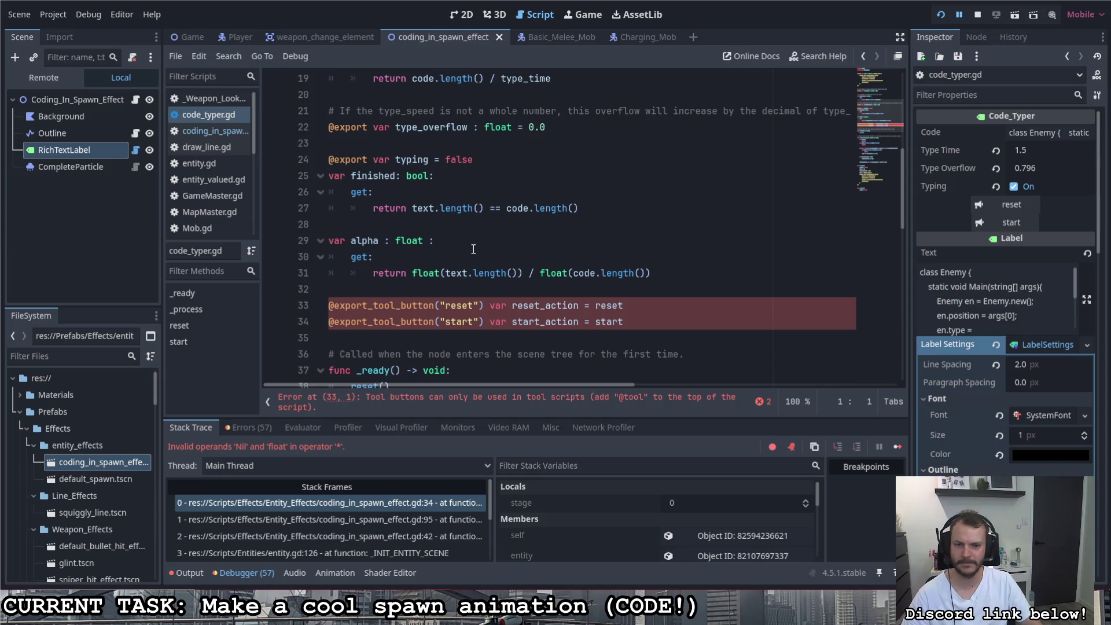
pyautogui.click(636, 273)
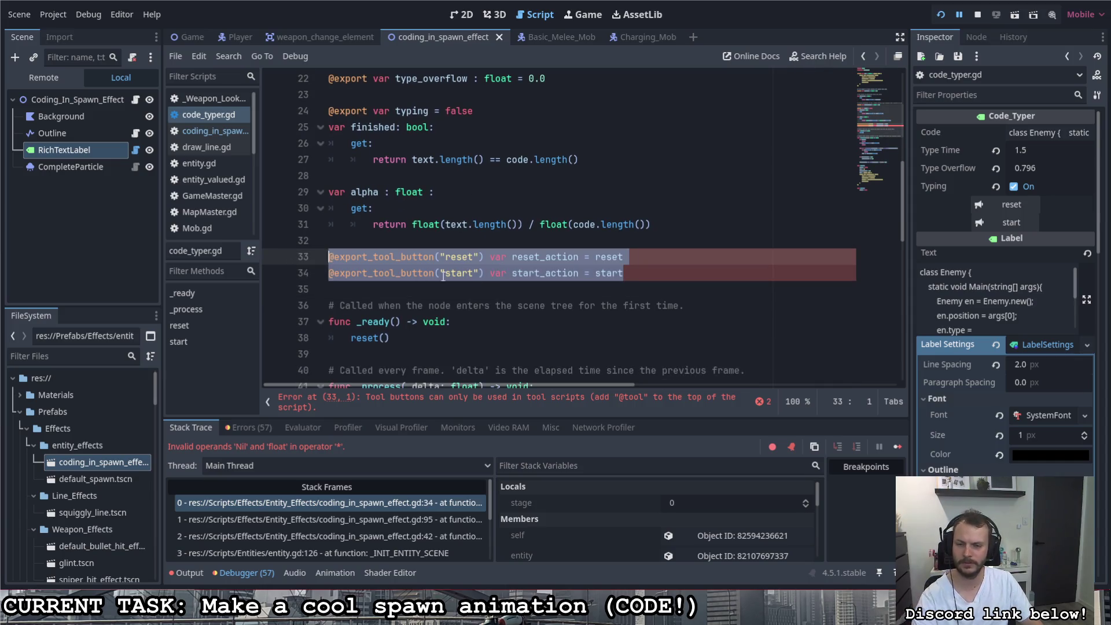
pyautogui.press('BackSpace')
pyautogui.press('BackSpace')
pyautogui.press('BackSpace')
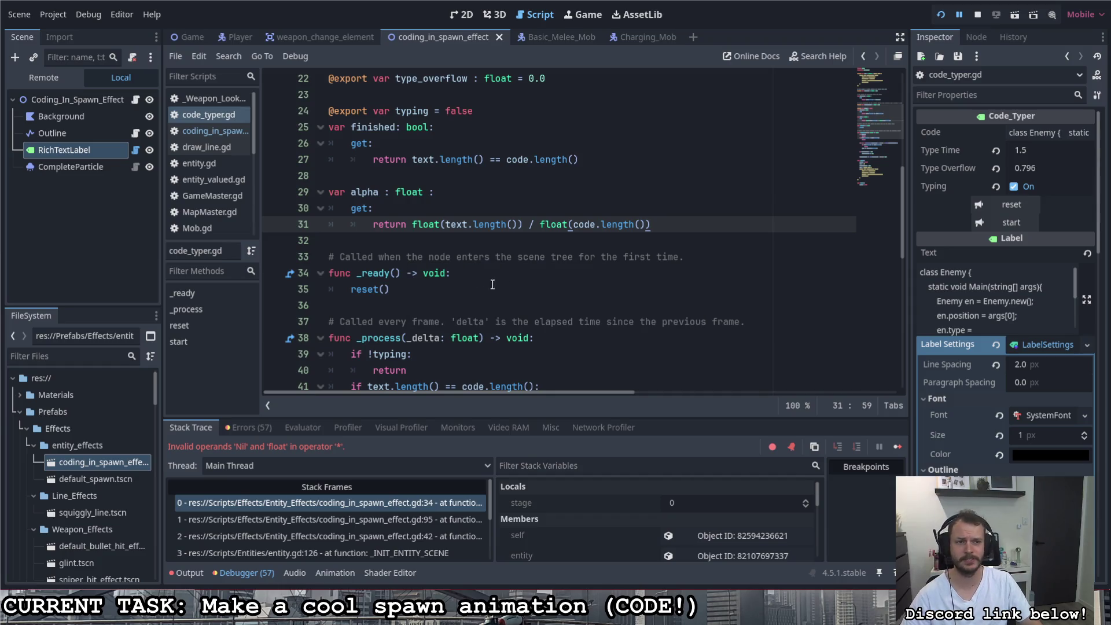
pyautogui.scroll(7, 675, 256)
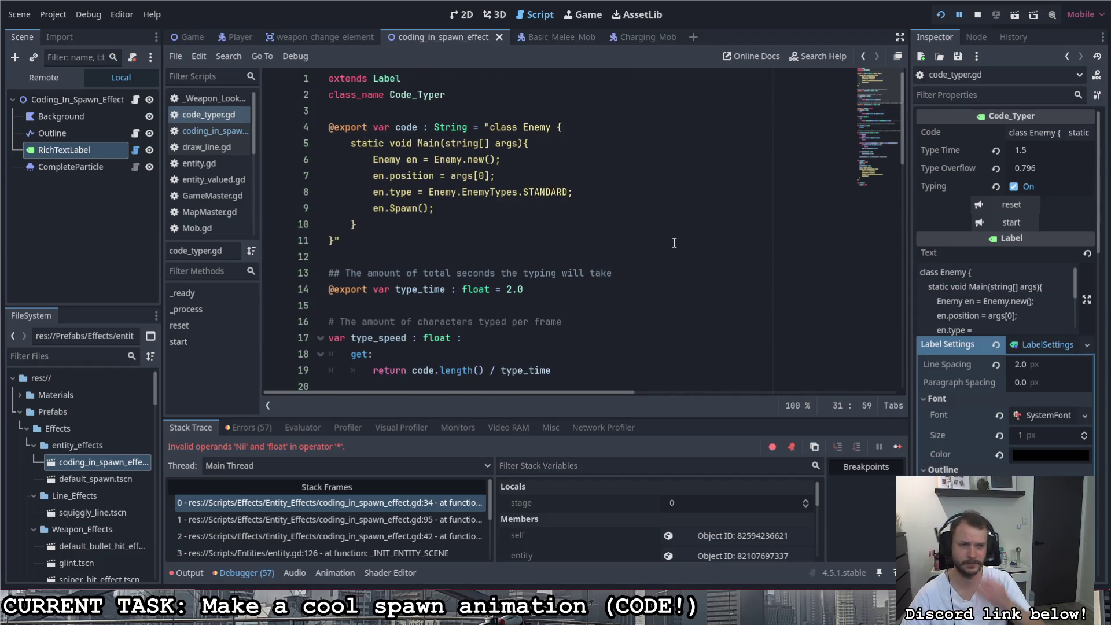
pyautogui.scroll(-4, 655, 250)
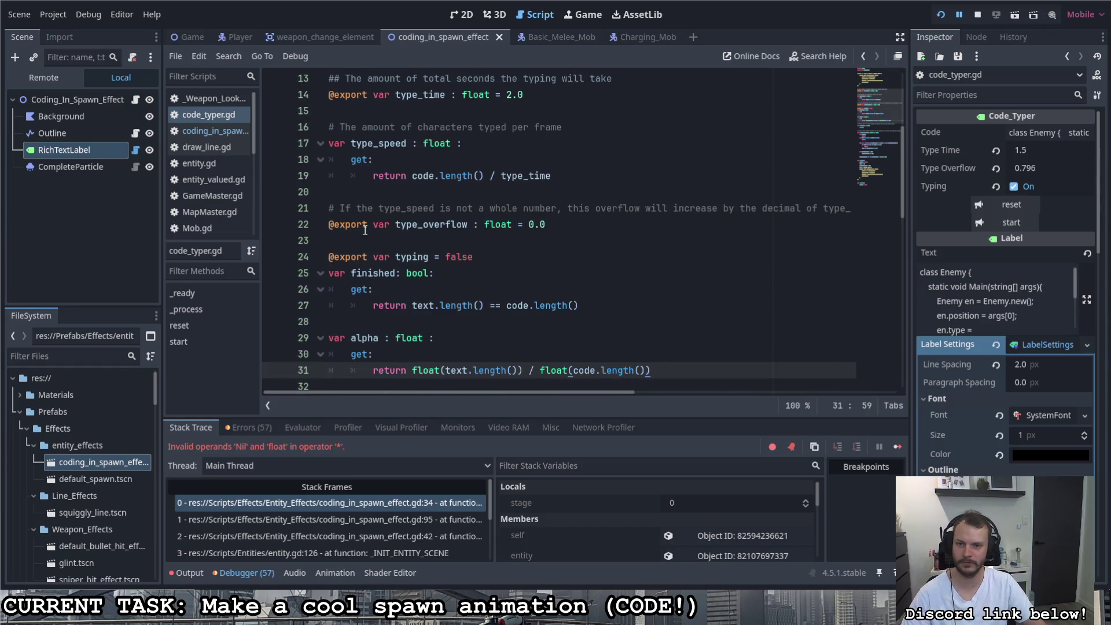
pyautogui.keyDown('shift'); pyautogui.click(328, 229); pyautogui.keyUp('shift')
pyautogui.click(328, 229)
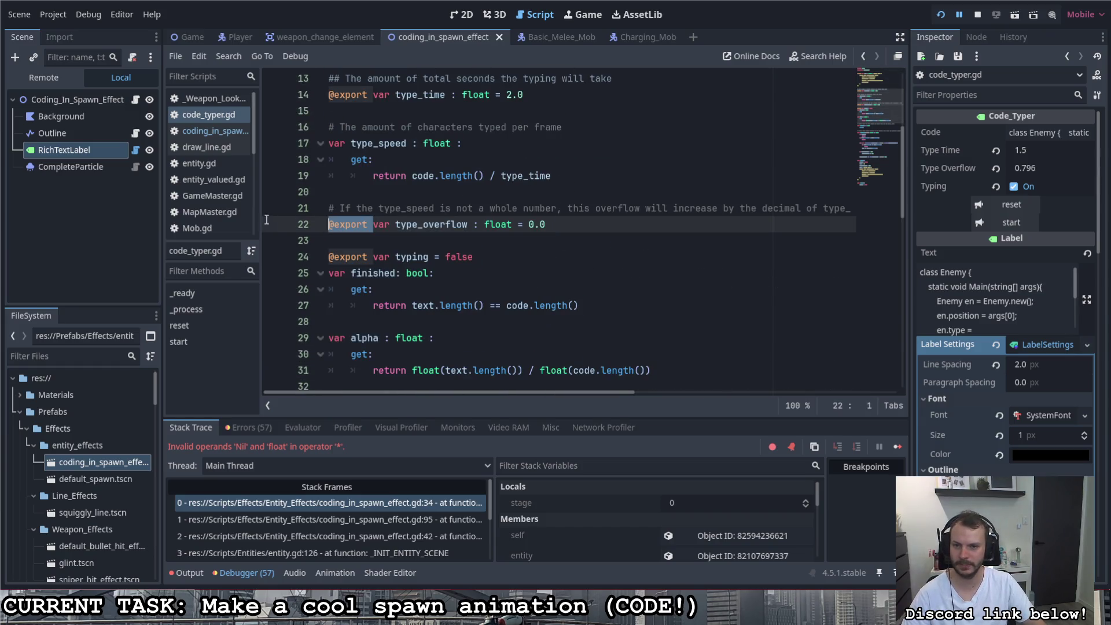
pyautogui.press('Delete')
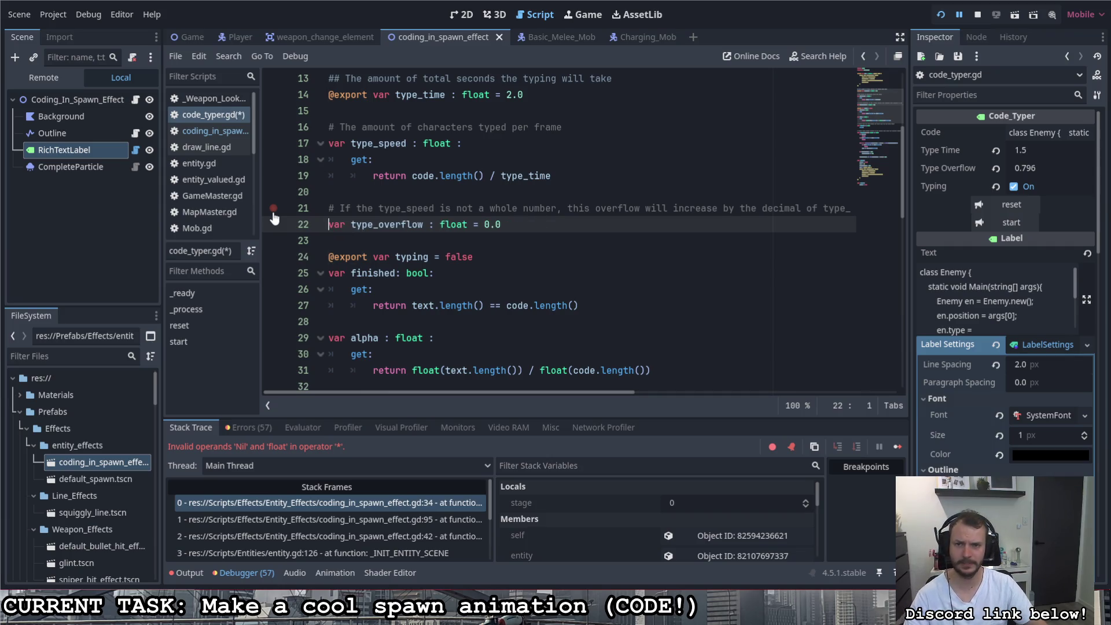
pyautogui.hotkey('ctrl', 's')
pyautogui.scroll(4, 415, 230)
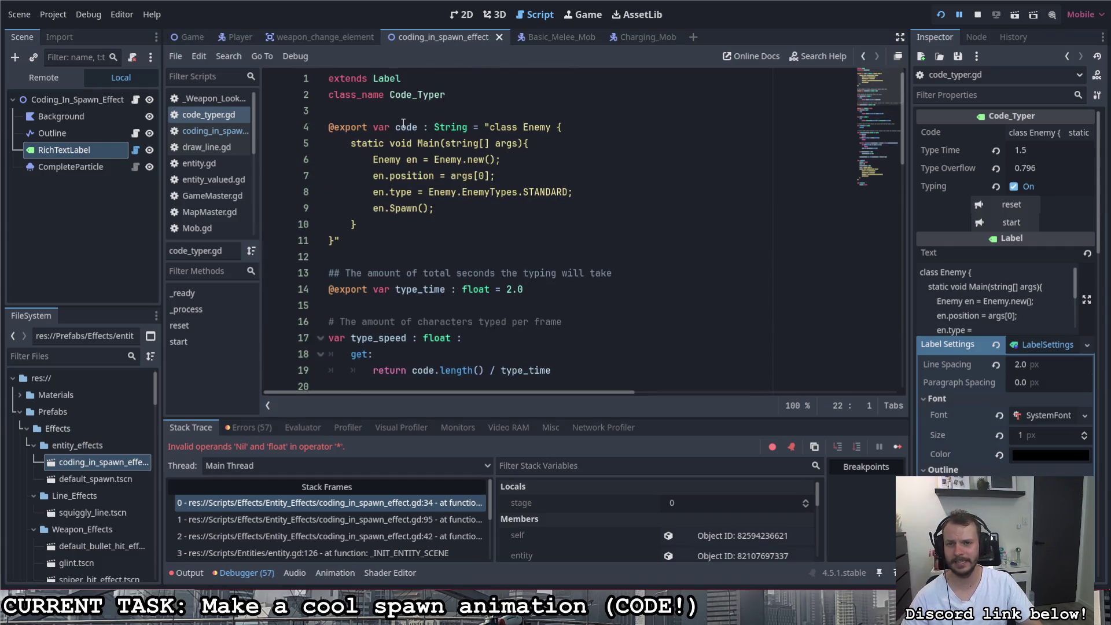
pyautogui.moveTo(372, 127); pyautogui.dragTo(322, 125)
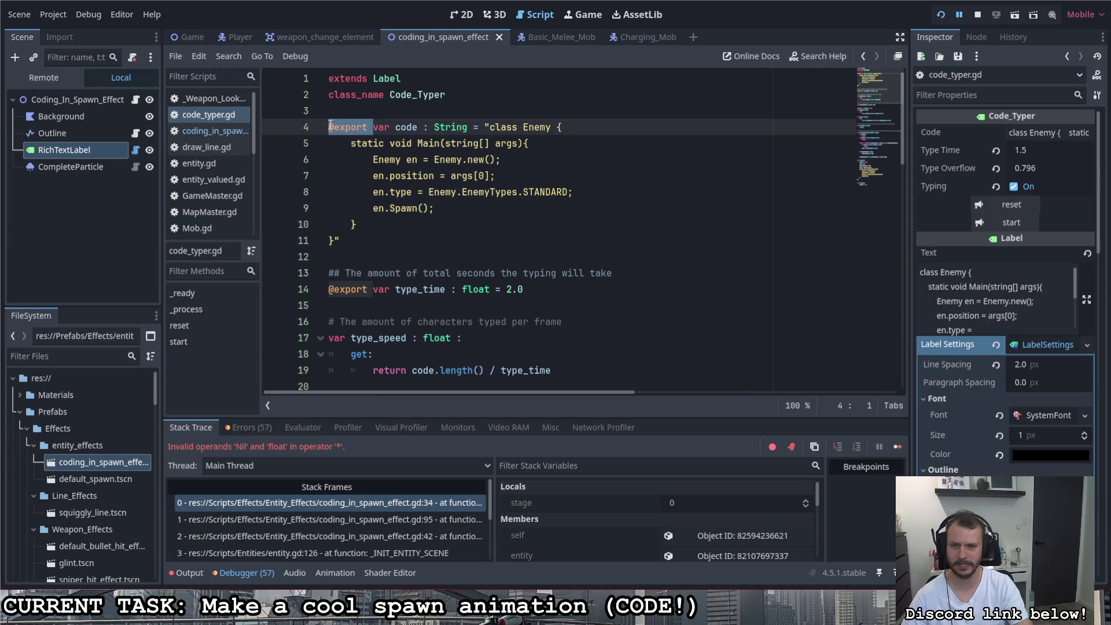
pyautogui.press('BackSpace')
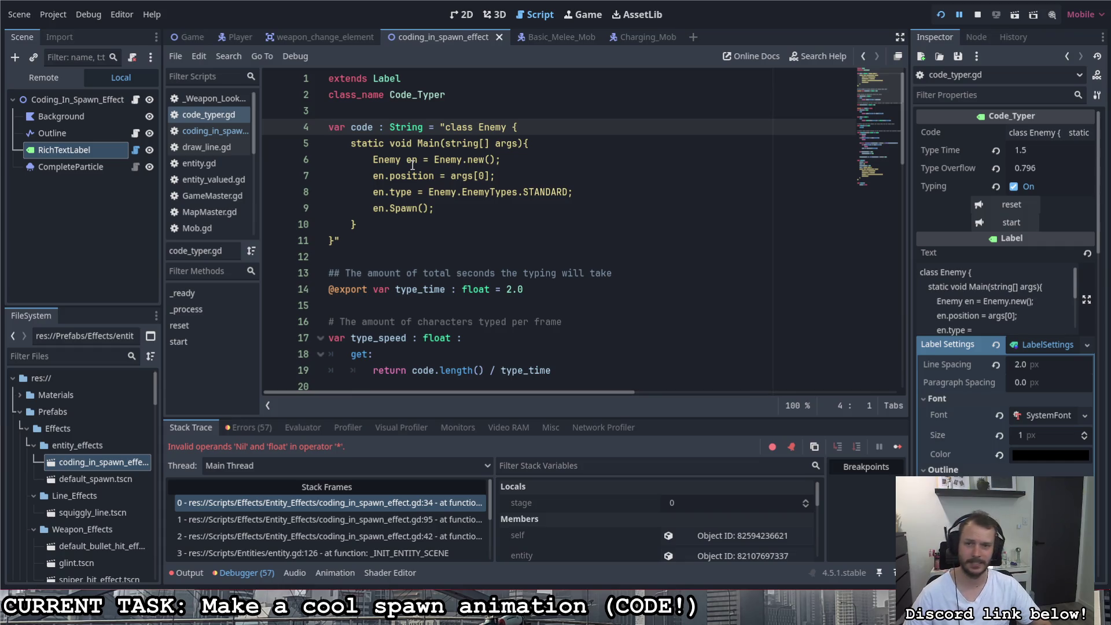
pyautogui.hotkey('ctrl', 'z')
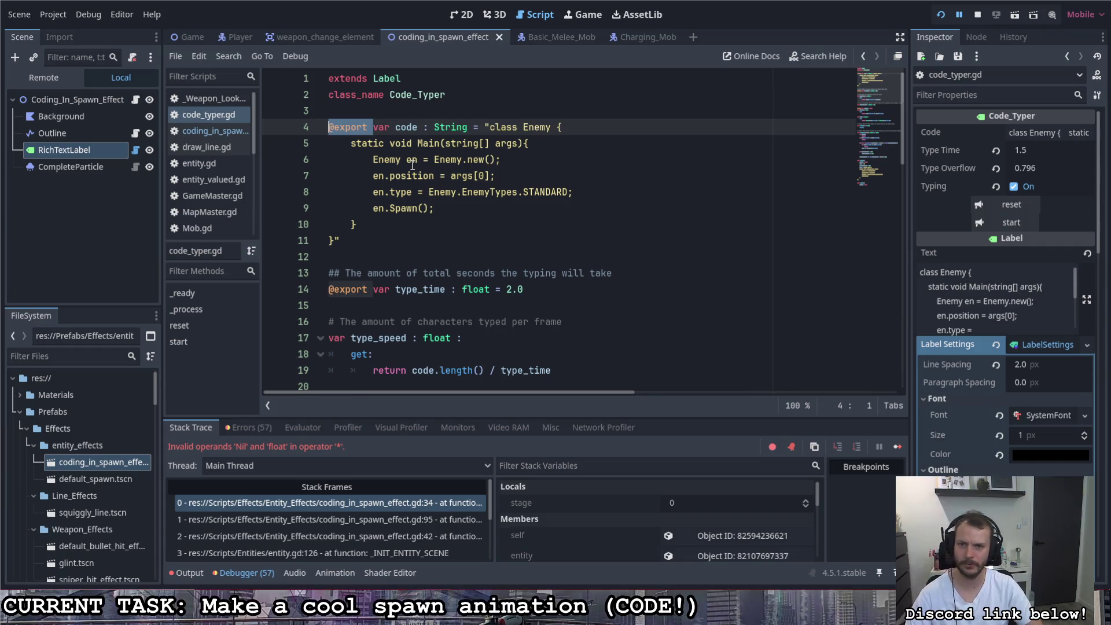
pyautogui.click(521, 175)
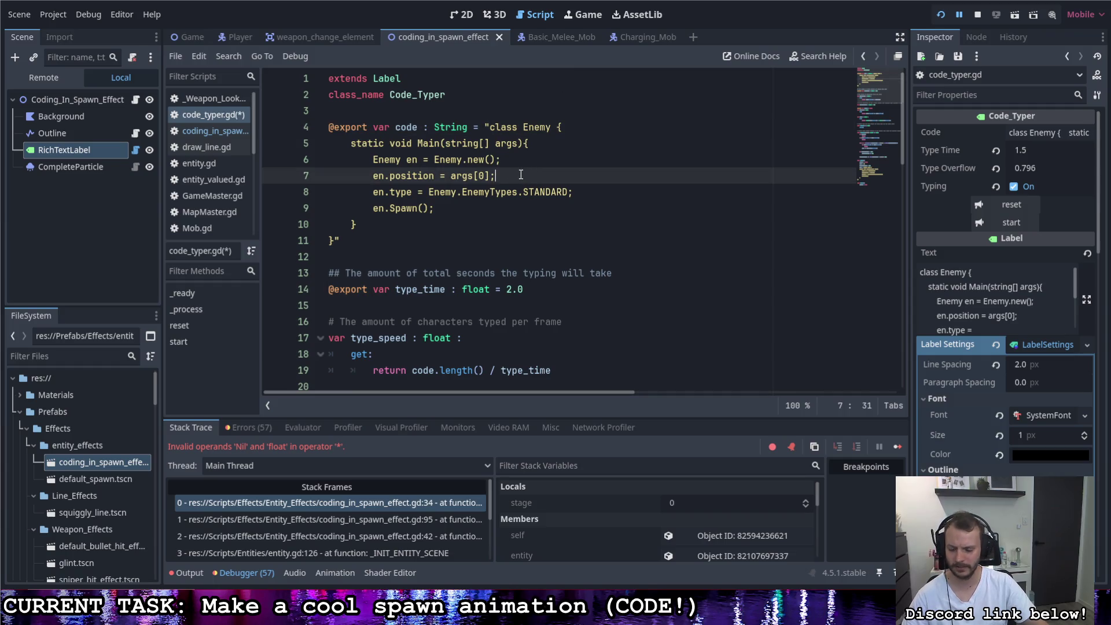
pyautogui.hotkey('ctrl', 's')
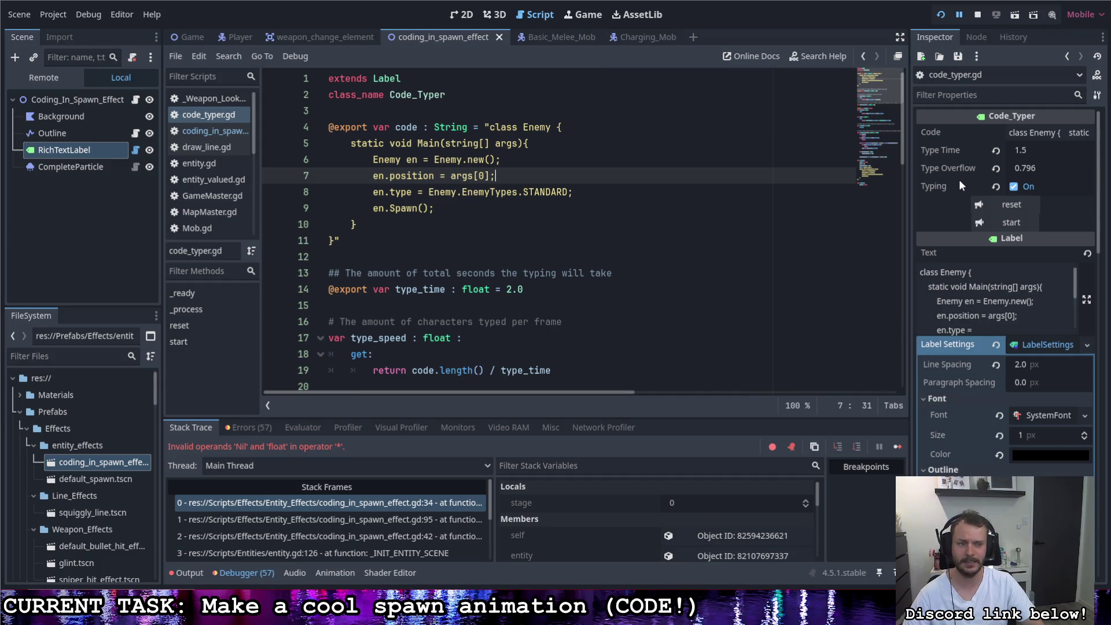
pyautogui.click(977, 14)
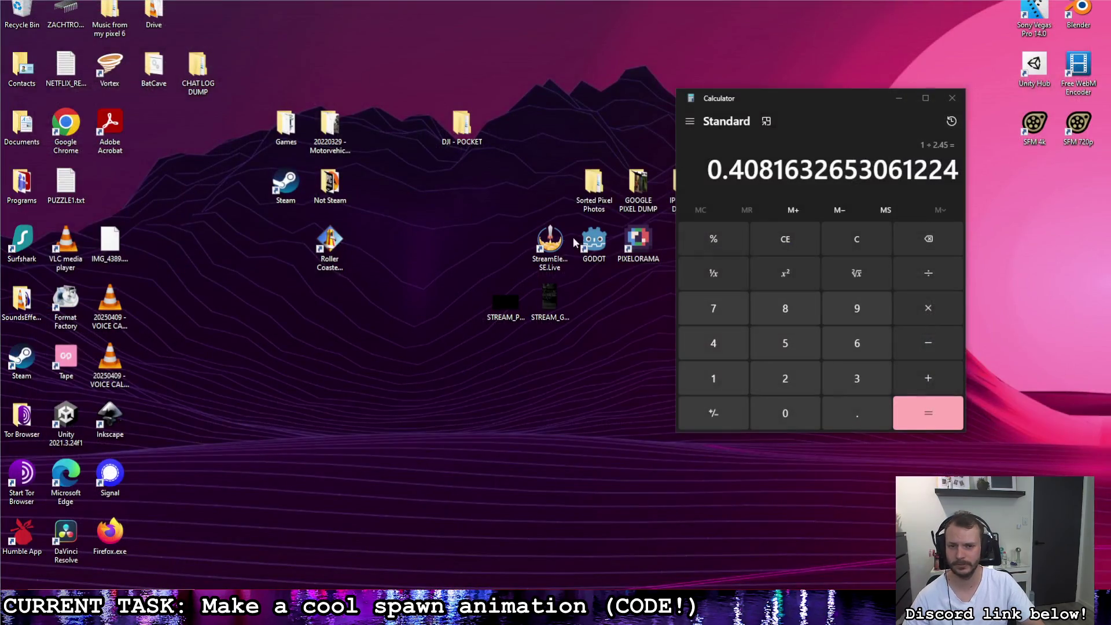
# Step: Relaunch Godot, open the TopDownShooterConcept project, and run the game
pyautogui.doubleClick(594, 258)
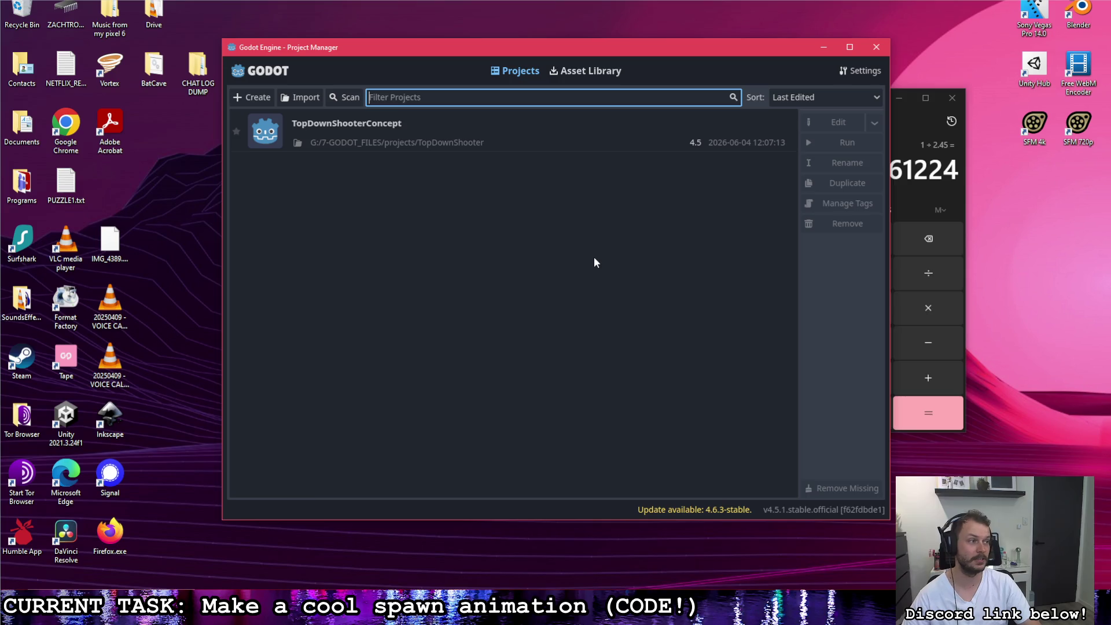
pyautogui.doubleClick(565, 141)
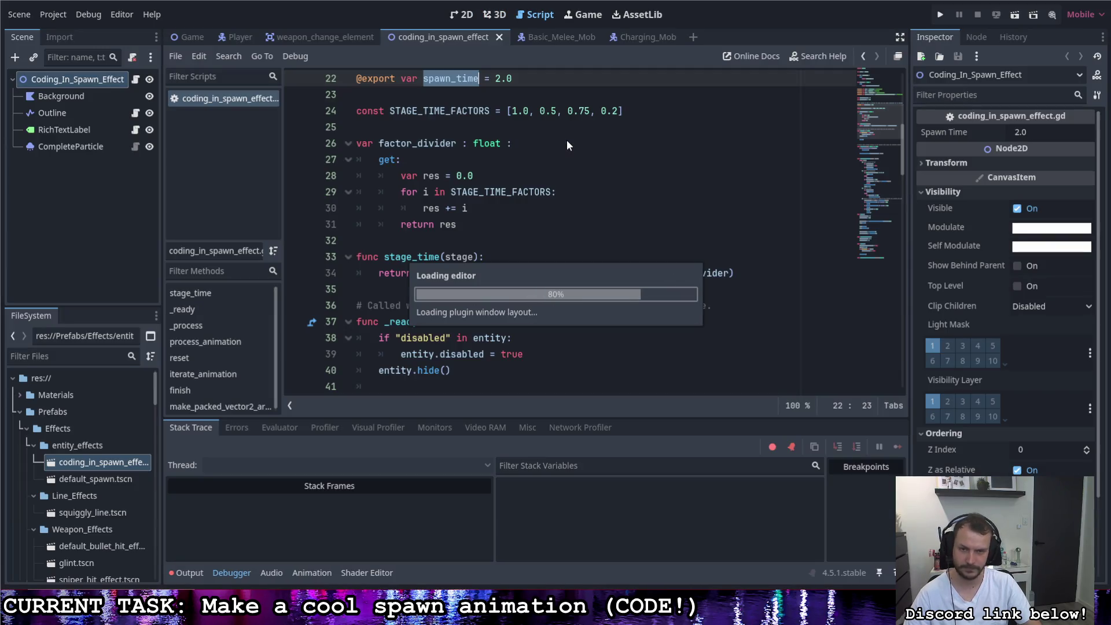
pyautogui.press('F5')
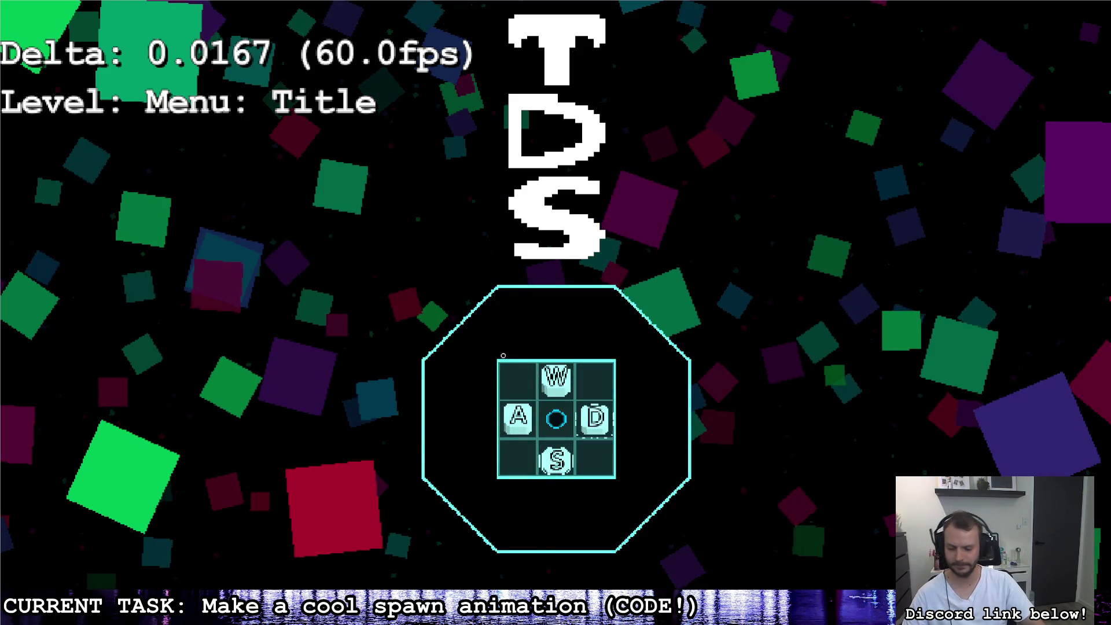
# Step: Open the game's menu panel from the title screen, then return to the editor
pyautogui.click(657, 365)
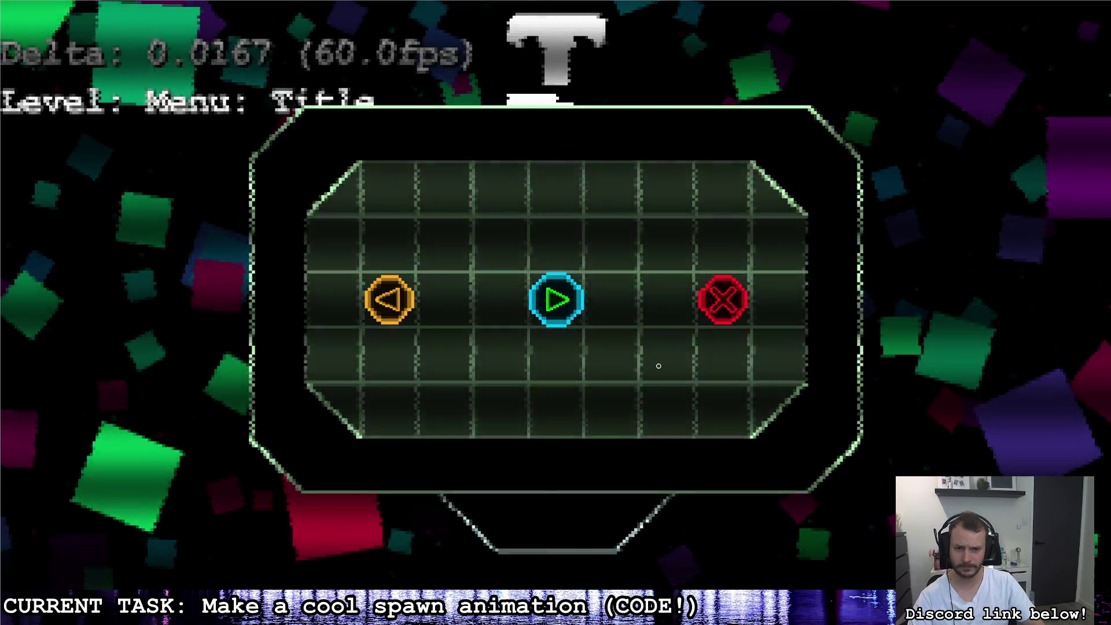
pyautogui.hotkey('alt', 'Tab')
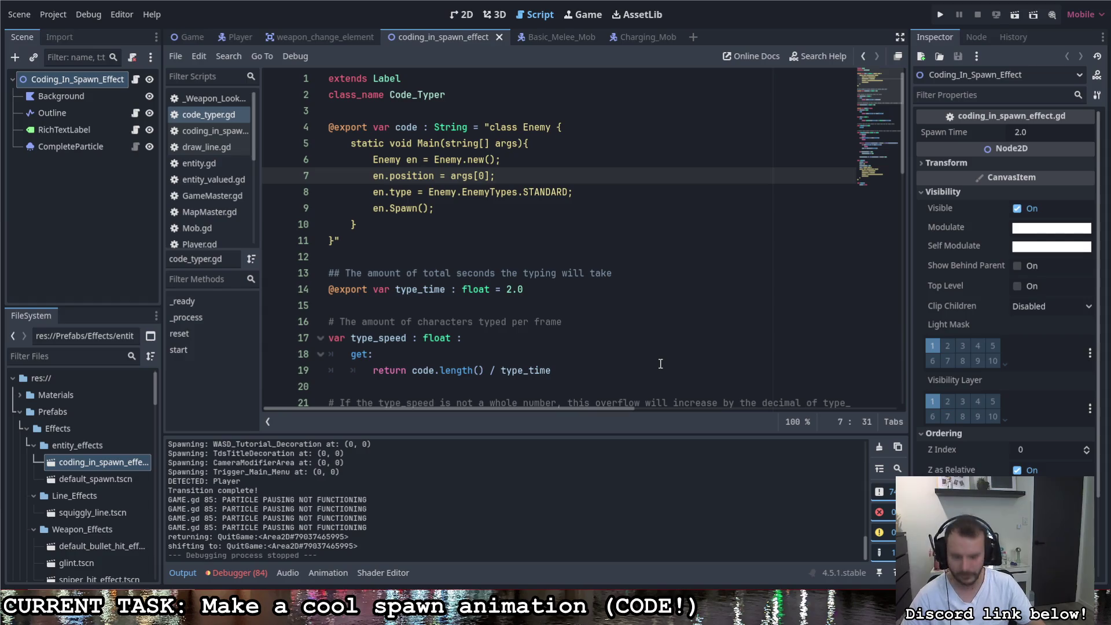
# Step: Set the spawn effect's Spawn Time to 20.0 and save the scene
pyautogui.moveTo(1030, 131); pyautogui.dragTo(1063, 135)
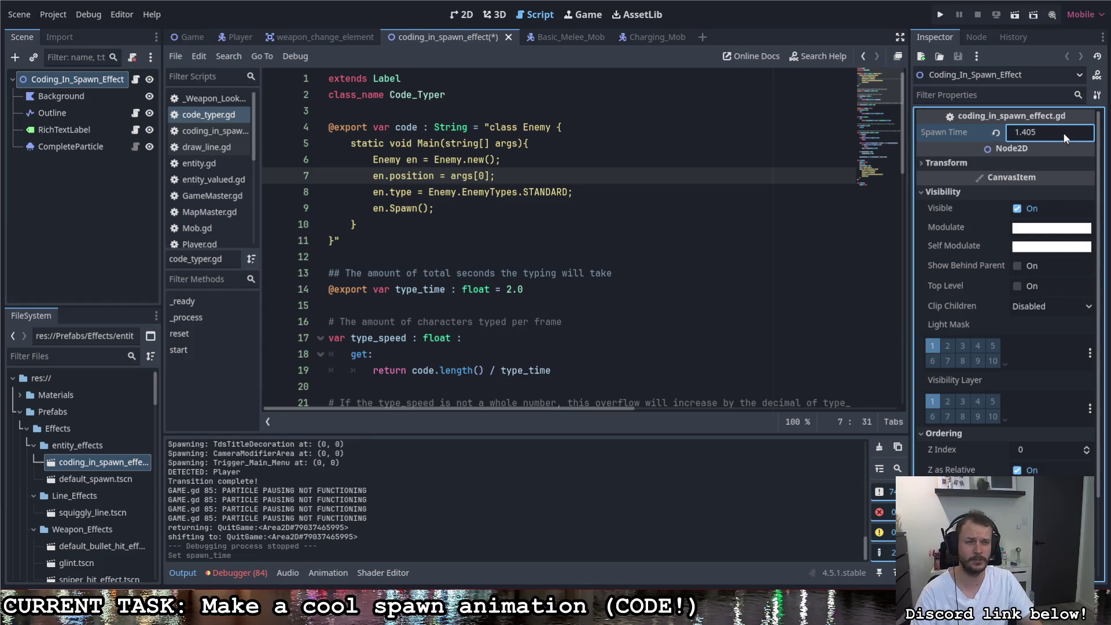
pyautogui.click(1062, 134)
pyautogui.write('20')
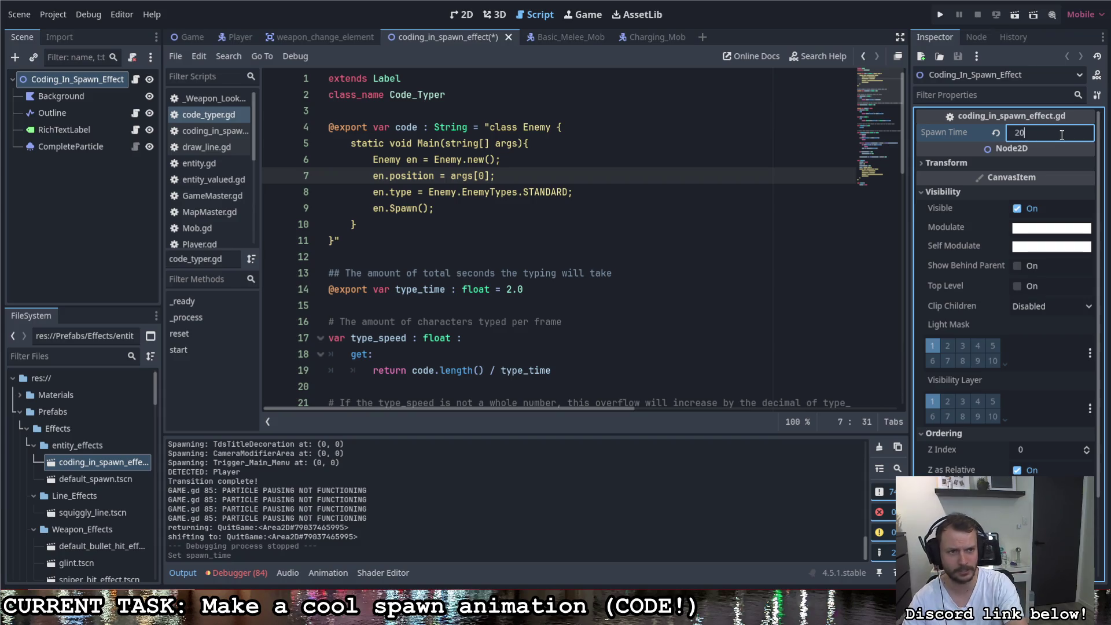
pyautogui.press('Return')
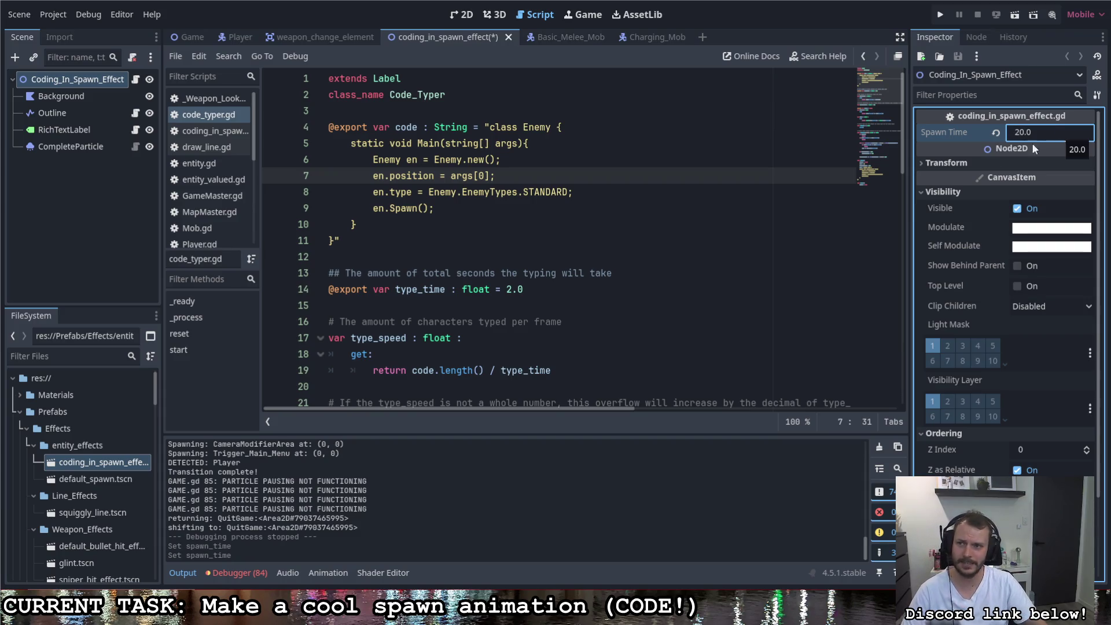
pyautogui.click(654, 248)
pyautogui.hotkey('ctrl', 's')
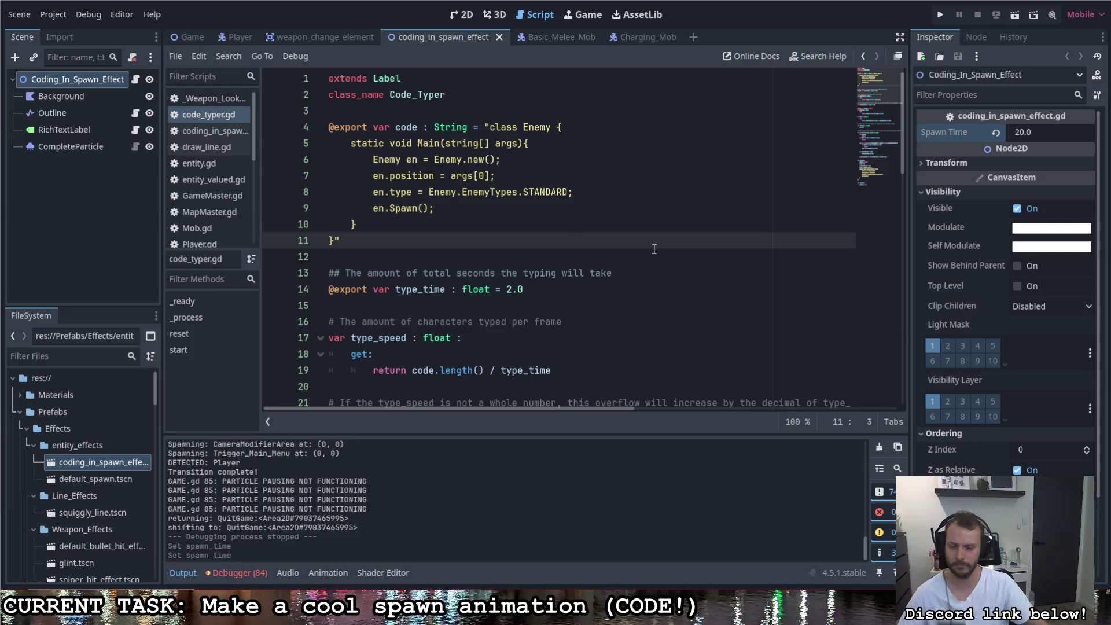
# Step: Run the game to watch the slower spawn effect, then quit it from its menu
pyautogui.click(941, 17)
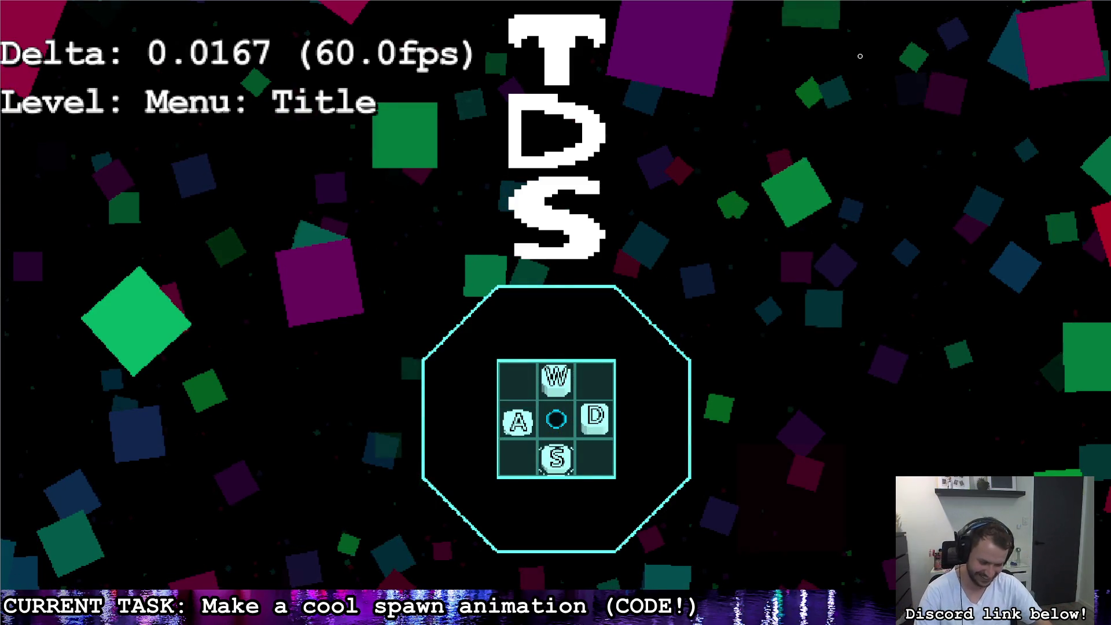
pyautogui.press('d')
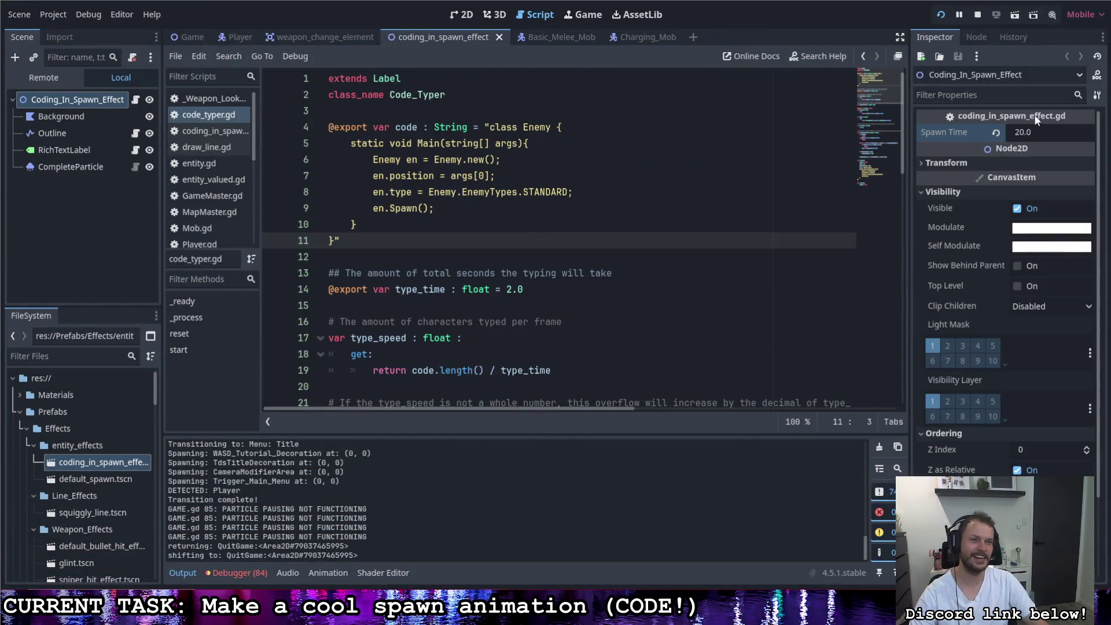
pyautogui.click(1034, 131)
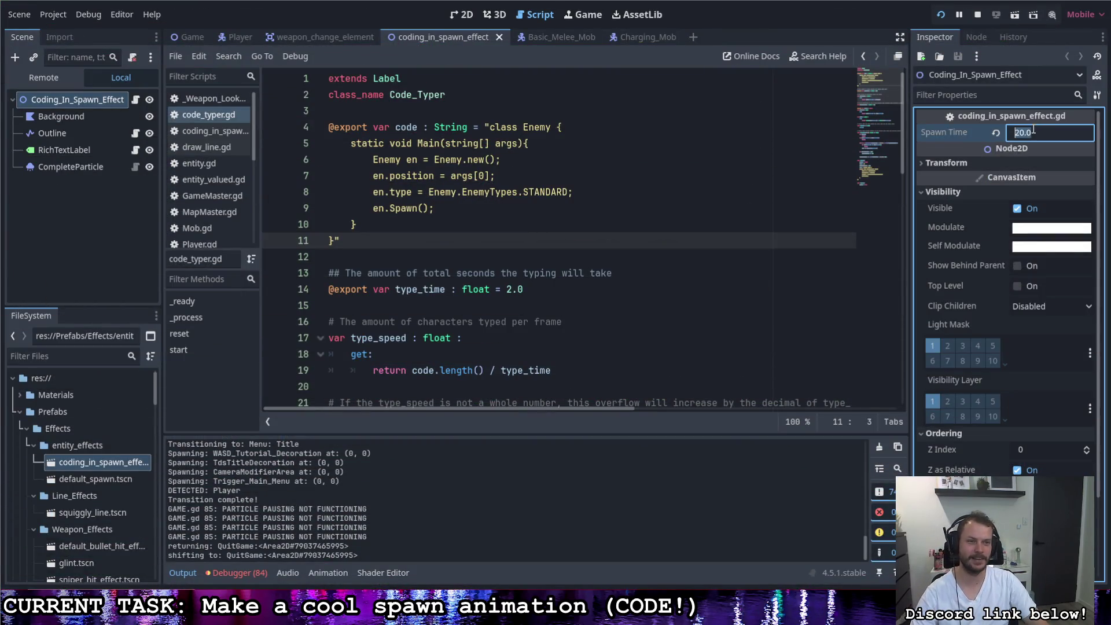
# Step: Set Spawn Time back to 5.0, save, and rerun the game
pyautogui.write('5.0')
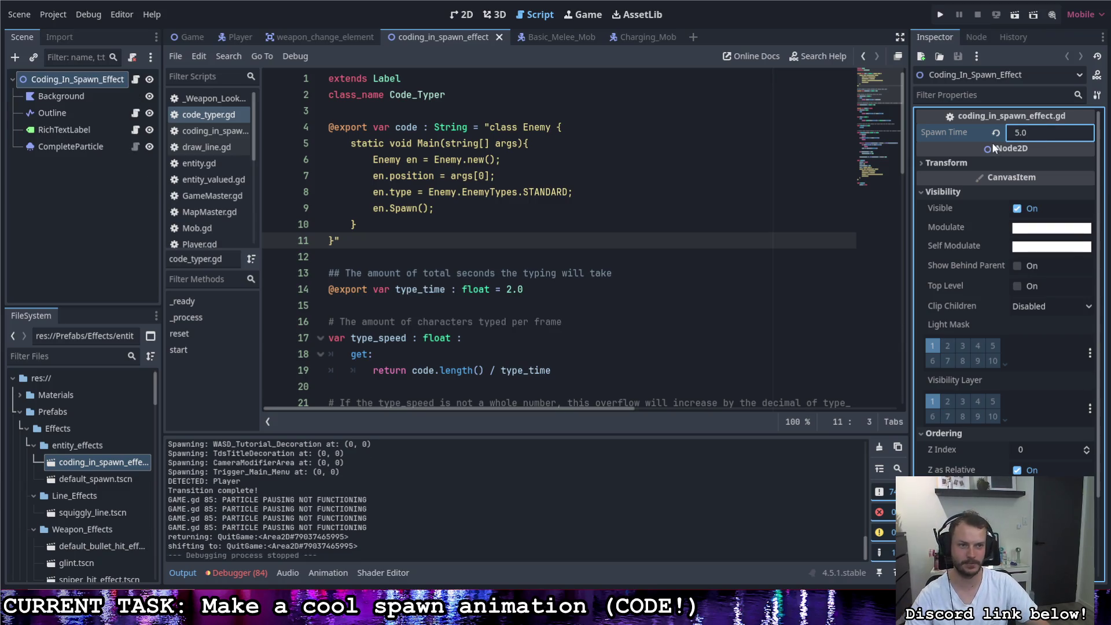
pyautogui.press('Return')
pyautogui.press('F5')
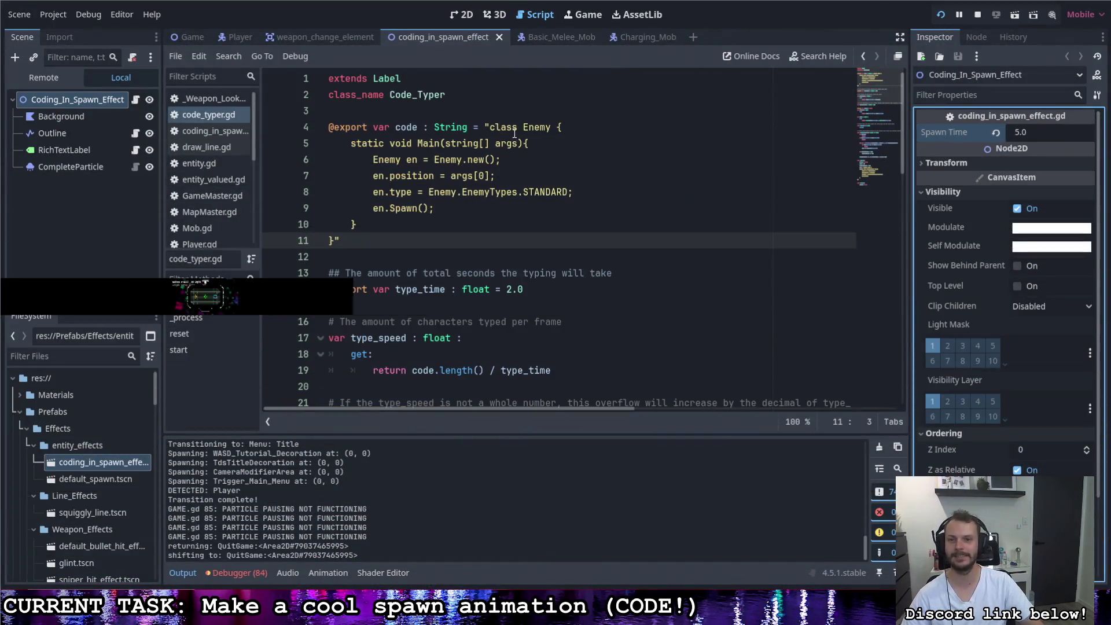
# Step: Review code_typer.gd, then open coding_in_spawn_effect.gd at its animation stages
pyautogui.scroll(-4, 476, 226)
pyautogui.scroll(-12, 476, 226)
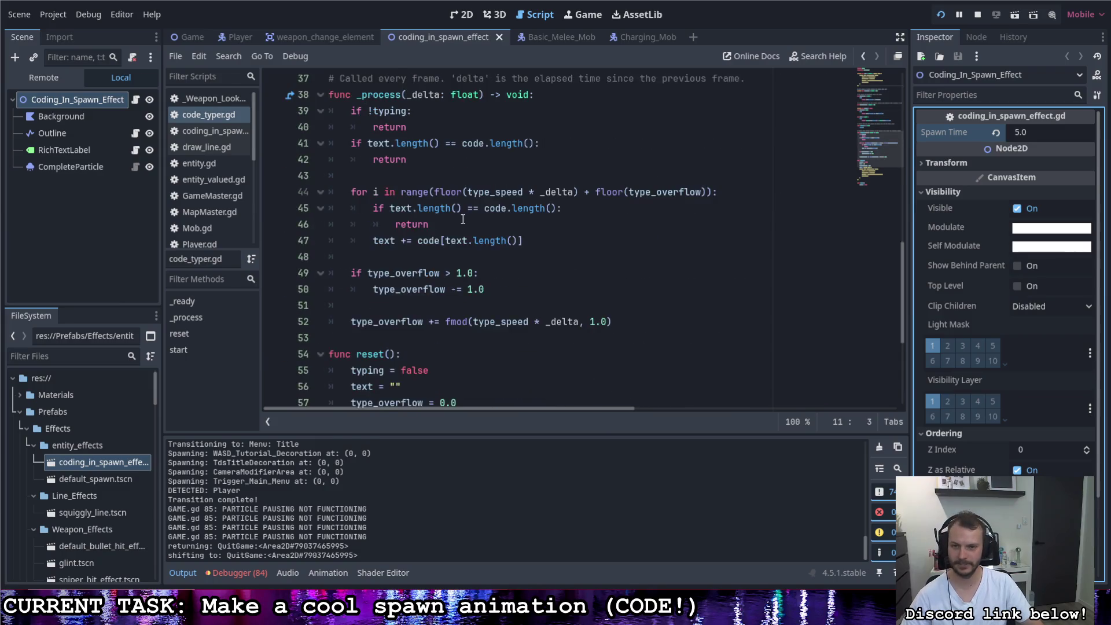
pyautogui.scroll(1, 462, 213)
pyautogui.scroll(5, 463, 213)
pyautogui.scroll(-5, 462, 214)
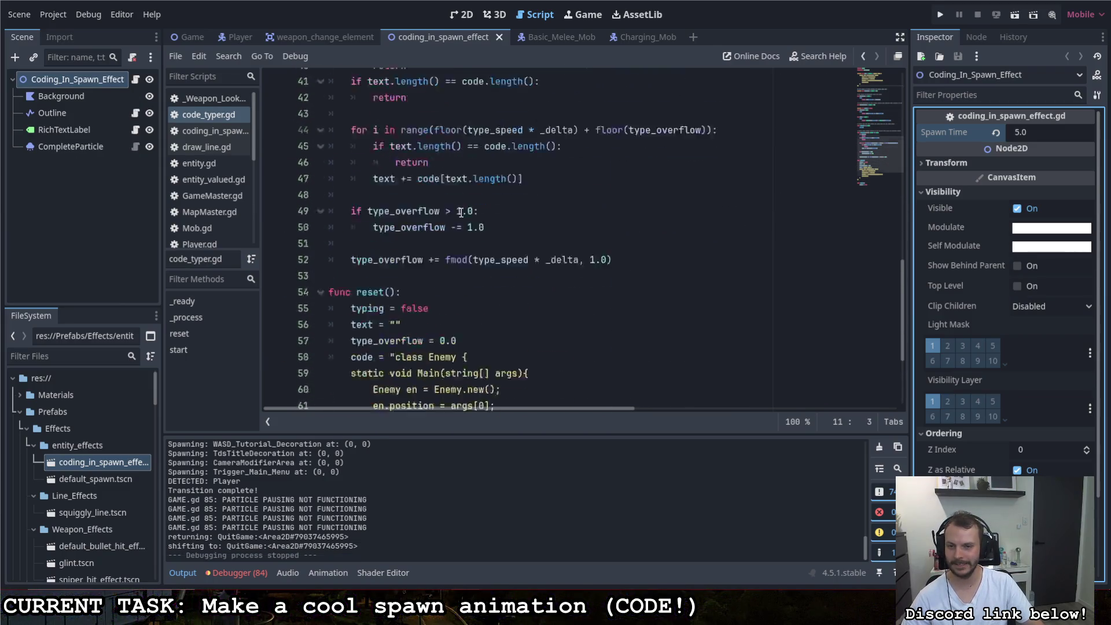
pyautogui.scroll(4, 462, 212)
pyautogui.scroll(3, 461, 212)
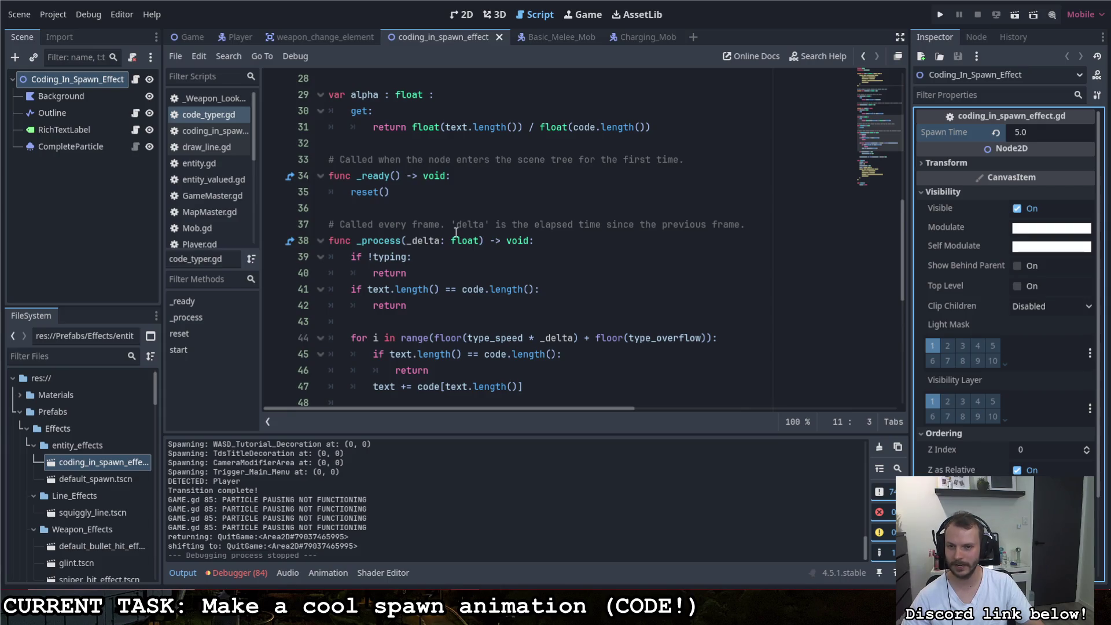
pyautogui.scroll(8, 455, 231)
pyautogui.scroll(-13, 448, 225)
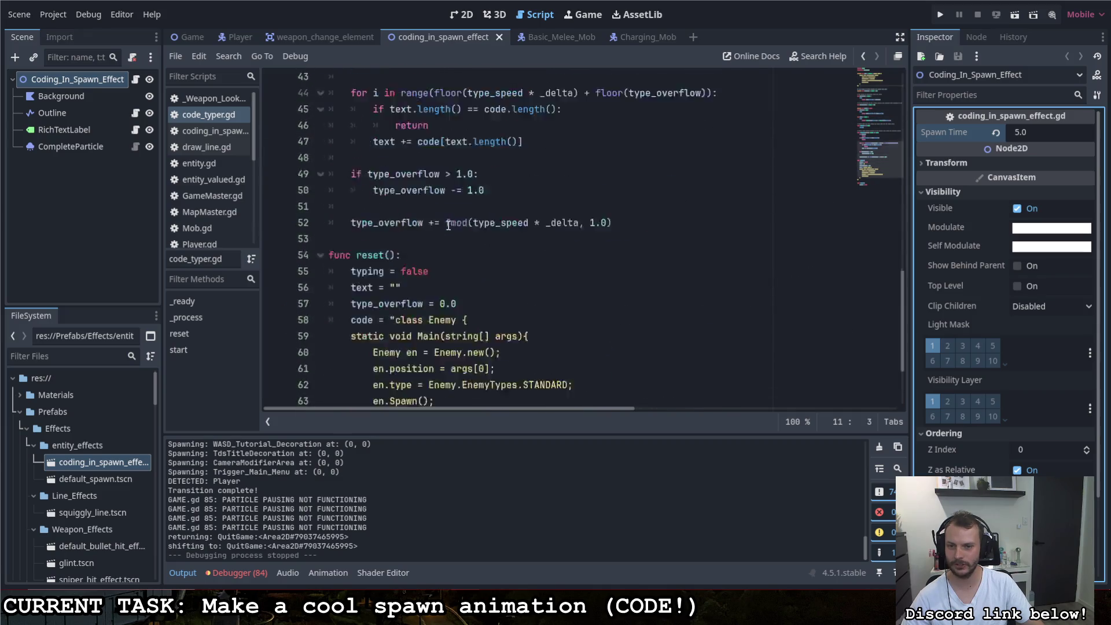
pyautogui.scroll(-2, 449, 225)
pyautogui.scroll(5, 447, 224)
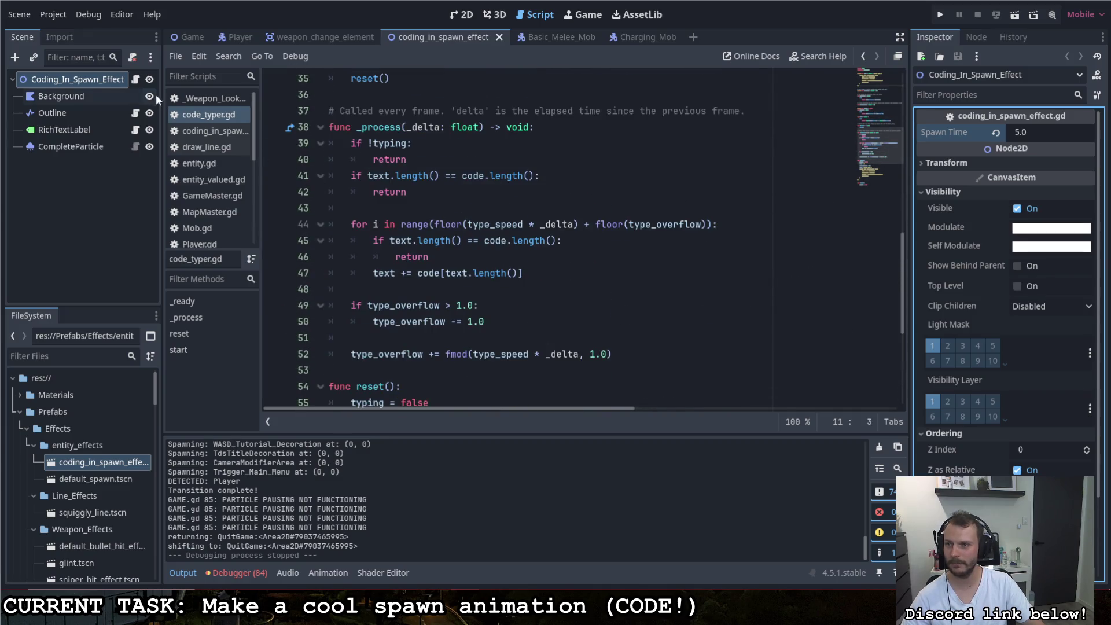
pyautogui.click(135, 79)
pyautogui.scroll(-9, 428, 185)
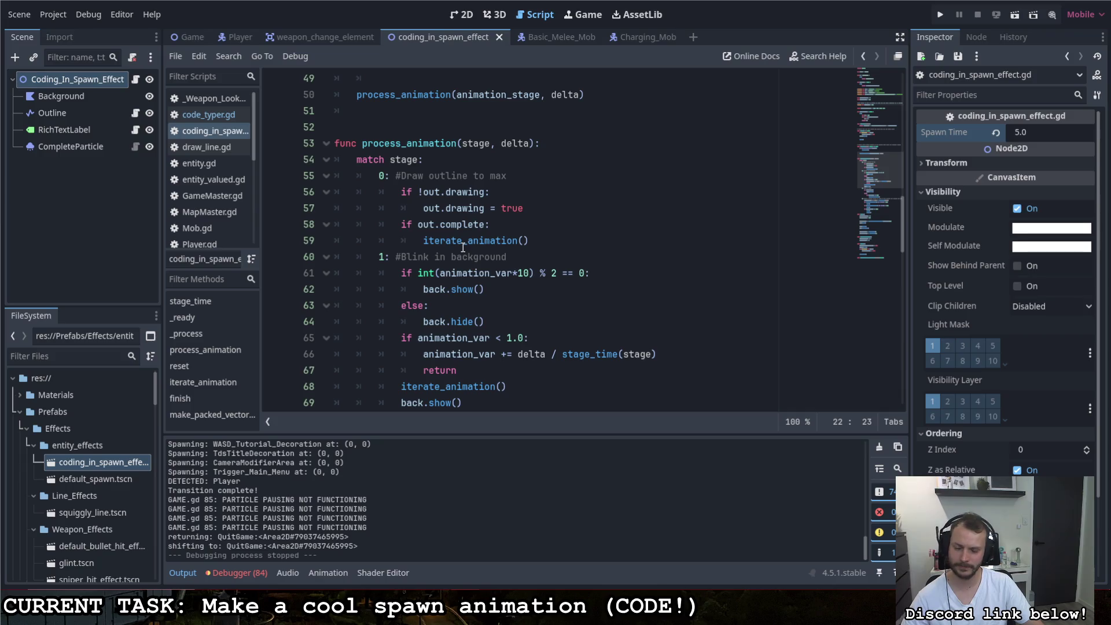
# Step: Change line 61's blink check to int(animation_var**2) % 2 and run the game
pyautogui.moveTo(463, 247)
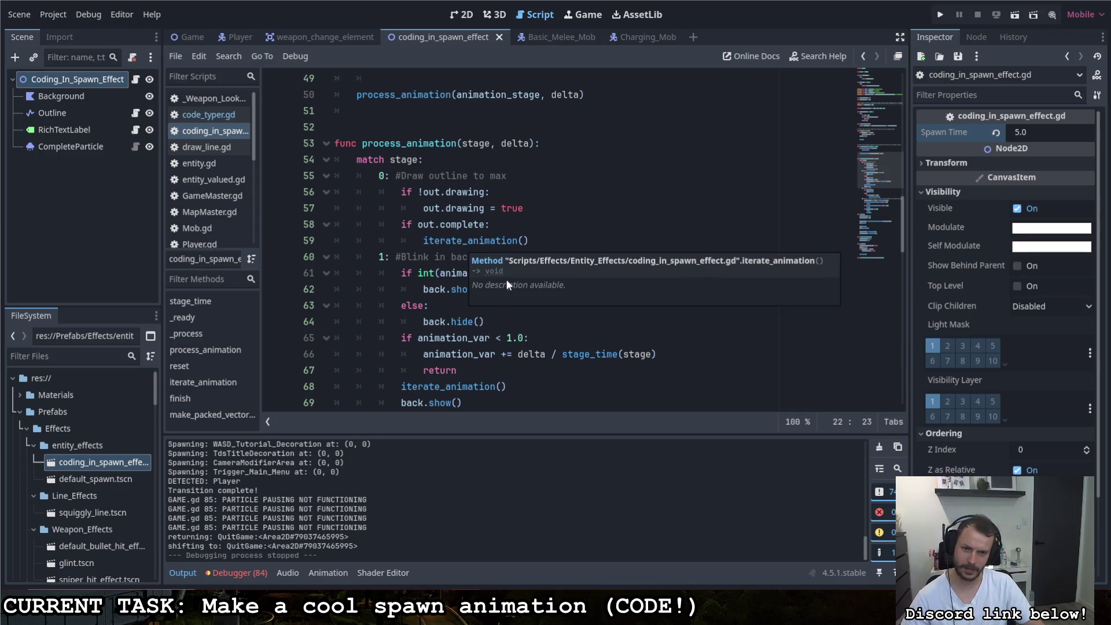
pyautogui.scroll(-1, 579, 340)
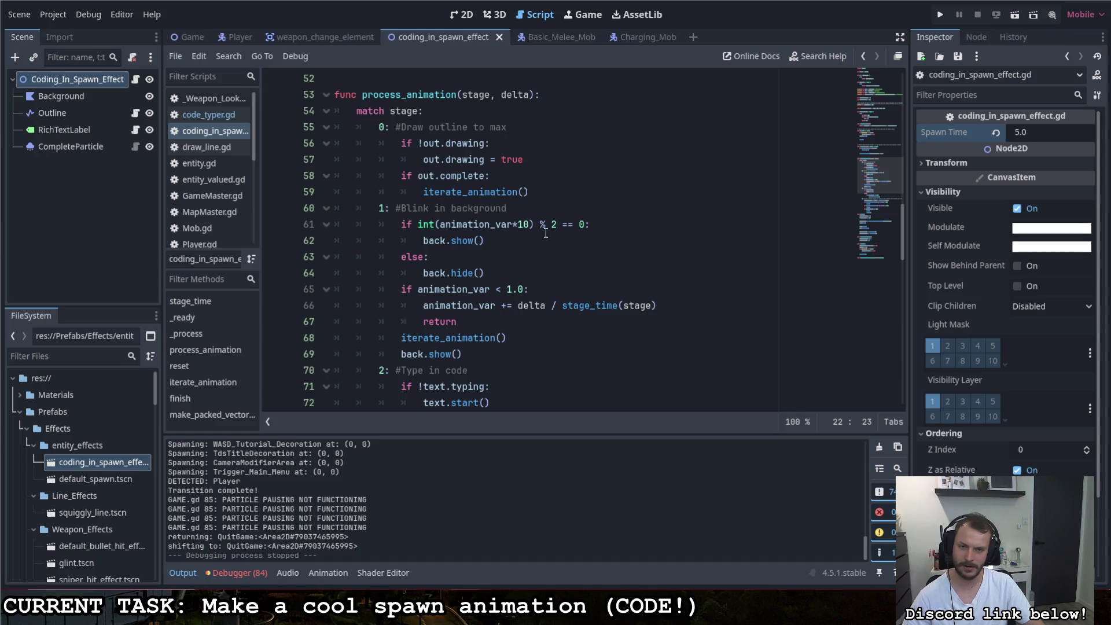
pyautogui.click(531, 225)
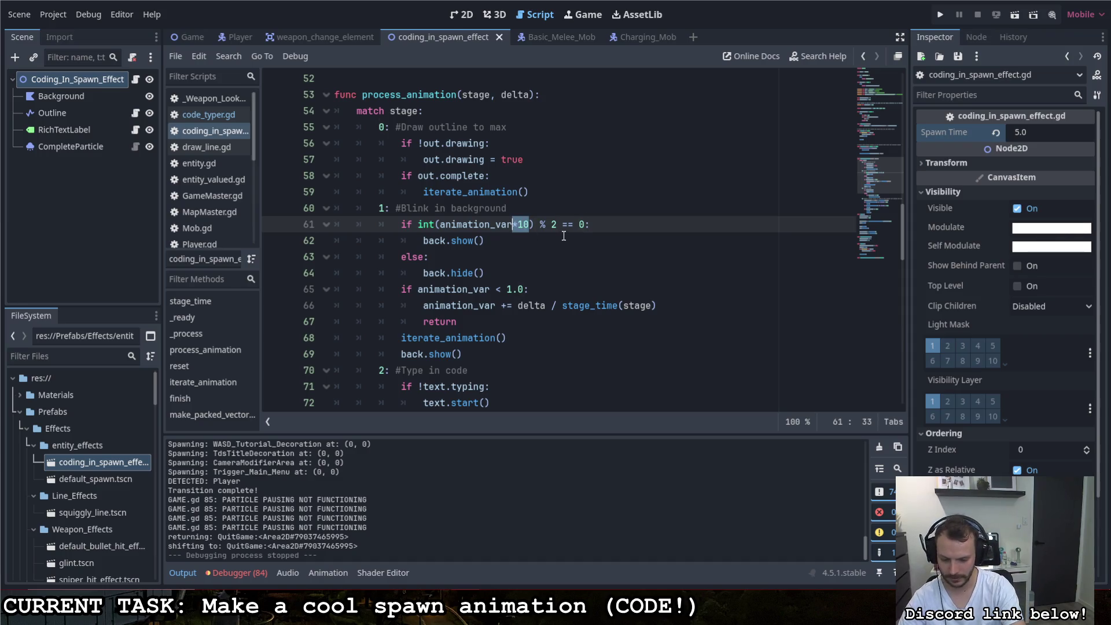
pyautogui.write('**2')
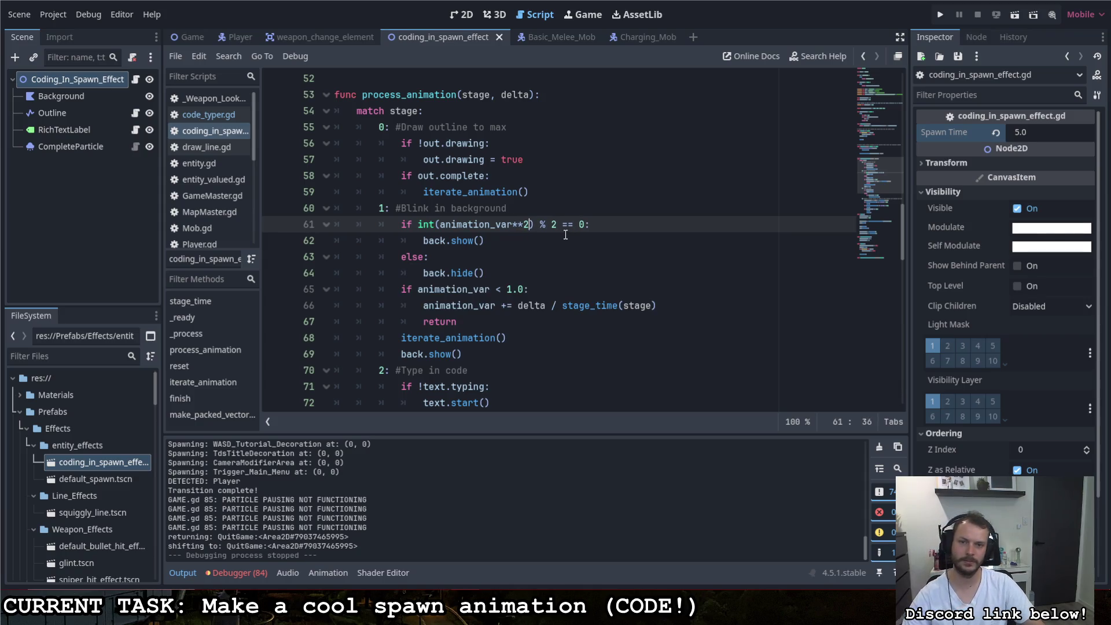
pyautogui.click(510, 249)
pyautogui.click(523, 225)
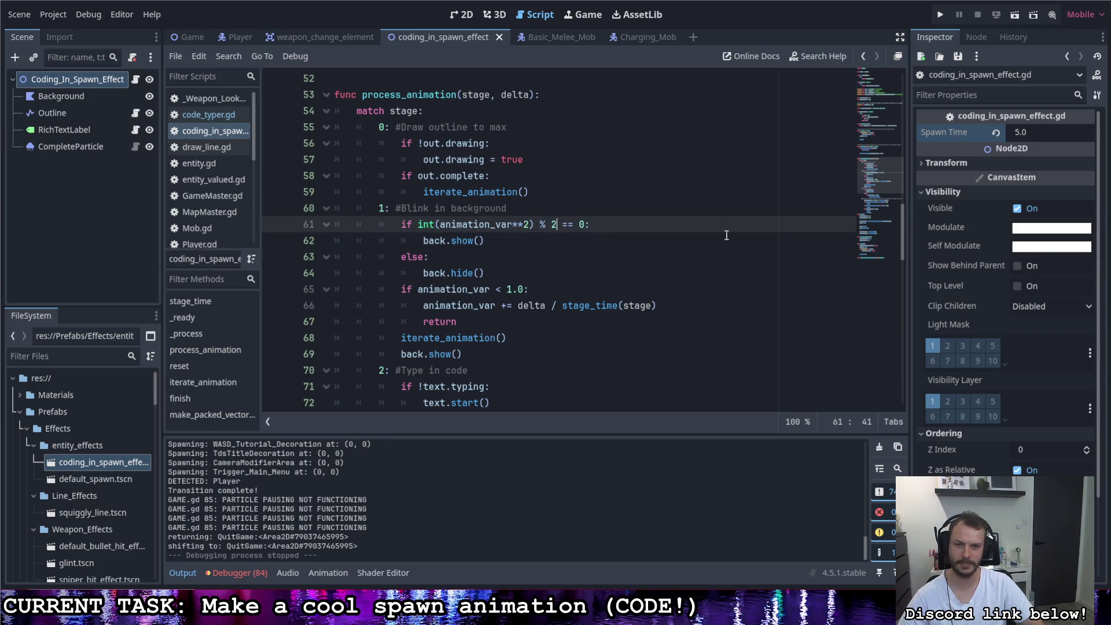
pyautogui.click(941, 13)
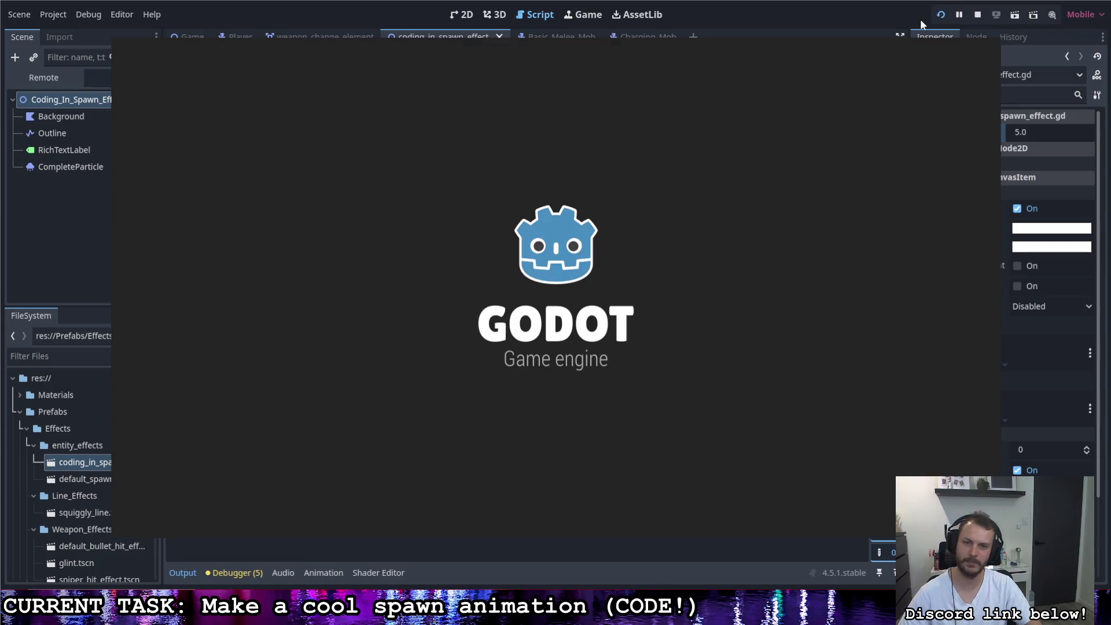